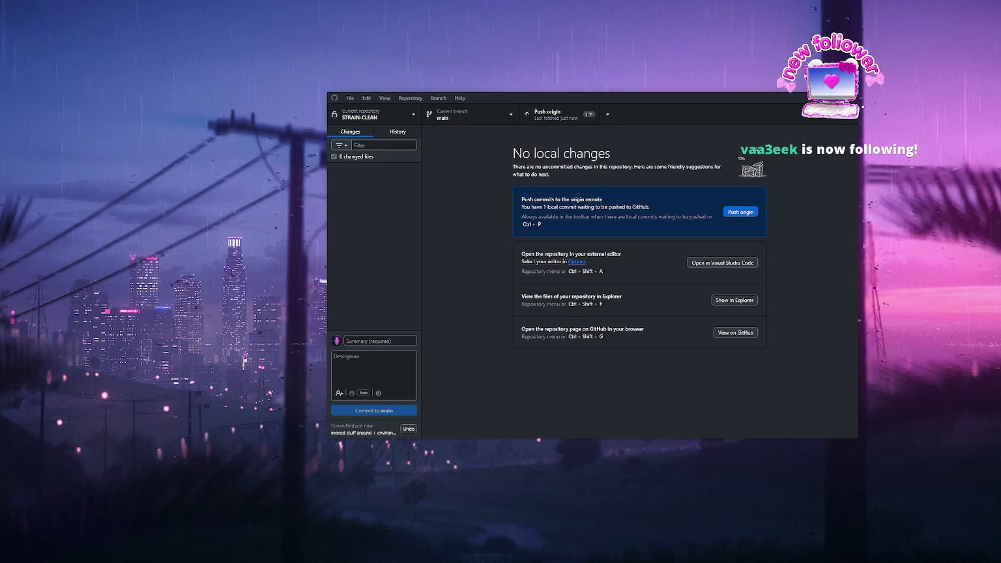
# - Push the waiting local commit to origin, then close GitHub Desktop
pyautogui.click(740, 212)
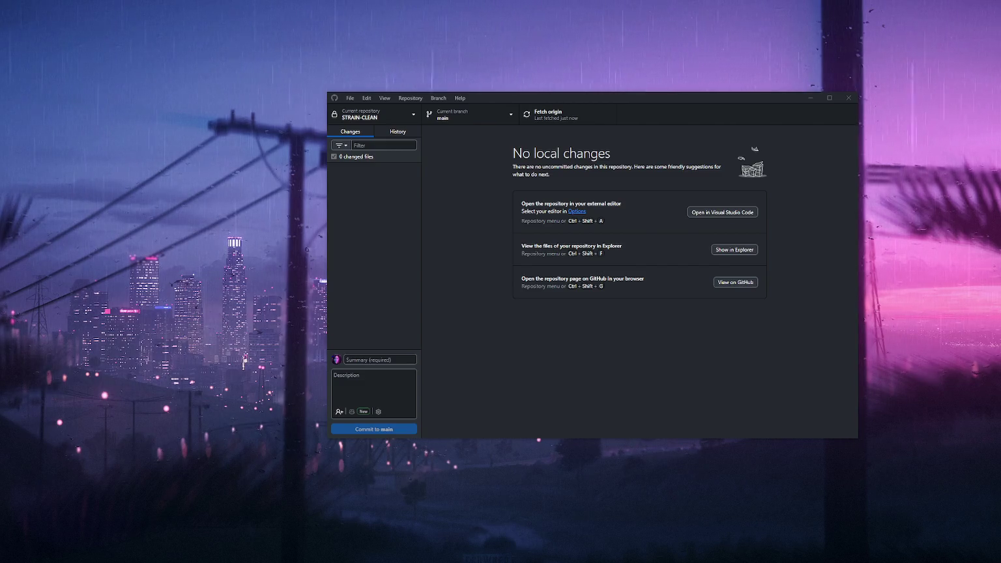
pyautogui.click(848, 98)
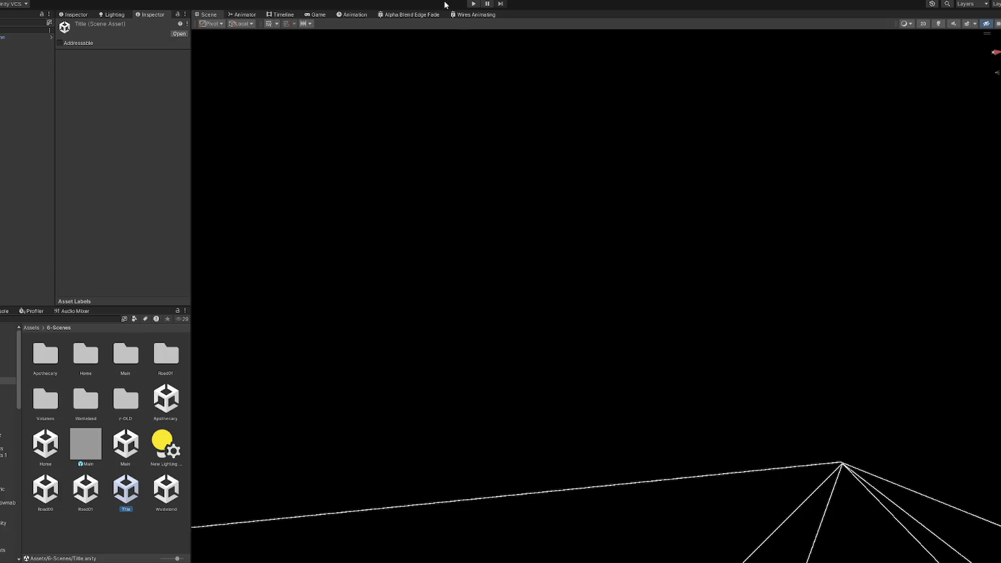
# - Open the Wasteland scene's WastelandChunk007 prefab and select the House - Semi (5) porch house
pyautogui.doubleClick(176, 490)
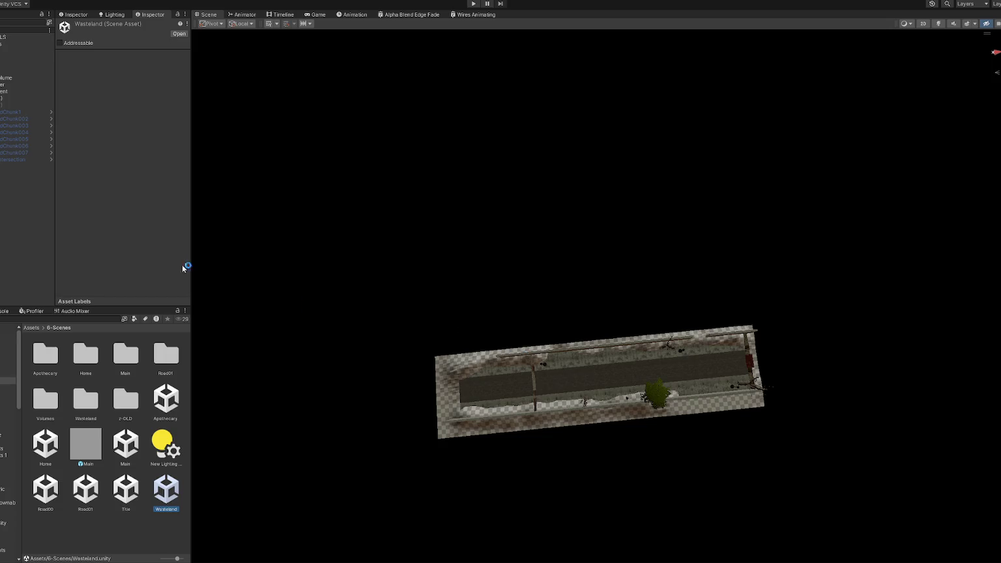
pyautogui.click(51, 153)
pyautogui.moveTo(532, 337)
pyautogui.mouseDown(button='right')
pyautogui.moveTo(548, 352)
pyautogui.moveTo(423, 260)
pyautogui.mouseUp(button='right')
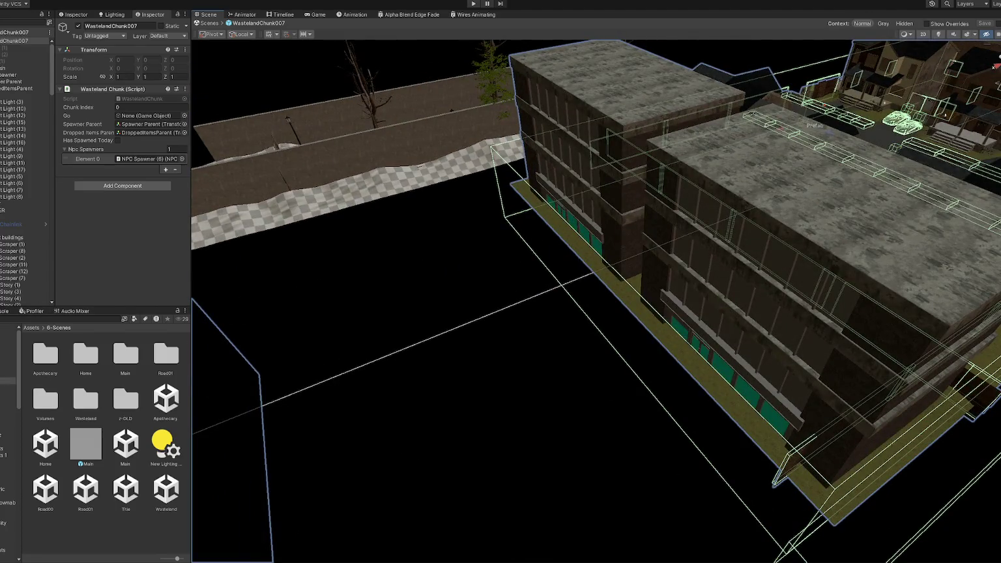
pyautogui.moveTo(424, 247); pyautogui.dragTo(519, 251, button='middle')
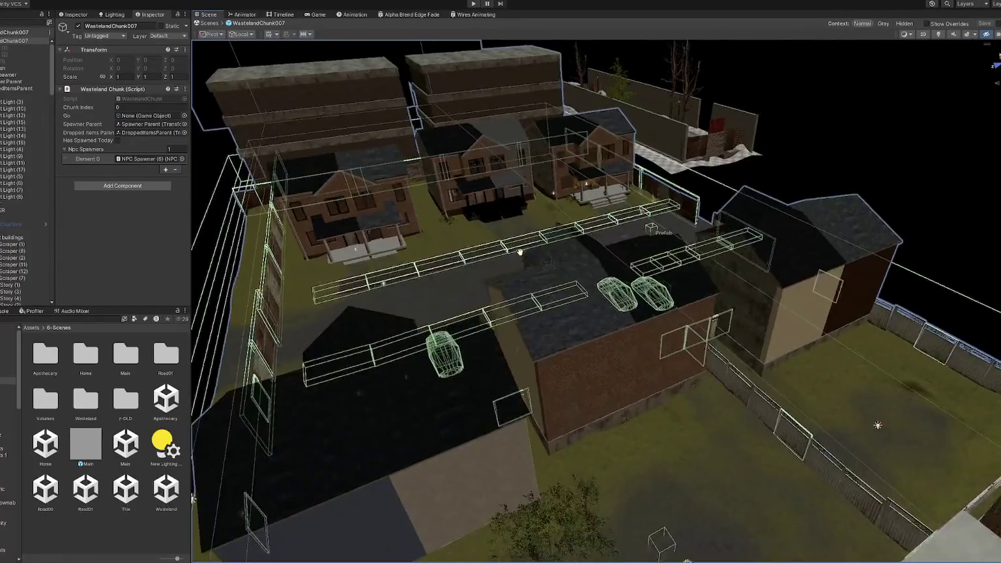
pyautogui.moveTo(519, 251)
pyautogui.mouseDown(button='right')
pyautogui.moveTo(400, 285)
pyautogui.moveTo(594, 267)
pyautogui.moveTo(533, 303)
pyautogui.mouseUp(button='right')
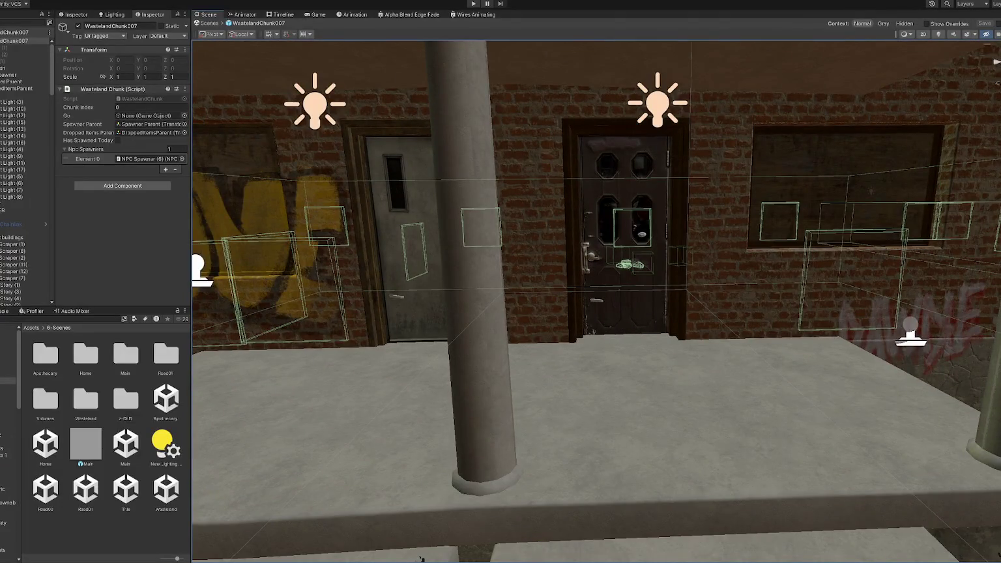
pyautogui.moveTo(420, 558); pyautogui.dragTo(841, 124, button='right')
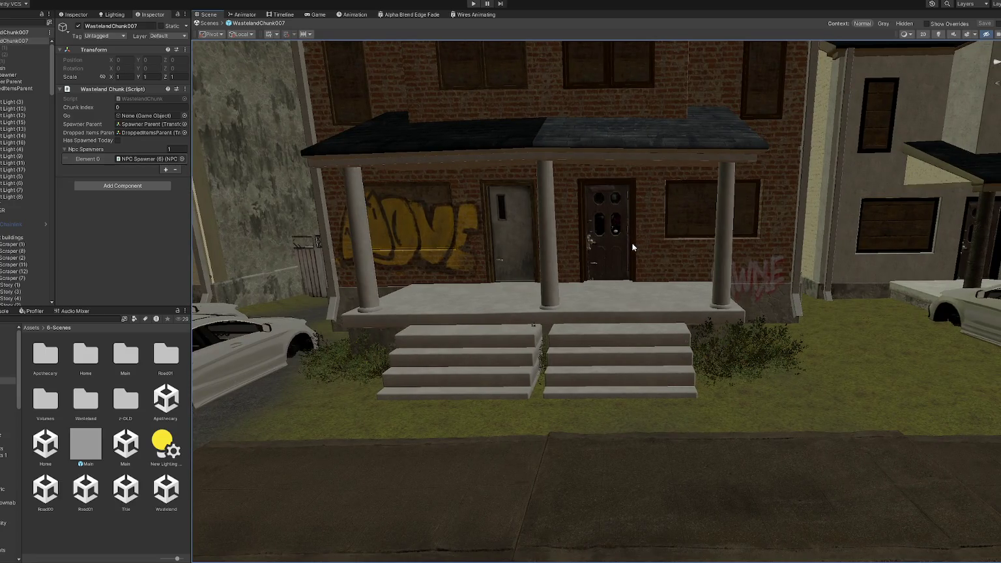
pyautogui.click(498, 260)
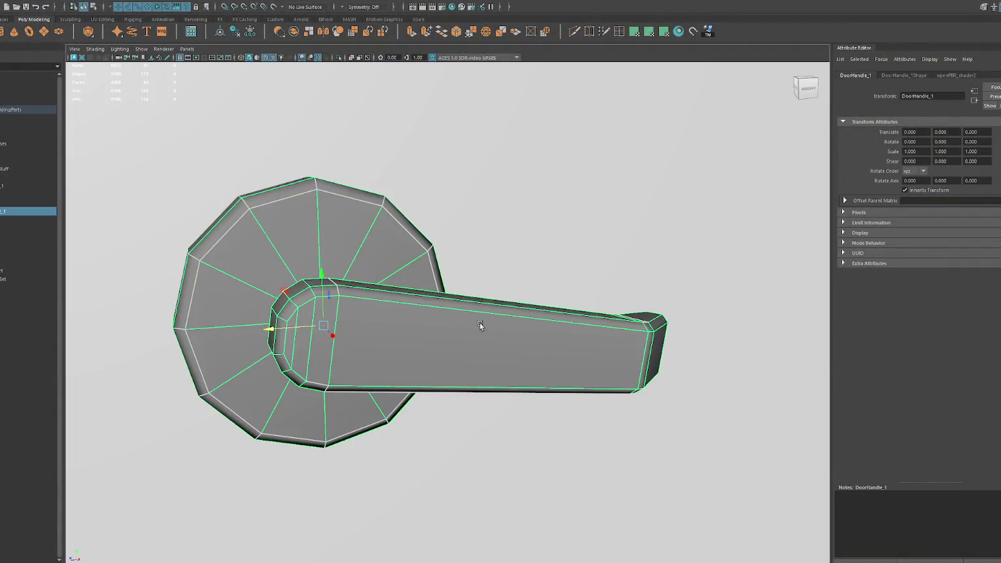
# - Select all of the door handle's UVs and auto-unfold them
pyautogui.keyDown('alt'); pyautogui.moveTo(480, 325); pyautogui.dragTo(363, 234, button='right'); pyautogui.keyUp('alt')
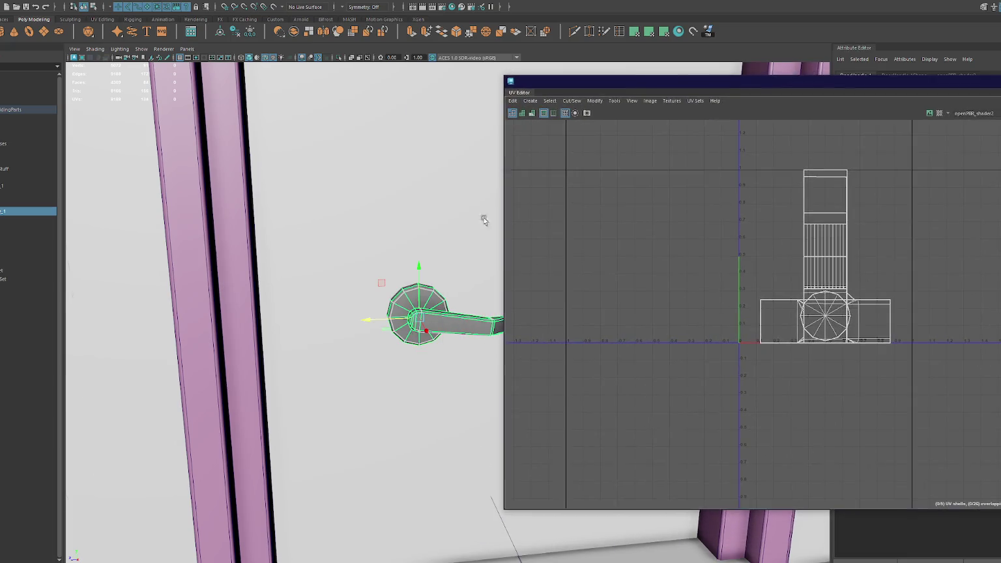
pyautogui.keyDown('alt'); pyautogui.moveTo(480, 217); pyautogui.dragTo(447, 224, button='right'); pyautogui.keyUp('alt')
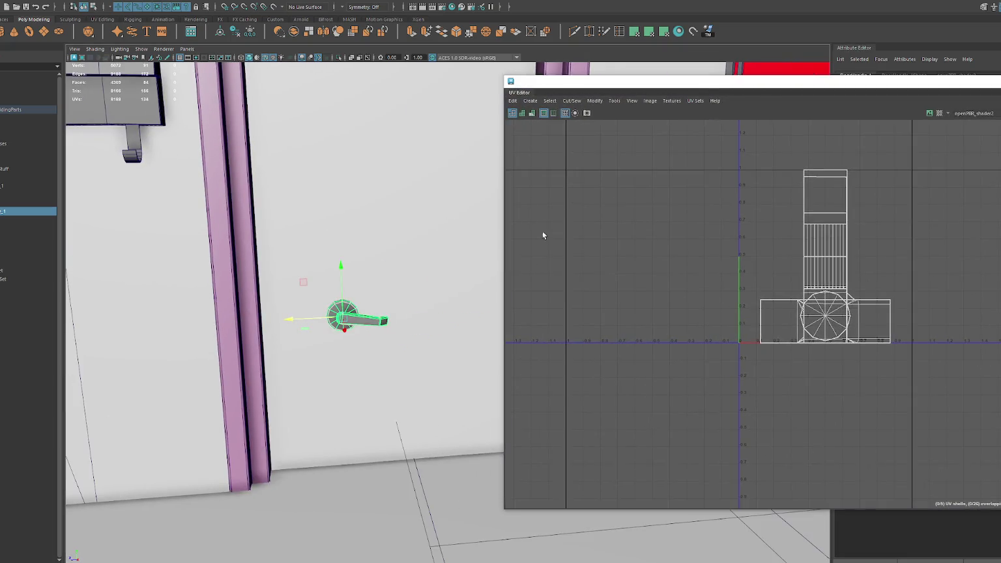
pyautogui.moveTo(703, 154); pyautogui.dragTo(905, 355)
pyautogui.click(647, 32)
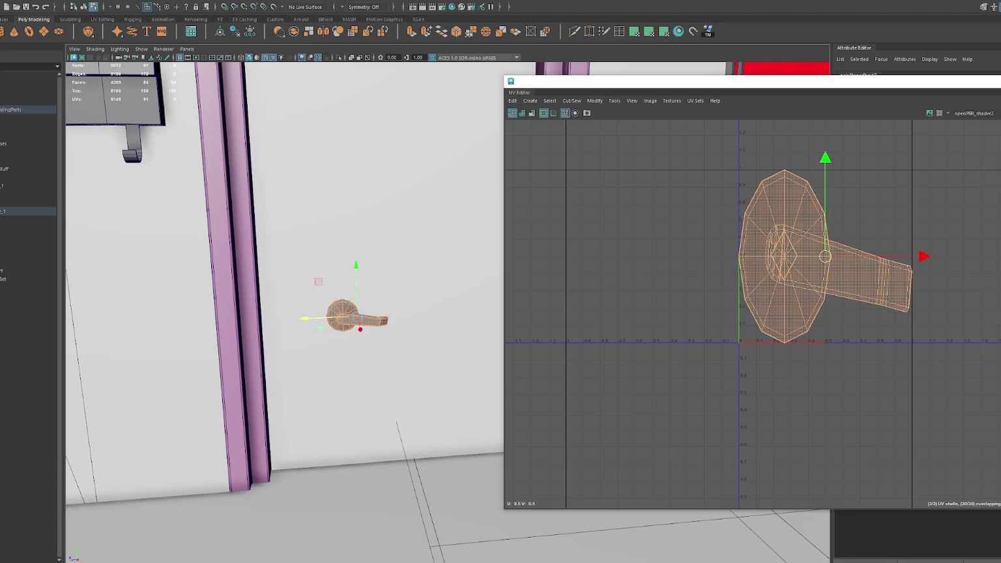
pyautogui.scroll(-1, 541, 344)
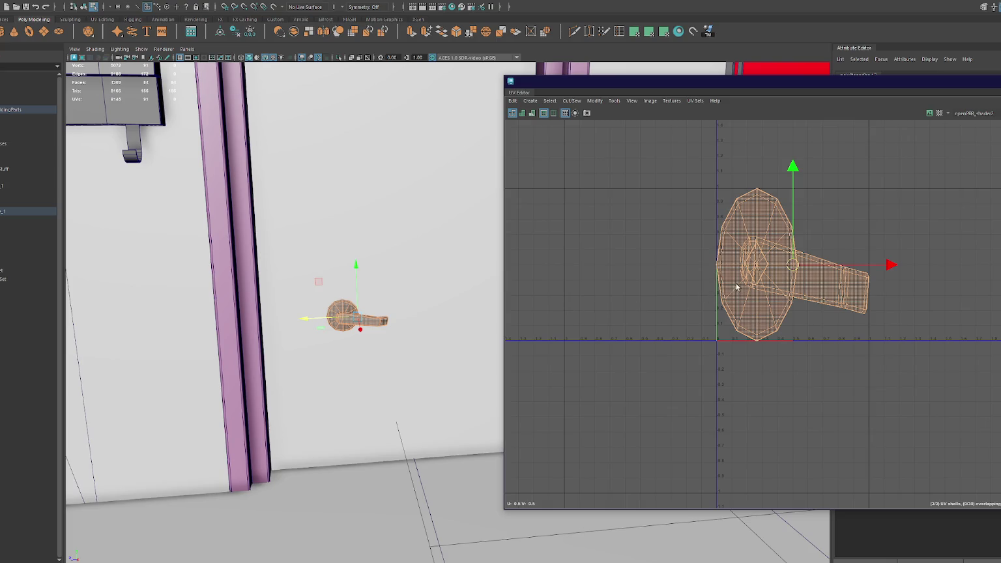
# - Give the handle's inner faces a planar UV projection
pyautogui.click(799, 276)
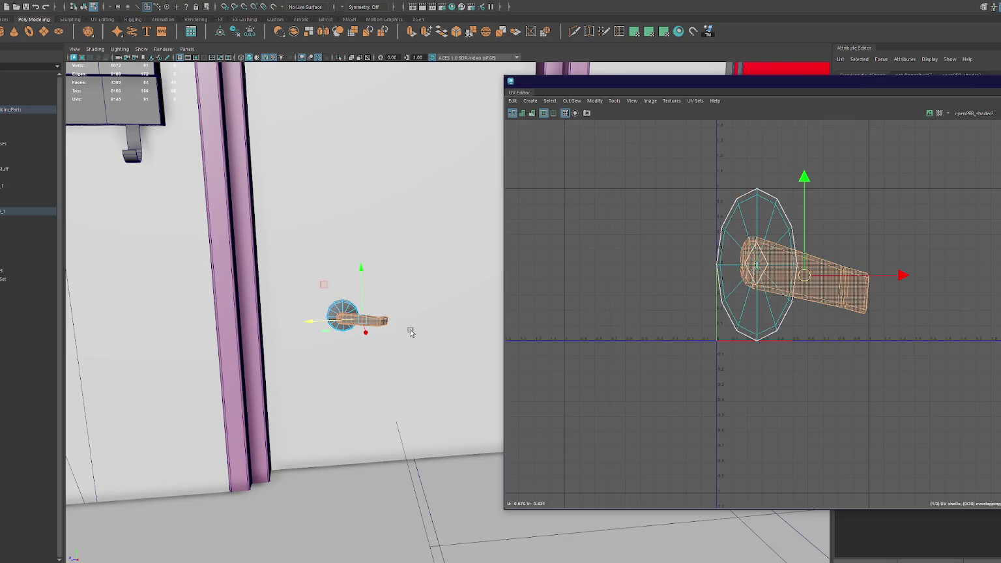
pyautogui.press('f')
pyautogui.keyDown('alt'); pyautogui.moveTo(445, 346); pyautogui.dragTo(462, 350); pyautogui.keyUp('alt')
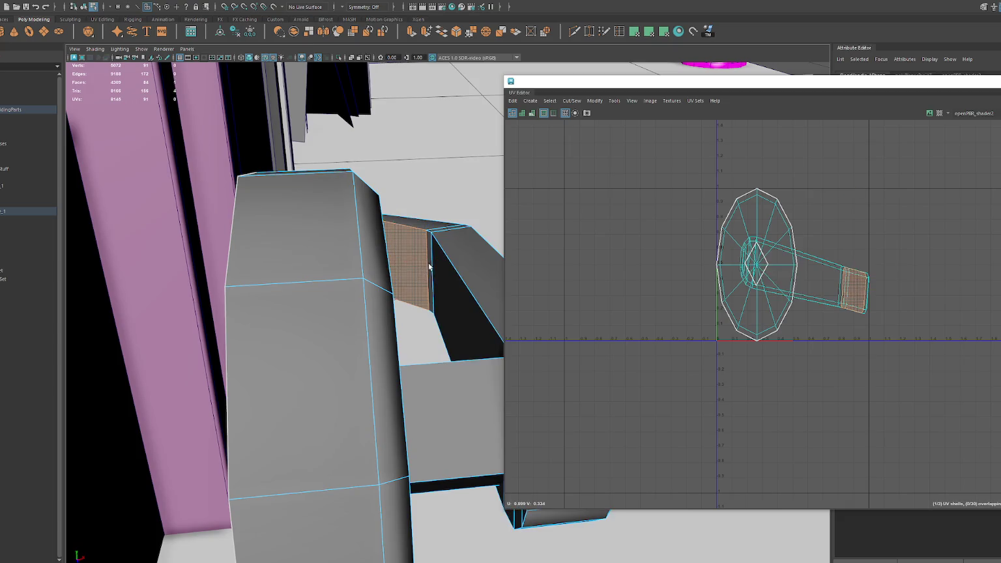
pyautogui.keyDown('alt'); pyautogui.moveTo(448, 298); pyautogui.dragTo(430, 315); pyautogui.keyUp('alt')
pyautogui.keyDown('shift'); pyautogui.click(419, 364); pyautogui.keyUp('shift')
pyautogui.keyDown('alt'); pyautogui.moveTo(430, 397); pyautogui.dragTo(495, 352); pyautogui.keyUp('alt')
pyautogui.click(663, 33)
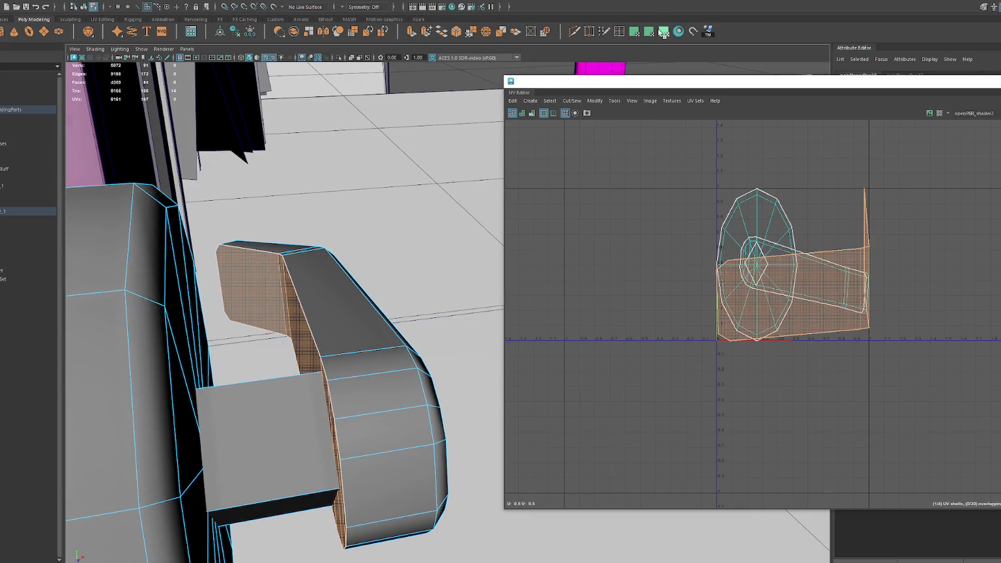
# - Apply a new UV projection to the box's front and bottom faces
pyautogui.click(300, 411)
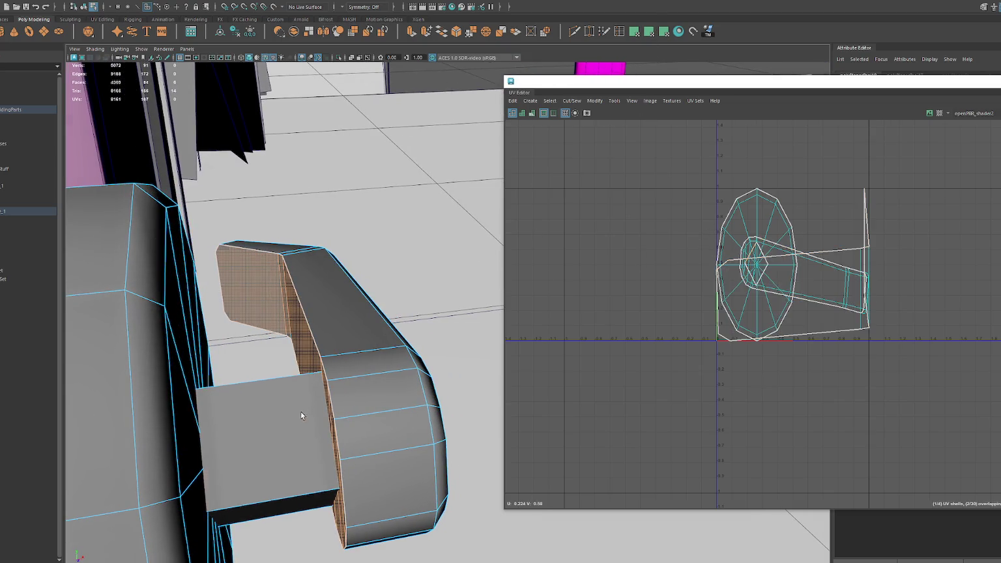
pyautogui.keyDown('shift'); pyautogui.click(293, 501); pyautogui.keyUp('shift')
pyautogui.click(634, 31)
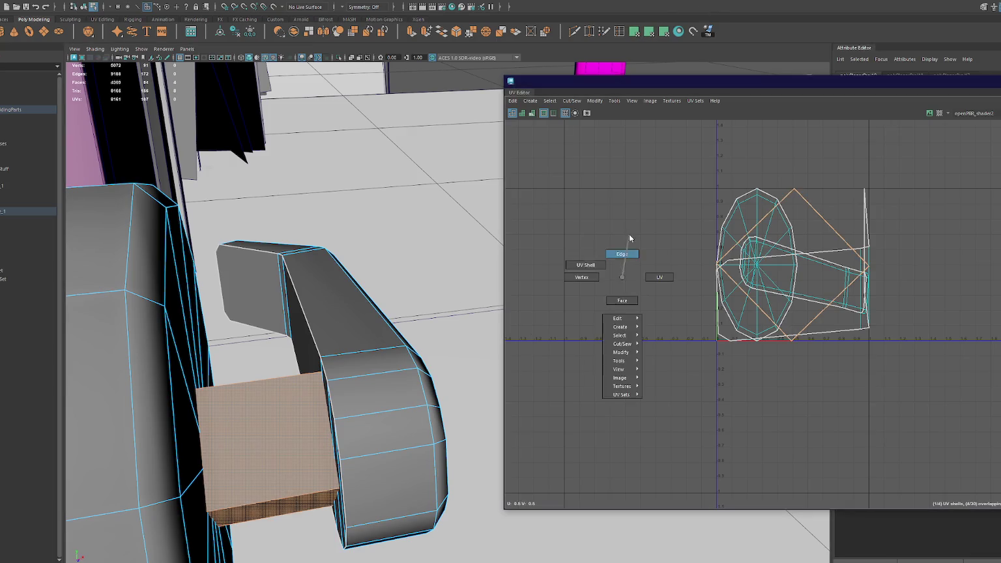
pyautogui.moveTo(612, 260); pyautogui.dragTo(628, 234, button='right')
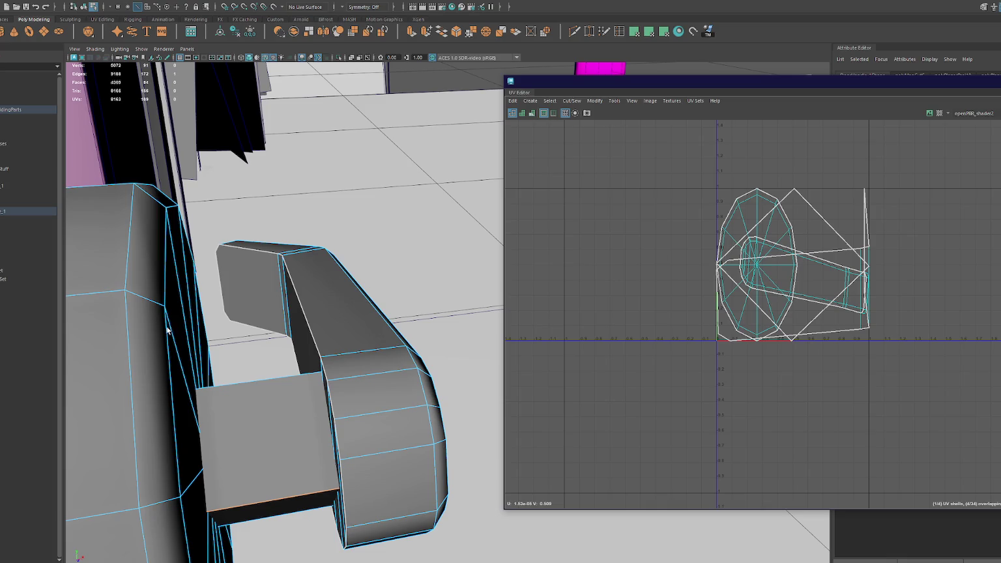
# - Select all UVs and unfold them into clean shells
pyautogui.doubleClick(125, 333)
pyautogui.moveTo(124, 290)
pyautogui.keyDown('alt'); pyautogui.mouseDown()
pyautogui.moveTo(201, 260)
pyautogui.moveTo(132, 338)
pyautogui.mouseUp(); pyautogui.keyUp('alt')
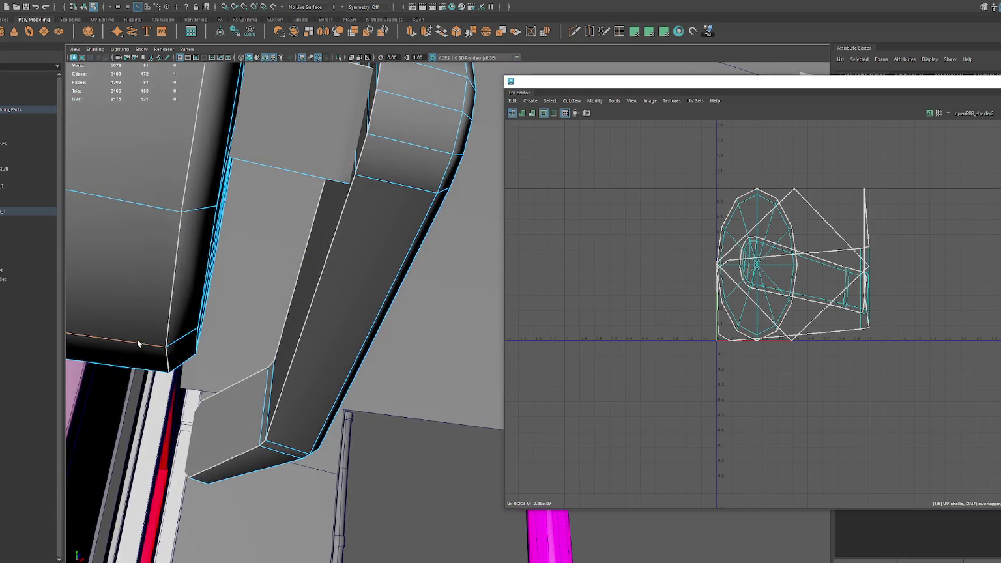
pyautogui.moveTo(652, 160); pyautogui.dragTo(909, 363)
pyautogui.keyDown('shift'); pyautogui.moveTo(905, 234); pyautogui.dragTo(822, 243, button='right'); pyautogui.keyUp('shift')
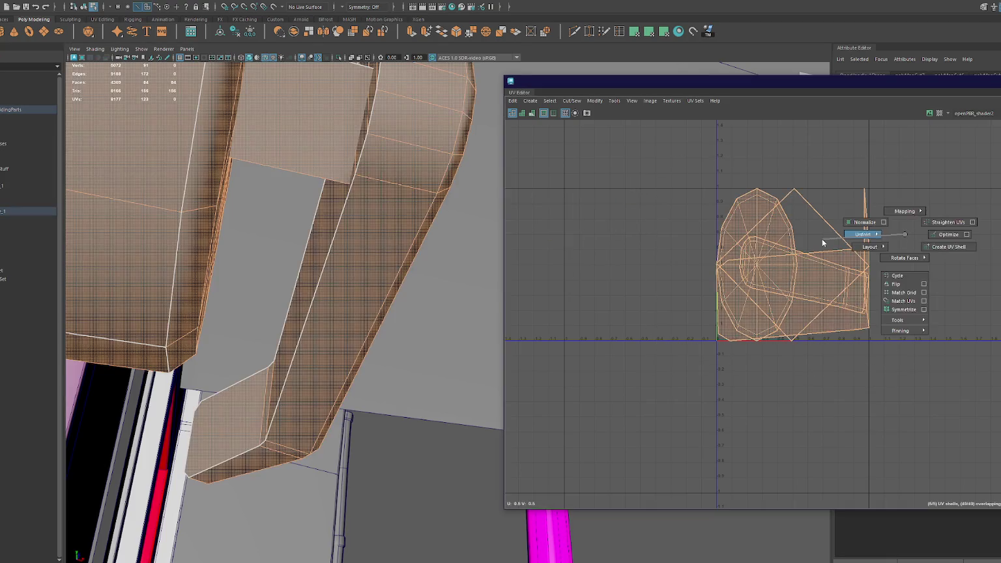
pyautogui.moveTo(785, 83); pyautogui.dragTo(483, 74)
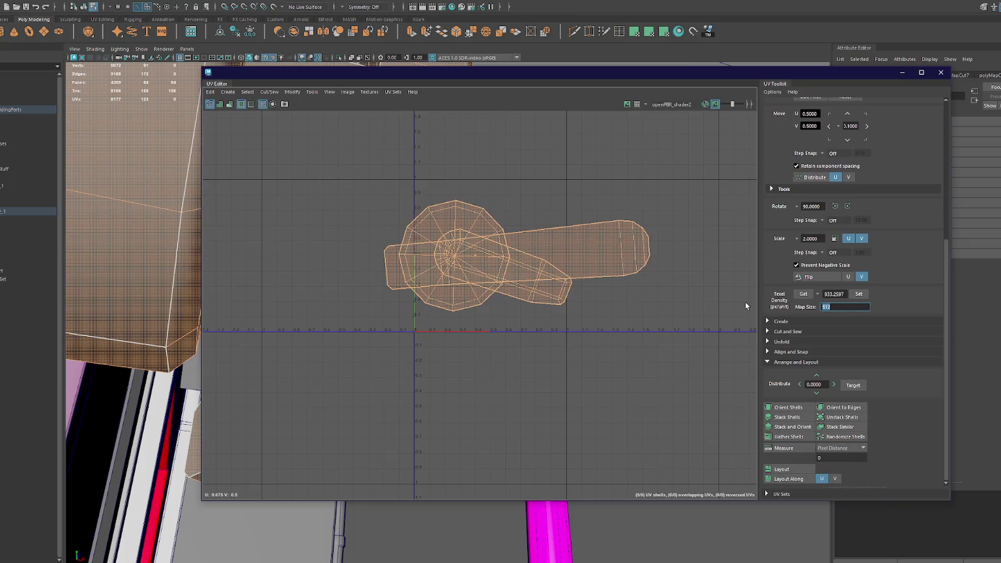
# - Apply a texel density of 1024 at a 512 map size and stack the shells at centre
pyautogui.press('Return')
pyautogui.click(799, 294)
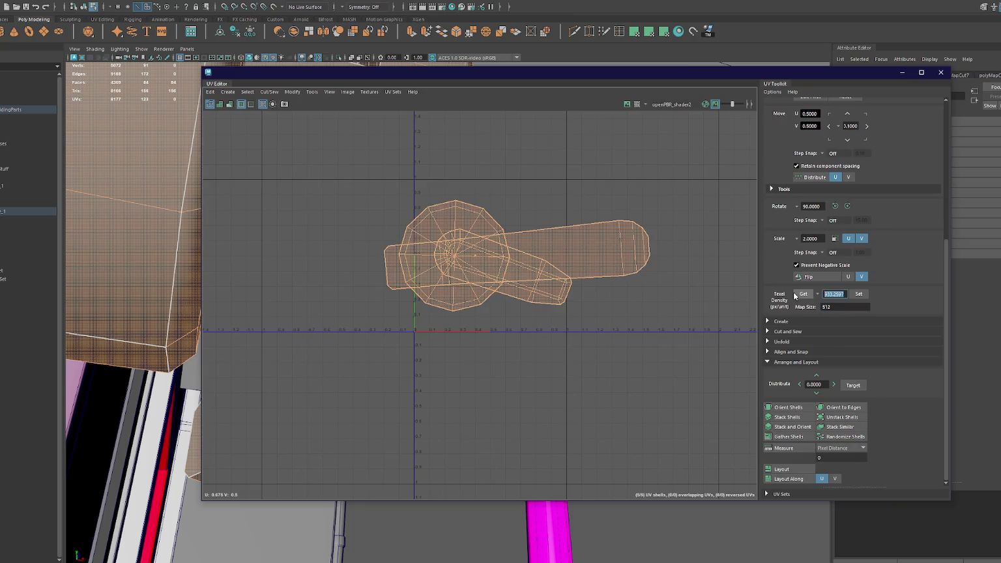
pyautogui.click(835, 293)
pyautogui.write('1024')
pyautogui.click(863, 294)
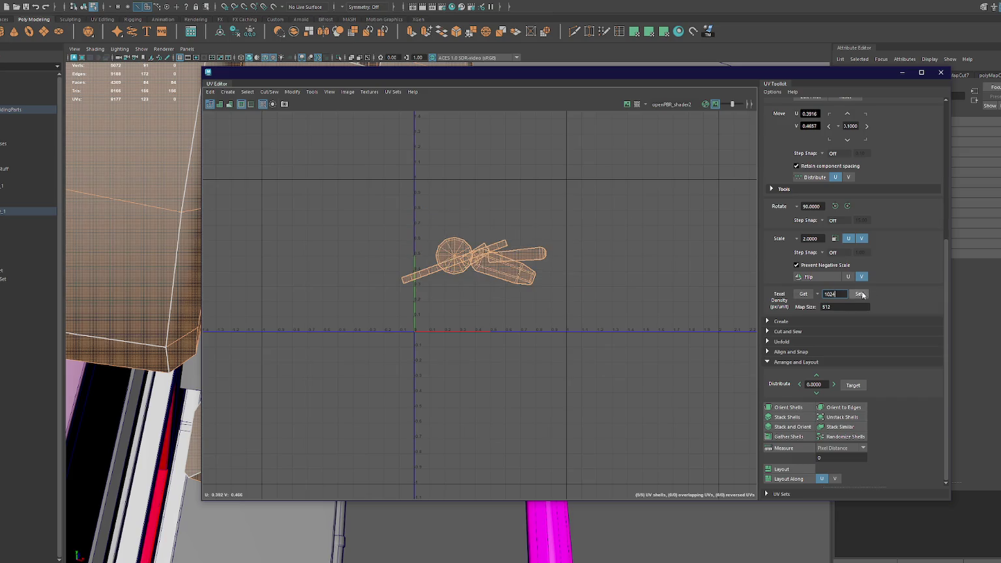
pyautogui.click(787, 417)
# - Rearrange the horizontal, circle, elongated, small and tall vertical UV shells
pyautogui.click(538, 297)
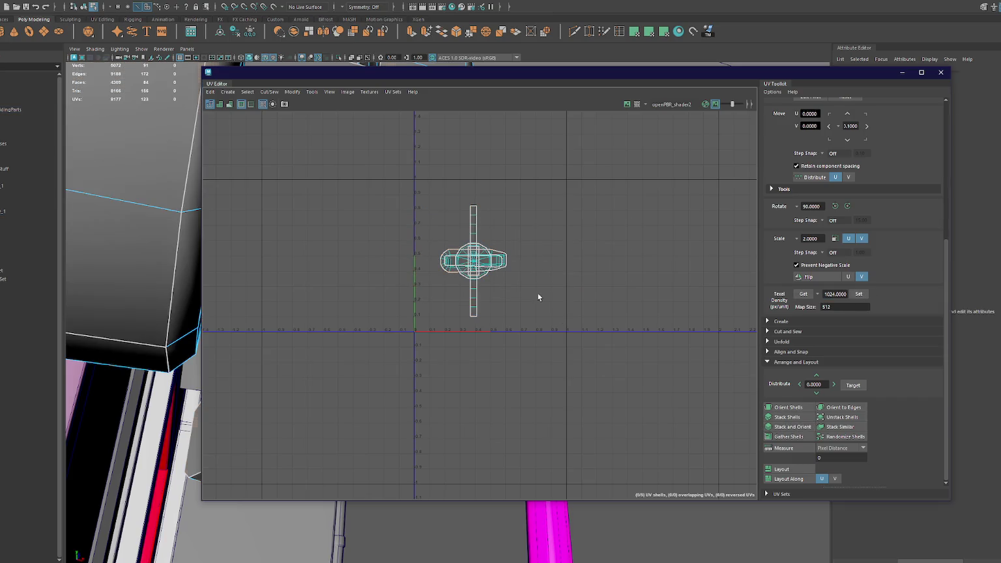
pyautogui.click(500, 262)
pyautogui.moveTo(498, 316)
pyautogui.mouseDown(button='middle')
pyautogui.moveTo(469, 248)
pyautogui.moveTo(542, 197)
pyautogui.mouseUp(button='middle')
pyautogui.click(469, 248)
pyautogui.click(473, 255)
pyautogui.moveTo(484, 251); pyautogui.dragTo(541, 231, button='middle')
pyautogui.click(473, 257)
pyautogui.moveTo(473, 257)
pyautogui.mouseDown(button='middle')
pyautogui.moveTo(432, 256)
pyautogui.moveTo(485, 199)
pyautogui.mouseUp(button='middle')
pyautogui.click(473, 247)
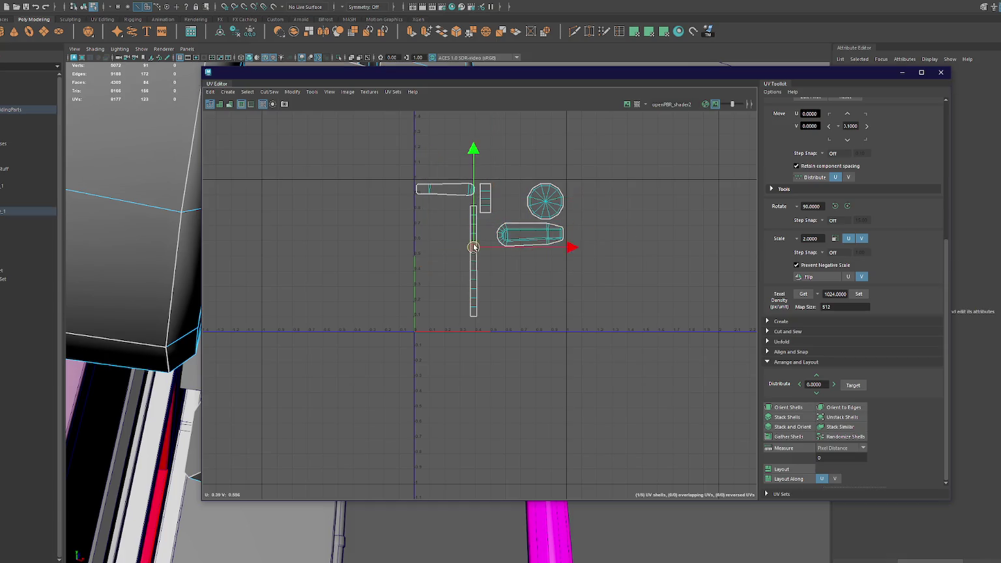
pyautogui.moveTo(474, 246)
pyautogui.mouseDown(button='middle')
pyautogui.moveTo(422, 254)
pyautogui.moveTo(421, 275)
pyautogui.mouseUp(button='middle')
# - Move the capsule, circular and small vertical shells into place beside the others
pyautogui.click(516, 240)
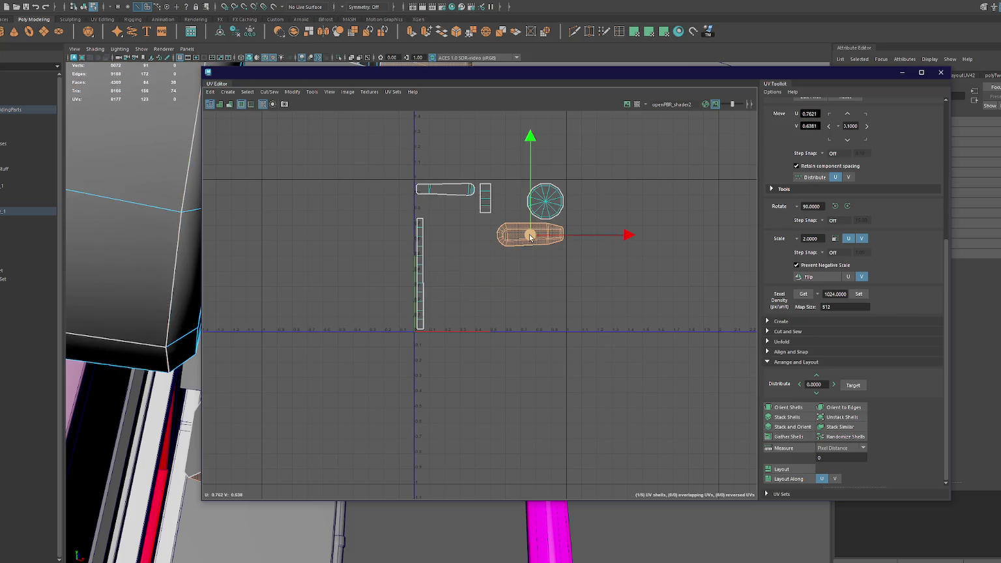
pyautogui.moveTo(516, 239); pyautogui.dragTo(445, 319, button='middle')
pyautogui.click(546, 205)
pyautogui.moveTo(546, 205); pyautogui.dragTo(445, 283, button='middle')
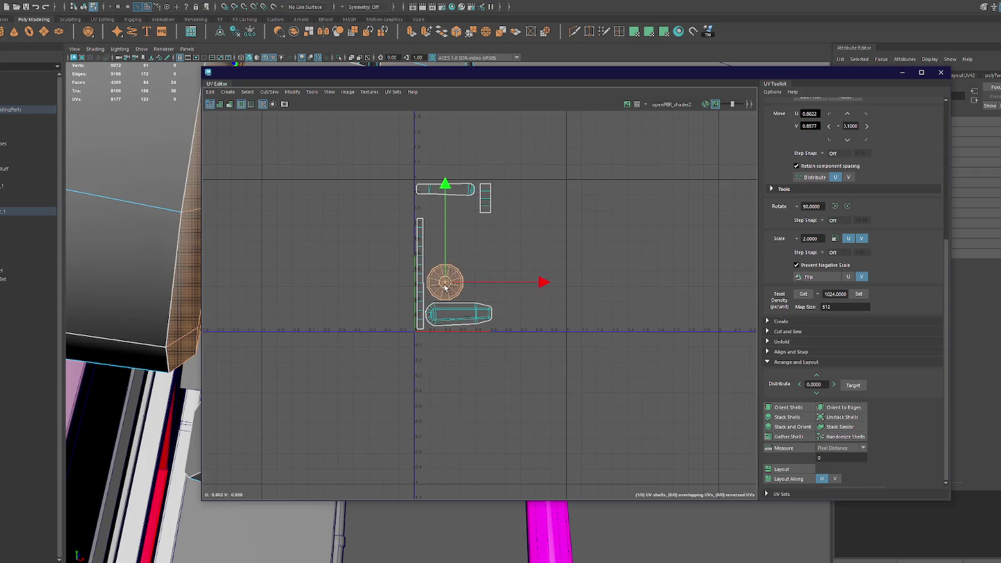
pyautogui.click(448, 194)
pyautogui.moveTo(448, 194); pyautogui.dragTo(455, 260, button='middle')
pyautogui.click(488, 199)
pyautogui.moveTo(488, 199)
pyautogui.mouseDown(button='middle')
pyautogui.moveTo(495, 259)
pyautogui.moveTo(509, 279)
pyautogui.moveTo(561, 279)
pyautogui.mouseUp(button='middle')
pyautogui.click(444, 280)
pyautogui.moveTo(444, 280)
pyautogui.mouseDown(button='middle')
pyautogui.moveTo(485, 279)
pyautogui.moveTo(475, 282)
pyautogui.mouseUp(button='middle')
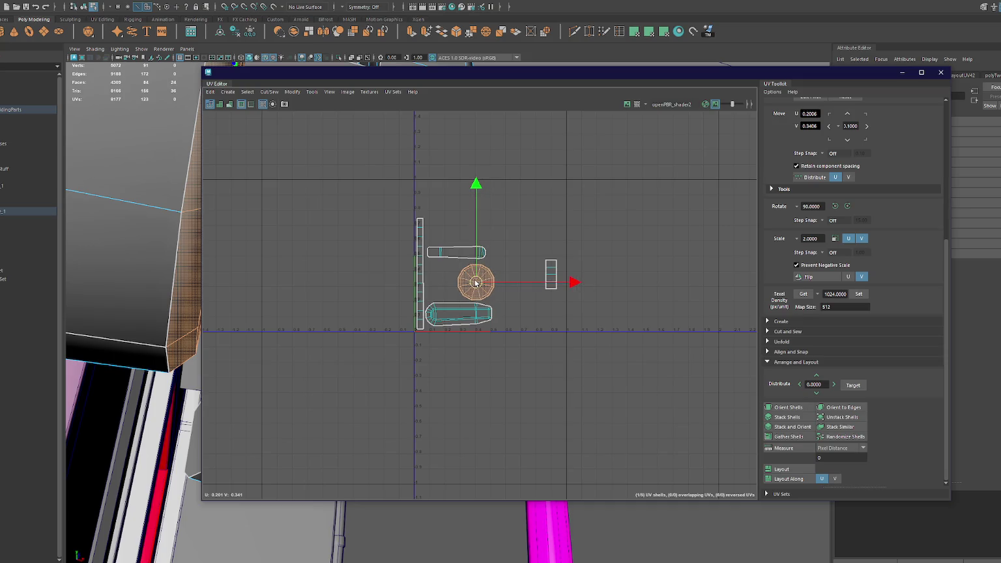
pyautogui.click(551, 275)
pyautogui.moveTo(550, 275); pyautogui.dragTo(448, 283, button='middle')
# - Zoom out the UV Editor and narrow it so the handle model shows alongside
pyautogui.click(471, 234)
pyautogui.scroll(-1, 212, 217)
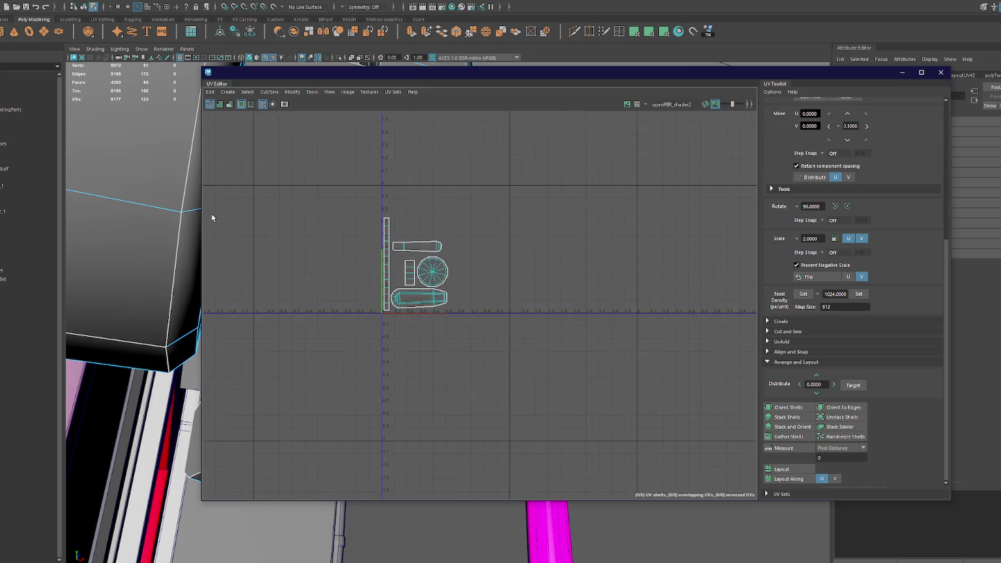
pyautogui.scroll(-1, 217, 235)
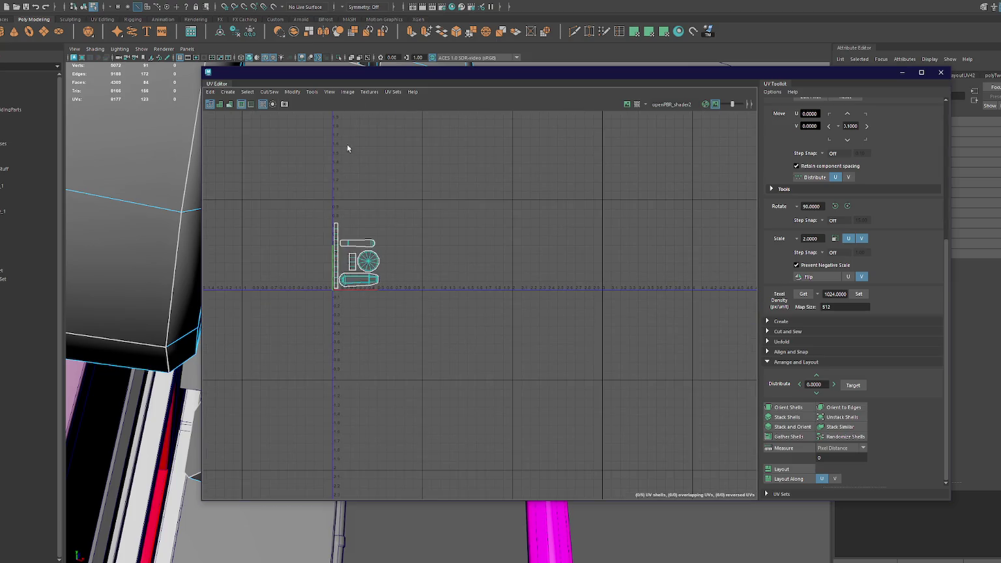
pyautogui.moveTo(202, 131); pyautogui.dragTo(432, 134)
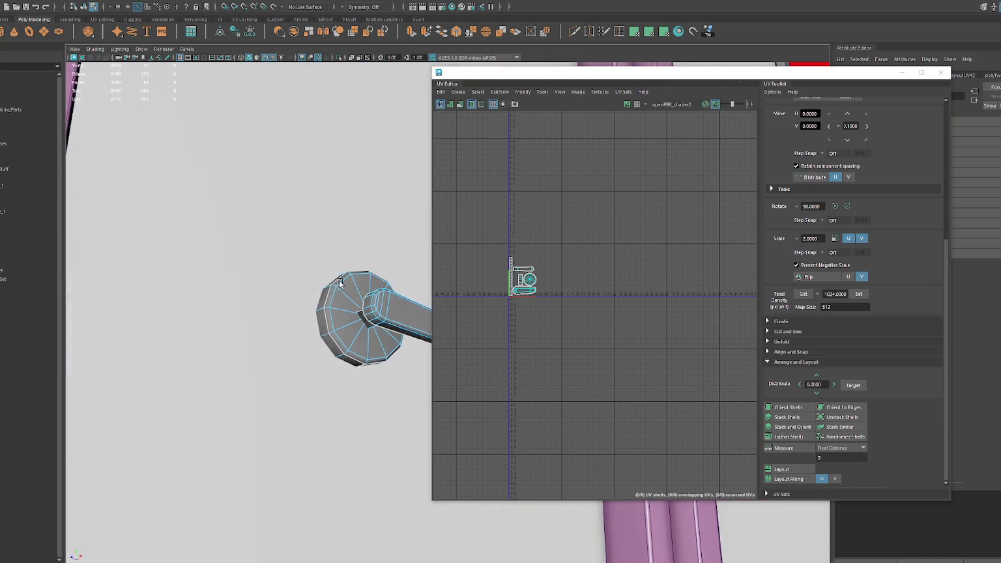
# - Select the door handle's pieces, including the lever top, and unfold their UVs
pyautogui.keyDown('alt'); pyautogui.moveTo(250, 218); pyautogui.dragTo(321, 321); pyautogui.keyUp('alt')
pyautogui.click(323, 333)
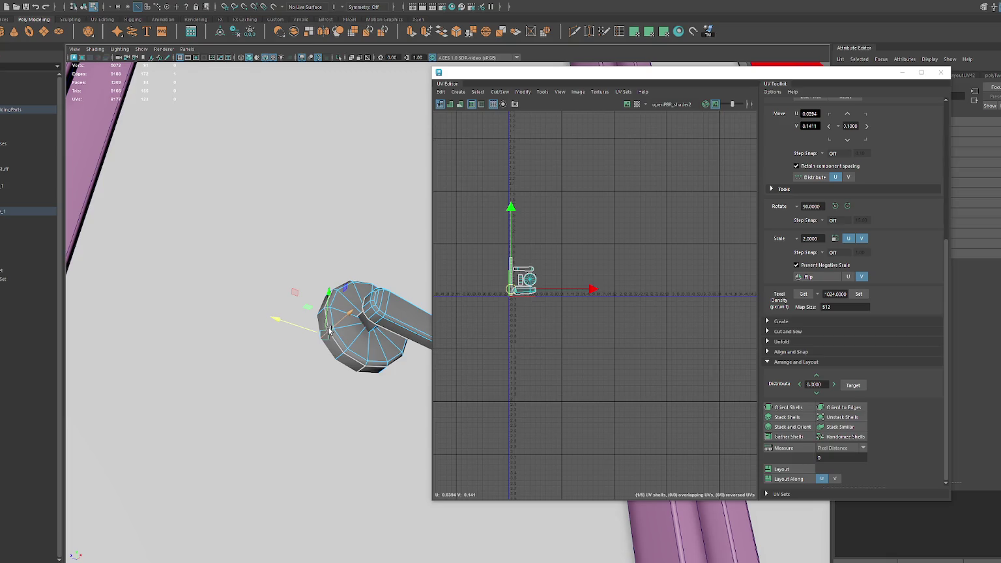
pyautogui.keyDown('ctrl'); pyautogui.moveTo(529, 214); pyautogui.dragTo(515, 195, button='right'); pyautogui.keyUp('ctrl')
pyautogui.moveTo(358, 256)
pyautogui.keyDown('alt'); pyautogui.mouseDown()
pyautogui.moveTo(324, 323)
pyautogui.moveTo(331, 342)
pyautogui.mouseUp(); pyautogui.keyUp('alt')
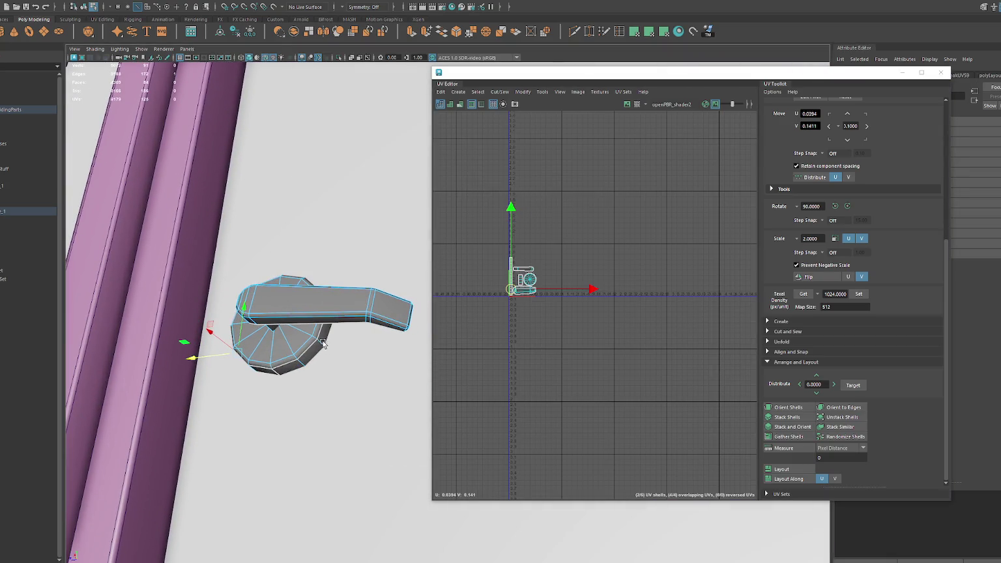
pyautogui.click(365, 315)
pyautogui.moveTo(536, 225); pyautogui.dragTo(474, 236, button='right')
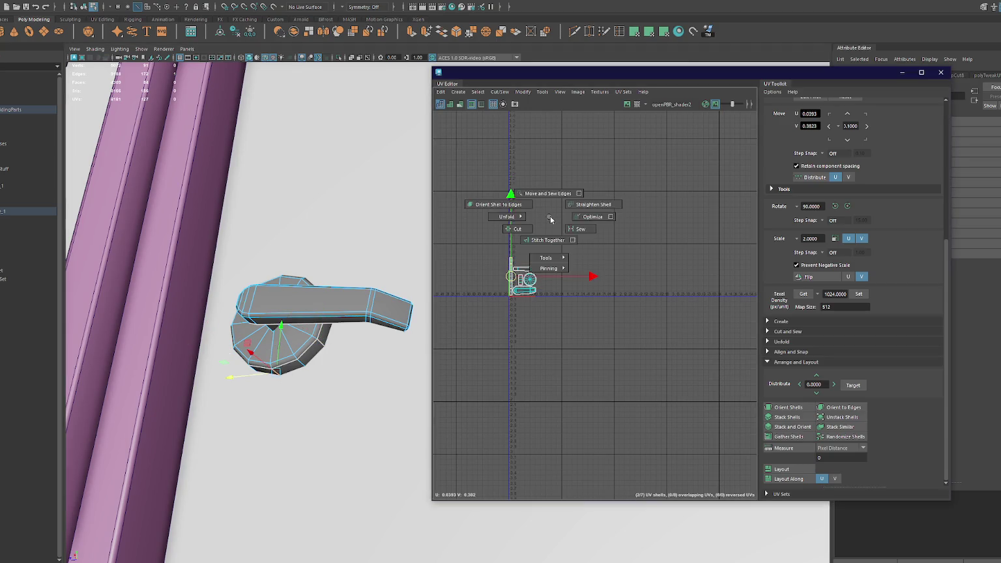
pyautogui.keyDown('shift'); pyautogui.moveTo(473, 237); pyautogui.dragTo(512, 304); pyautogui.keyUp('shift')
pyautogui.moveTo(599, 200); pyautogui.dragTo(522, 207, button='right')
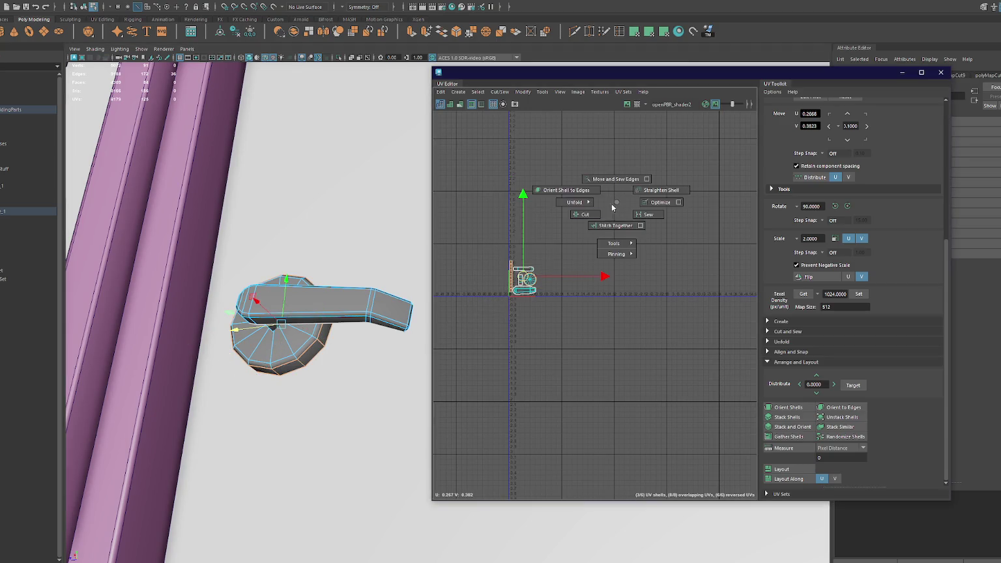
# - Straighten the tilted thin shell, rotate it 90° and move it beside the others
pyautogui.scroll(3, 569, 275)
pyautogui.click(538, 224)
pyautogui.click(560, 273)
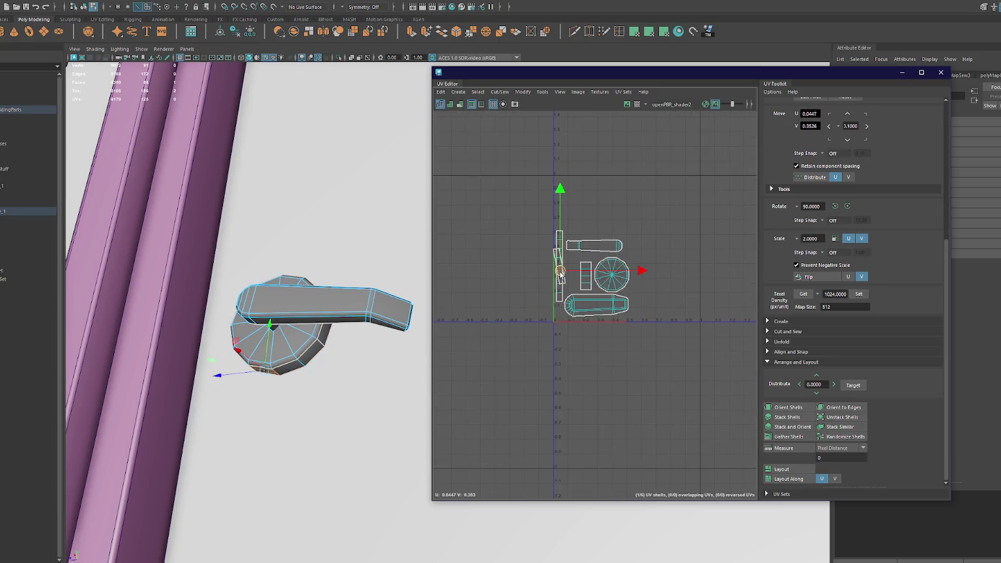
pyautogui.moveTo(564, 276); pyautogui.dragTo(653, 278, button='middle')
pyautogui.click(558, 276)
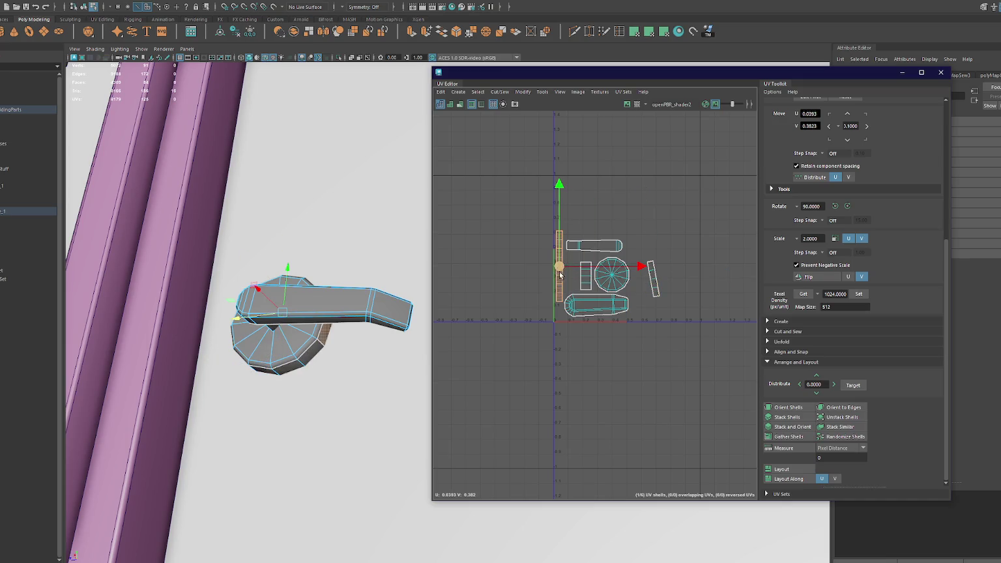
pyautogui.click(653, 282)
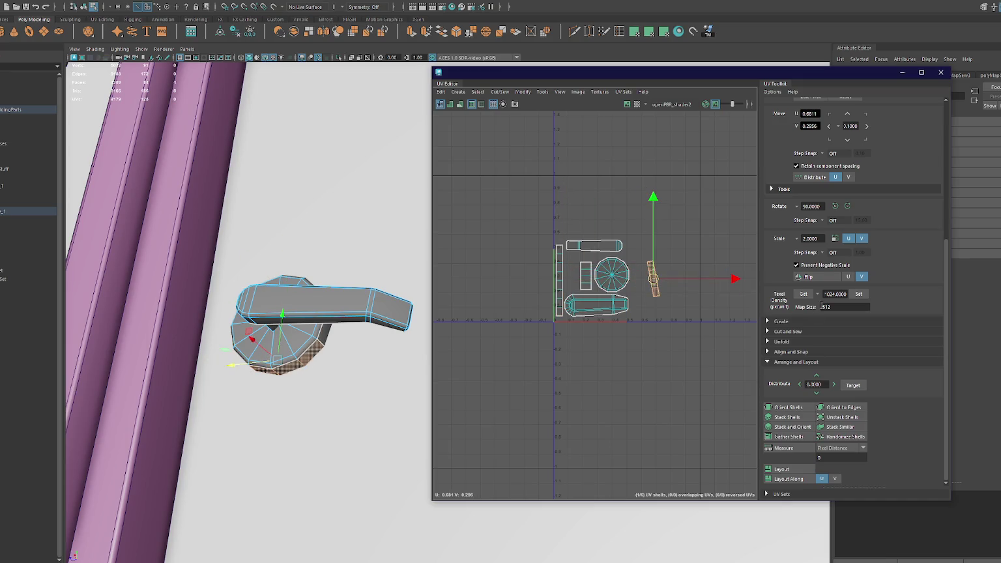
pyautogui.click(788, 407)
pyautogui.click(849, 206)
pyautogui.moveTo(653, 279); pyautogui.dragTo(572, 276)
# - Nudge the top and bottom shells closer to pack the six shells tightly
pyautogui.click(606, 248)
pyautogui.moveTo(593, 232); pyautogui.dragTo(591, 236)
pyautogui.click(569, 280)
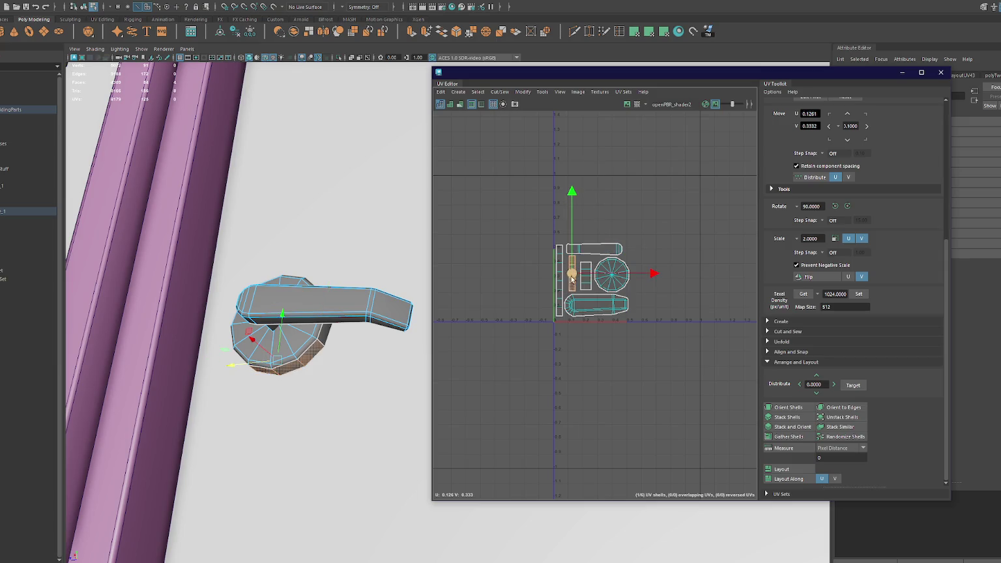
pyautogui.click(585, 277)
pyautogui.click(585, 277)
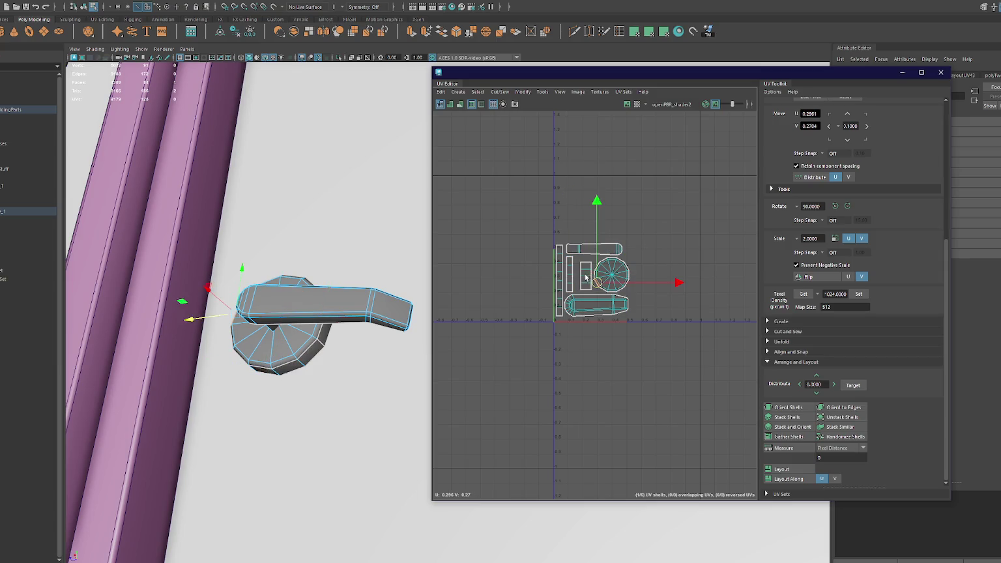
pyautogui.click(608, 281)
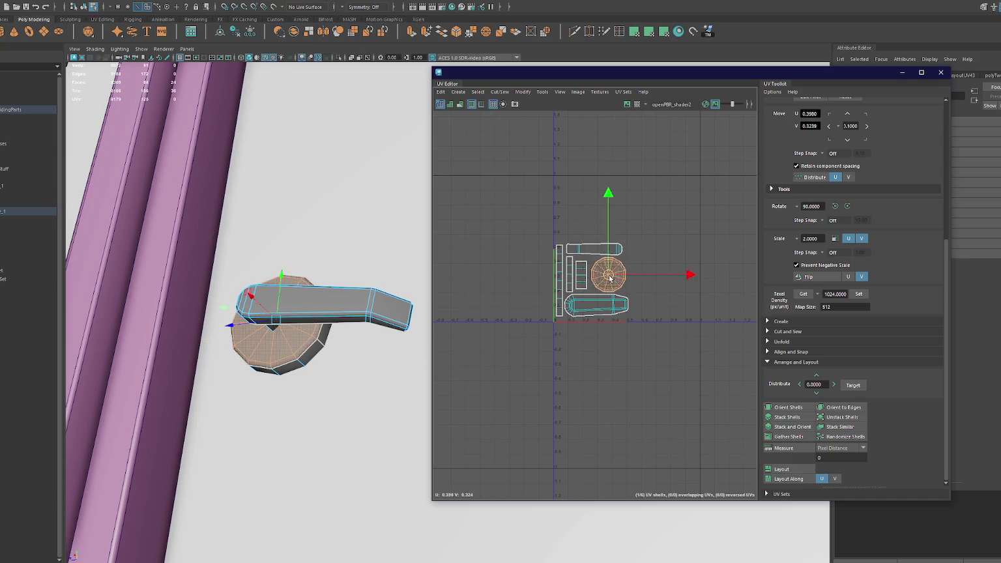
pyautogui.click(590, 306)
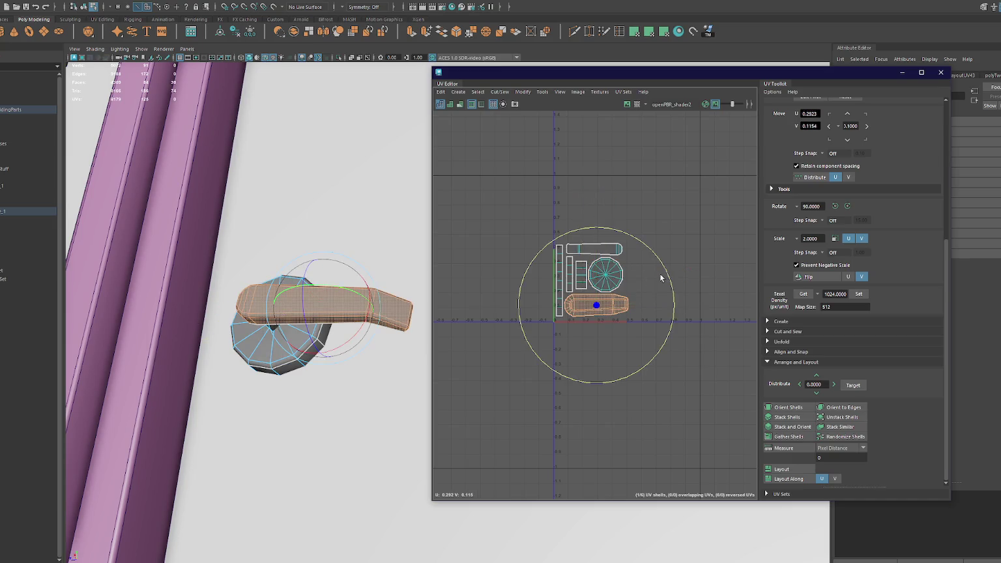
pyautogui.moveTo(590, 308); pyautogui.dragTo(595, 307)
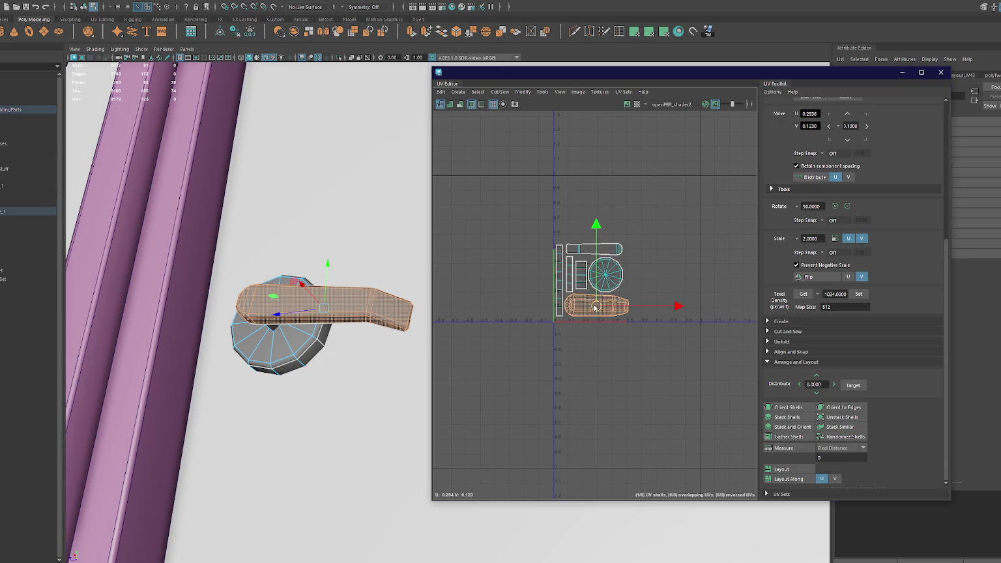
# - Select all six shells and scale them up to fill more UV space
pyautogui.moveTo(645, 222); pyautogui.dragTo(550, 306)
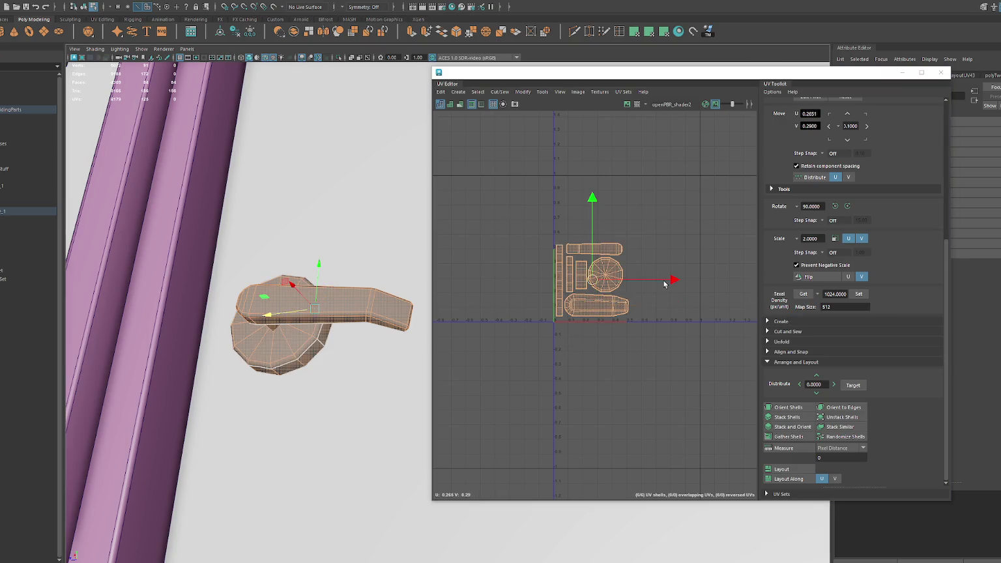
pyautogui.moveTo(667, 284); pyautogui.dragTo(633, 254)
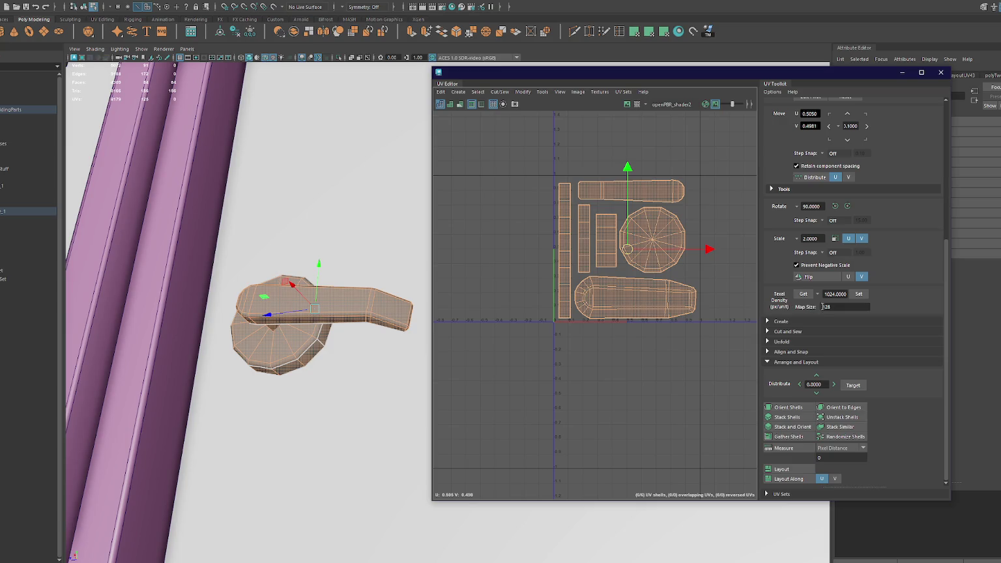
pyautogui.moveTo(628, 251); pyautogui.dragTo(629, 251)
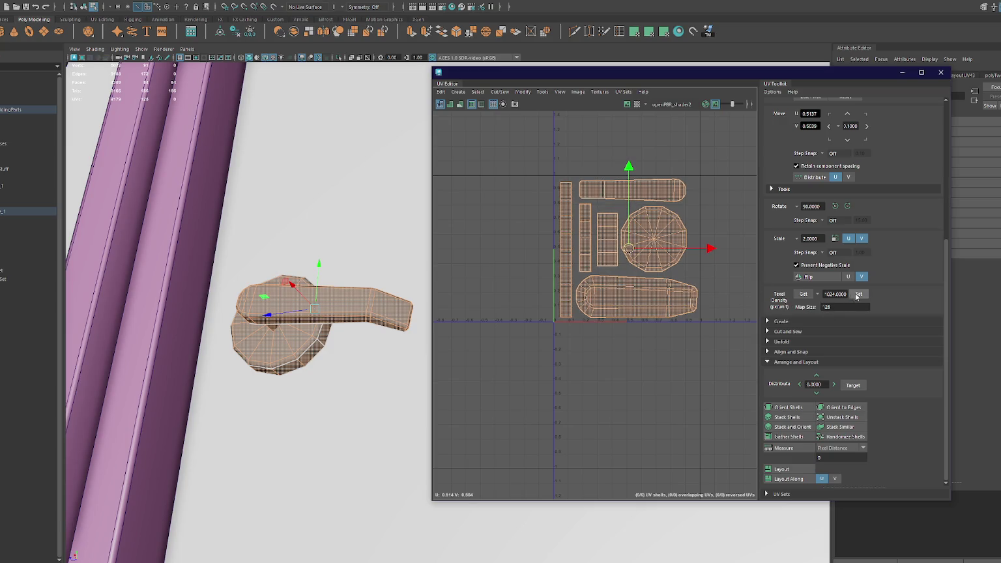
pyautogui.click(858, 295)
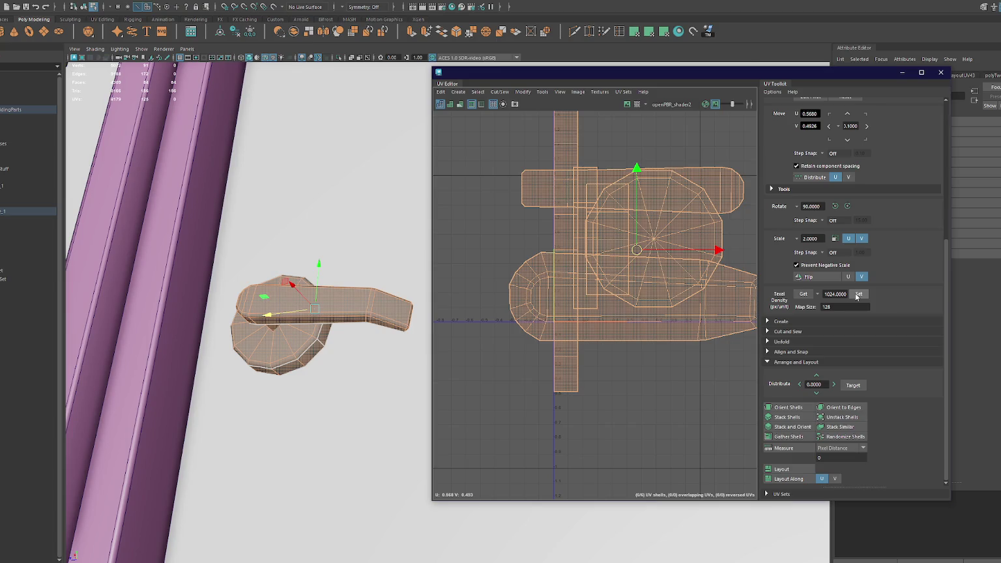
# - Undo the oversized scaling and set texel density 1024 with a 256 map size
pyautogui.hotkey('ctrl', 'z')
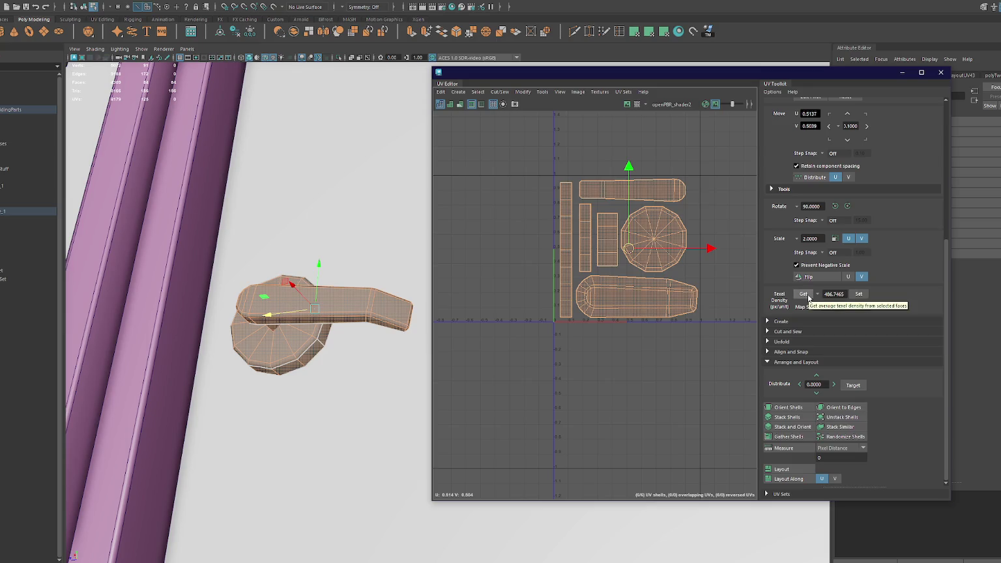
pyautogui.click(808, 297)
pyautogui.doubleClick(832, 295)
pyautogui.write('1024')
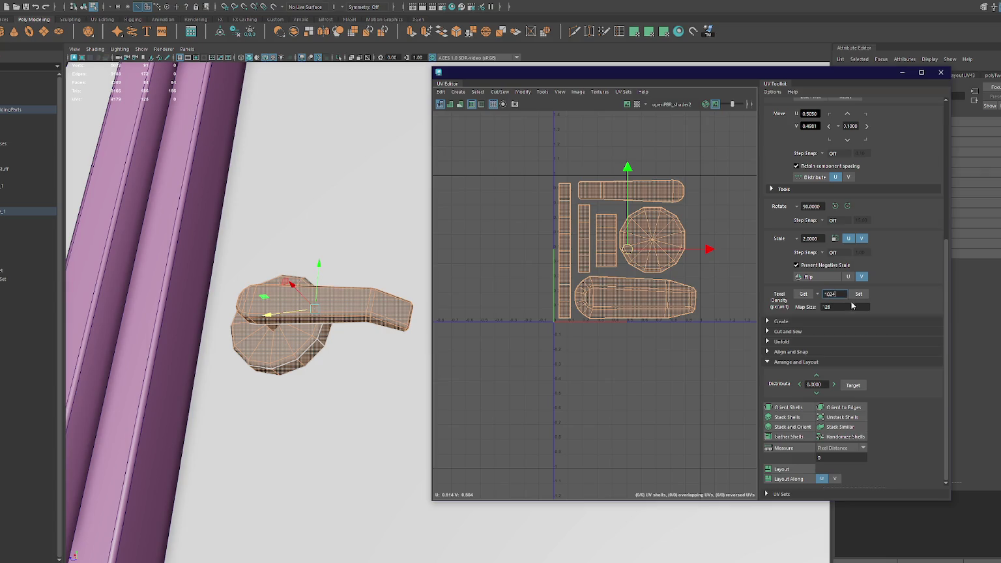
pyautogui.click(852, 306)
pyautogui.write('6')
pyautogui.click(858, 294)
# - Nudge the large bottom shell slightly left and close the UV Editor
pyautogui.scroll(1, 688, 274)
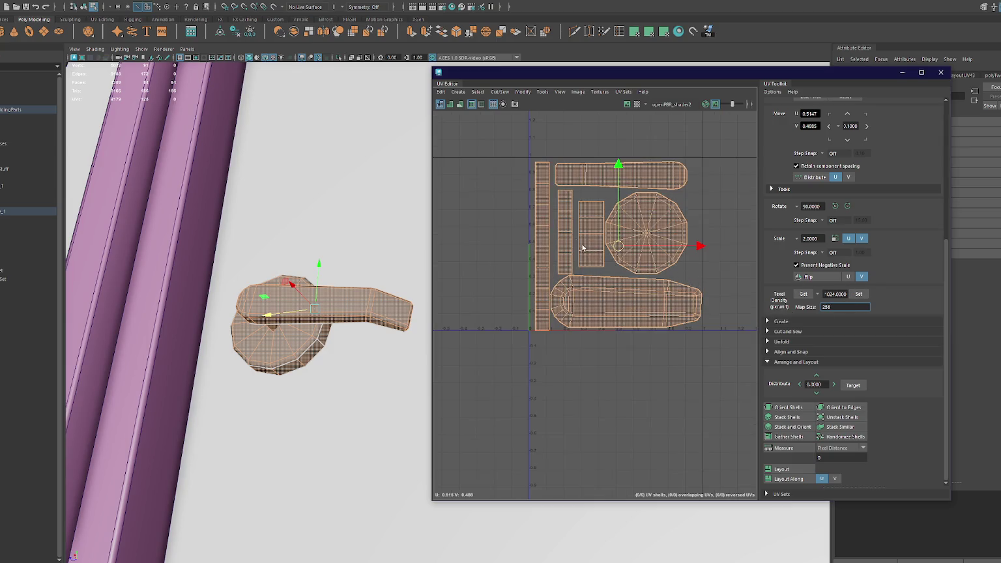
pyautogui.click(563, 235)
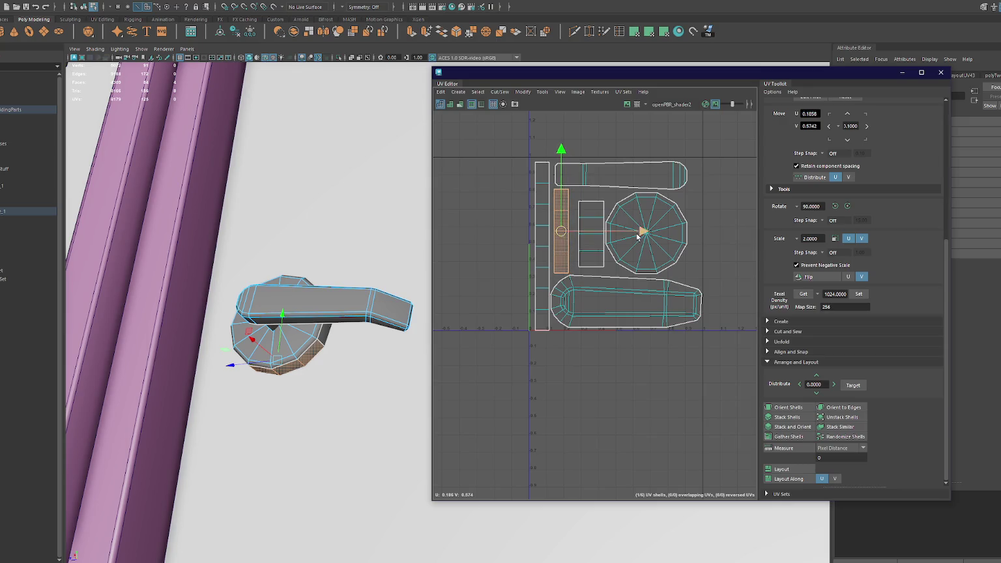
pyautogui.click(616, 179)
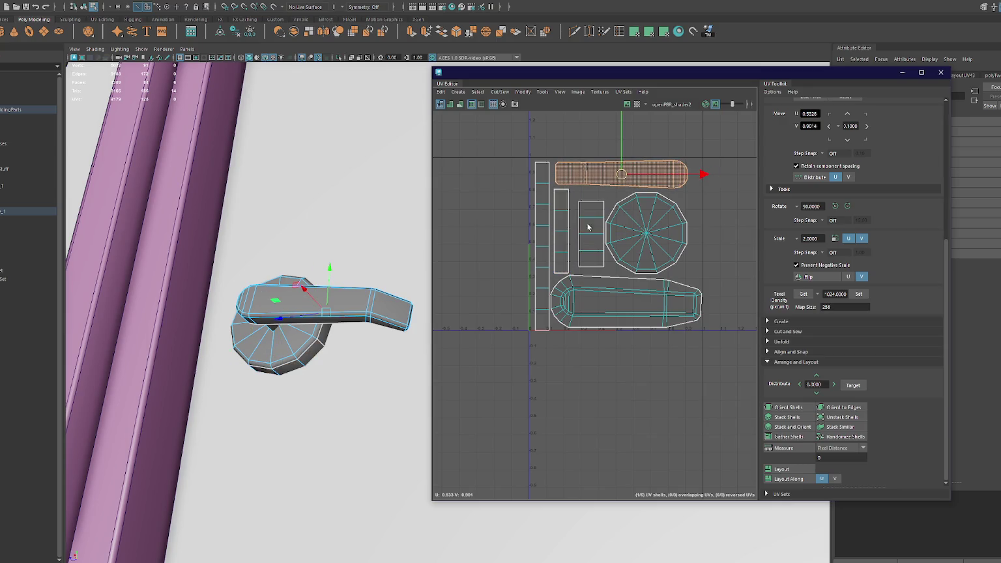
pyautogui.click(564, 247)
pyautogui.click(613, 319)
pyautogui.moveTo(627, 304); pyautogui.dragTo(627, 303)
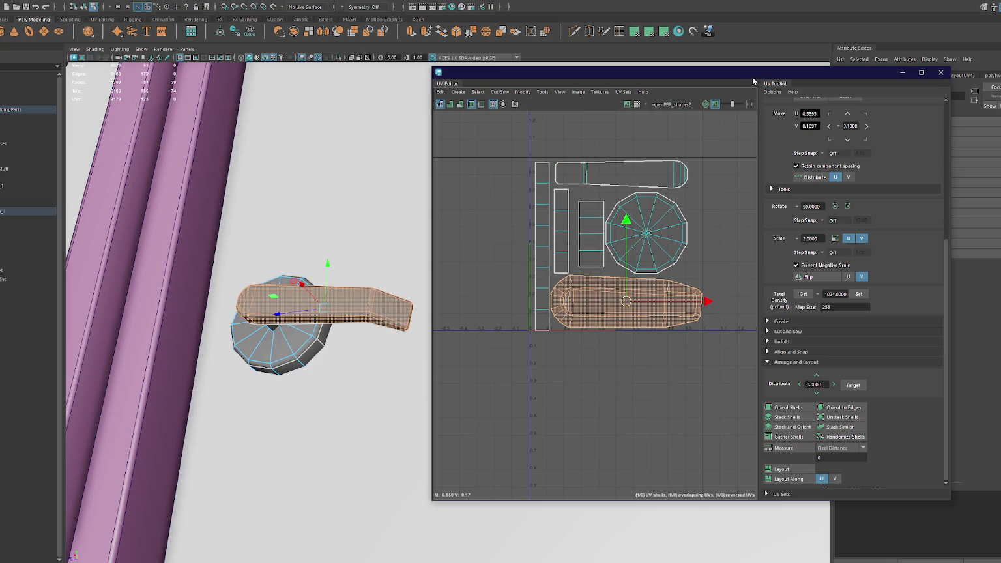
pyautogui.click(940, 72)
pyautogui.press('F8')
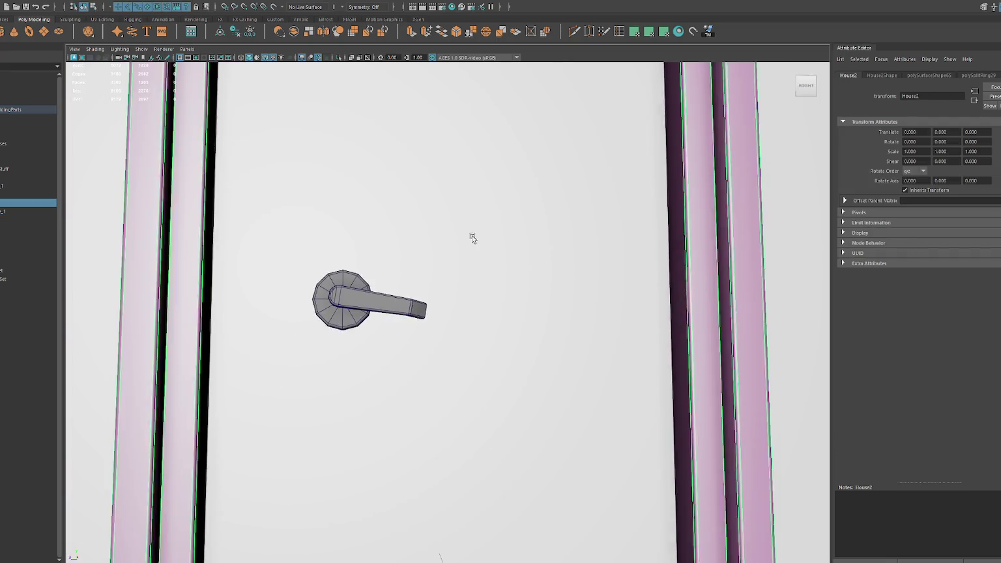
# - Move the door handle higher up the door
pyautogui.scroll(-5, 482, 234)
pyautogui.scroll(-5, 425, 303)
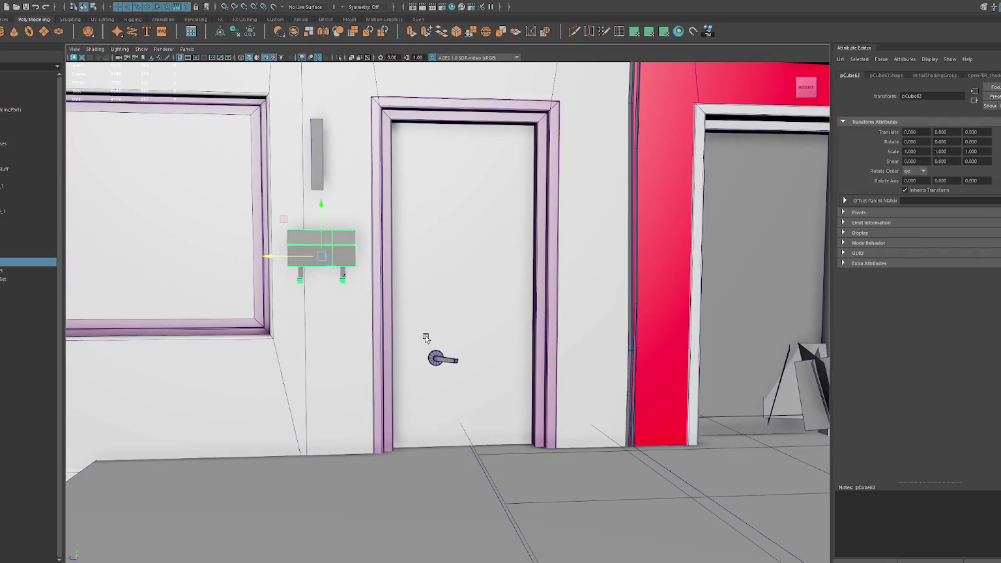
pyautogui.click(312, 178)
pyautogui.click(433, 359)
pyautogui.moveTo(438, 335)
pyautogui.mouseDown()
pyautogui.moveTo(438, 250)
pyautogui.moveTo(381, 274)
pyautogui.mouseUp()
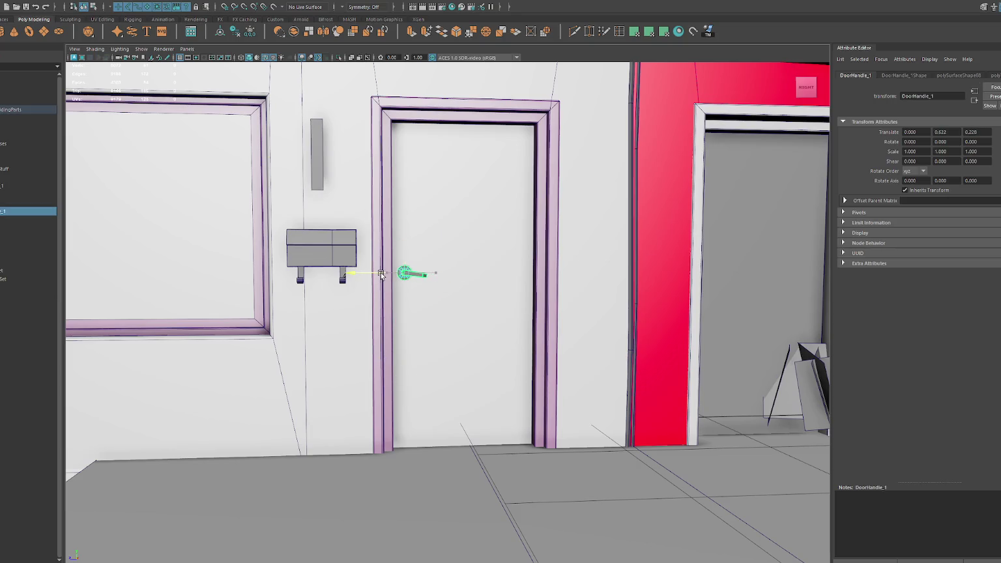
# - Turn on textured display, pick the door face and show the Door1 material's colour texture
pyautogui.click(455, 215)
pyautogui.press('6')
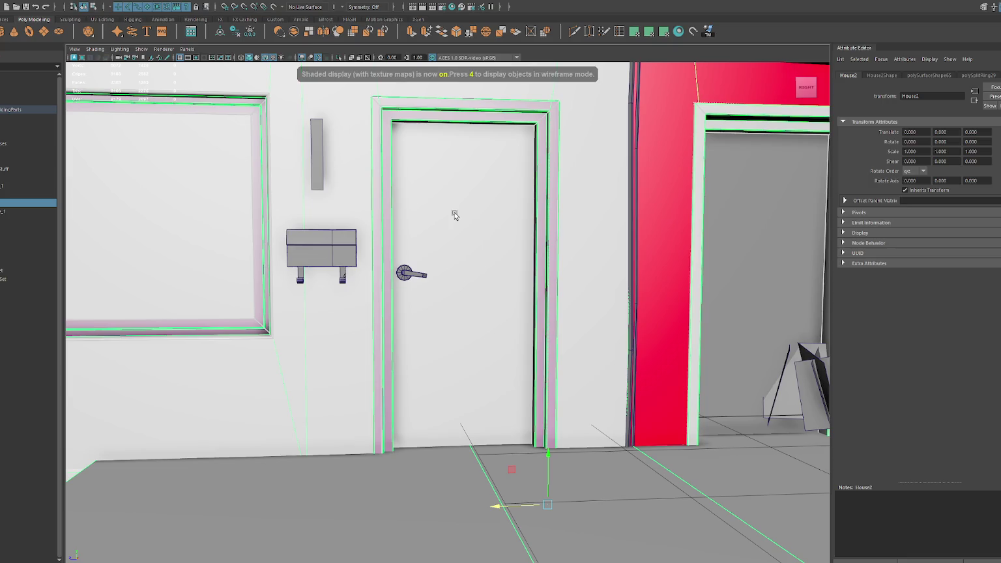
pyautogui.press('F11')
pyautogui.click(461, 213)
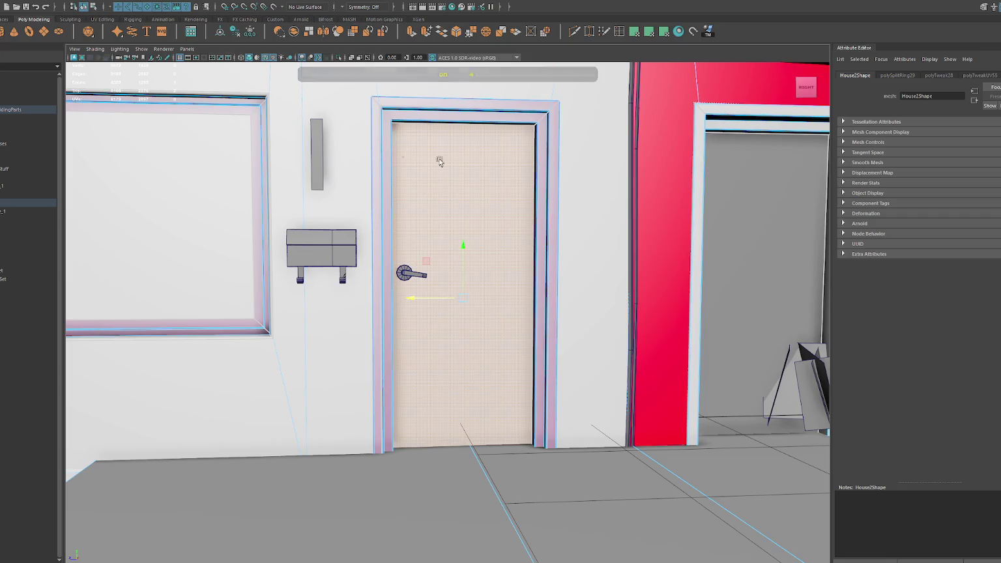
pyautogui.press('F8')
pyautogui.press('F11')
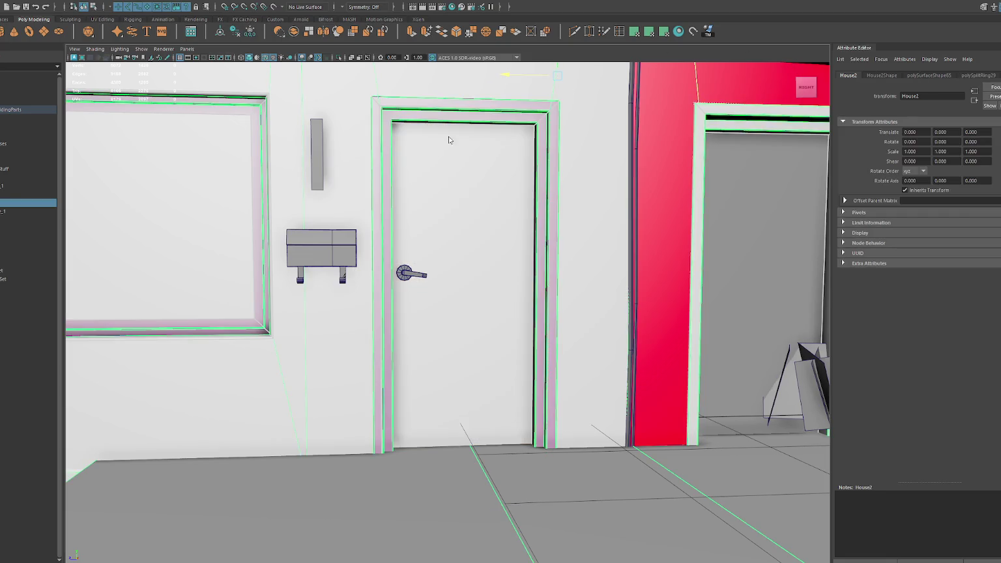
pyautogui.click(451, 152)
pyautogui.press('F8')
pyautogui.click(888, 76)
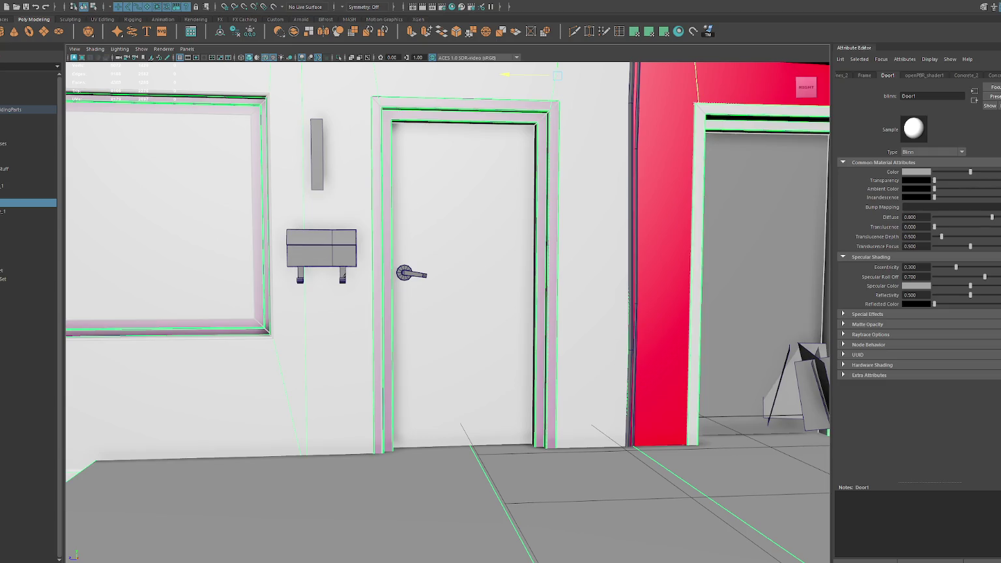
pyautogui.click(890, 222)
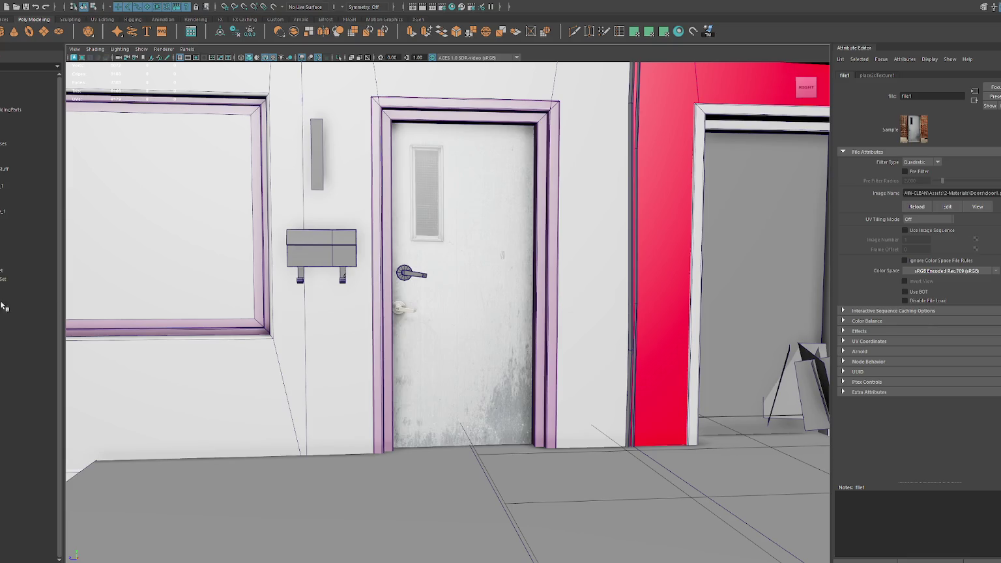
# - Select the door handle on the newly textured door
pyautogui.click(404, 273)
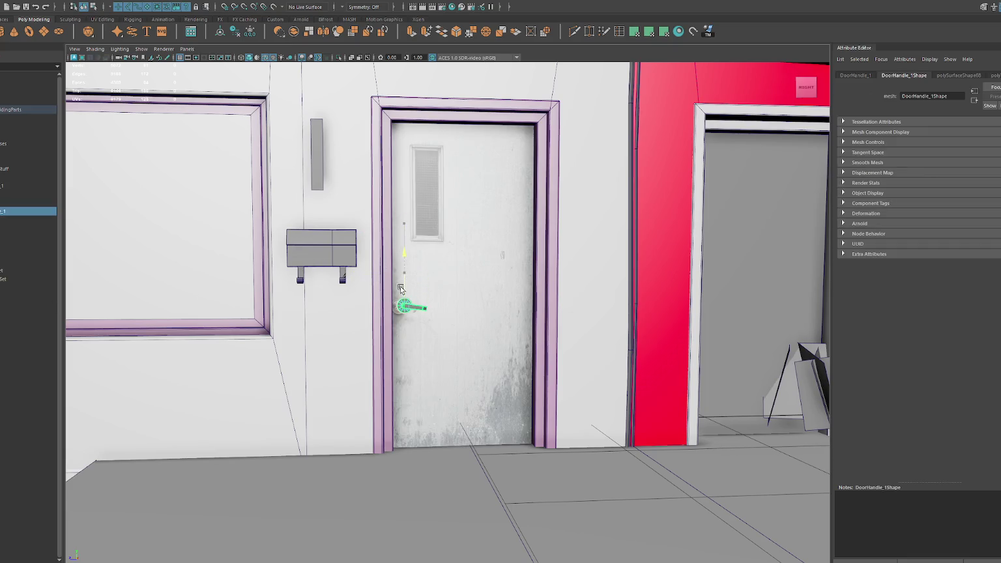
# - Duplicate the door handle and move the copy over to the second door
pyautogui.press('f')
pyautogui.scroll(-5, 416, 287)
pyautogui.moveTo(416, 288)
pyautogui.keyDown('alt'); pyautogui.mouseDown()
pyautogui.moveTo(500, 302)
pyautogui.moveTo(402, 277)
pyautogui.moveTo(385, 314)
pyautogui.mouseUp(); pyautogui.keyUp('alt')
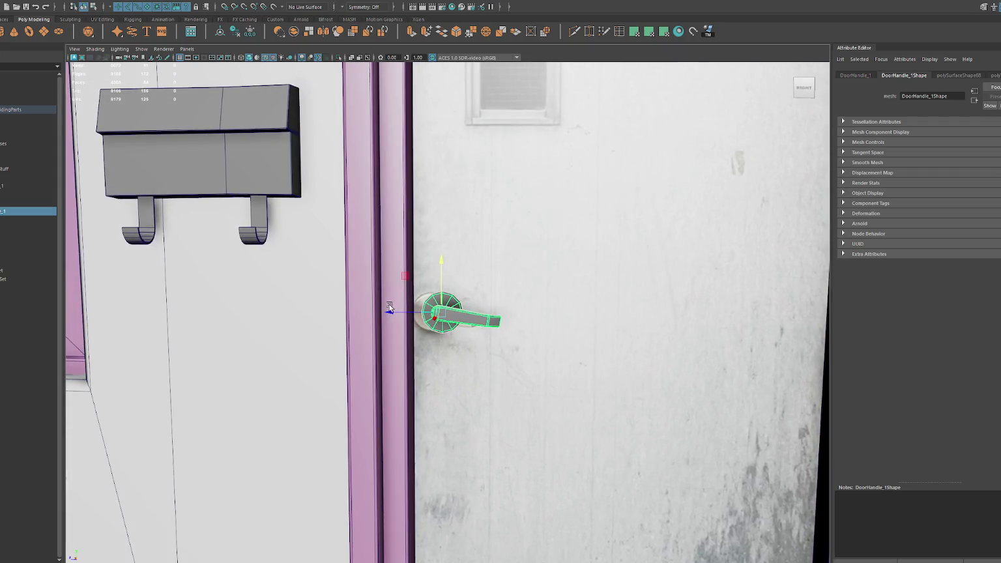
pyautogui.scroll(-3, 388, 314)
pyautogui.scroll(-2, 401, 314)
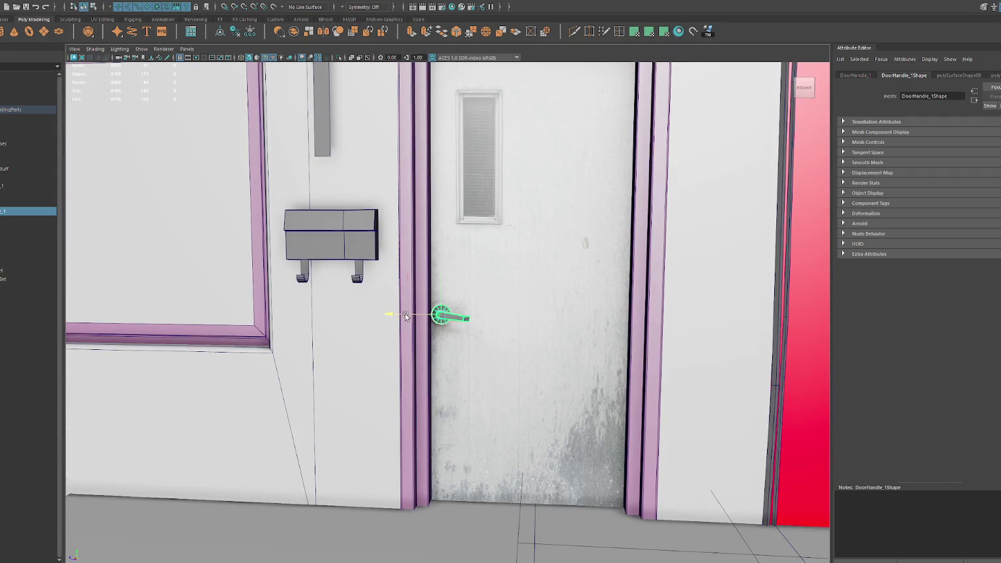
pyautogui.scroll(-5, 411, 313)
pyautogui.hotkey('ctrl', 'd')
pyautogui.moveTo(350, 317)
pyautogui.mouseDown()
pyautogui.moveTo(679, 321)
pyautogui.moveTo(489, 216)
pyautogui.mouseUp()
# - Turn the handle copy slightly and slide it onto the dark door-frame edge
pyautogui.press('f')
pyautogui.press('e')
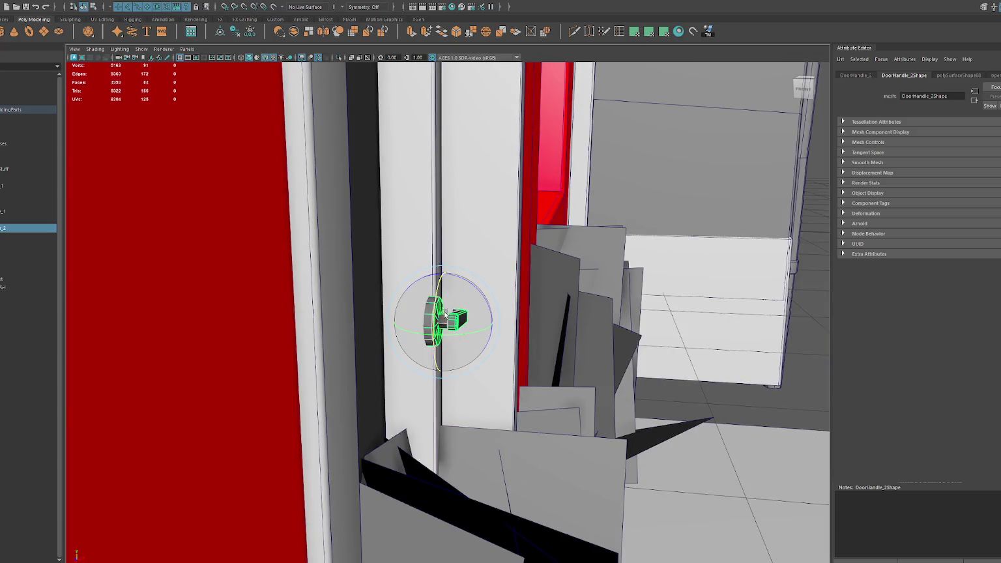
pyautogui.moveTo(491, 225); pyautogui.dragTo(489, 230, button='middle')
pyautogui.press('w')
pyautogui.moveTo(446, 319); pyautogui.dragTo(337, 344)
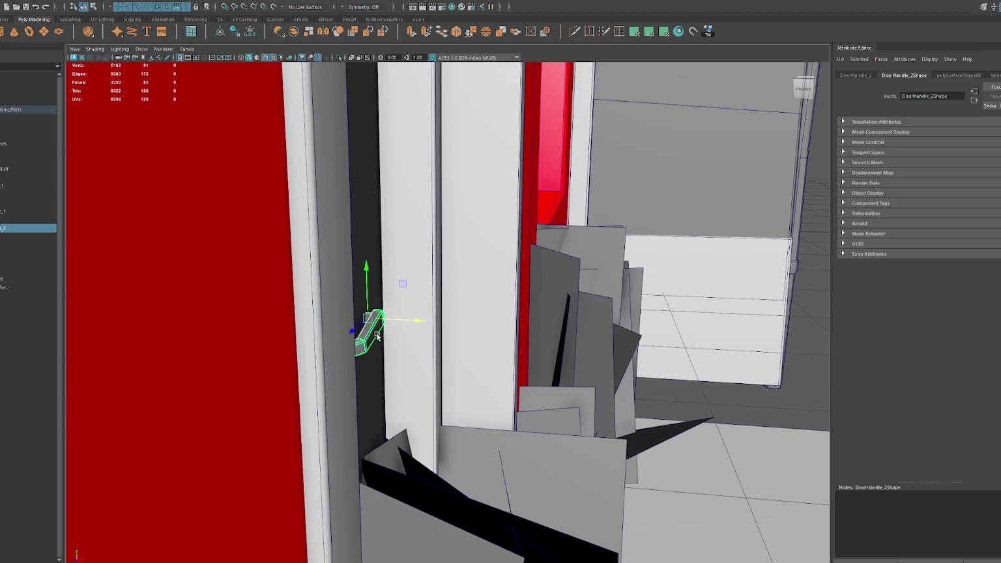
# - Check the copied handle from the side, then select the first door handle
pyautogui.moveTo(293, 371)
pyautogui.keyDown('alt'); pyautogui.mouseDown()
pyautogui.moveTo(296, 328)
pyautogui.moveTo(404, 352)
pyautogui.moveTo(410, 338)
pyautogui.moveTo(452, 326)
pyautogui.mouseUp(); pyautogui.keyUp('alt')
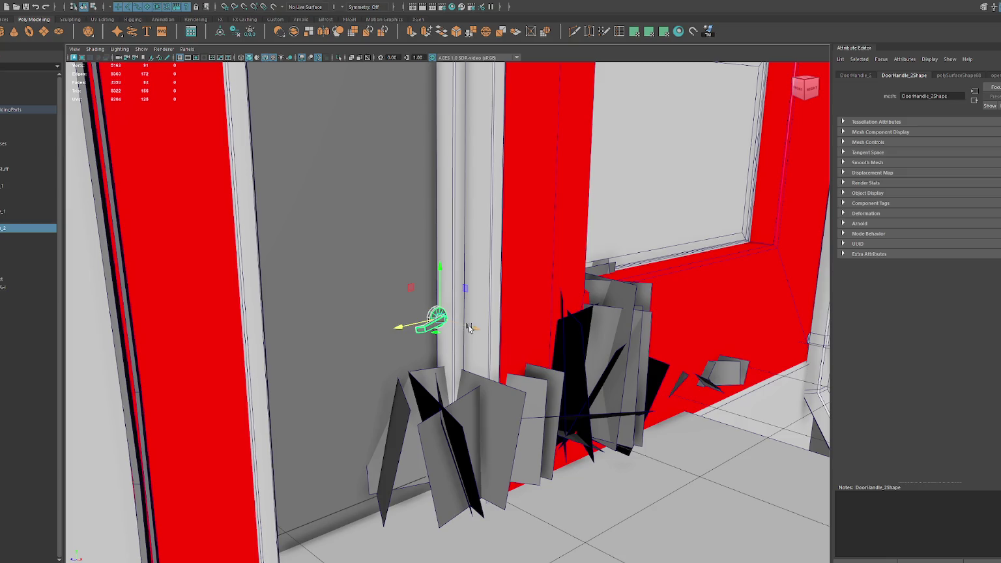
pyautogui.moveTo(453, 326)
pyautogui.keyDown('alt'); pyautogui.mouseDown()
pyautogui.moveTo(391, 313)
pyautogui.moveTo(399, 286)
pyautogui.moveTo(444, 269)
pyautogui.mouseUp(); pyautogui.keyUp('alt')
pyautogui.scroll(-5, 393, 301)
pyautogui.scroll(1, 395, 288)
pyautogui.scroll(1, 404, 288)
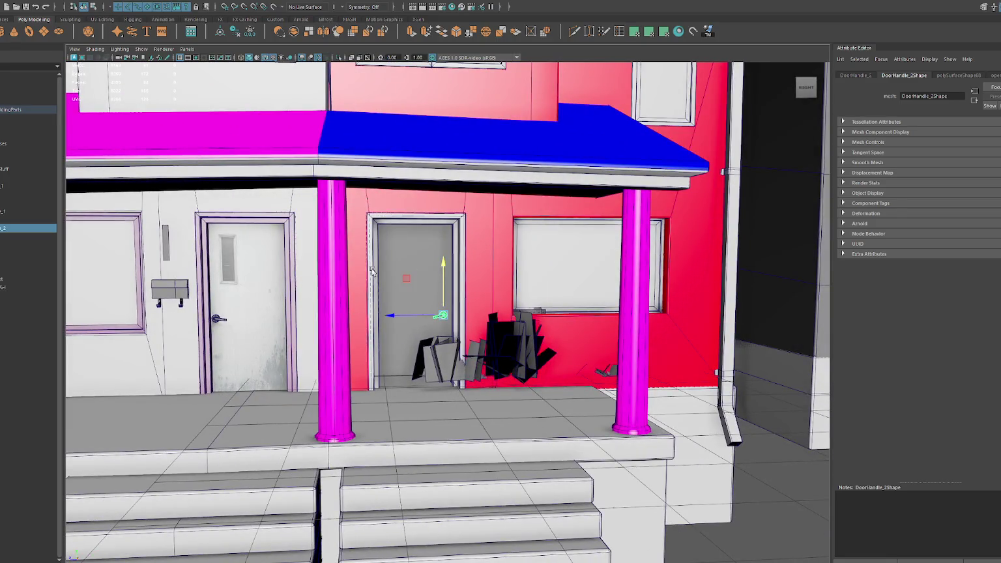
pyautogui.click(215, 319)
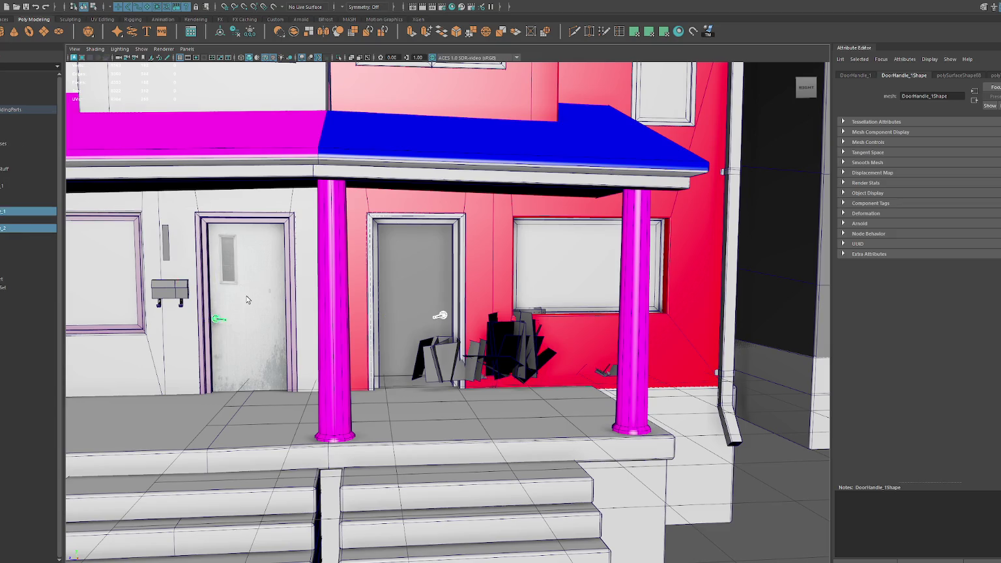
# - Assign a new Blinn material named Doorhandle to both door handles
pyautogui.click(443, 317)
pyautogui.scroll(-5, 445, 298)
pyautogui.rightClick(610, 104)
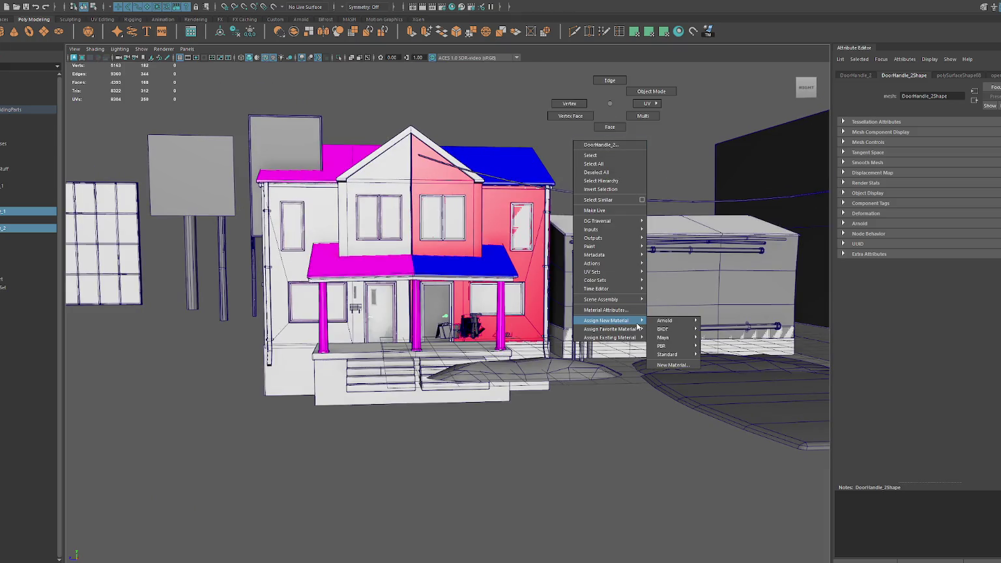
pyautogui.click(673, 346)
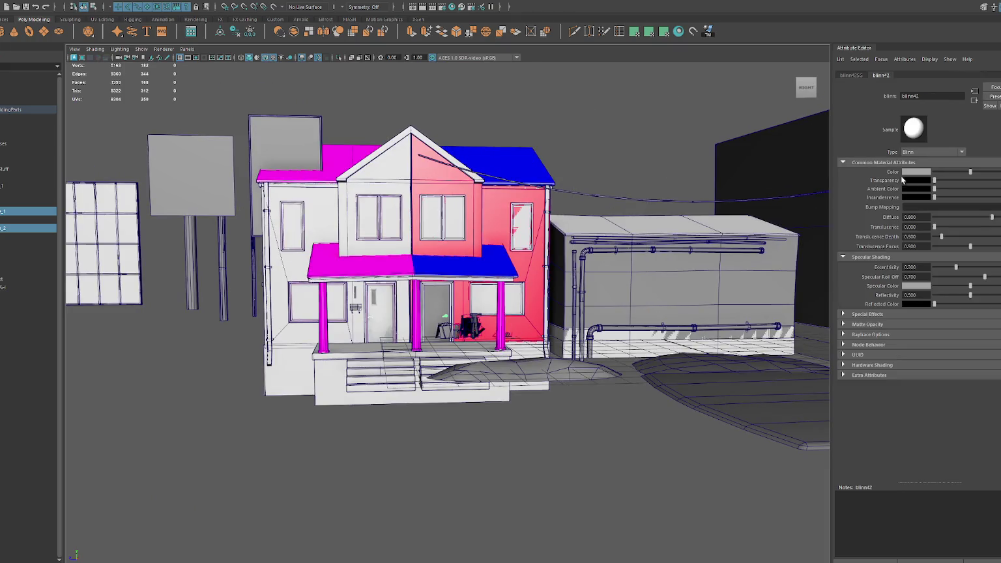
pyautogui.doubleClick(929, 95)
pyautogui.write('D')
pyautogui.press('Return')
pyautogui.scroll(5, 447, 313)
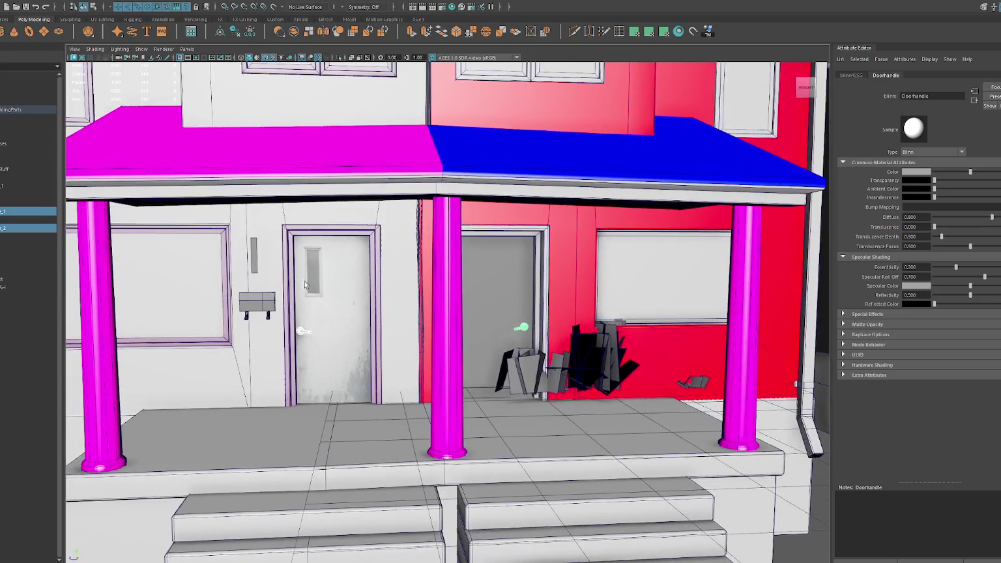
# - Assign a new Blinn material named Mailbox to the mailbox
pyautogui.click(303, 306)
pyautogui.scroll(-5, 320, 271)
pyautogui.moveTo(709, 94); pyautogui.dragTo(720, 322, button='right')
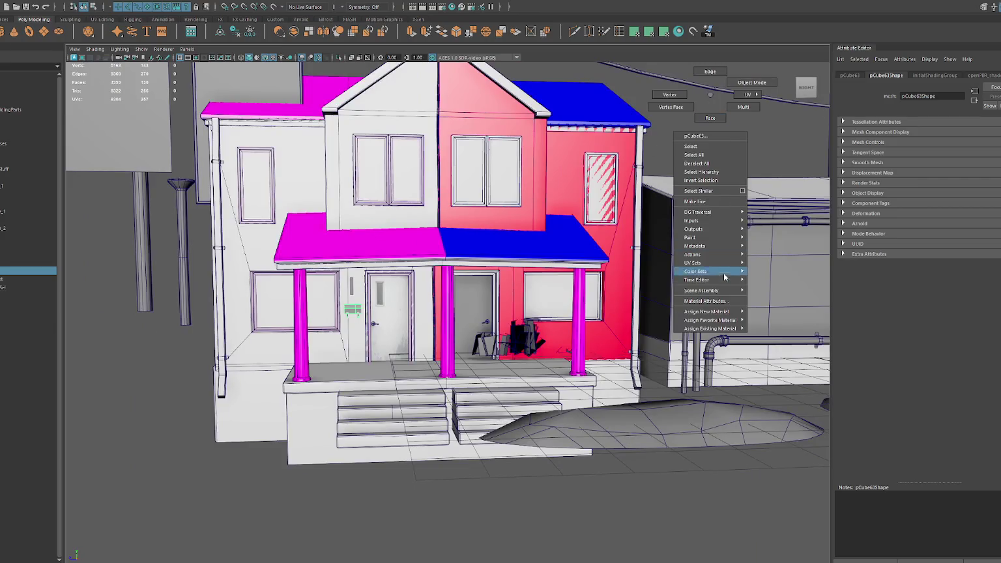
pyautogui.click(776, 336)
pyautogui.doubleClick(912, 96)
pyautogui.write('Mailbox')
pyautogui.press('Return')
pyautogui.scroll(5, 346, 315)
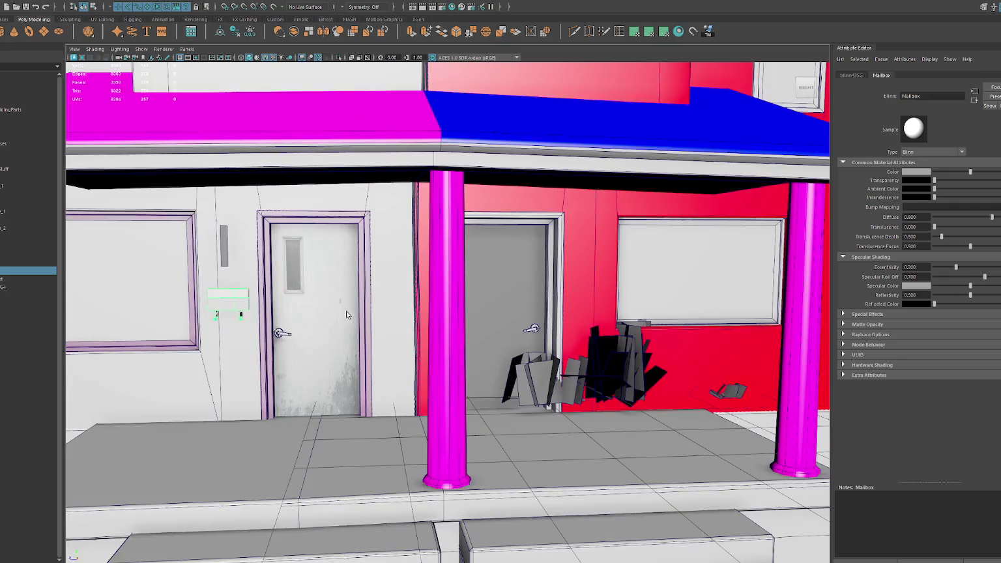
# - Place a copy of the mailbox beside the right door and frame it in view
pyautogui.click(218, 307)
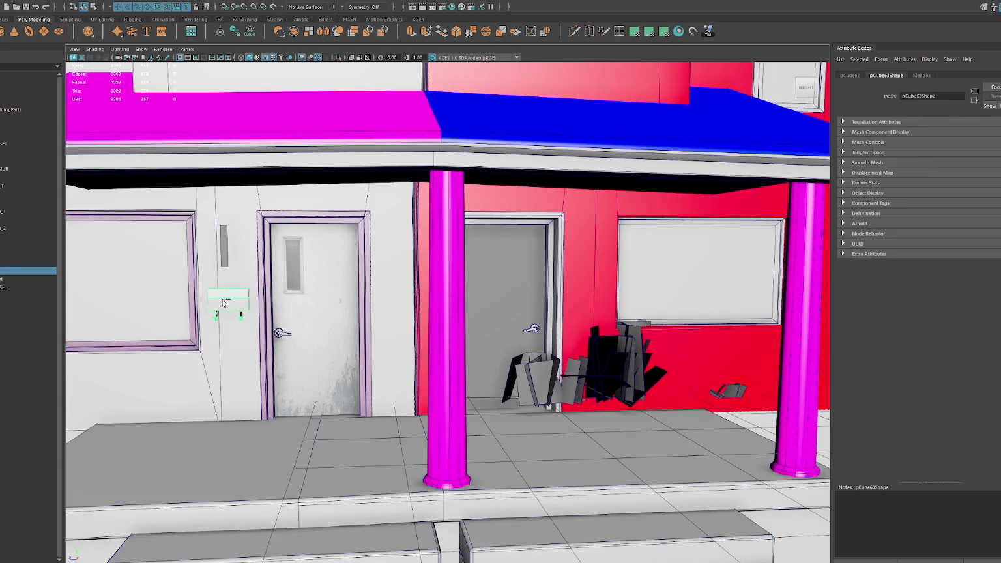
pyautogui.click(210, 304)
pyautogui.moveTo(209, 304)
pyautogui.keyDown('shift'); pyautogui.mouseDown()
pyautogui.moveTo(633, 306)
pyautogui.moveTo(438, 285)
pyautogui.mouseUp(); pyautogui.keyUp('shift')
pyautogui.press('f')
pyautogui.scroll(-2, 492, 285)
pyautogui.click(114, 263)
pyautogui.scroll(-3, 115, 263)
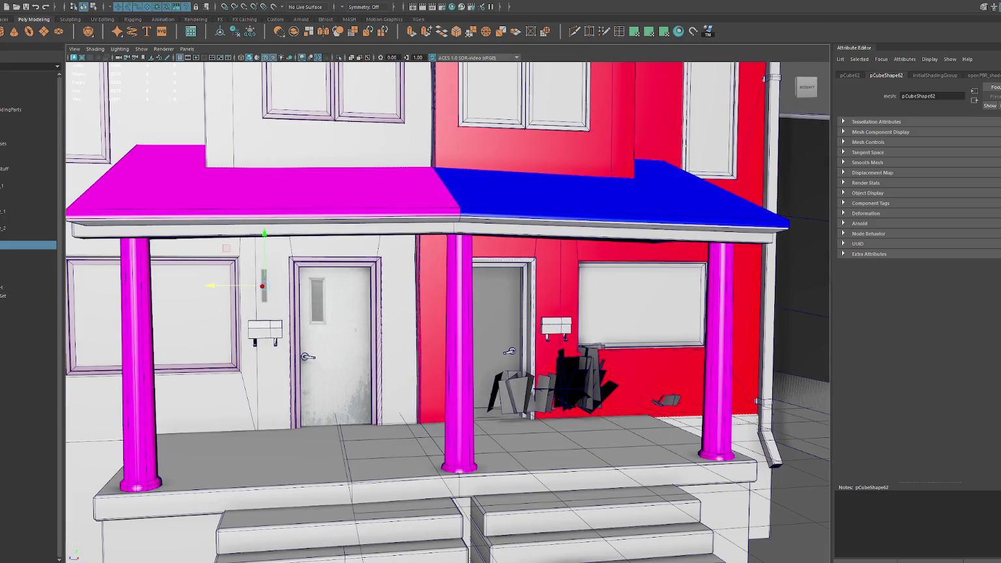
pyautogui.click(56, 547)
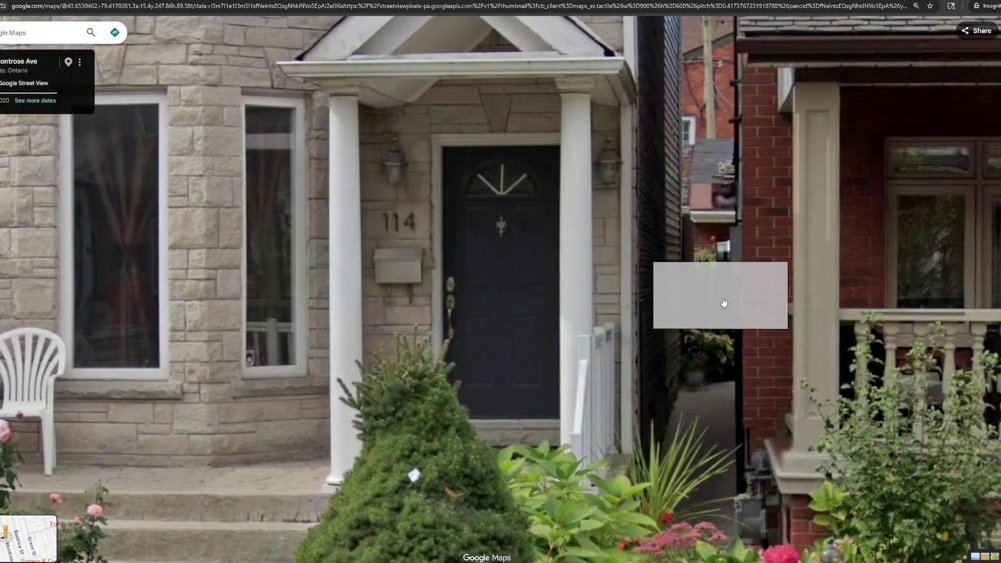
# - Walk forward along the street in Street View, looking around at the neighbouring porches
pyautogui.click(774, 327)
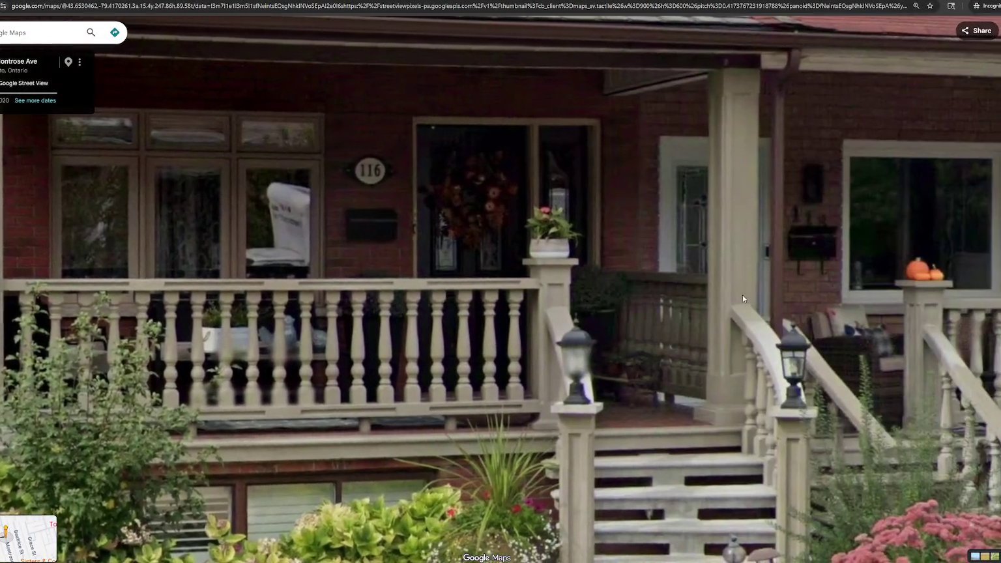
pyautogui.moveTo(742, 298)
pyautogui.mouseDown()
pyautogui.moveTo(694, 293)
pyautogui.moveTo(721, 302)
pyautogui.moveTo(610, 317)
pyautogui.moveTo(392, 320)
pyautogui.mouseUp()
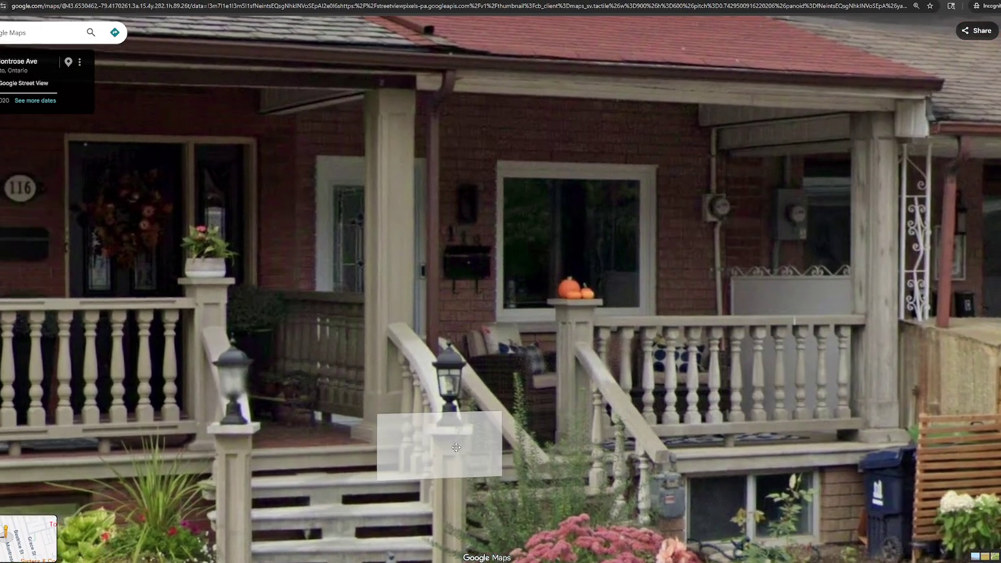
pyautogui.moveTo(443, 447)
pyautogui.mouseDown()
pyautogui.moveTo(523, 448)
pyautogui.moveTo(245, 388)
pyautogui.mouseUp()
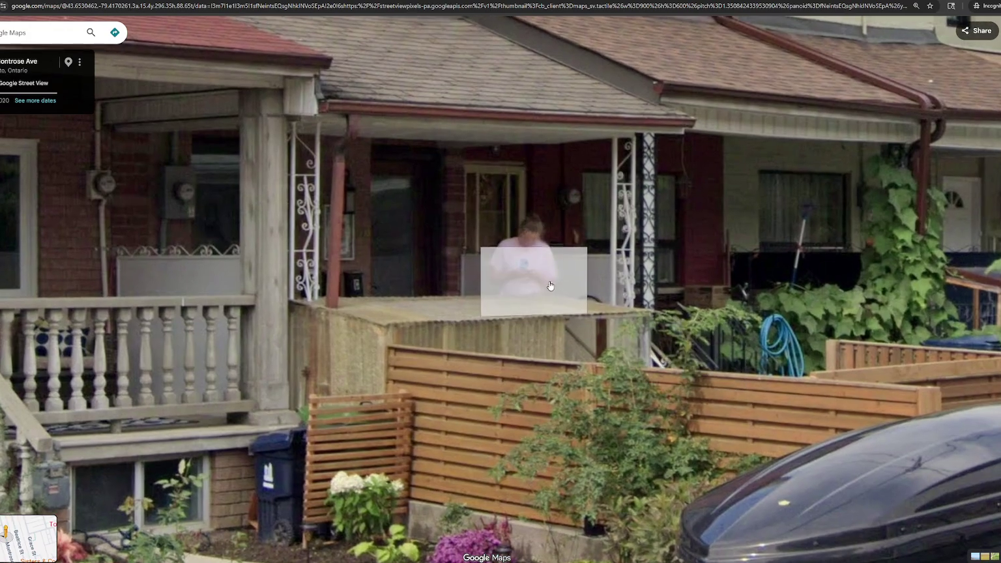
pyautogui.scroll(-1, 625, 354)
pyautogui.scroll(-2, 625, 354)
pyautogui.click(854, 409)
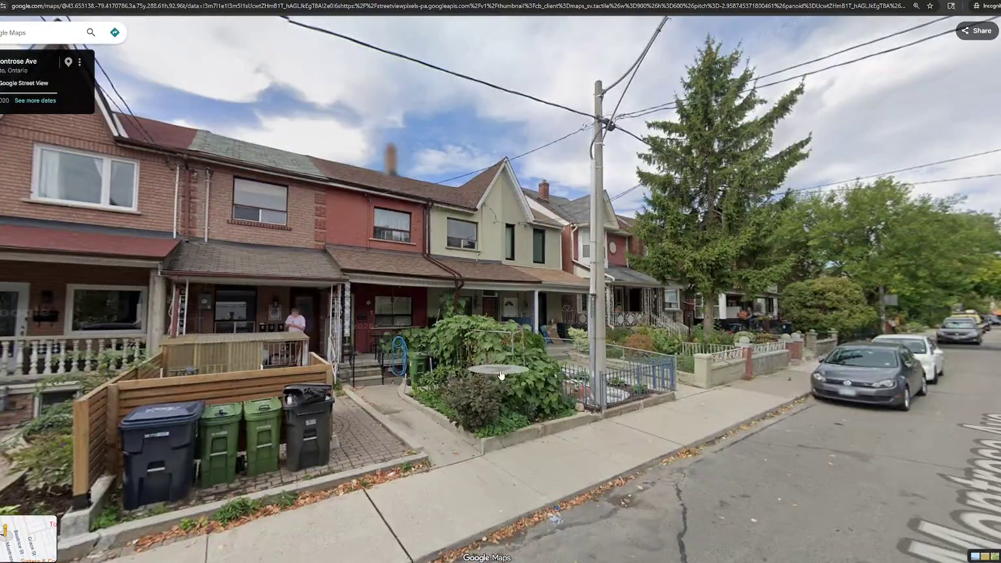
# - Face house 124 and zoom in on its porch, roof and the window above
pyautogui.scroll(5, 501, 320)
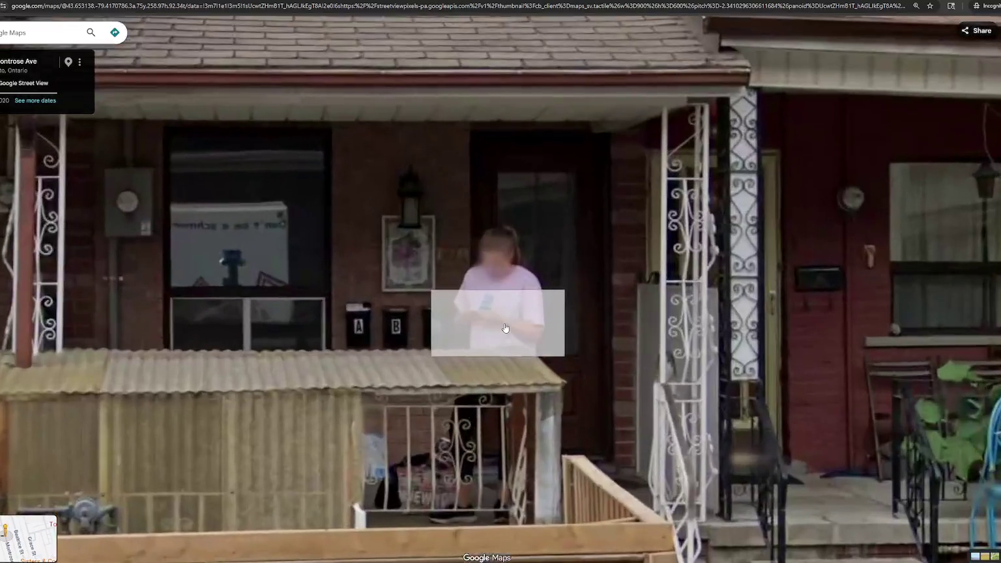
pyautogui.moveTo(604, 302); pyautogui.dragTo(402, 313)
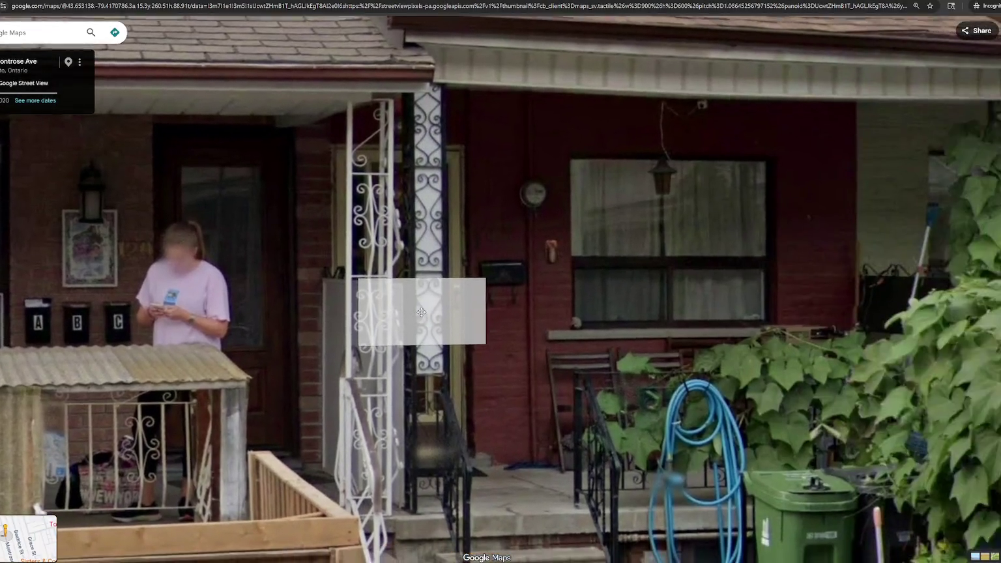
pyautogui.moveTo(413, 248); pyautogui.dragTo(778, 252)
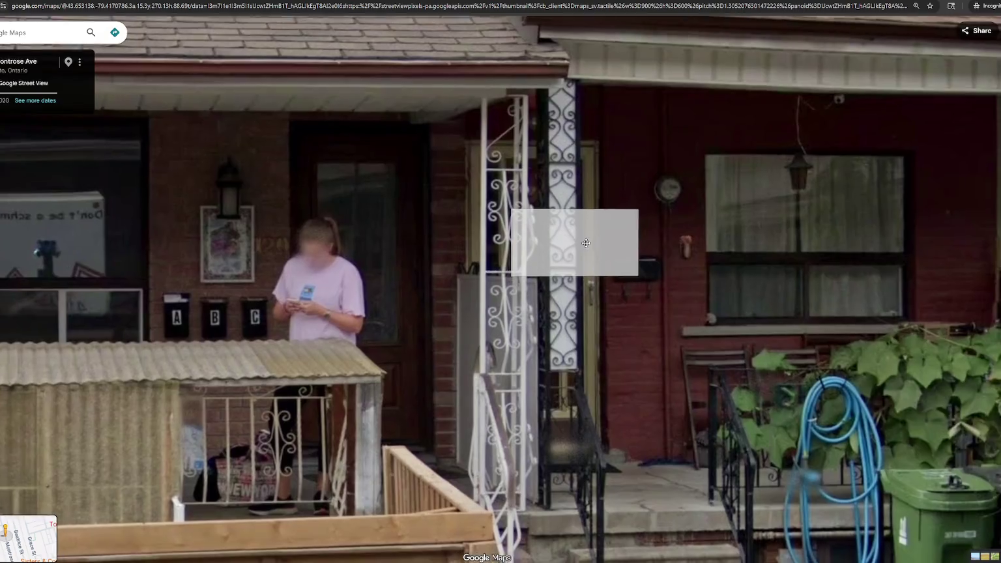
pyautogui.scroll(-5, 778, 251)
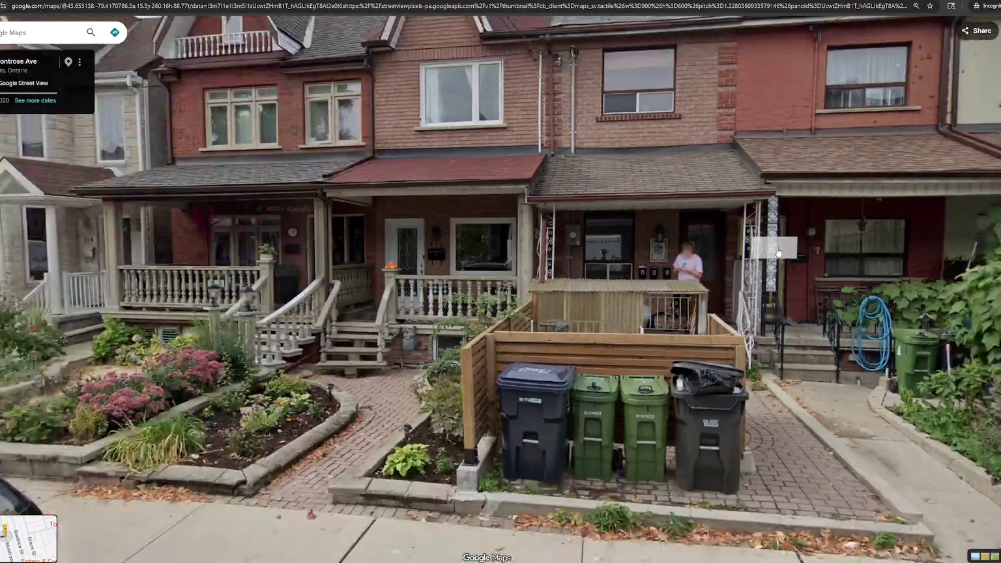
pyautogui.press('Right')
pyautogui.press('Right')
pyautogui.press('Right')
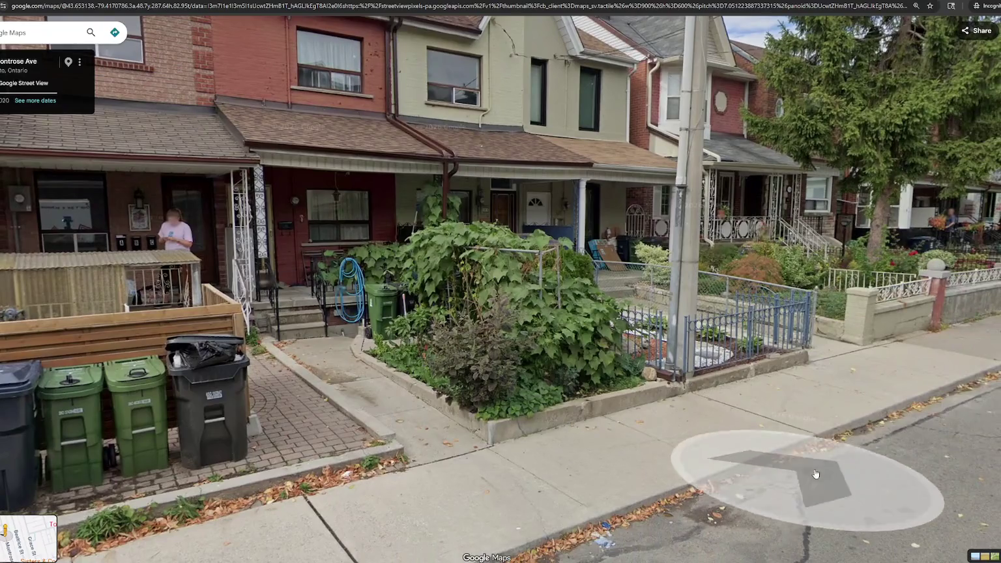
pyautogui.click(815, 474)
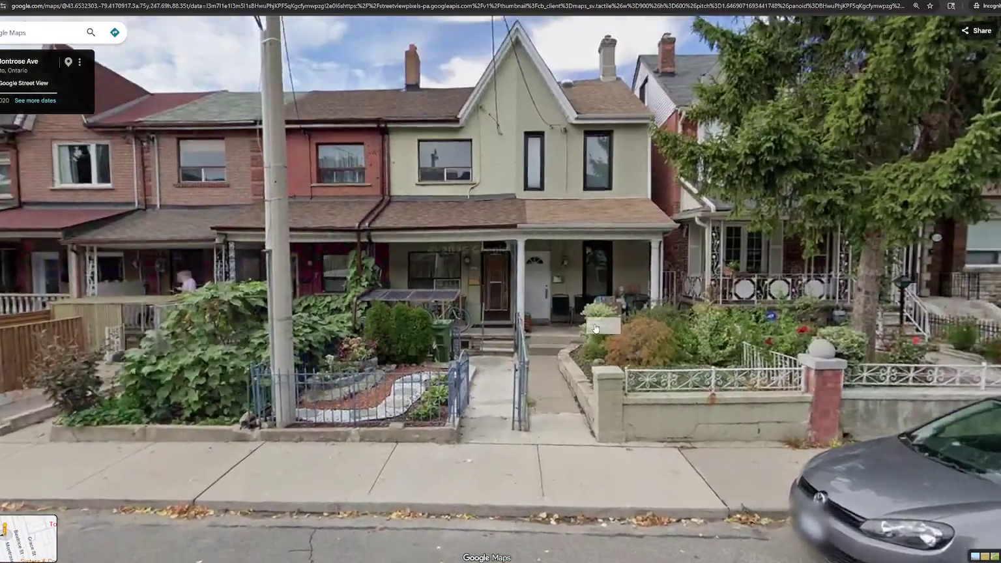
pyautogui.scroll(2, 595, 328)
pyautogui.scroll(2, 606, 329)
pyautogui.scroll(1, 641, 333)
pyautogui.moveTo(641, 334)
pyautogui.mouseDown()
pyautogui.moveTo(557, 384)
pyautogui.moveTo(842, 391)
pyautogui.moveTo(797, 376)
pyautogui.moveTo(639, 369)
pyautogui.moveTo(942, 399)
pyautogui.mouseUp()
pyautogui.moveTo(480, 290); pyautogui.dragTo(543, 324)
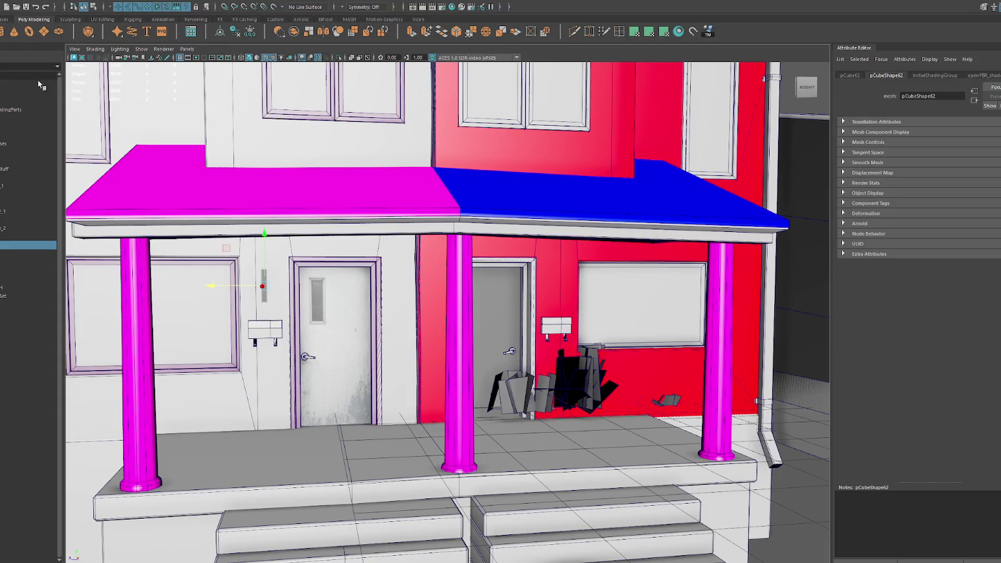
# - Move the spare box away from the house and raise it, keeping the thin panel
pyautogui.press('f')
pyautogui.keyDown('alt'); pyautogui.moveTo(268, 284); pyautogui.dragTo(424, 313); pyautogui.keyUp('alt')
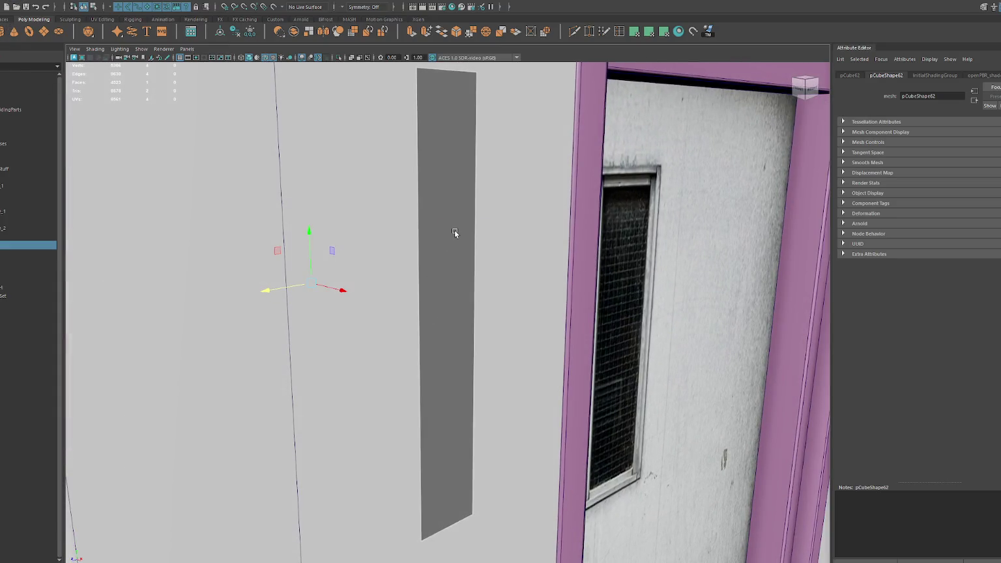
pyautogui.press('Delete')
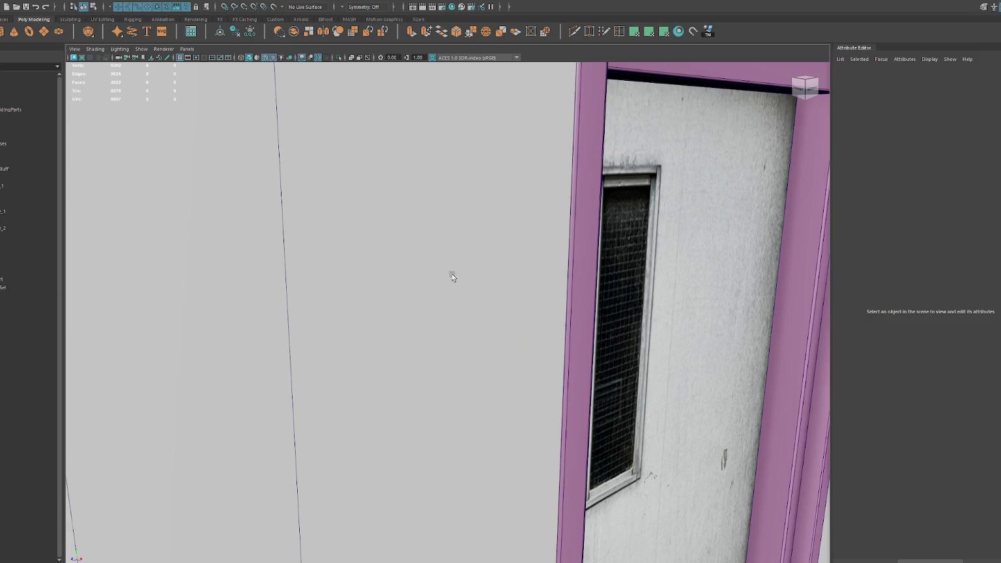
pyautogui.hotkey('ctrl', 'z')
pyautogui.hotkey('ctrl', 'z')
pyautogui.hotkey('ctrl', 'z')
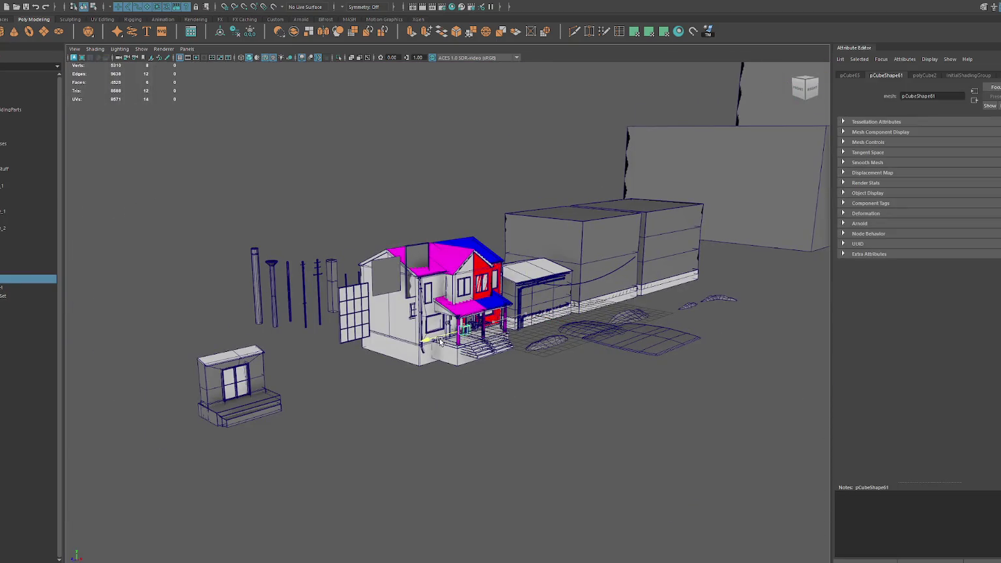
pyautogui.press('f')
pyautogui.moveTo(417, 316); pyautogui.dragTo(163, 315)
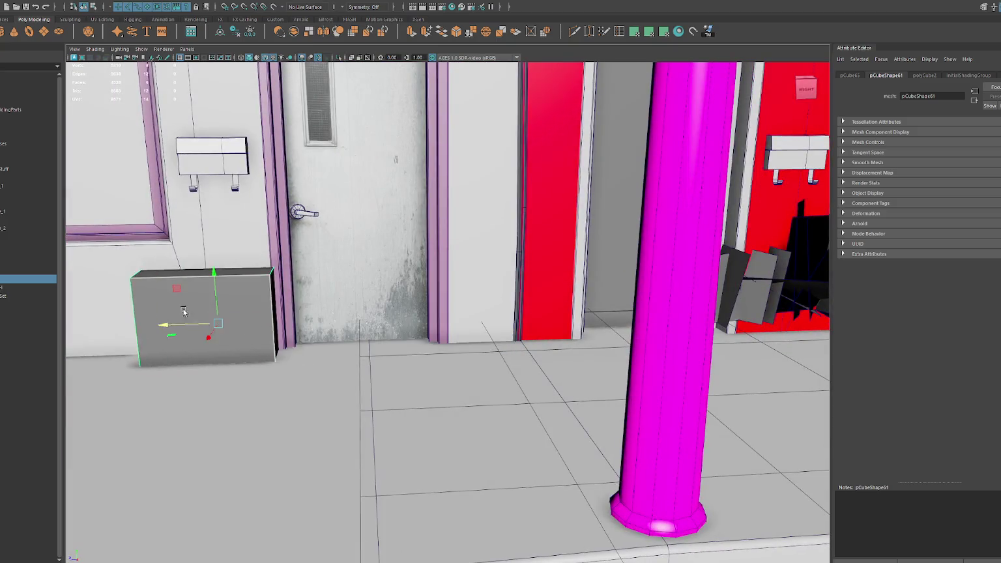
pyautogui.keyDown('alt'); pyautogui.moveTo(219, 329); pyautogui.dragTo(278, 365, button='middle'); pyautogui.keyUp('alt')
pyautogui.moveTo(259, 377)
pyautogui.mouseDown()
pyautogui.moveTo(248, 381)
pyautogui.moveTo(249, 217)
pyautogui.mouseUp()
# - Isolate the box and scale its bottom vertices inward to taper the body
pyautogui.hotkey('ctrl', '1')
pyautogui.keyDown('alt'); pyautogui.moveTo(351, 253); pyautogui.dragTo(367, 176); pyautogui.keyUp('alt')
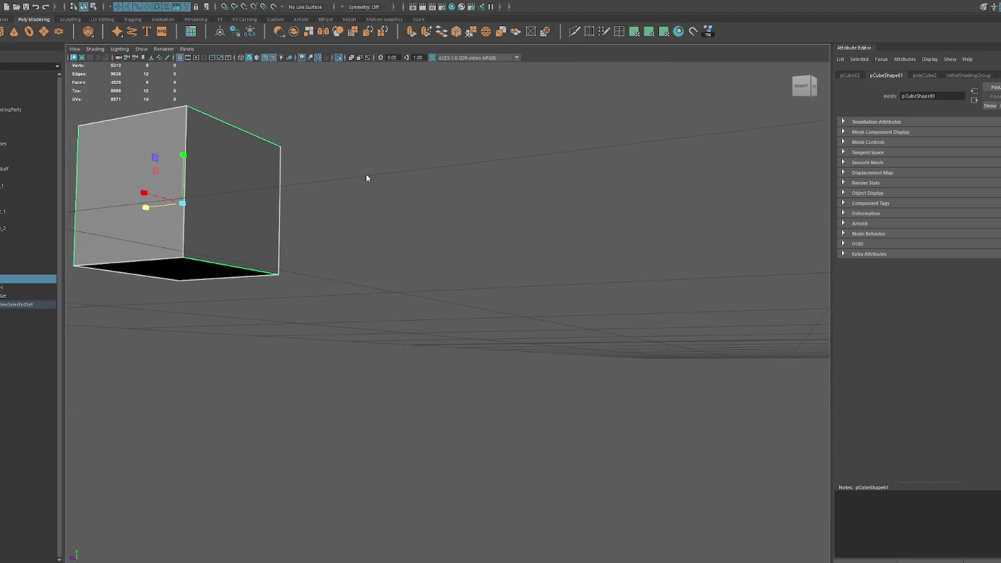
pyautogui.moveTo(339, 232); pyautogui.dragTo(163, 284)
pyautogui.press('f')
pyautogui.keyDown('alt'); pyautogui.moveTo(341, 314); pyautogui.dragTo(192, 346); pyautogui.keyUp('alt')
pyautogui.keyDown('shift'); pyautogui.click(374, 306); pyautogui.keyUp('shift')
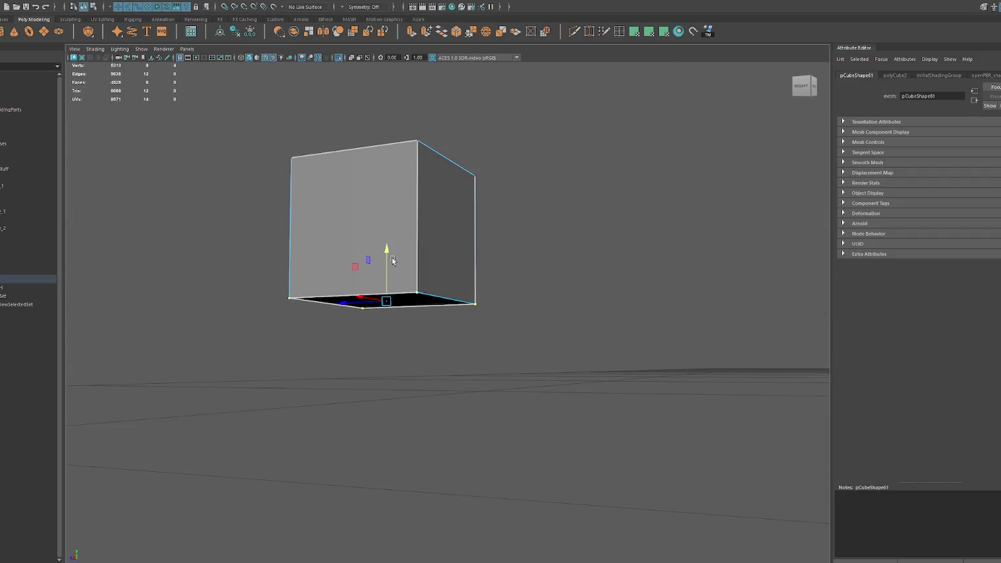
pyautogui.keyDown('alt'); pyautogui.moveTo(373, 306); pyautogui.dragTo(363, 286); pyautogui.keyUp('alt')
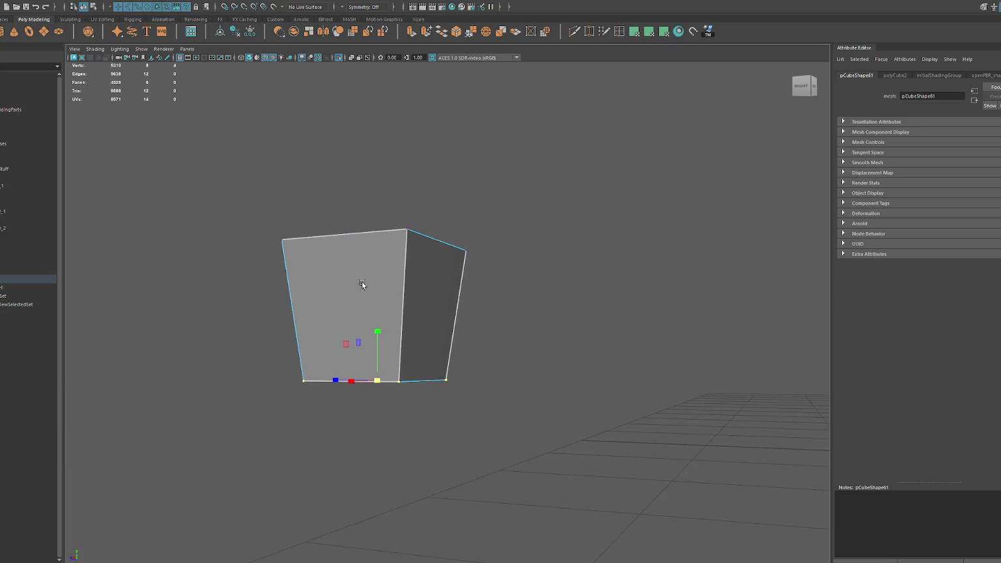
pyautogui.moveTo(373, 380)
pyautogui.keyDown('alt'); pyautogui.mouseDown()
pyautogui.moveTo(364, 320)
pyautogui.moveTo(380, 319)
pyautogui.mouseUp(); pyautogui.keyUp('alt')
# - Extrude the top face outward into a flared rim, then again into a peaked cap
pyautogui.rightClick(455, 222)
pyautogui.click(456, 237)
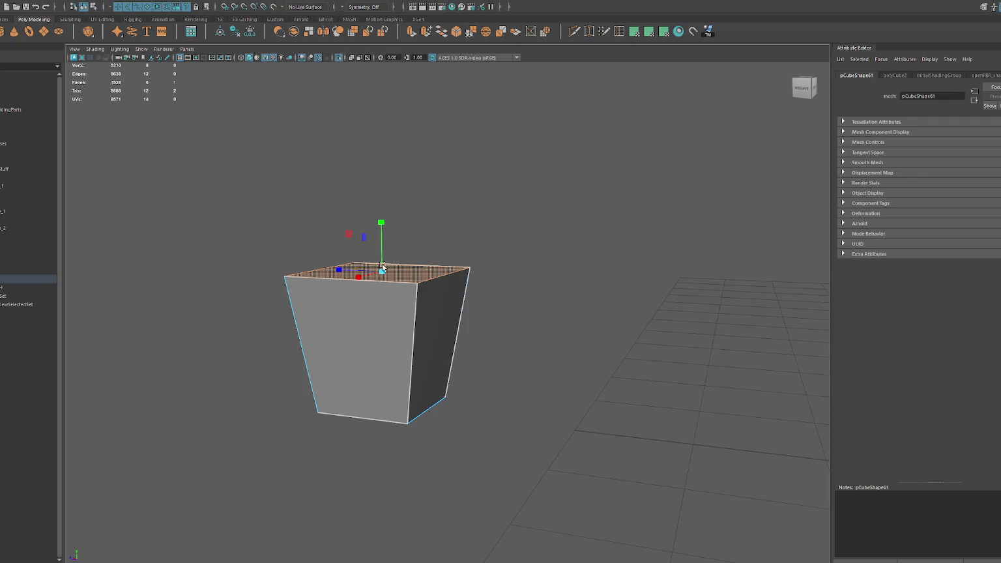
pyautogui.hotkey('ctrl', 'e')
pyautogui.moveTo(383, 264)
pyautogui.mouseDown()
pyautogui.moveTo(385, 230)
pyautogui.moveTo(356, 258)
pyautogui.moveTo(382, 236)
pyautogui.moveTo(382, 198)
pyautogui.mouseUp()
pyautogui.hotkey('ctrl', 'e')
pyautogui.hotkey('ctrl', 'e')
pyautogui.hotkey('ctrl', 'e')
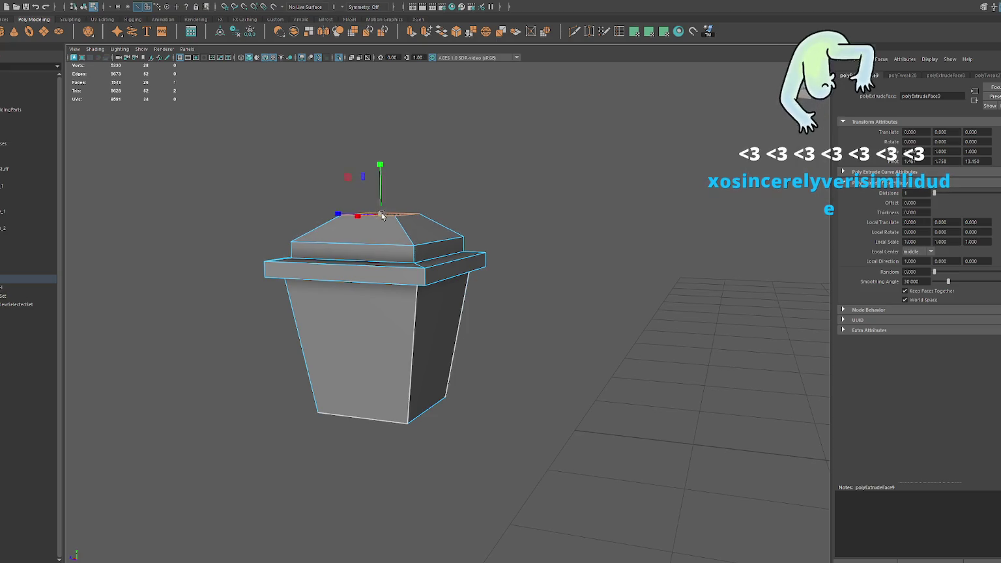
# - Extrude the bottom face into a base and make its rim slightly thinner
pyautogui.moveTo(406, 288)
pyautogui.keyDown('alt'); pyautogui.mouseDown()
pyautogui.moveTo(408, 351)
pyautogui.moveTo(386, 327)
pyautogui.moveTo(386, 346)
pyautogui.moveTo(456, 352)
pyautogui.moveTo(395, 332)
pyautogui.moveTo(402, 390)
pyautogui.moveTo(486, 358)
pyautogui.moveTo(300, 419)
pyautogui.moveTo(407, 396)
pyautogui.moveTo(428, 373)
pyautogui.mouseUp(); pyautogui.keyUp('alt')
pyautogui.click(420, 340)
pyautogui.hotkey('ctrl', 'e')
pyautogui.hotkey('ctrl', 'e')
pyautogui.press('4')
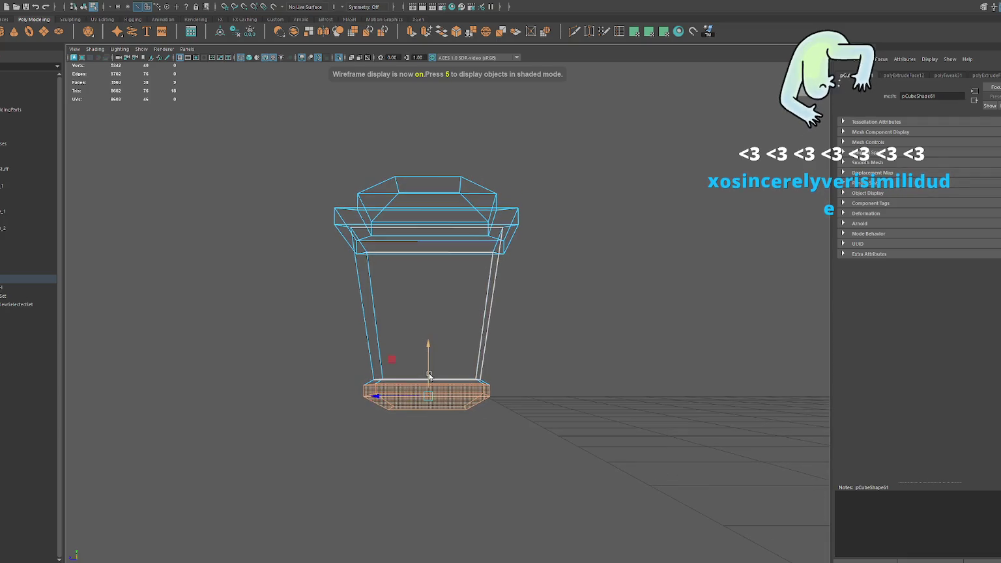
pyautogui.press('w')
pyautogui.press('5')
pyautogui.press('4')
# - Check the lantern body's top edge loop from higher and low frontal views
pyautogui.moveTo(464, 262)
pyautogui.keyDown('alt'); pyautogui.mouseDown()
pyautogui.moveTo(466, 226)
pyautogui.moveTo(441, 236)
pyautogui.mouseUp(); pyautogui.keyUp('alt')
pyautogui.doubleClick(465, 225)
pyautogui.press('5')
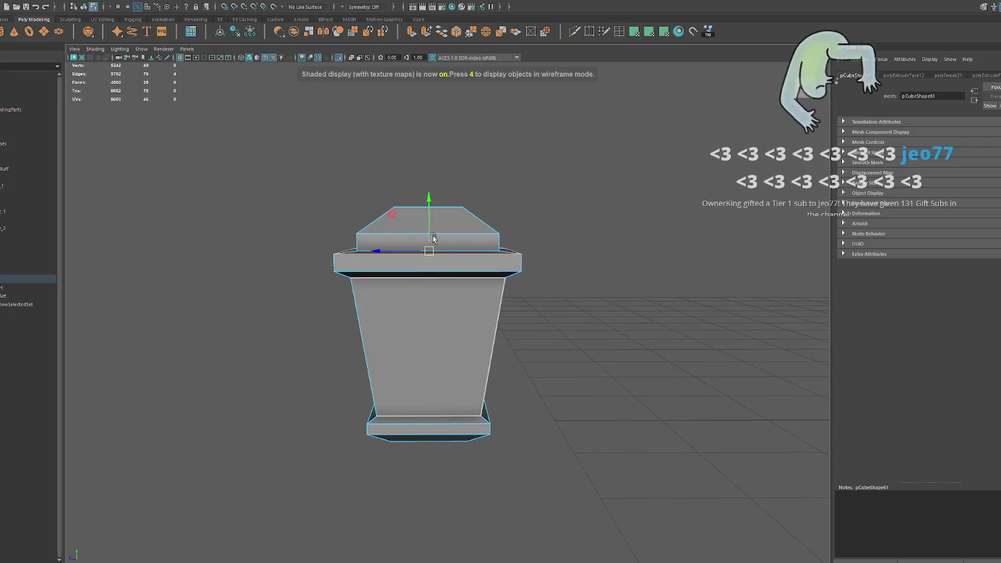
pyautogui.doubleClick(443, 232)
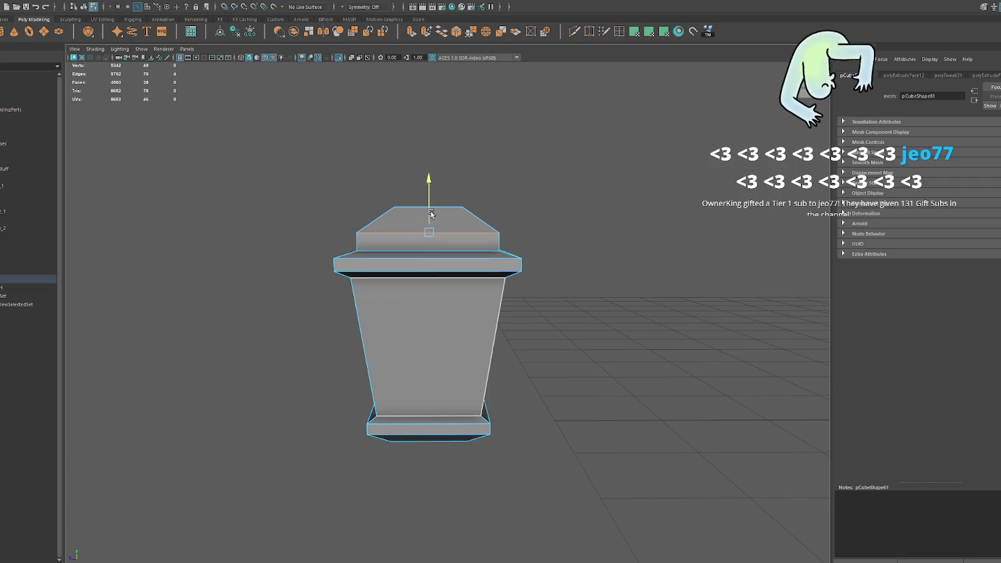
pyautogui.keyDown('alt'); pyautogui.moveTo(431, 231); pyautogui.dragTo(495, 215); pyautogui.keyUp('alt')
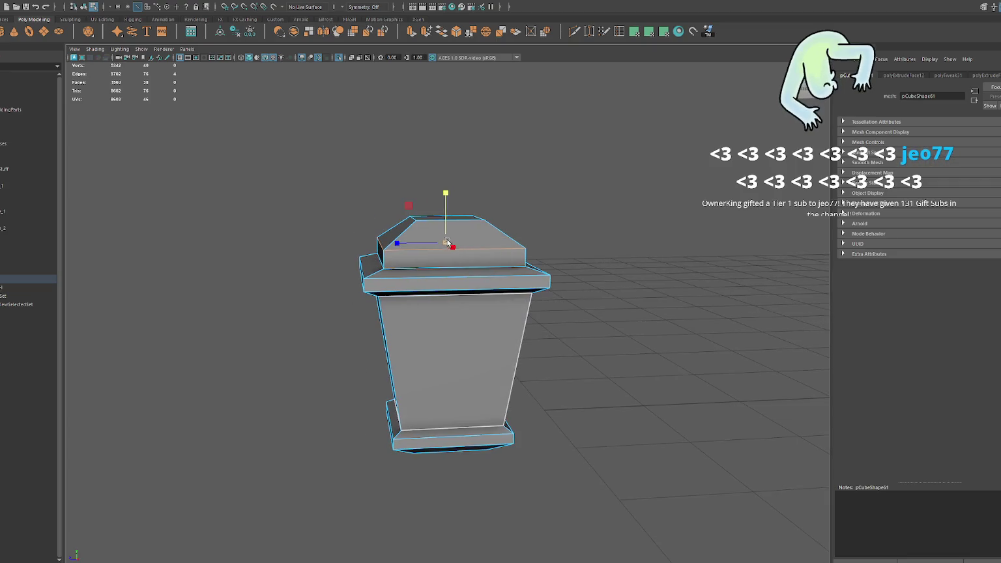
pyautogui.click(558, 183)
pyautogui.moveTo(557, 183)
pyautogui.keyDown('alt'); pyautogui.mouseDown()
pyautogui.moveTo(382, 222)
pyautogui.moveTo(589, 224)
pyautogui.moveTo(580, 228)
pyautogui.mouseUp(); pyautogui.keyUp('alt')
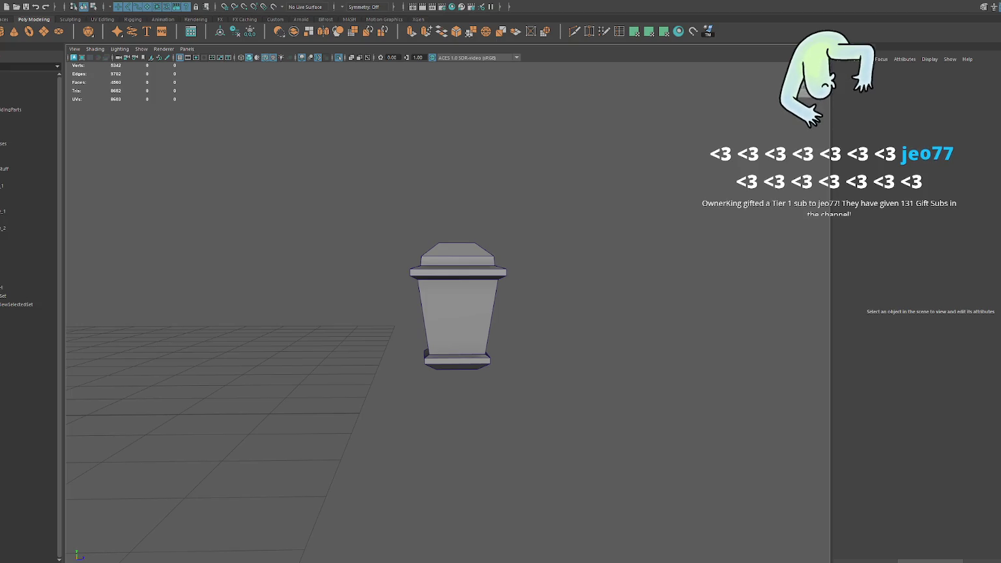
pyautogui.scroll(1, 381, 276)
# - Extrude the first side face of the lantern and inset it into a panel
pyautogui.click(462, 295)
pyautogui.moveTo(560, 218); pyautogui.dragTo(560, 196, button='right')
pyautogui.click(470, 307)
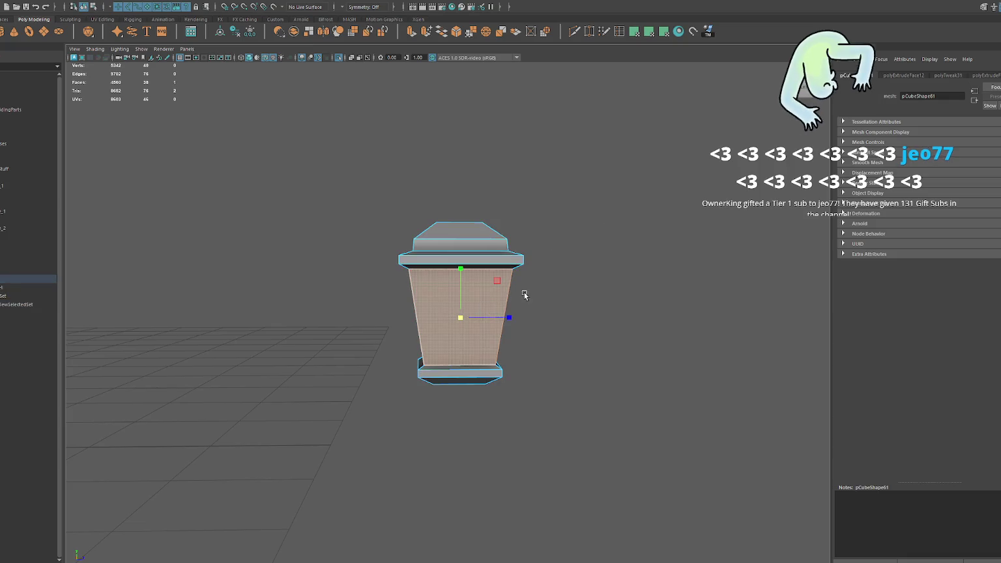
pyautogui.hotkey('ctrl', 'e')
pyautogui.moveTo(464, 318); pyautogui.dragTo(448, 319)
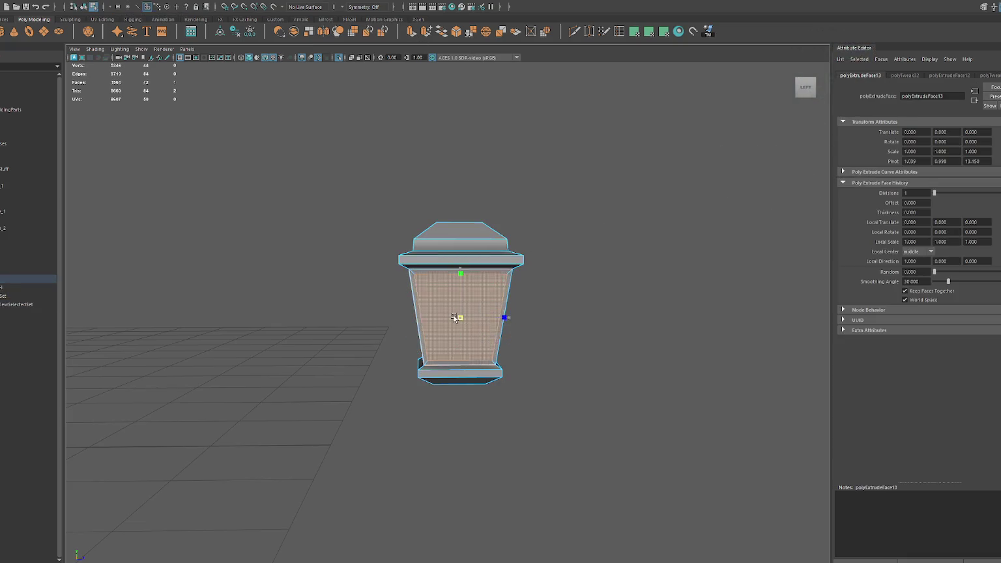
# - Extrude and inset the front and remaining side faces into window panels
pyautogui.keyDown('alt'); pyautogui.moveTo(524, 327); pyautogui.dragTo(465, 325); pyautogui.keyUp('alt')
pyautogui.click(544, 320)
pyautogui.hotkey('ctrl', 'e')
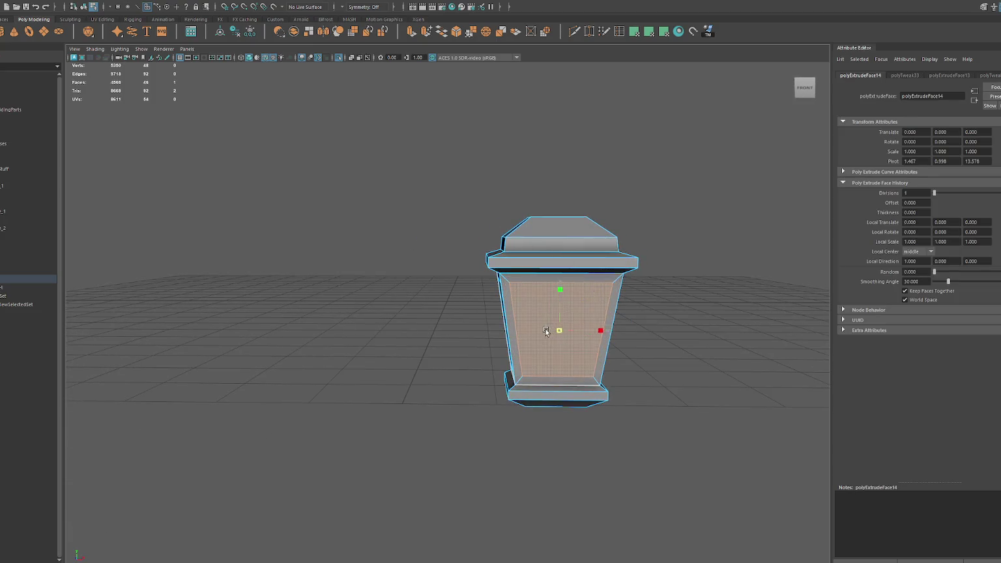
pyautogui.moveTo(600, 330)
pyautogui.keyDown('alt'); pyautogui.mouseDown()
pyautogui.moveTo(628, 324)
pyautogui.moveTo(558, 330)
pyautogui.moveTo(602, 329)
pyautogui.moveTo(447, 319)
pyautogui.moveTo(423, 339)
pyautogui.moveTo(569, 340)
pyautogui.moveTo(416, 329)
pyautogui.mouseUp(); pyautogui.keyUp('alt')
pyautogui.click(447, 319)
pyautogui.hotkey('ctrl', 'e')
pyautogui.press('w')
pyautogui.click(563, 332)
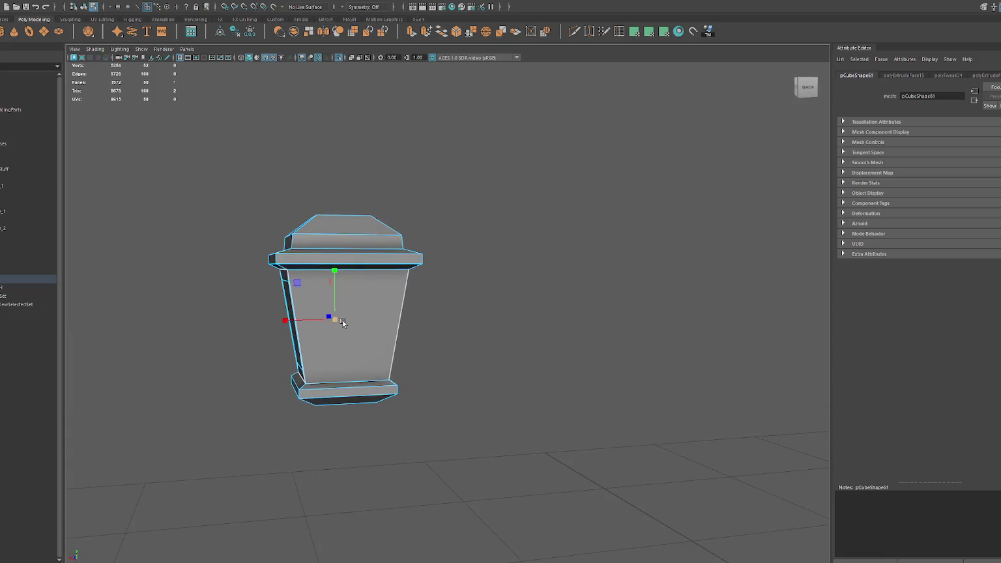
pyautogui.hotkey('ctrl', 'e')
pyautogui.moveTo(349, 326)
pyautogui.mouseDown()
pyautogui.moveTo(324, 329)
pyautogui.moveTo(348, 329)
pyautogui.mouseUp()
# - Check the inset panels in wireframe and select the lantern's window faces
pyautogui.rightClick(464, 285)
pyautogui.press('4')
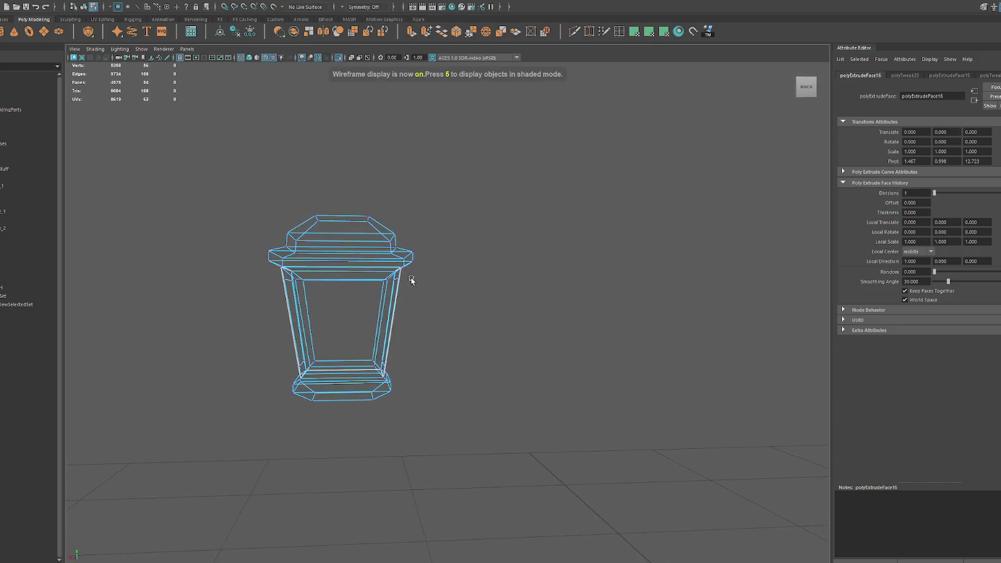
pyautogui.doubleClick(347, 279)
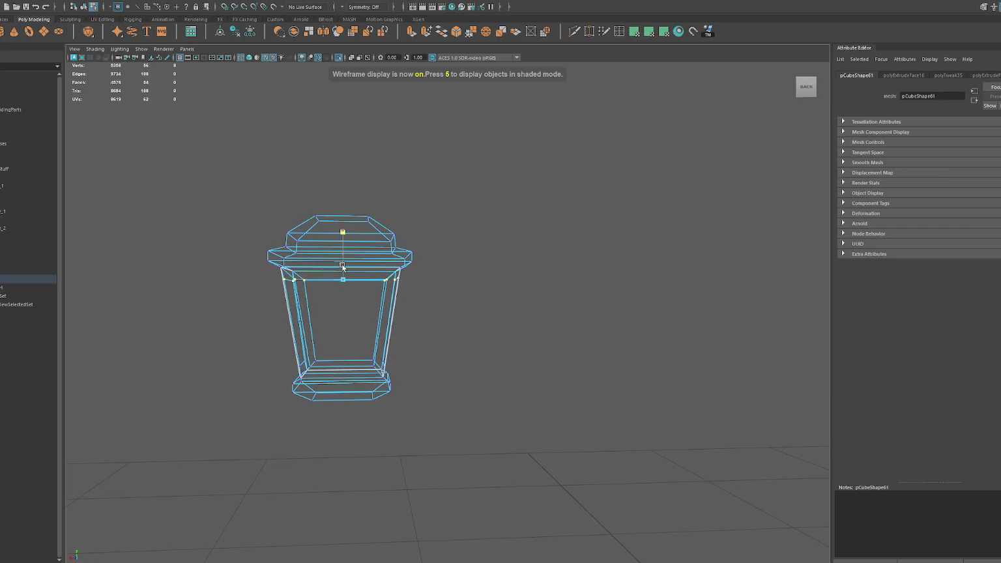
pyautogui.moveTo(423, 336); pyautogui.dragTo(253, 370)
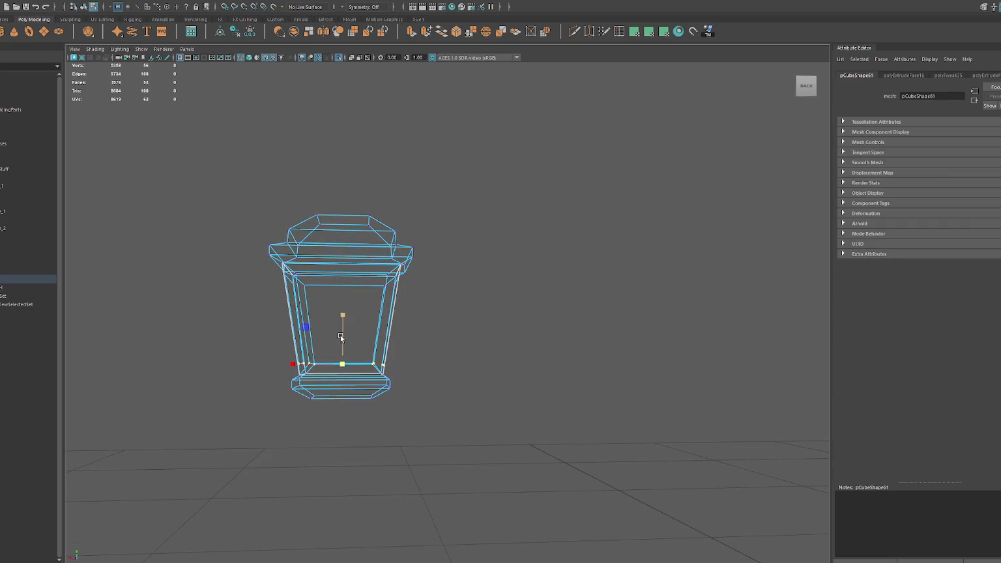
pyautogui.moveTo(353, 379)
pyautogui.keyDown('alt'); pyautogui.mouseDown()
pyautogui.moveTo(589, 304)
pyautogui.moveTo(464, 317)
pyautogui.moveTo(483, 244)
pyautogui.moveTo(538, 275)
pyautogui.mouseUp(); pyautogui.keyUp('alt')
pyautogui.press('6')
pyautogui.click(476, 265)
pyautogui.moveTo(450, 312)
pyautogui.keyDown('shift'); pyautogui.mouseDown(button='right')
pyautogui.moveTo(395, 332)
pyautogui.moveTo(459, 290)
pyautogui.mouseUp(button='right'); pyautogui.keyUp('shift')
pyautogui.keyDown('shift'); pyautogui.click(397, 333); pyautogui.keyUp('shift')
pyautogui.moveTo(391, 325)
pyautogui.keyDown('alt'); pyautogui.mouseDown()
pyautogui.moveTo(513, 322)
pyautogui.moveTo(503, 315)
pyautogui.moveTo(487, 330)
pyautogui.mouseUp(); pyautogui.keyUp('alt')
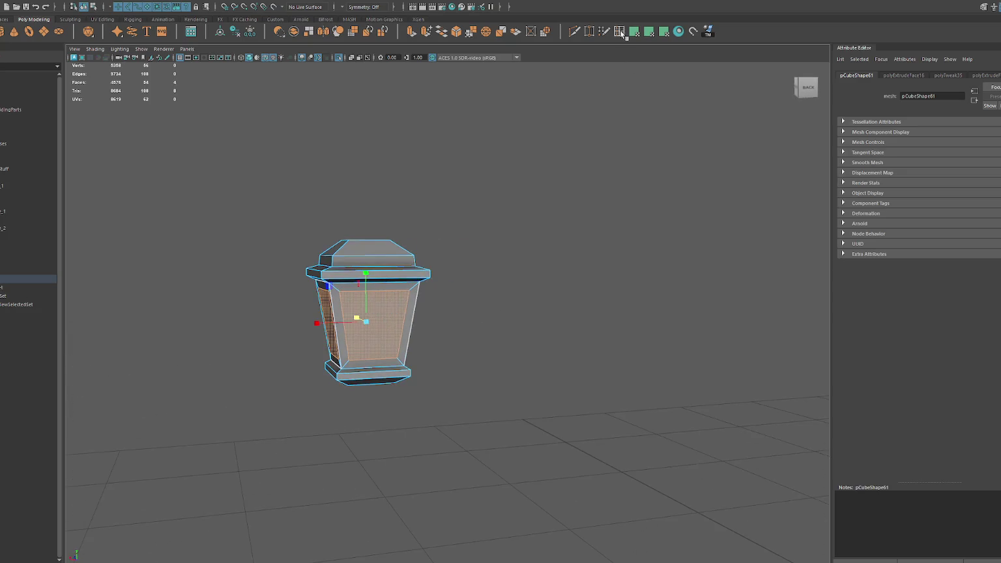
# - Apply a planar UV projection to all the lantern's non-window faces
pyautogui.press('w')
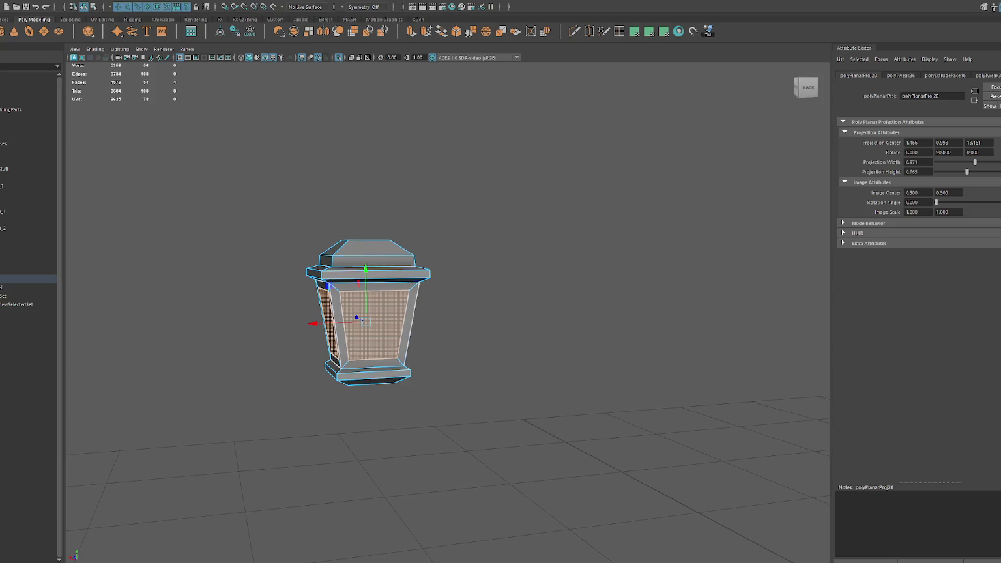
pyautogui.hotkey('ctrl', 'F11')
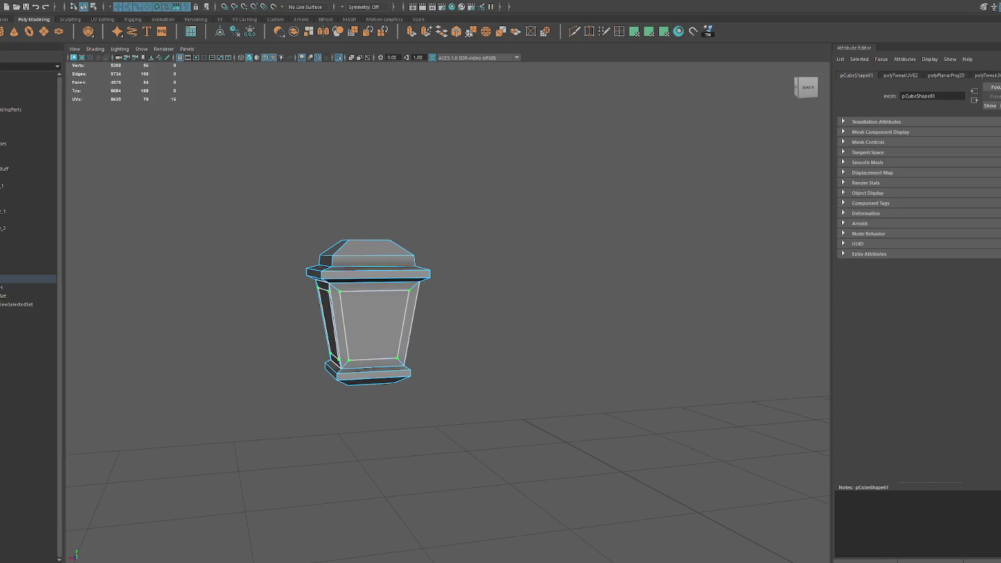
pyautogui.hotkey('ctrl', 'z')
pyautogui.hotkey('ctrl', 'z')
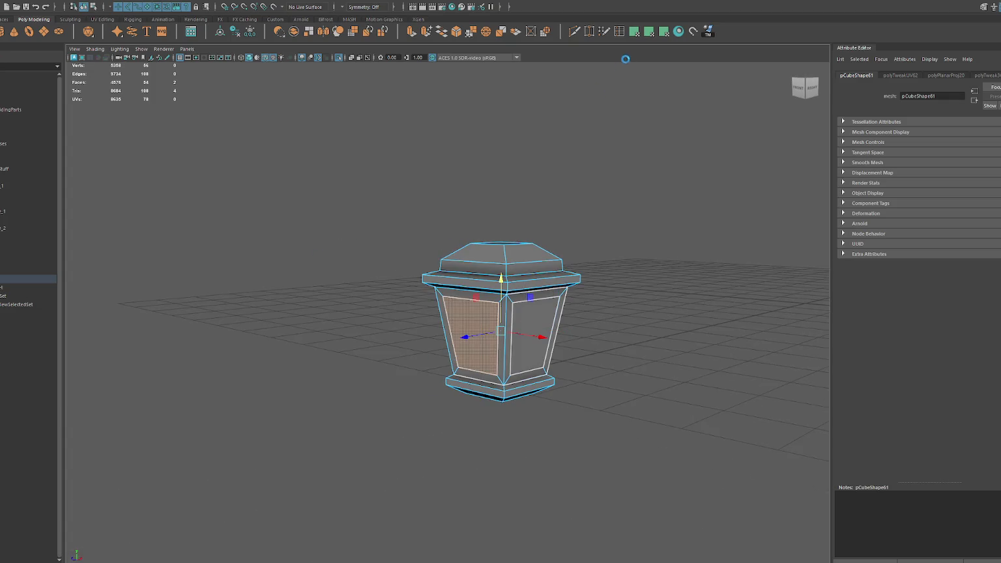
pyautogui.click(634, 32)
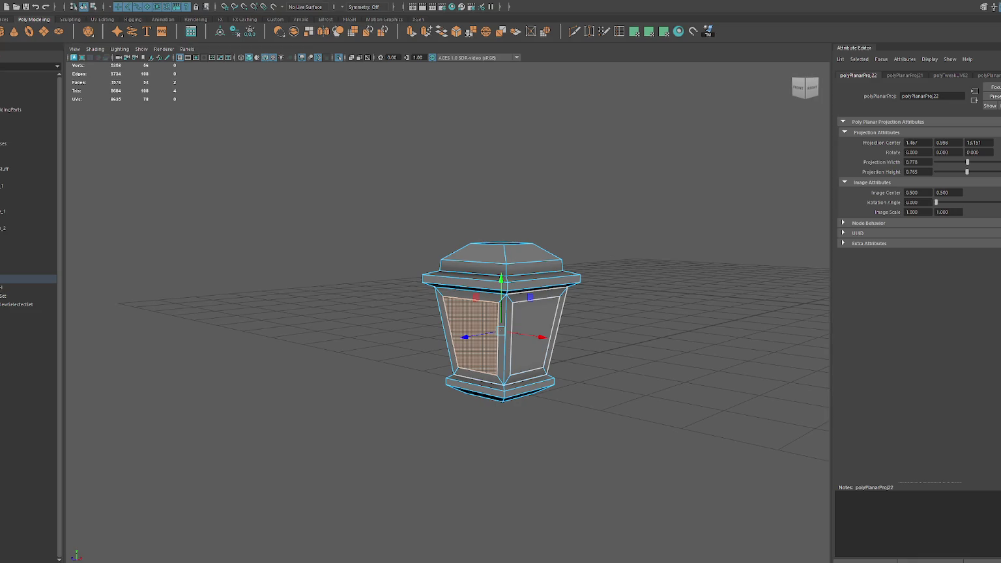
pyautogui.hotkey('ctrl', 'z')
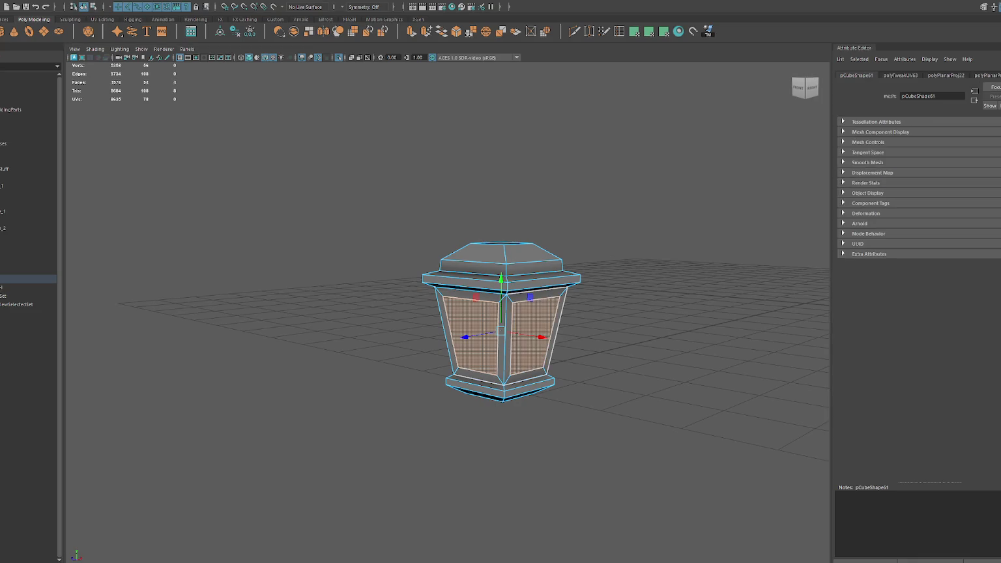
pyautogui.keyDown('shift'); pyautogui.moveTo(381, 182); pyautogui.dragTo(619, 402); pyautogui.keyUp('shift')
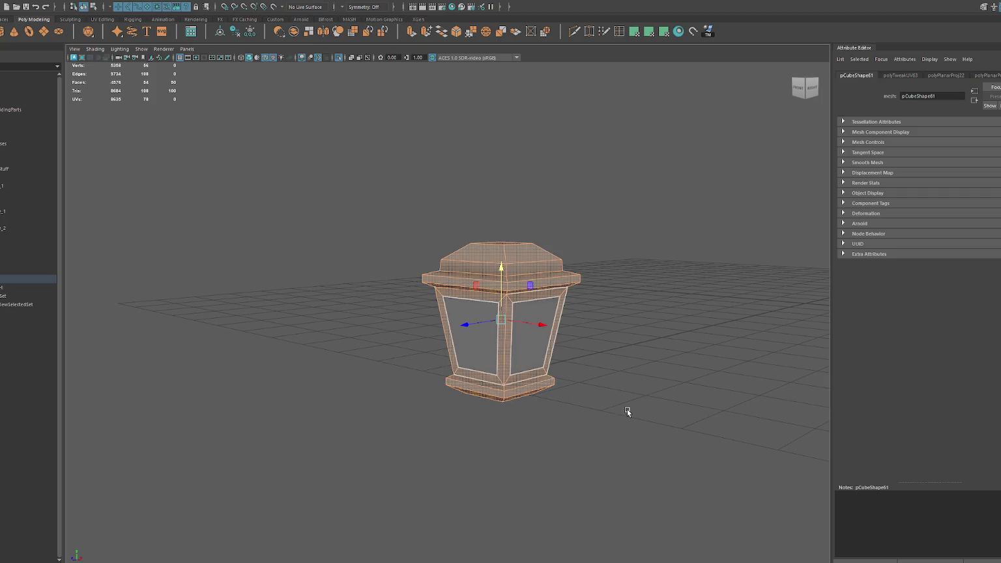
pyautogui.press('g')
pyautogui.moveTo(404, 290)
pyautogui.keyDown('alt'); pyautogui.mouseDown()
pyautogui.moveTo(288, 295)
pyautogui.moveTo(302, 294)
pyautogui.mouseUp(); pyautogui.keyUp('alt')
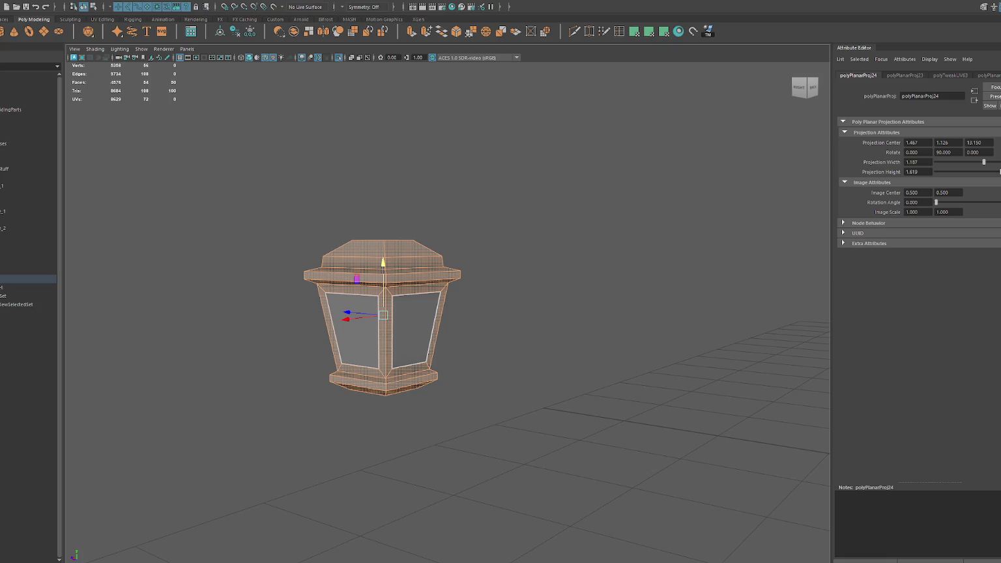
# - Select the lantern's frame edge loop, convert it to faces and trial a planar projection
pyautogui.click(412, 287)
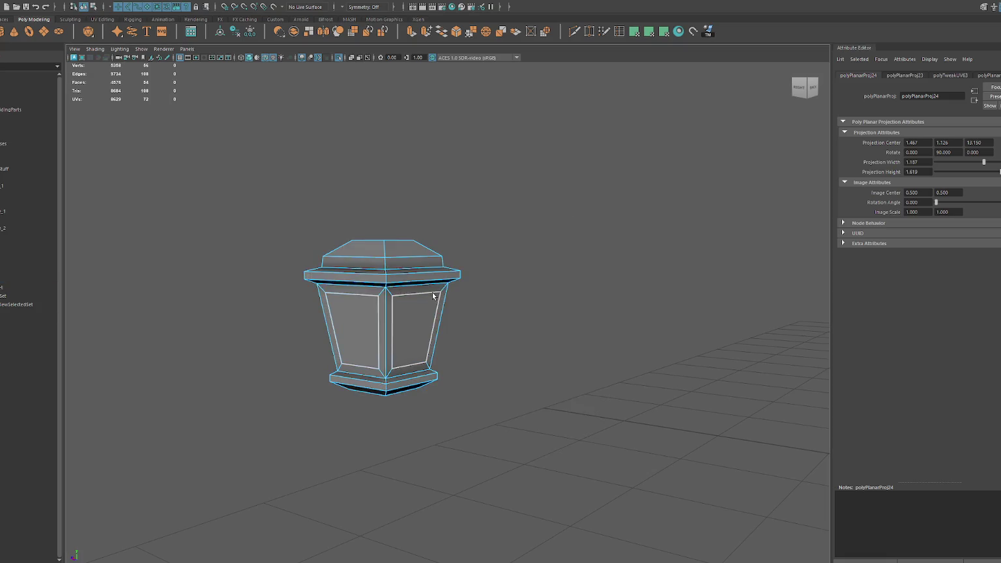
pyautogui.keyDown('alt'); pyautogui.moveTo(411, 286); pyautogui.dragTo(409, 271); pyautogui.keyUp('alt')
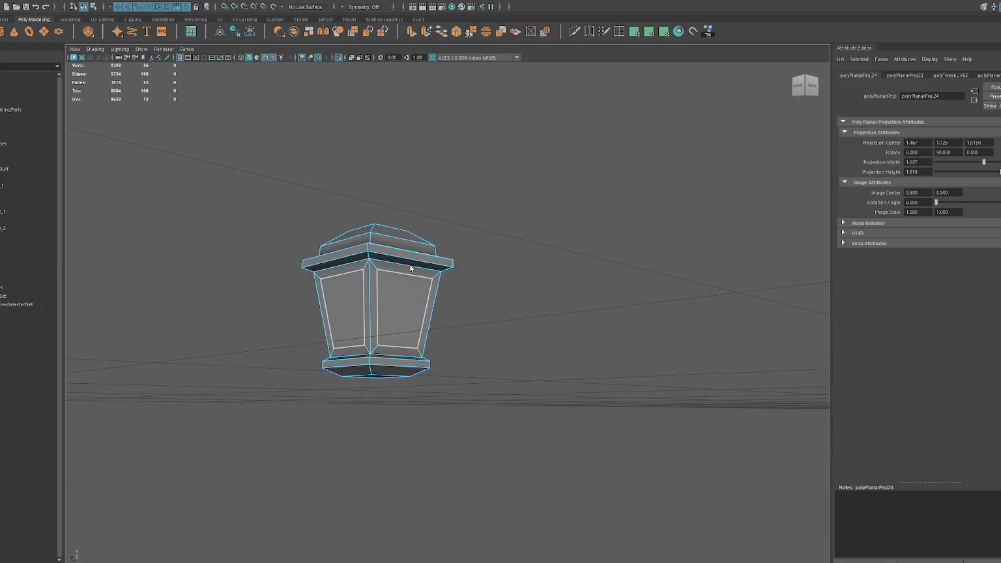
pyautogui.press('F10')
pyautogui.click(361, 263)
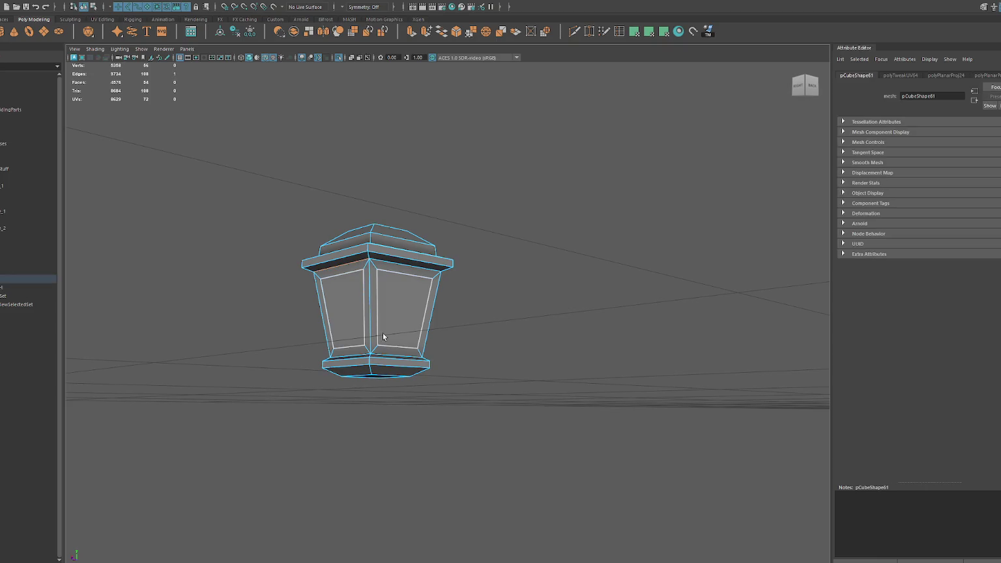
pyautogui.moveTo(368, 323)
pyautogui.keyDown('alt'); pyautogui.mouseDown()
pyautogui.moveTo(447, 225)
pyautogui.moveTo(420, 224)
pyautogui.mouseUp(); pyautogui.keyUp('alt')
pyautogui.doubleClick(441, 330)
pyautogui.hotkey('ctrl', 'F11')
pyautogui.press('4')
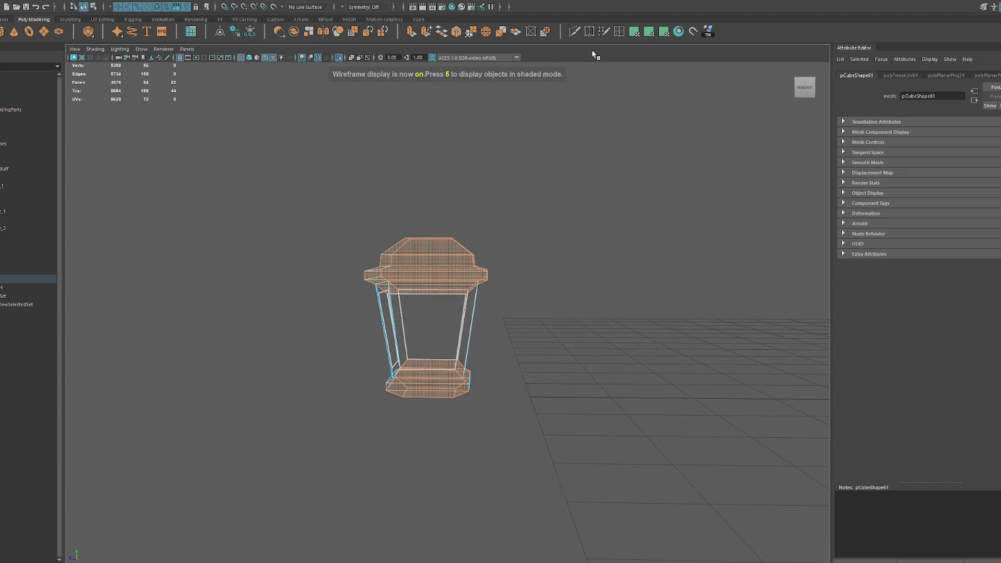
pyautogui.click(632, 34)
pyautogui.hotkey('ctrl', 'z')
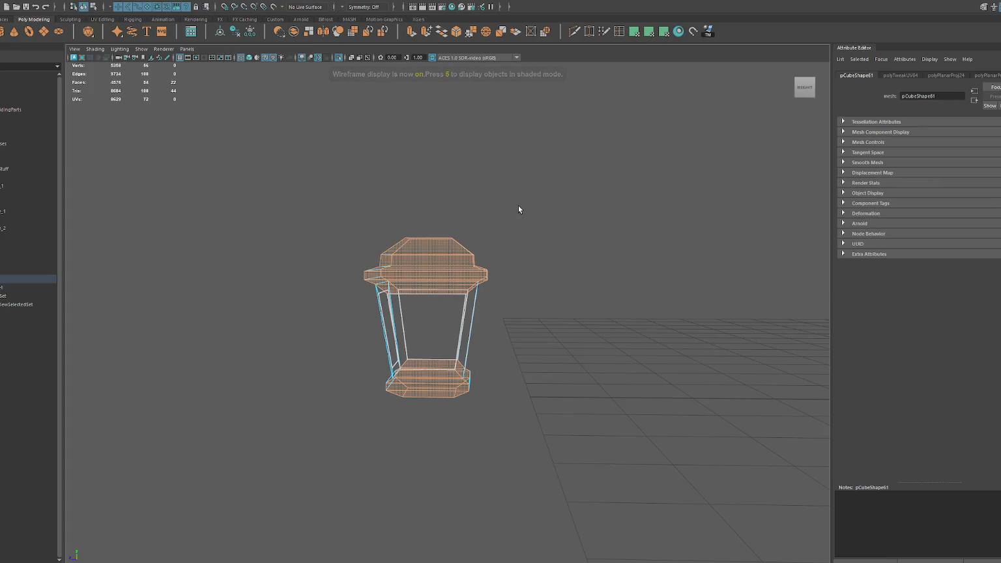
# - Add the left and right pillar faces and planar-project the frame faces
pyautogui.keyDown('alt'); pyautogui.moveTo(519, 202); pyautogui.dragTo(526, 206); pyautogui.keyUp('alt')
pyautogui.keyDown('alt'); pyautogui.moveTo(413, 298); pyautogui.dragTo(624, 206); pyautogui.keyUp('alt')
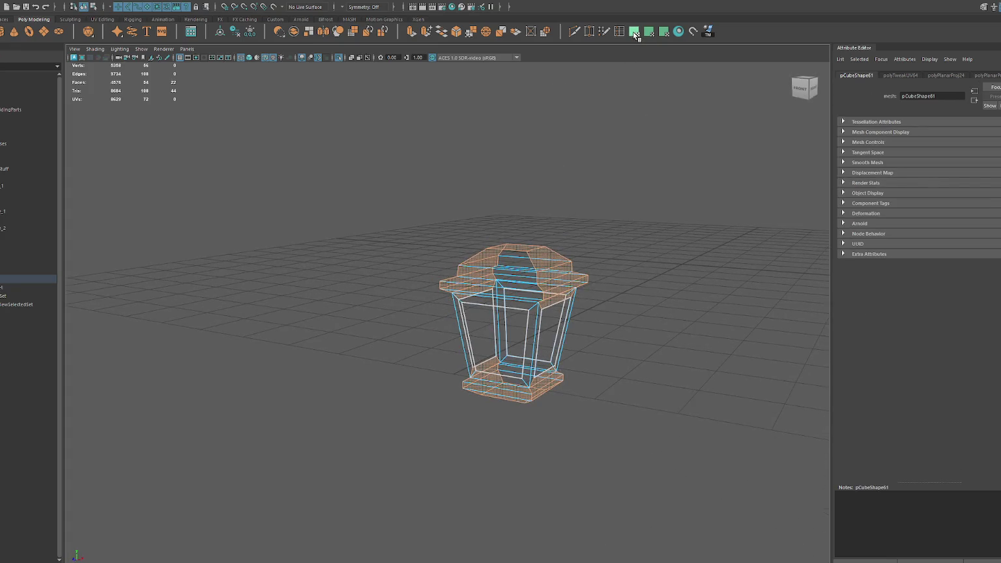
pyautogui.moveTo(655, 98)
pyautogui.keyDown('alt'); pyautogui.mouseDown()
pyautogui.moveTo(505, 128)
pyautogui.moveTo(428, 180)
pyautogui.moveTo(356, 197)
pyautogui.mouseUp(); pyautogui.keyUp('alt')
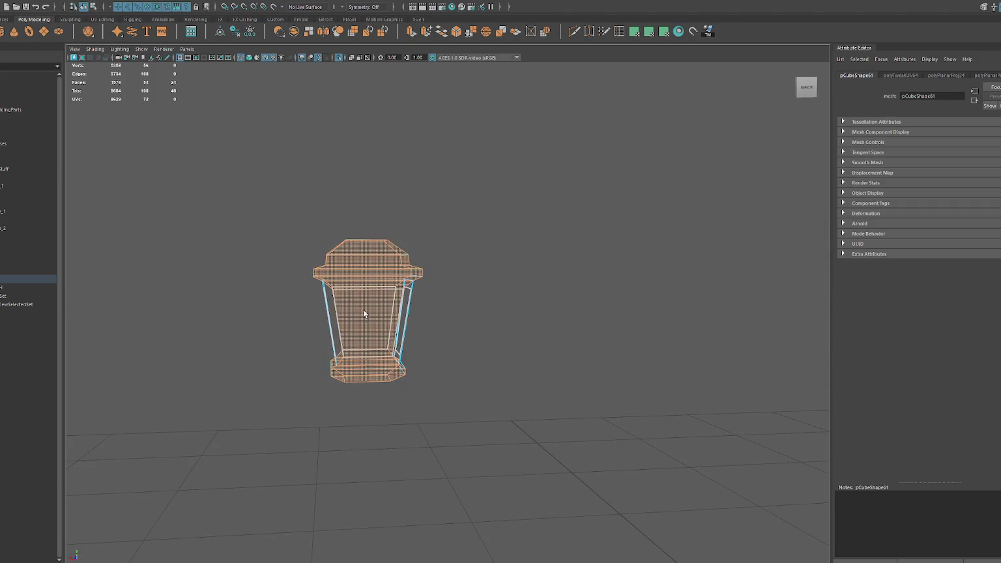
pyautogui.keyDown('shift'); pyautogui.click(334, 316); pyautogui.keyUp('shift')
pyautogui.keyDown('alt'); pyautogui.moveTo(399, 315); pyautogui.dragTo(405, 314); pyautogui.keyUp('alt')
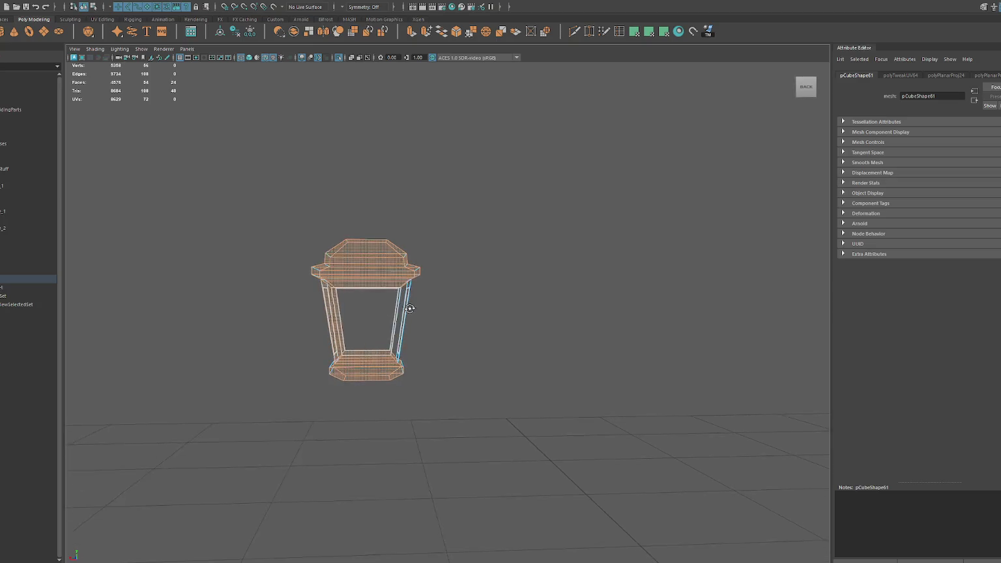
pyautogui.keyDown('shift'); pyautogui.click(404, 314); pyautogui.keyUp('shift')
pyautogui.click(663, 31)
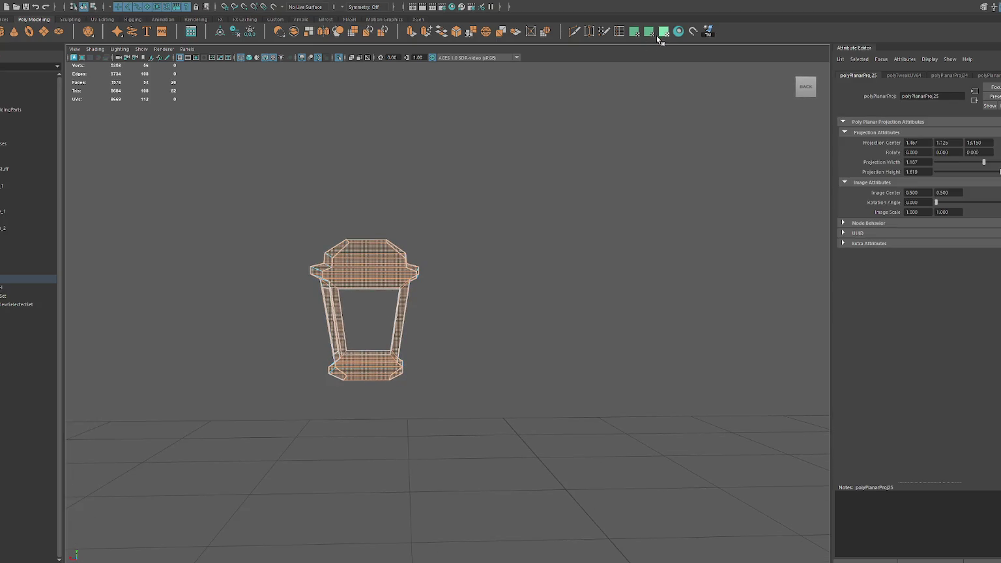
pyautogui.hotkey('shift', '.')
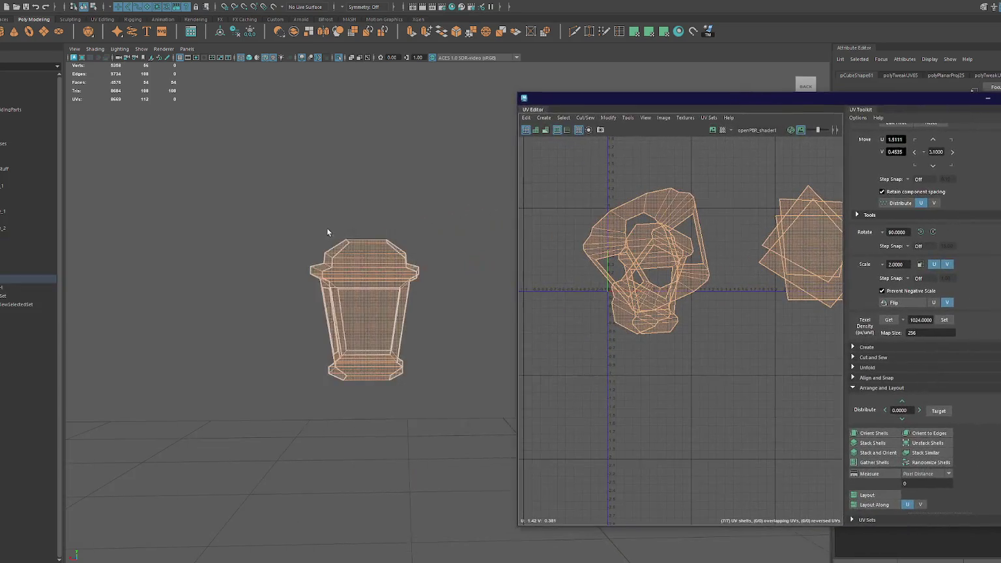
# - Bring up the lantern's UV layout, stack its shells, and pull one shell out of the stack
pyautogui.keyDown('alt'); pyautogui.moveTo(337, 228); pyautogui.dragTo(233, 239); pyautogui.keyUp('alt')
pyautogui.click(872, 443)
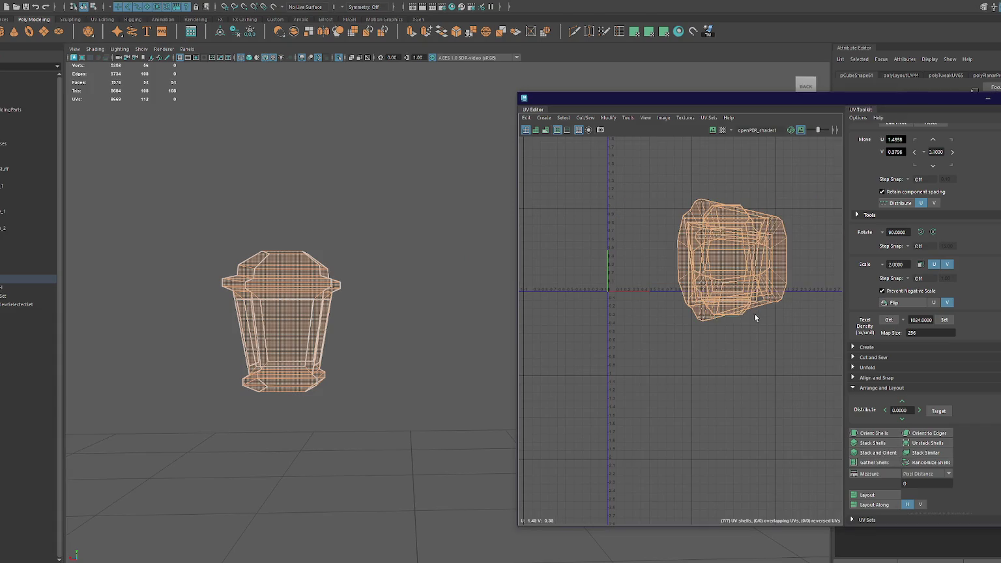
pyautogui.click(723, 268)
pyautogui.moveTo(724, 267); pyautogui.dragTo(589, 387)
# - Select edges on the lantern and convert them to faces, viewed in textured wireframe display
pyautogui.press('6')
pyautogui.moveTo(373, 335)
pyautogui.keyDown('alt'); pyautogui.mouseDown()
pyautogui.moveTo(329, 344)
pyautogui.moveTo(384, 331)
pyautogui.moveTo(415, 291)
pyautogui.mouseUp(); pyautogui.keyUp('alt')
pyautogui.moveTo(417, 283); pyautogui.dragTo(411, 251, button='right')
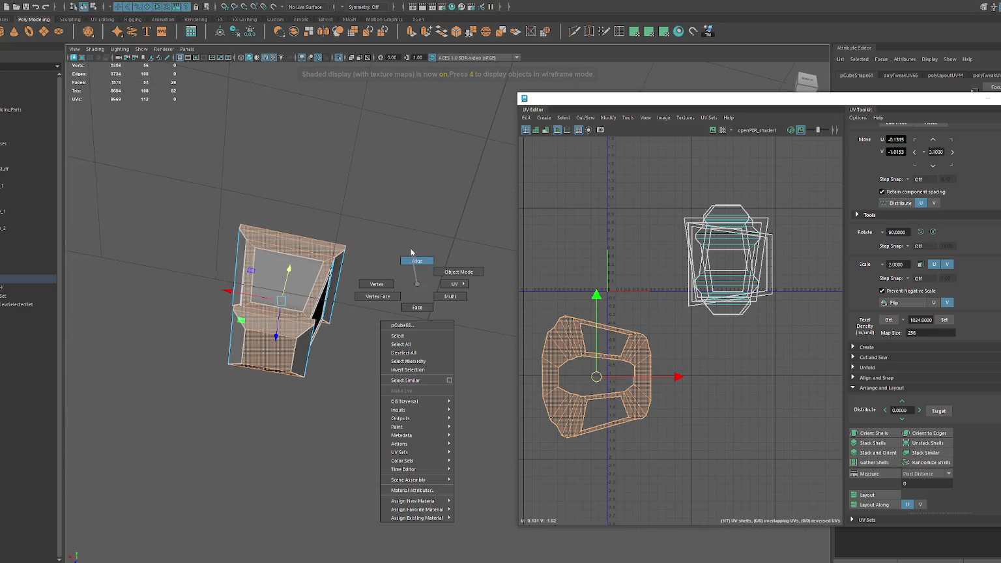
pyautogui.click(628, 243)
pyautogui.keyDown('shift'); pyautogui.click(288, 363); pyautogui.keyUp('shift')
pyautogui.moveTo(286, 365)
pyautogui.keyDown('alt'); pyautogui.mouseDown()
pyautogui.moveTo(342, 331)
pyautogui.moveTo(285, 324)
pyautogui.mouseUp(); pyautogui.keyUp('alt')
pyautogui.keyDown('alt'); pyautogui.moveTo(281, 311); pyautogui.dragTo(433, 375, button='middle'); pyautogui.keyUp('alt')
pyautogui.press('4')
pyautogui.keyDown('alt'); pyautogui.moveTo(433, 375); pyautogui.dragTo(464, 375); pyautogui.keyUp('alt')
pyautogui.hotkey('ctrl', 'F11')
# - Select all of the lantern's faces and stack every UV shell on top of each other
pyautogui.keyDown('shift'); pyautogui.moveTo(630, 349); pyautogui.dragTo(633, 232, button='right'); pyautogui.keyUp('shift')
pyautogui.scroll(-3, 587, 209)
pyautogui.moveTo(557, 192); pyautogui.dragTo(724, 280)
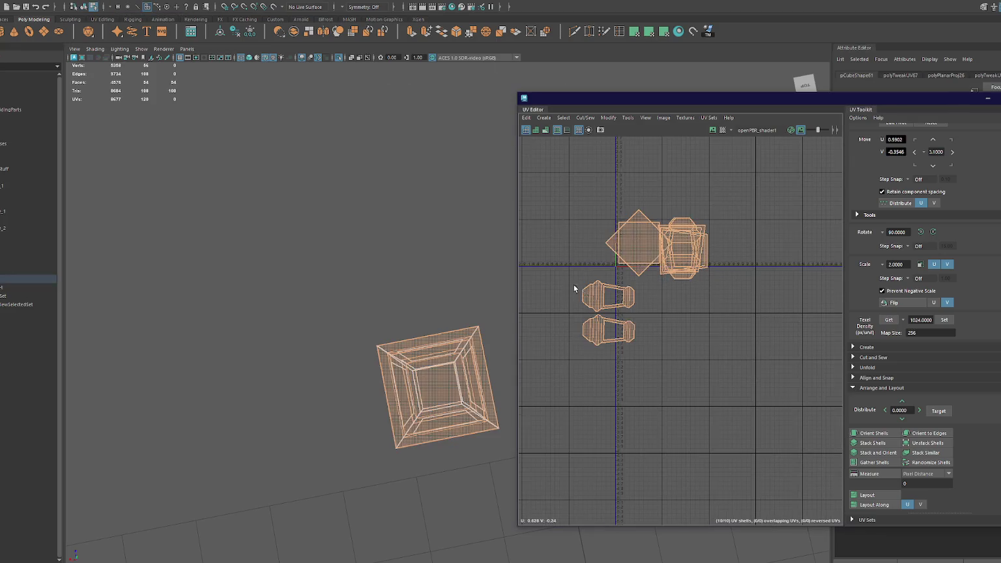
pyautogui.click(873, 442)
pyautogui.press('f')
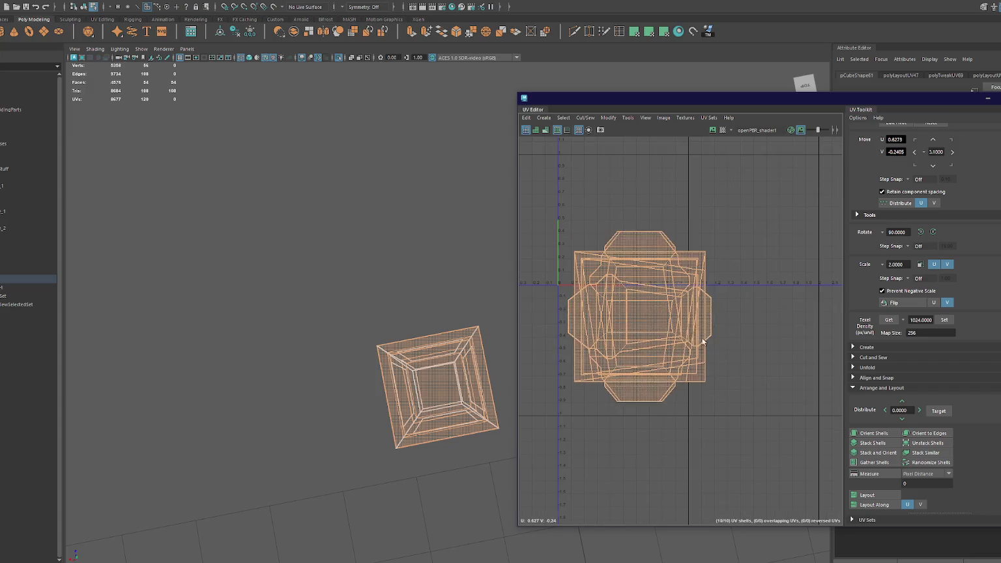
# - Spread the stacked shells out to the top right, lower right and lower left of the grid
pyautogui.click(712, 353)
pyautogui.moveTo(714, 325); pyautogui.dragTo(720, 295)
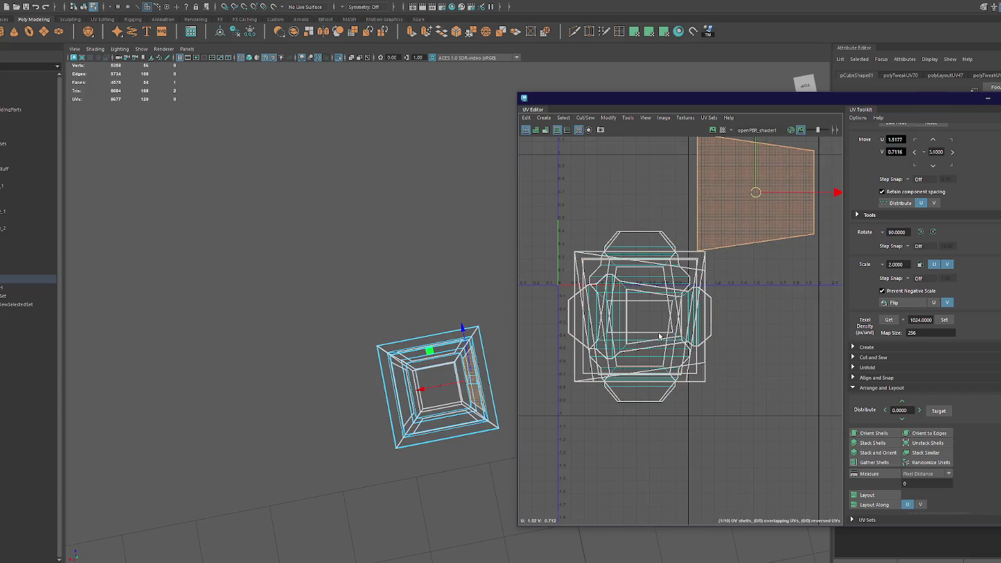
pyautogui.click(660, 337)
pyautogui.click(651, 319)
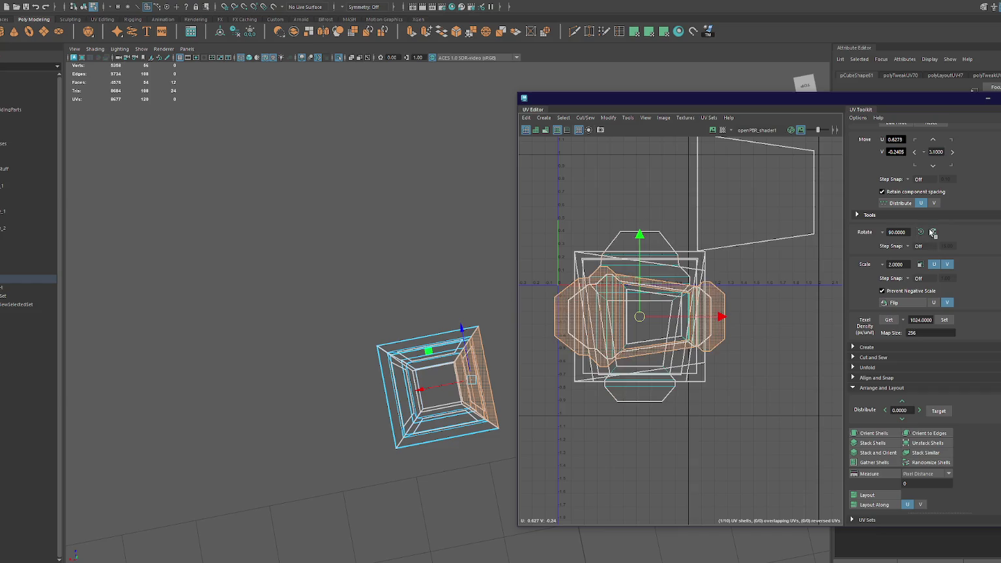
pyautogui.click(652, 319)
pyautogui.moveTo(640, 316); pyautogui.dragTo(801, 435)
pyautogui.click(652, 318)
pyautogui.moveTo(652, 319)
pyautogui.mouseDown()
pyautogui.moveTo(771, 208)
pyautogui.moveTo(717, 287)
pyautogui.moveTo(524, 449)
pyautogui.mouseUp()
pyautogui.click(598, 344)
pyautogui.click(642, 319)
pyautogui.moveTo(642, 319)
pyautogui.mouseDown()
pyautogui.moveTo(719, 402)
pyautogui.moveTo(737, 407)
pyautogui.mouseUp()
# - Rotate the octagonal shell 90° upright and move it further to the lower right
pyautogui.click(933, 232)
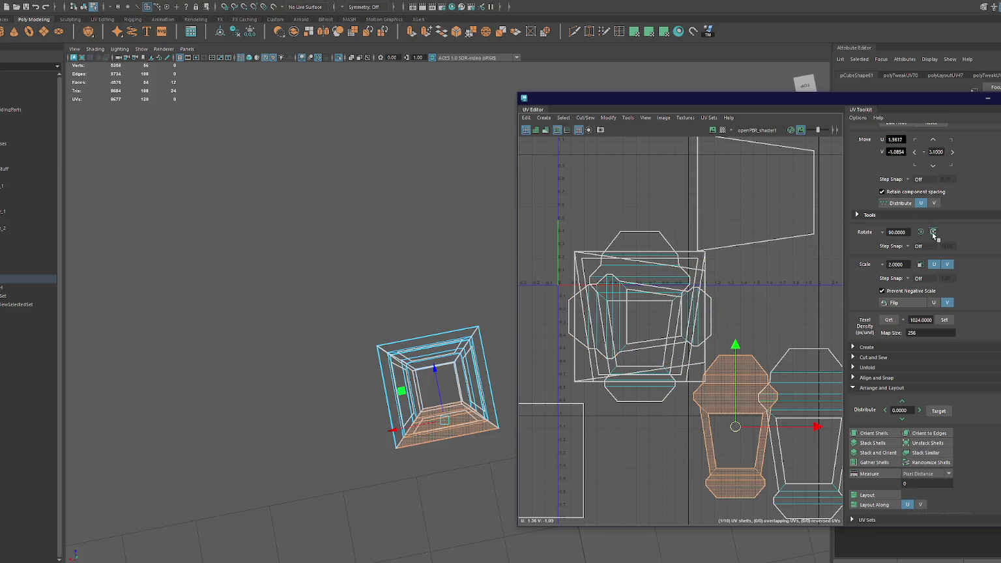
pyautogui.click(639, 300)
pyautogui.moveTo(642, 325); pyautogui.dragTo(778, 427)
pyautogui.click(647, 326)
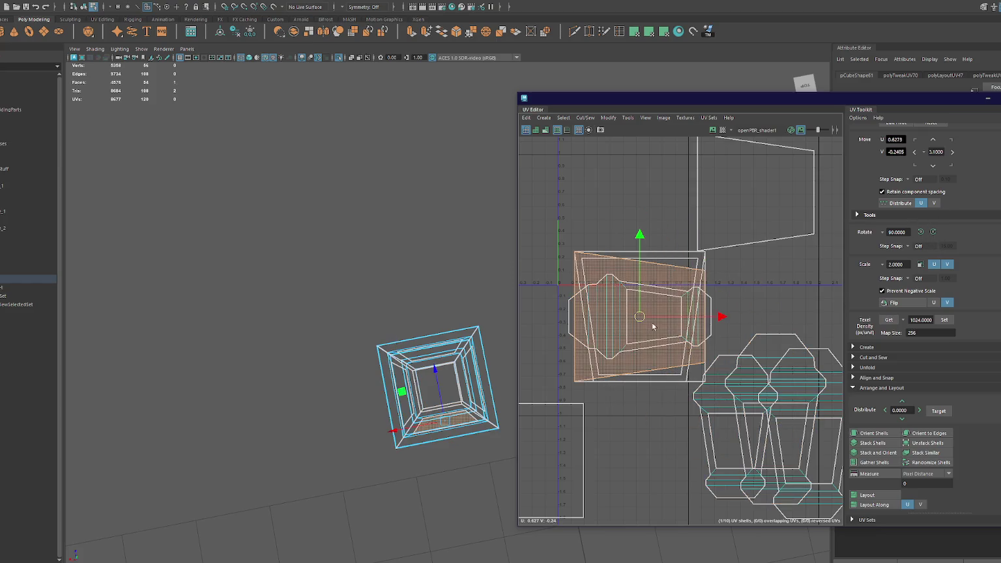
pyautogui.hotkey('ctrl', 'z')
pyautogui.hotkey('ctrl', 'z')
pyautogui.hotkey('ctrl', 'z')
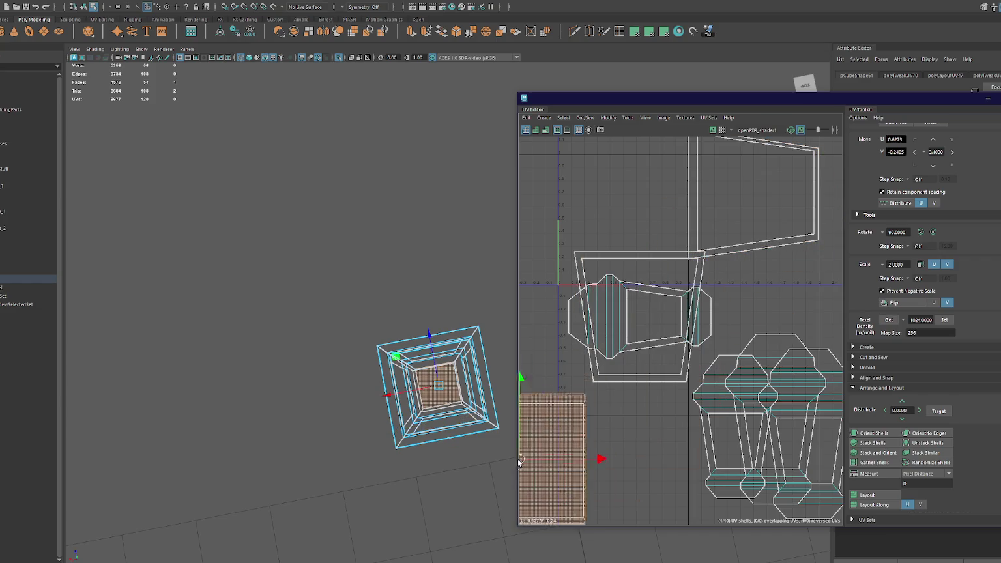
pyautogui.hotkey('ctrl', 'z')
# - Rotate the remaining shells 90° and move the middle shell onto the lantern shells
pyautogui.moveTo(629, 360)
pyautogui.mouseDown()
pyautogui.moveTo(703, 312)
pyautogui.moveTo(767, 302)
pyautogui.mouseUp()
pyautogui.click(920, 232)
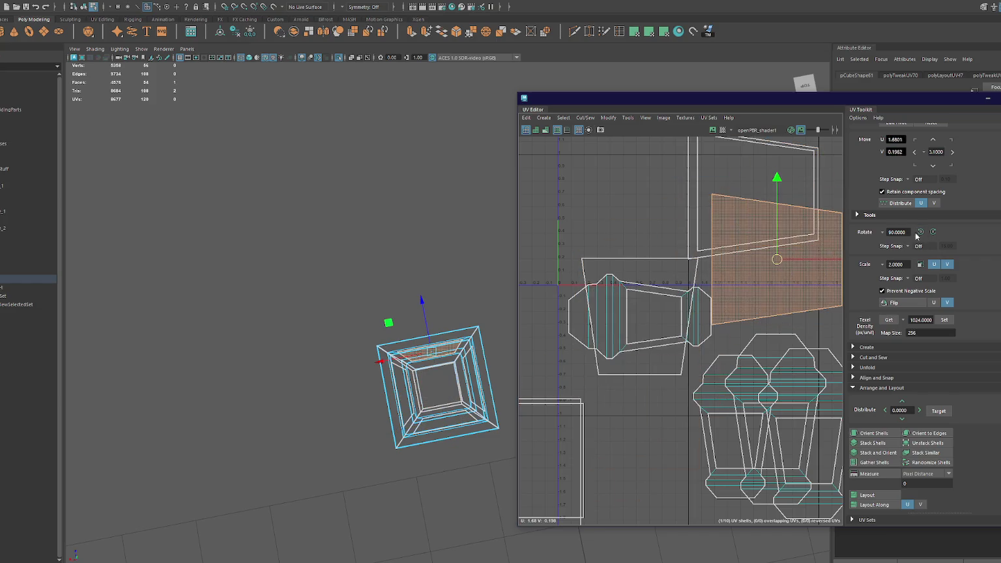
pyautogui.hotkey('ctrl', 'z')
pyautogui.hotkey('ctrl', 'z')
pyautogui.hotkey('ctrl', 'z')
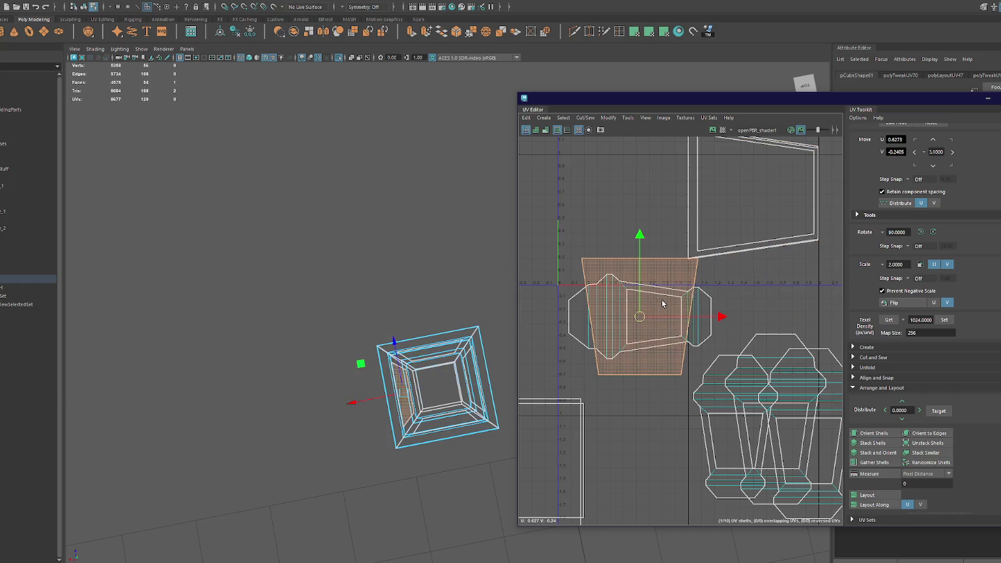
pyautogui.moveTo(639, 317)
pyautogui.mouseDown()
pyautogui.moveTo(743, 234)
pyautogui.moveTo(765, 238)
pyautogui.moveTo(754, 193)
pyautogui.mouseUp()
pyautogui.click(920, 232)
pyautogui.moveTo(642, 196); pyautogui.dragTo(697, 203)
pyautogui.click(933, 233)
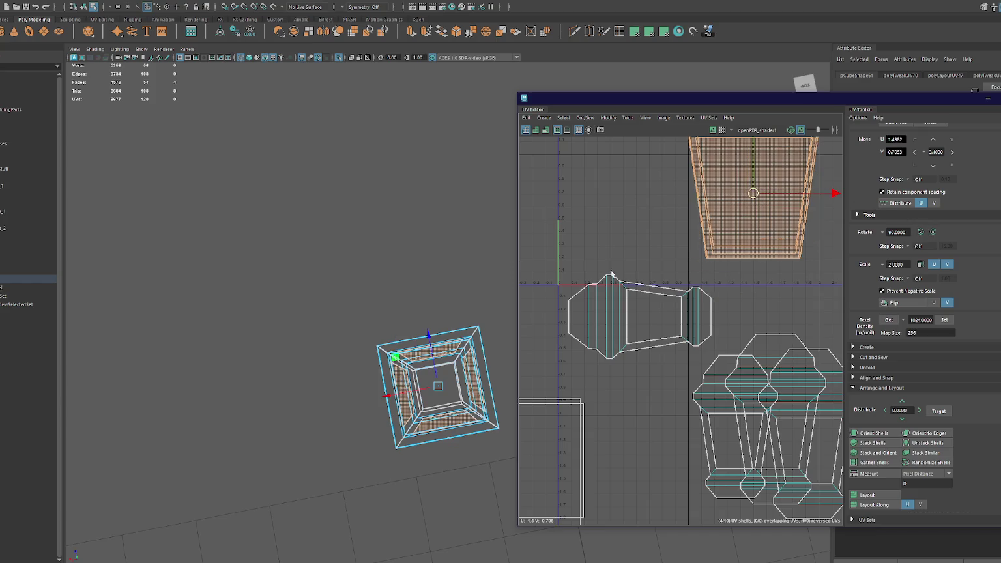
pyautogui.click(589, 290)
pyautogui.click(933, 232)
pyautogui.moveTo(639, 317); pyautogui.dragTo(742, 358)
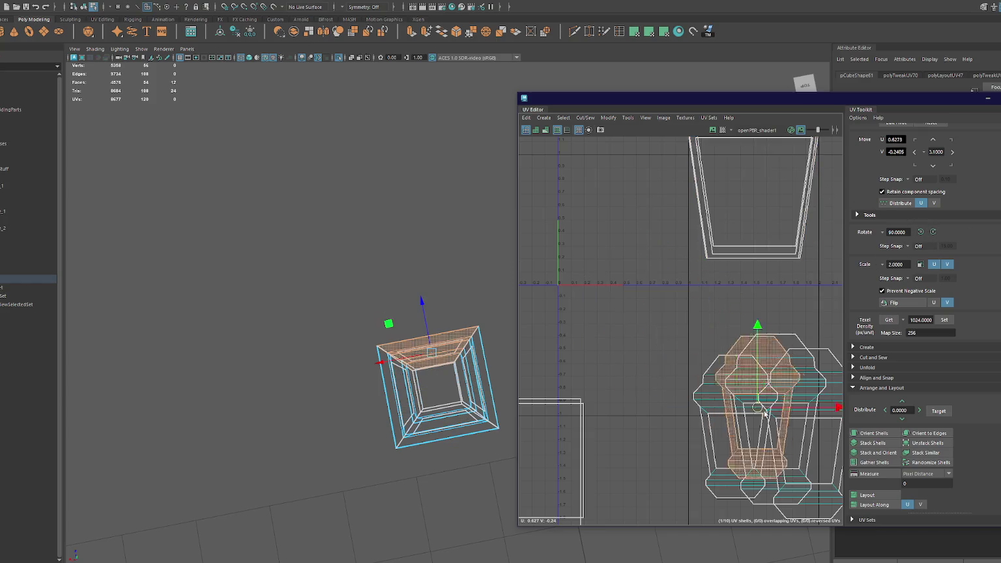
# - Try then undo 1024 px/unit texel density, and Stack and Orient all shells onto the lantern shell
pyautogui.scroll(-3, 637, 315)
pyautogui.click(944, 319)
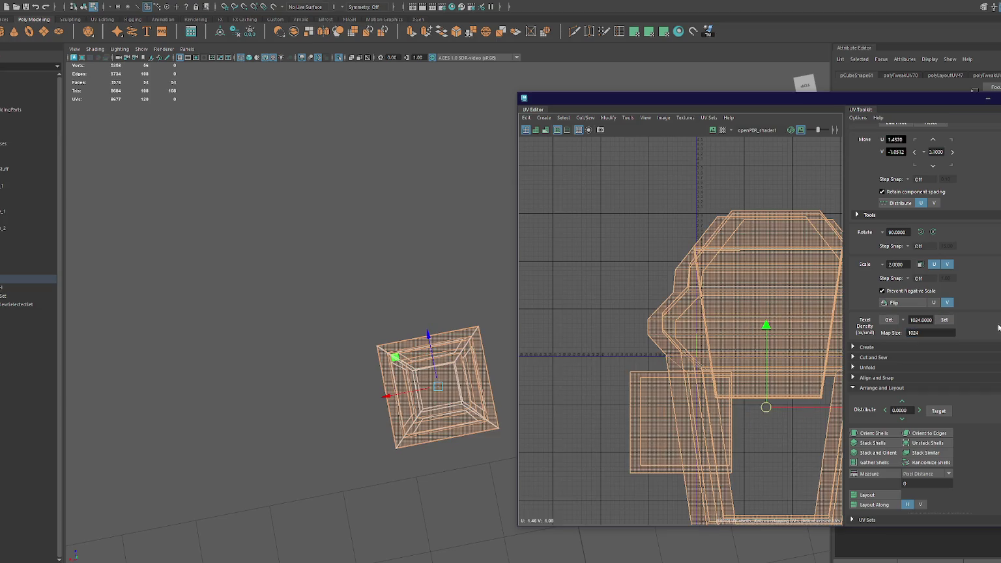
pyautogui.hotkey('ctrl', 'z')
pyautogui.press('f')
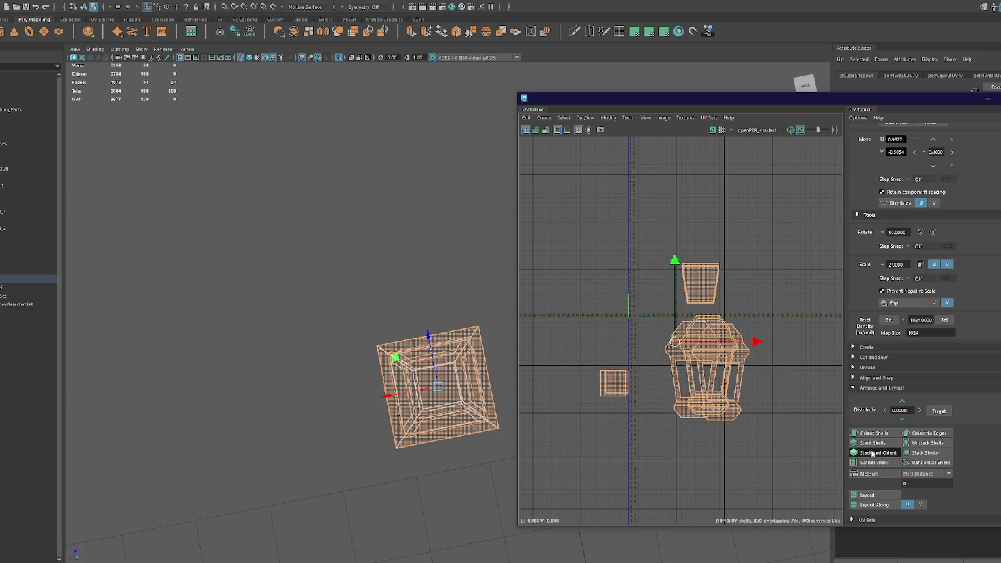
pyautogui.click(872, 453)
pyautogui.press('f')
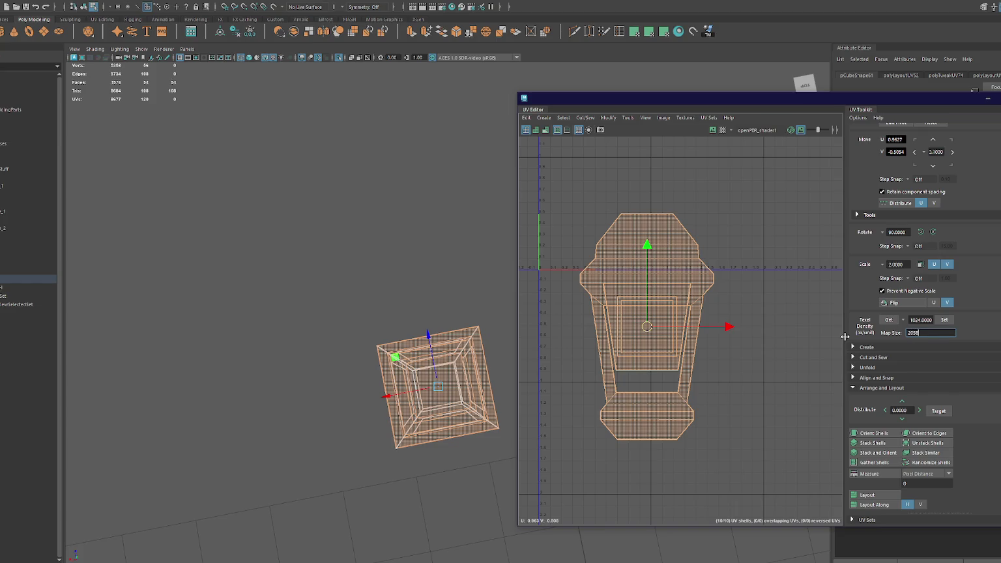
pyautogui.click(880, 453)
pyautogui.click(381, 271)
pyautogui.keyDown('alt'); pyautogui.moveTo(388, 285); pyautogui.dragTo(379, 241); pyautogui.keyUp('alt')
pyautogui.hotkey('ctrl', '1')
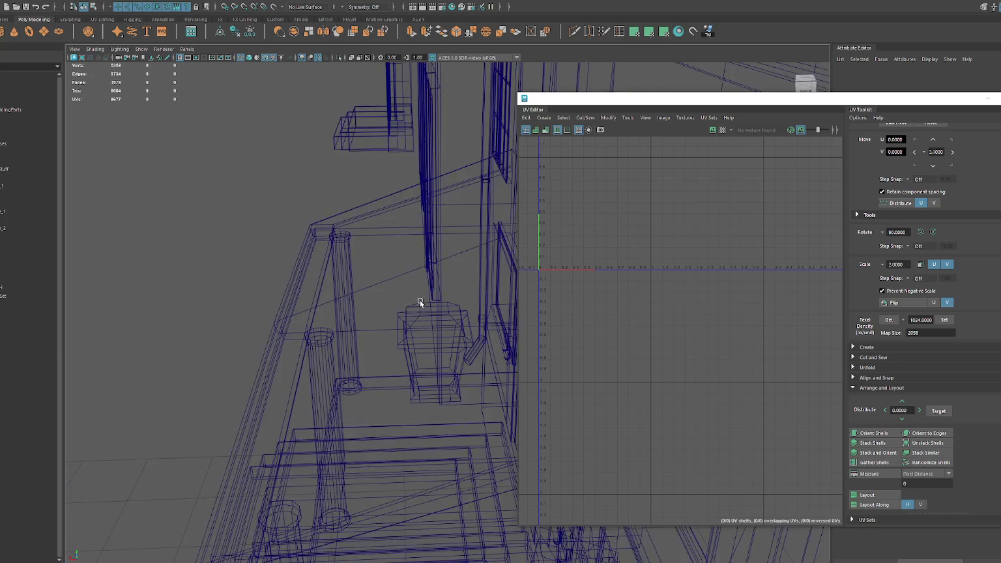
# - Move the front-door lantern across the porch and settle it beside the left window
pyautogui.press('6')
pyautogui.click(397, 333)
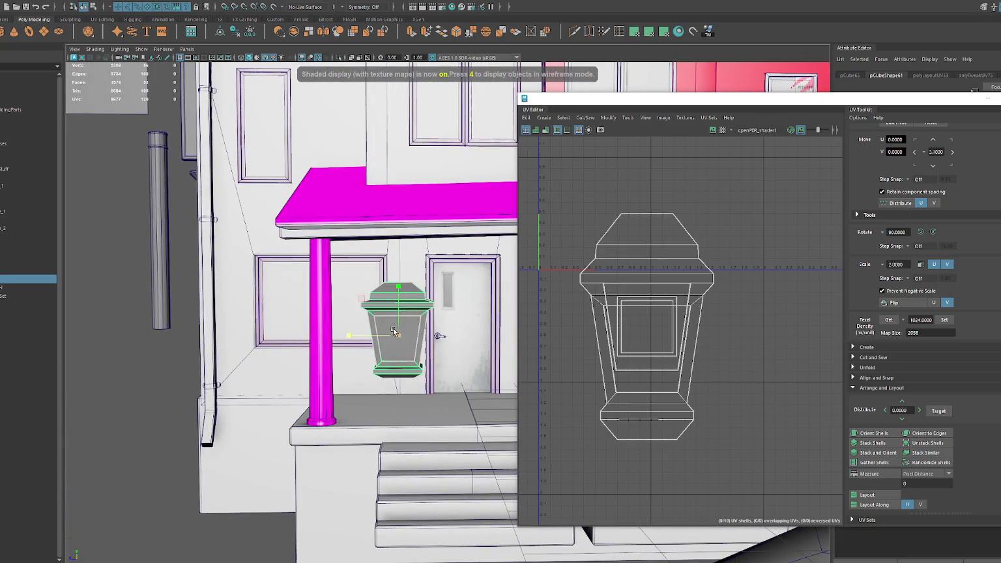
pyautogui.moveTo(365, 336)
pyautogui.keyDown('alt'); pyautogui.mouseDown()
pyautogui.moveTo(474, 350)
pyautogui.moveTo(381, 329)
pyautogui.moveTo(384, 280)
pyautogui.moveTo(363, 280)
pyautogui.moveTo(404, 280)
pyautogui.moveTo(224, 295)
pyautogui.mouseUp(); pyautogui.keyUp('alt')
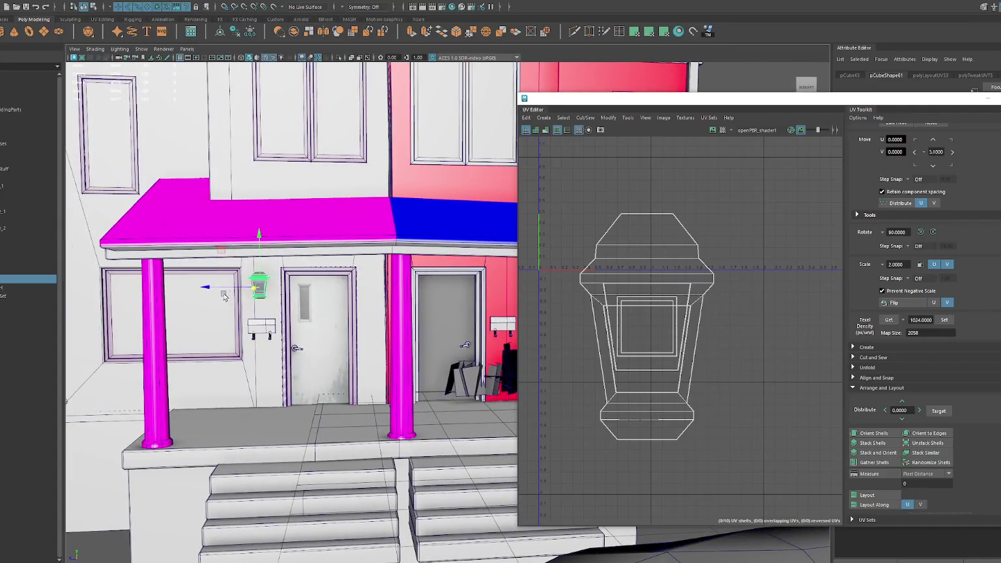
pyautogui.moveTo(223, 295); pyautogui.dragTo(472, 289, button='middle')
pyautogui.keyDown('alt'); pyautogui.moveTo(473, 290); pyautogui.dragTo(326, 293); pyautogui.keyUp('alt')
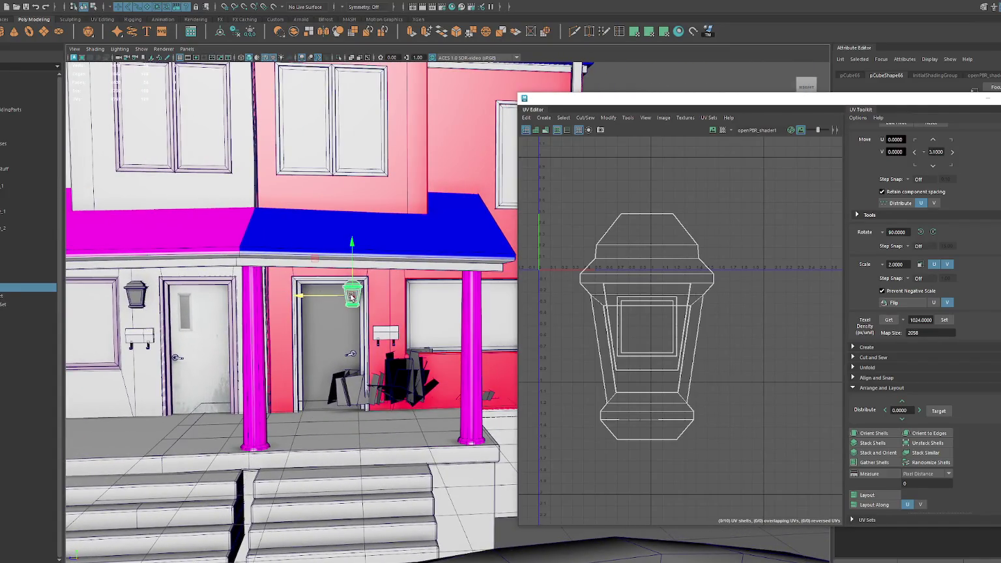
pyautogui.moveTo(346, 299); pyautogui.dragTo(65, 309, button='middle')
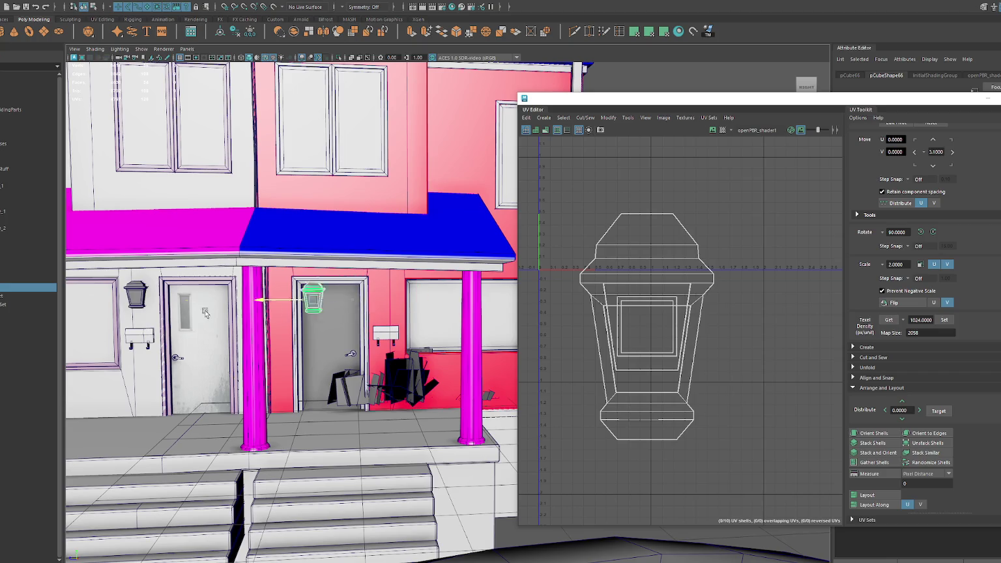
pyautogui.keyDown('alt'); pyautogui.moveTo(65, 309); pyautogui.dragTo(280, 311); pyautogui.keyUp('alt')
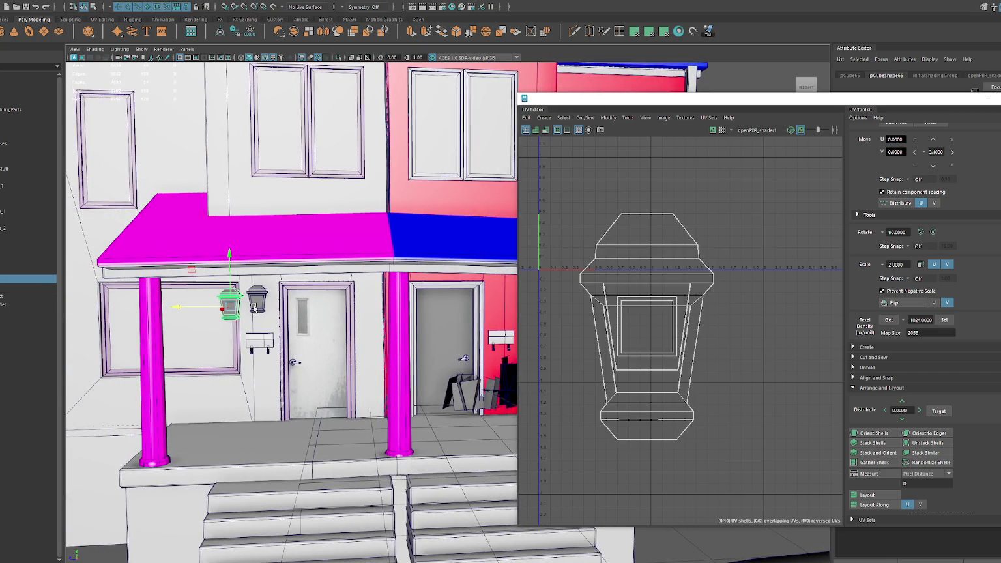
# - Place the second lantern on the right door and shift the left lantern further left
pyautogui.click(257, 305)
pyautogui.moveTo(257, 305); pyautogui.dragTo(436, 311, button='middle')
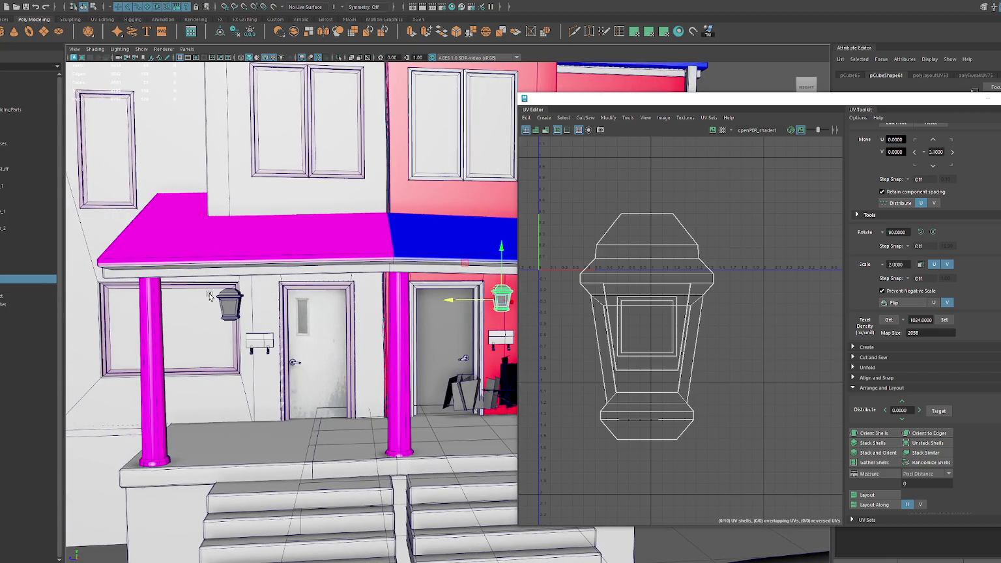
pyautogui.click(227, 301)
pyautogui.moveTo(228, 302); pyautogui.dragTo(202, 305, button='middle')
pyautogui.scroll(-5, 240, 305)
pyautogui.keyDown('alt'); pyautogui.moveTo(240, 305); pyautogui.dragTo(264, 308); pyautogui.keyUp('alt')
pyautogui.scroll(5, 270, 311)
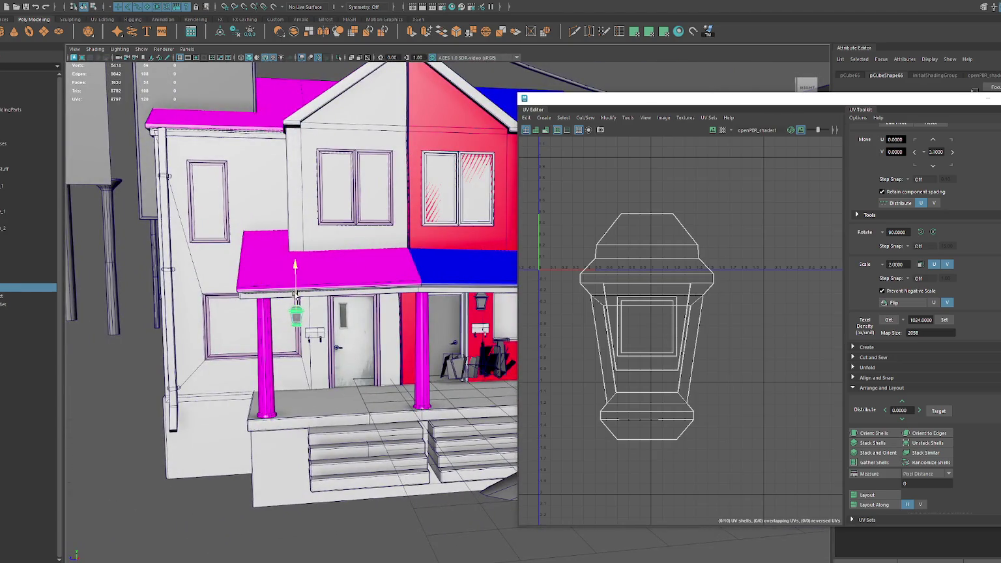
pyautogui.moveTo(295, 297)
pyautogui.keyDown('alt'); pyautogui.mouseDown()
pyautogui.moveTo(298, 313)
pyautogui.moveTo(433, 314)
pyautogui.mouseUp(); pyautogui.keyUp('alt')
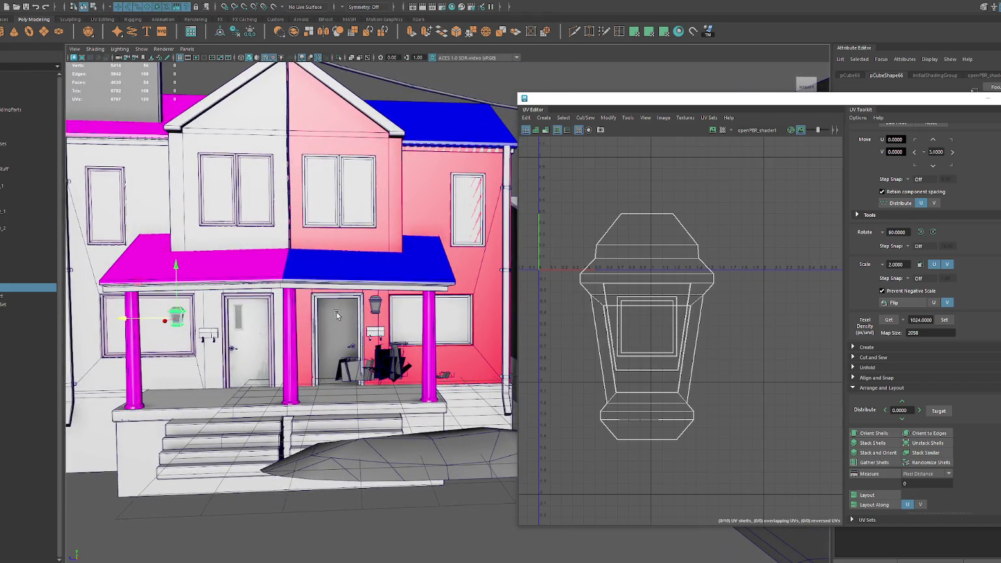
# - Select the lantern and all of its UV shells in the UV Editor
pyautogui.click(377, 308)
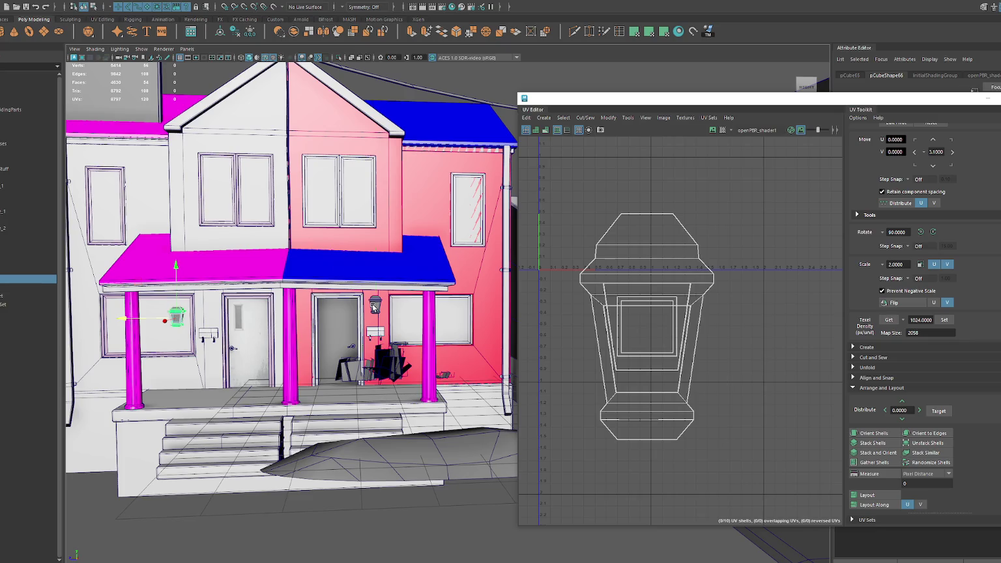
pyautogui.click(186, 317)
pyautogui.moveTo(607, 204); pyautogui.dragTo(723, 449)
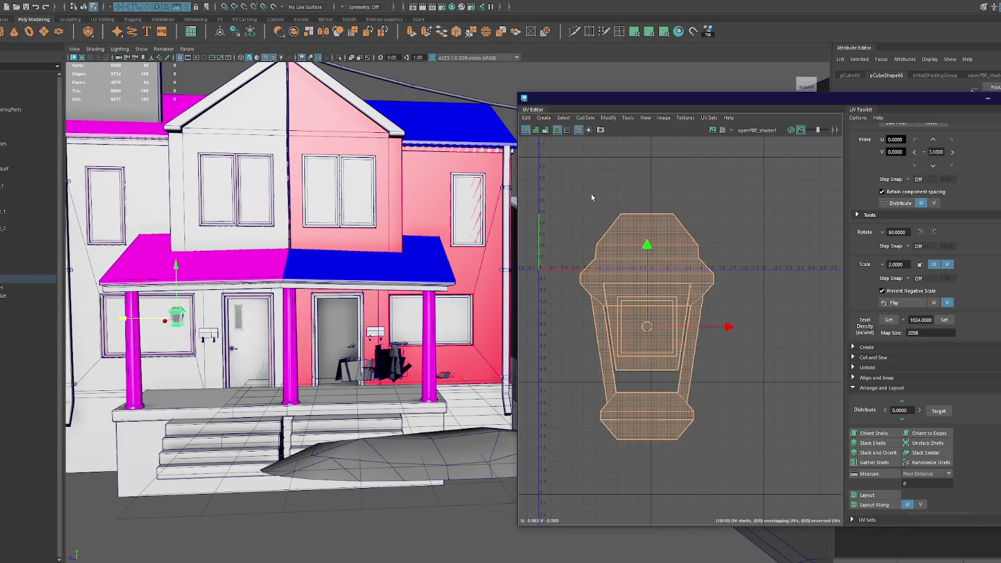
# - Apply 1024 texel density at 1024 map size and move the lantern UVs into the 0–1 square
pyautogui.click(945, 320)
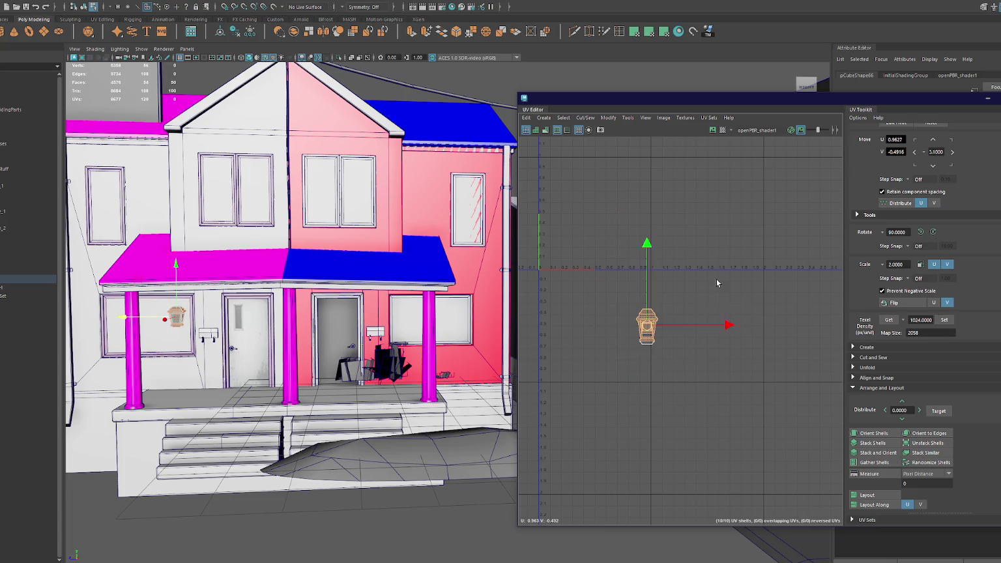
pyautogui.press('F8')
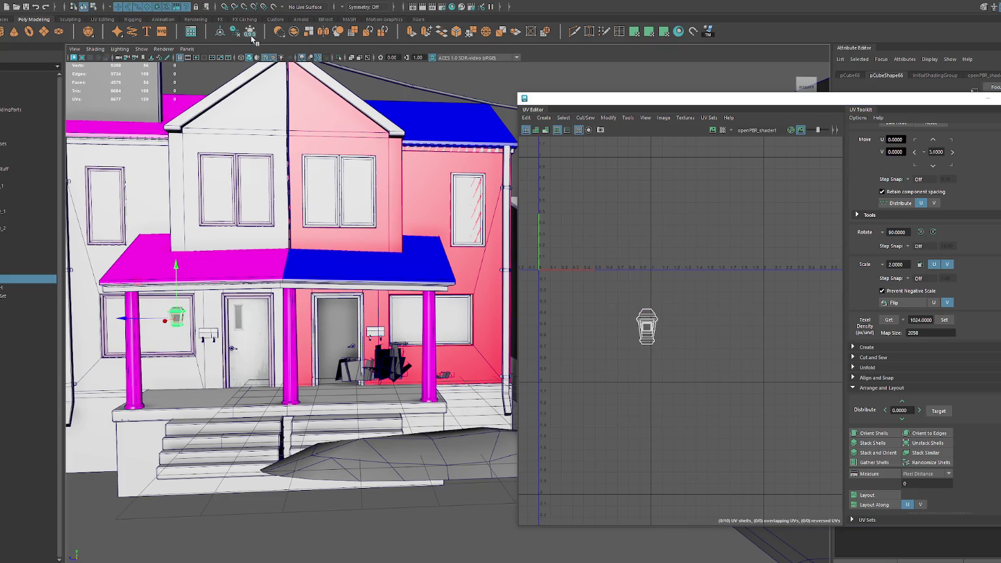
pyautogui.press('F8')
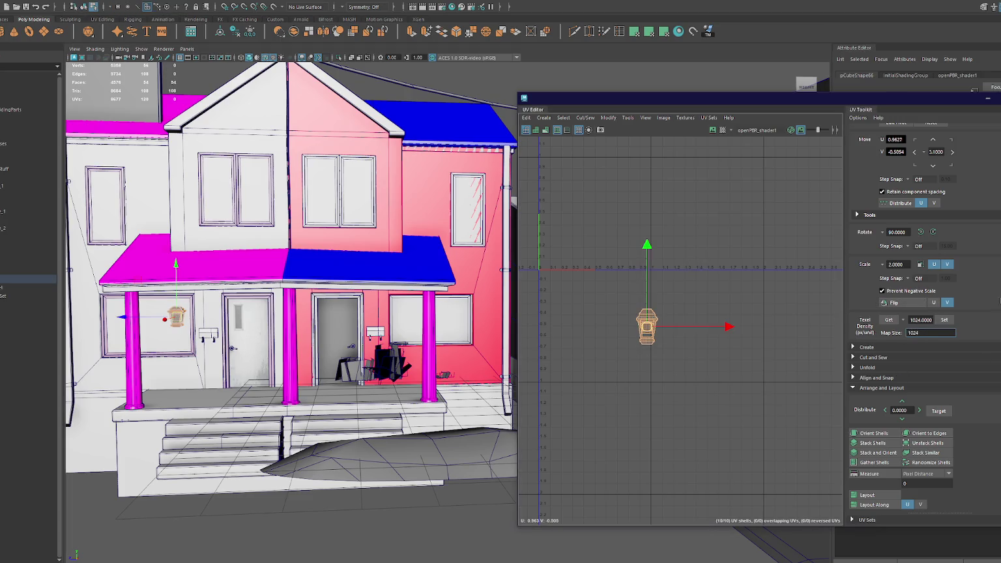
pyautogui.click(946, 320)
pyautogui.moveTo(650, 327); pyautogui.dragTo(579, 241)
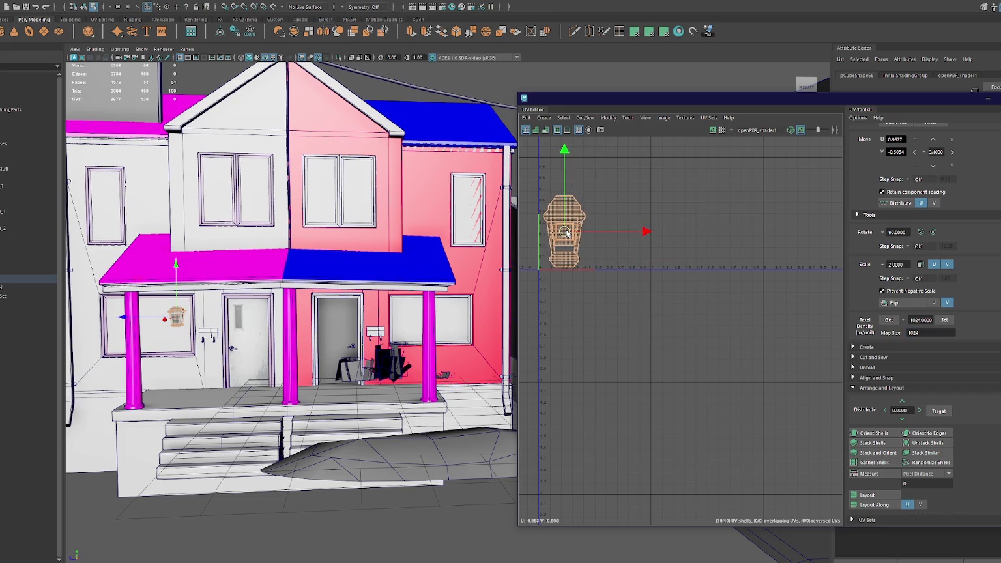
pyautogui.keyDown('alt'); pyautogui.moveTo(583, 224); pyautogui.dragTo(671, 297, button='middle'); pyautogui.keyUp('alt')
# - Move the central shell out to the right and place the window shell above it
pyautogui.press('F11')
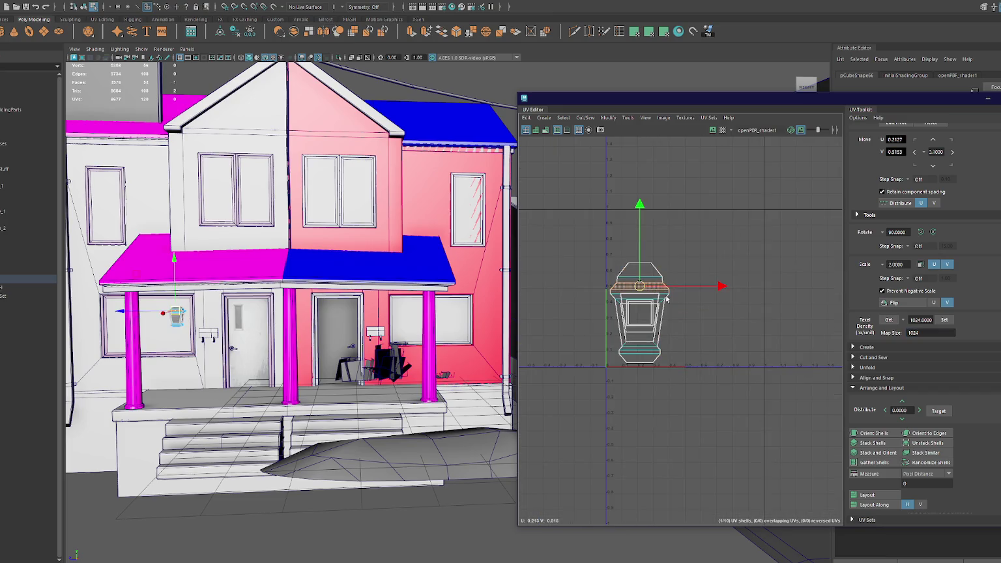
pyautogui.scroll(4, 661, 300)
pyautogui.click(621, 317)
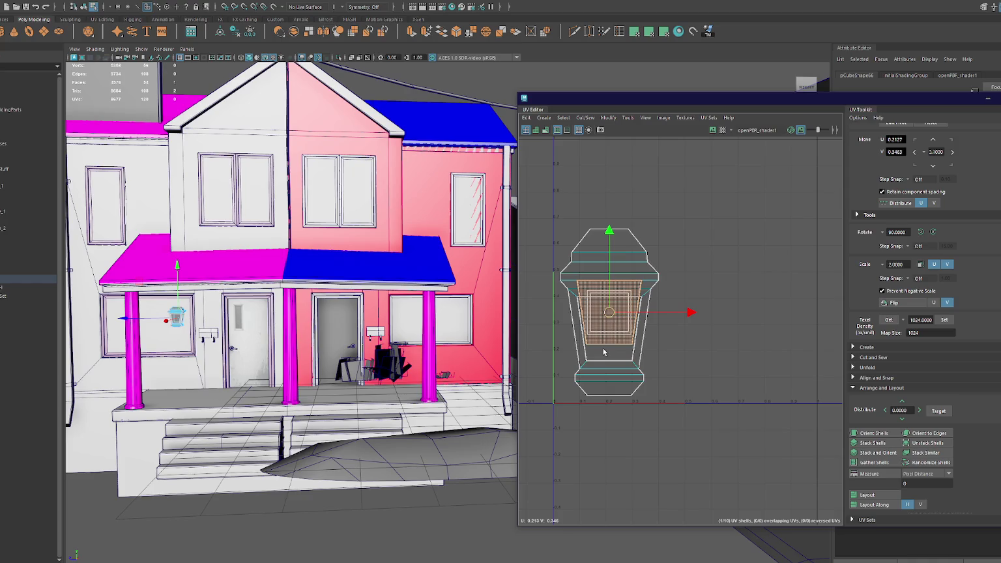
pyautogui.moveTo(609, 313); pyautogui.dragTo(683, 361)
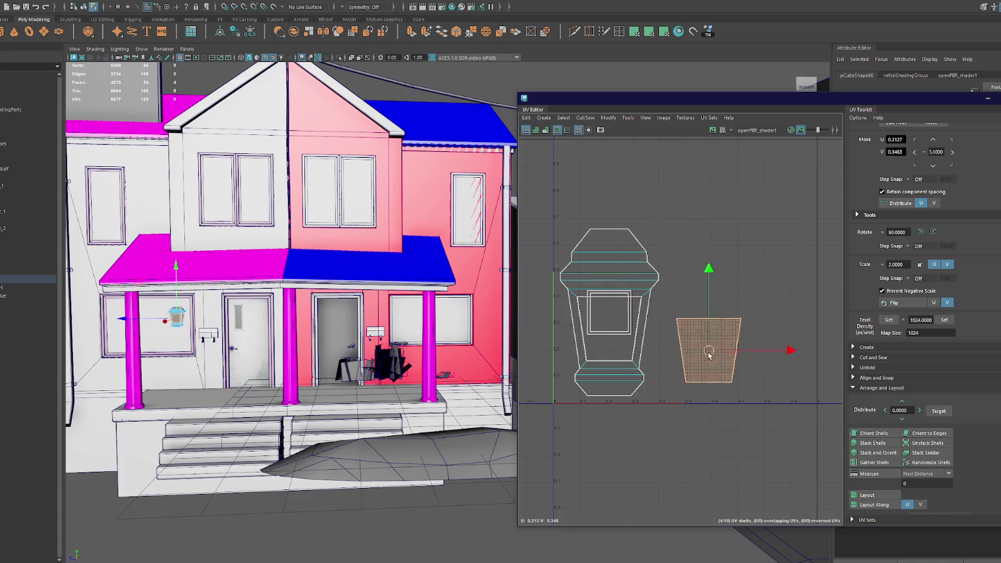
pyautogui.click(612, 325)
pyautogui.moveTo(612, 322); pyautogui.dragTo(688, 308)
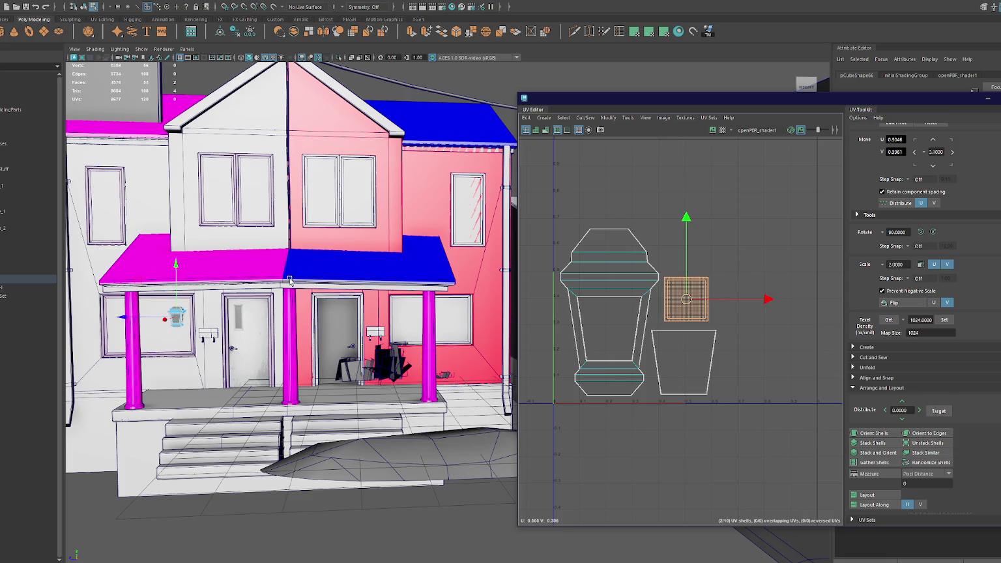
pyautogui.press('F8')
# - Delete the stray grey box sitting by the doorway
pyautogui.press('f')
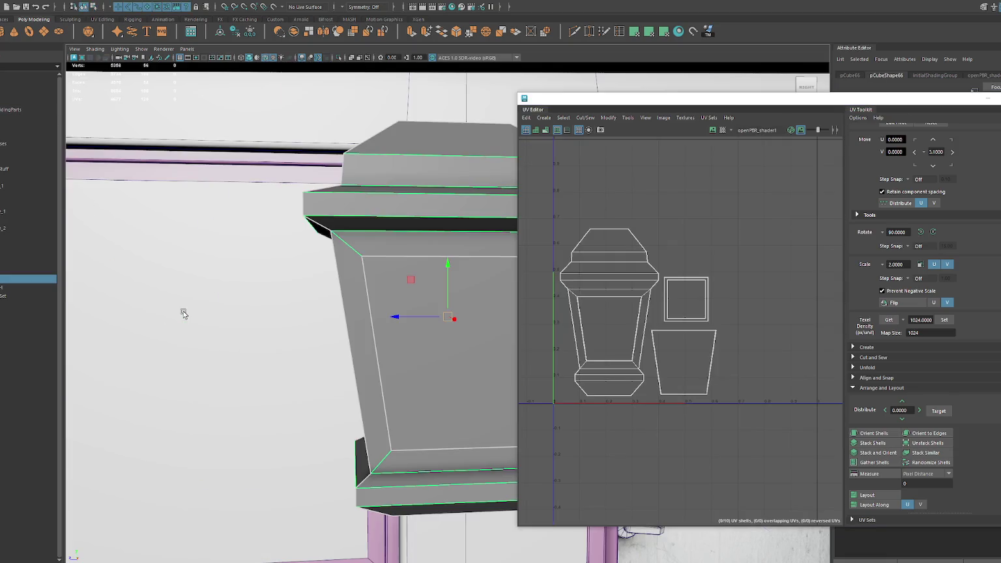
pyautogui.scroll(-6, 214, 309)
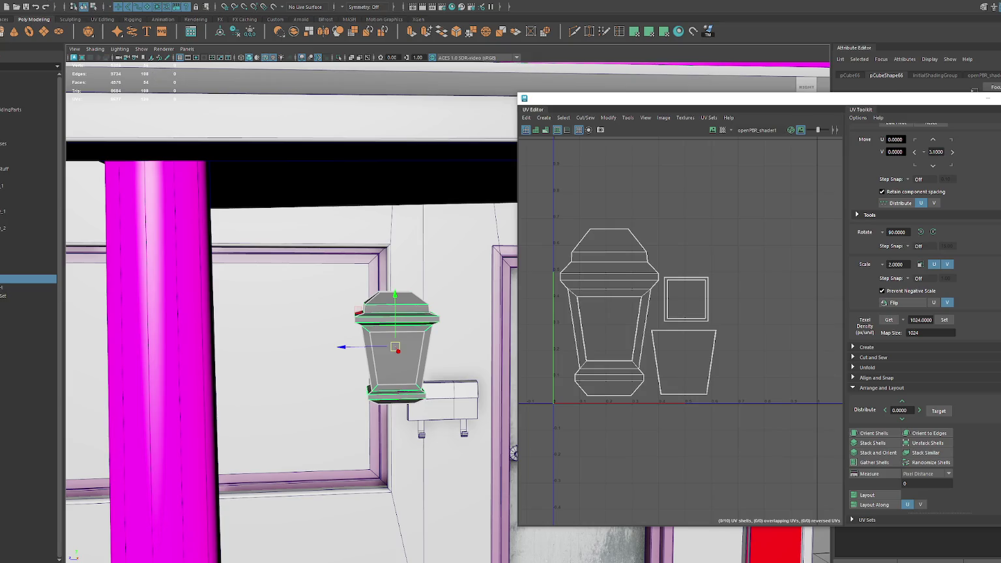
pyautogui.click(156, 325)
pyautogui.scroll(-8, 401, 308)
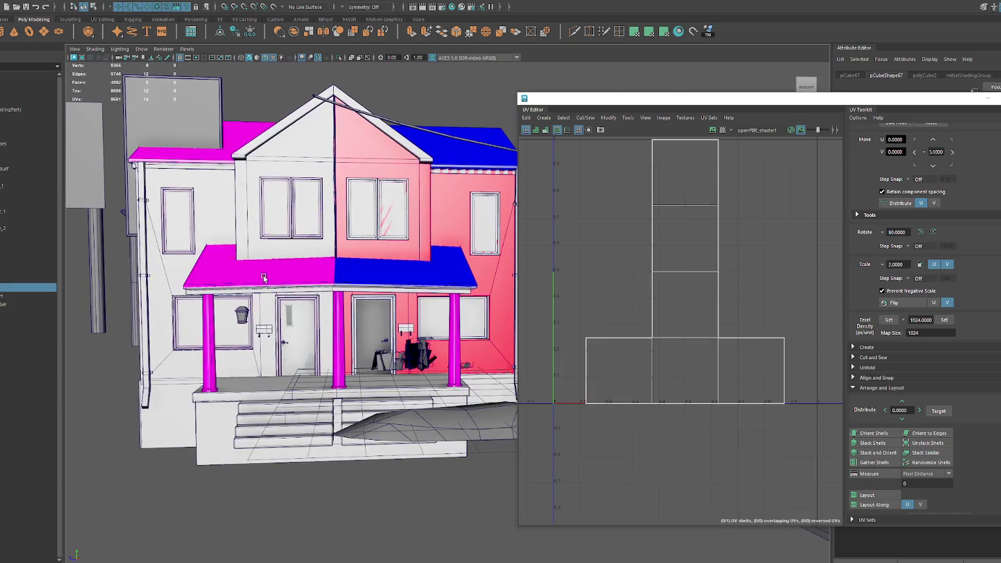
pyautogui.scroll(-3, 469, 318)
pyautogui.moveTo(480, 333); pyautogui.dragTo(403, 300)
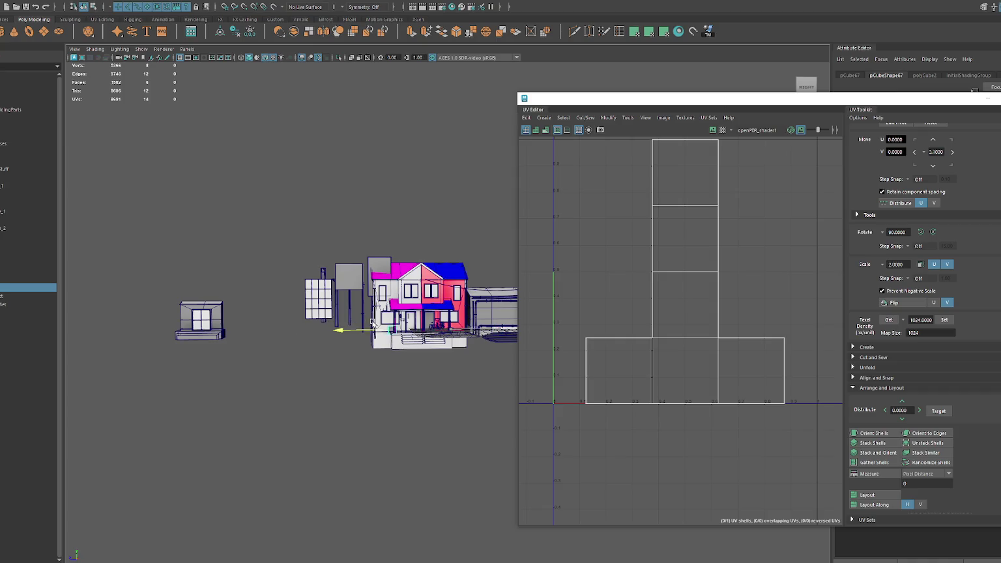
pyautogui.press('f')
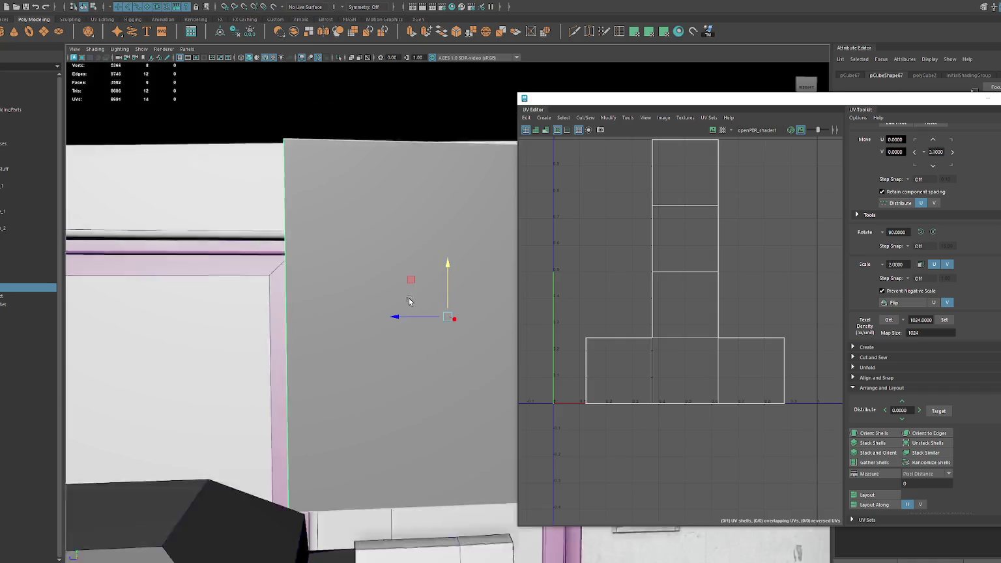
pyautogui.moveTo(402, 300)
pyautogui.keyDown('alt'); pyautogui.mouseDown()
pyautogui.moveTo(339, 247)
pyautogui.moveTo(308, 270)
pyautogui.moveTo(254, 270)
pyautogui.mouseUp(); pyautogui.keyUp('alt')
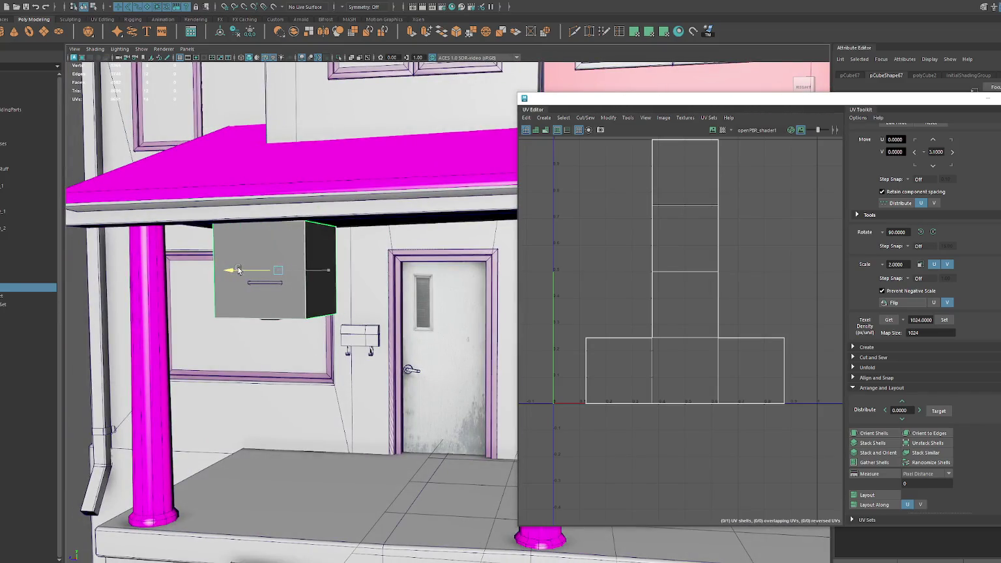
pyautogui.press('Delete')
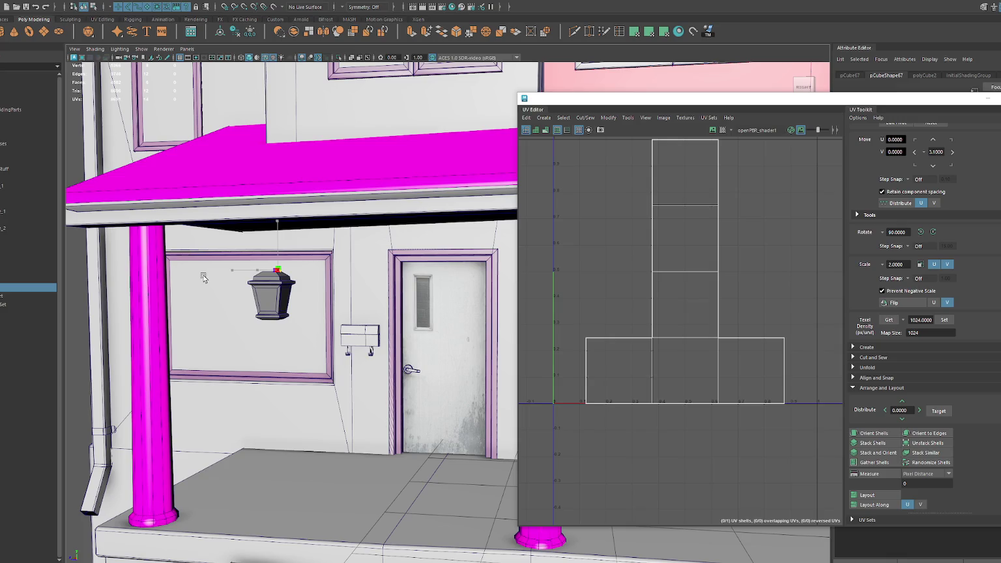
# - Move the lantern right beside the left door, slightly higher
pyautogui.click(264, 303)
pyautogui.moveTo(257, 299); pyautogui.dragTo(320, 294)
pyautogui.moveTo(363, 259); pyautogui.dragTo(363, 249)
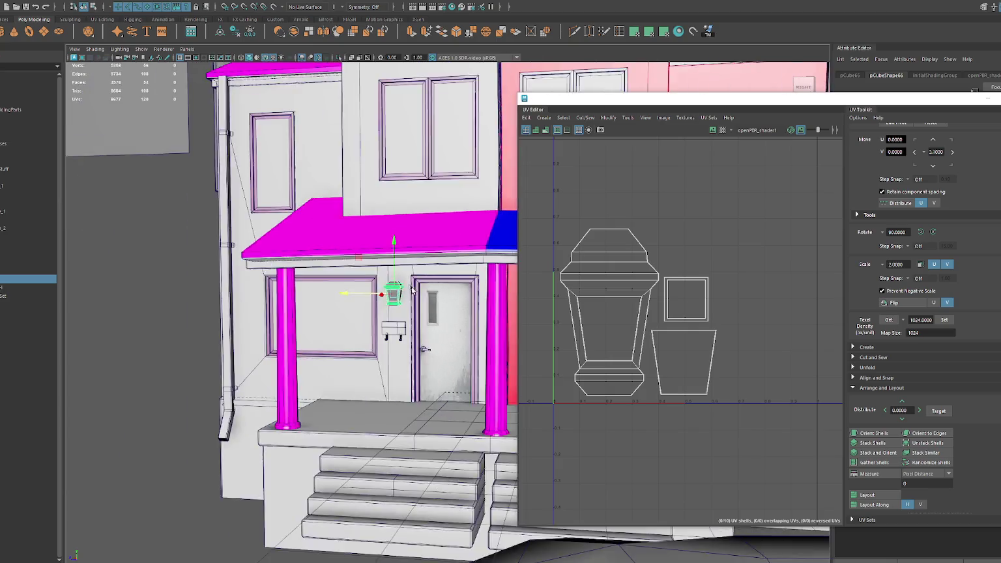
pyautogui.scroll(-5, 358, 273)
pyautogui.moveTo(307, 294)
pyautogui.keyDown('alt'); pyautogui.mouseDown()
pyautogui.moveTo(241, 294)
pyautogui.moveTo(443, 290)
pyautogui.mouseUp(); pyautogui.keyUp('alt')
# - Duplicate the lantern with Ctrl+D for the right door and shift-select both lanterns
pyautogui.hotkey('ctrl', 'd')
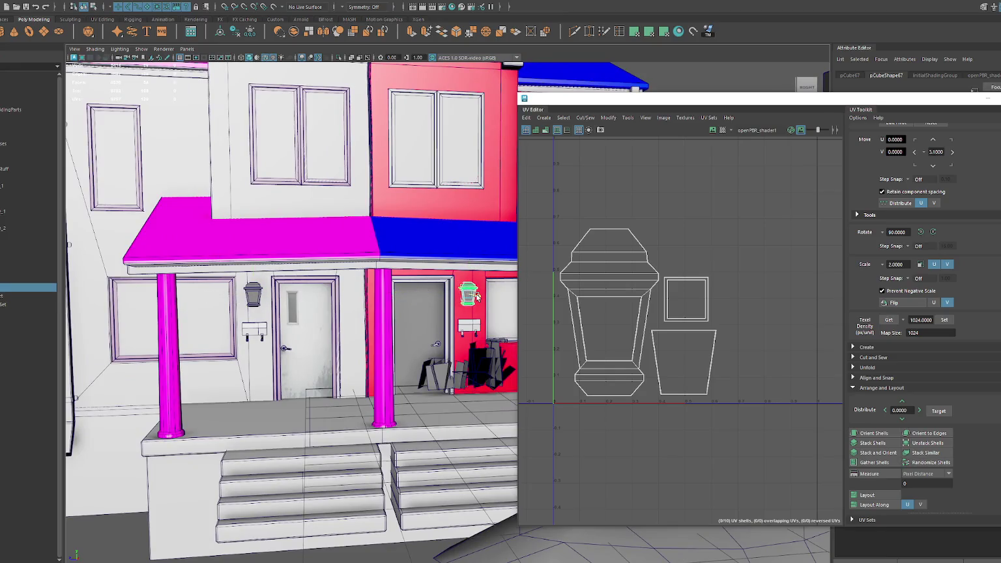
pyautogui.scroll(-4, 473, 293)
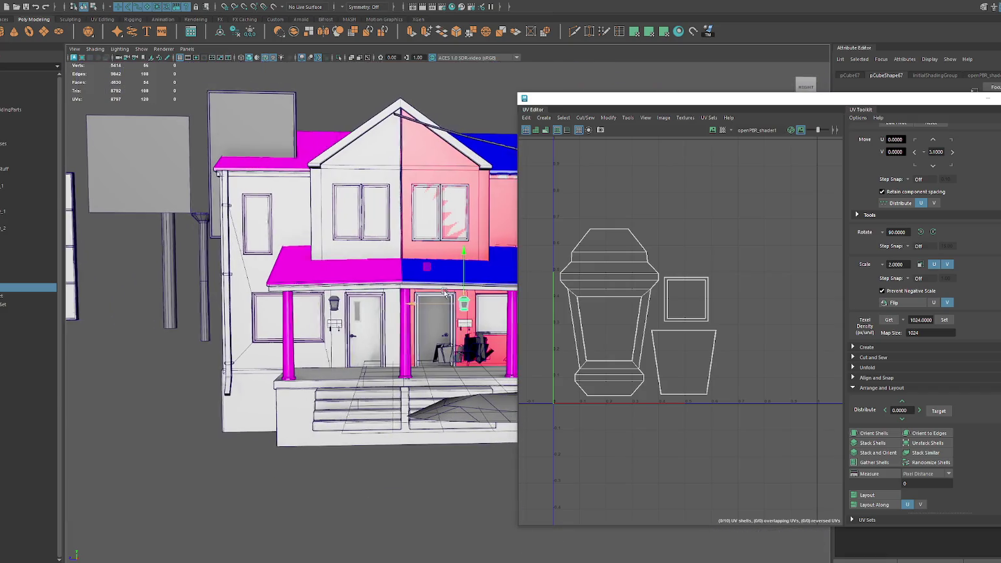
pyautogui.keyDown('alt'); pyautogui.moveTo(469, 301); pyautogui.dragTo(391, 303); pyautogui.keyUp('alt')
pyautogui.keyDown('shift'); pyautogui.click(276, 307); pyautogui.keyUp('shift')
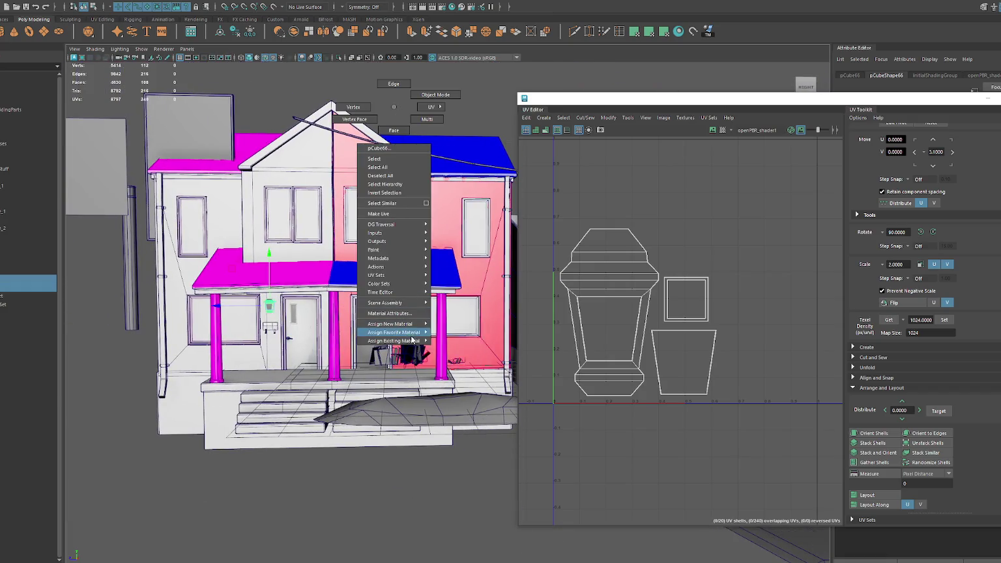
# - Assign an existing material to both lanterns and close the UV layout view
pyautogui.moveTo(394, 110); pyautogui.dragTo(469, 349, button='right')
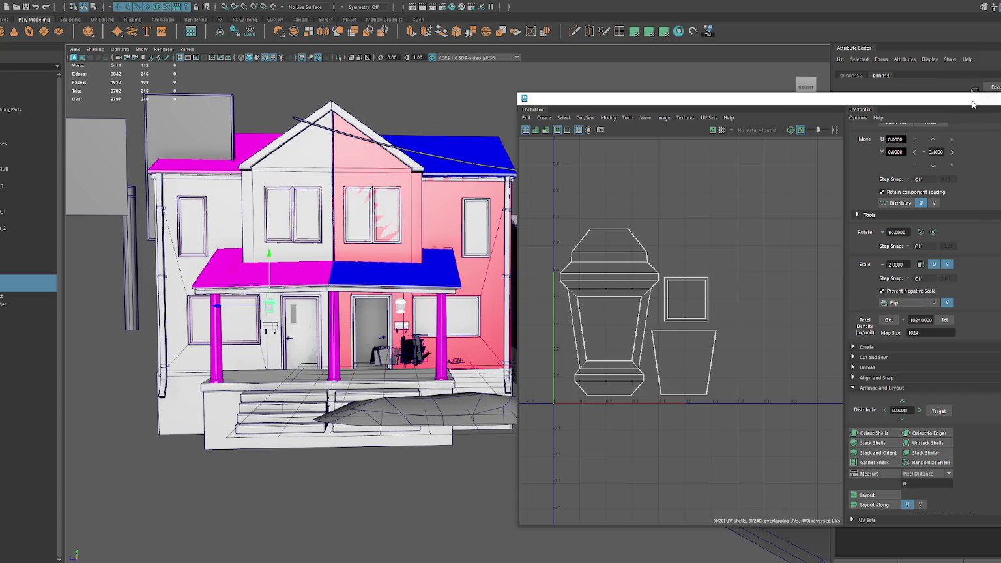
pyautogui.moveTo(985, 102); pyautogui.dragTo(888, 123)
pyautogui.click(889, 123)
pyautogui.write('Lamps')
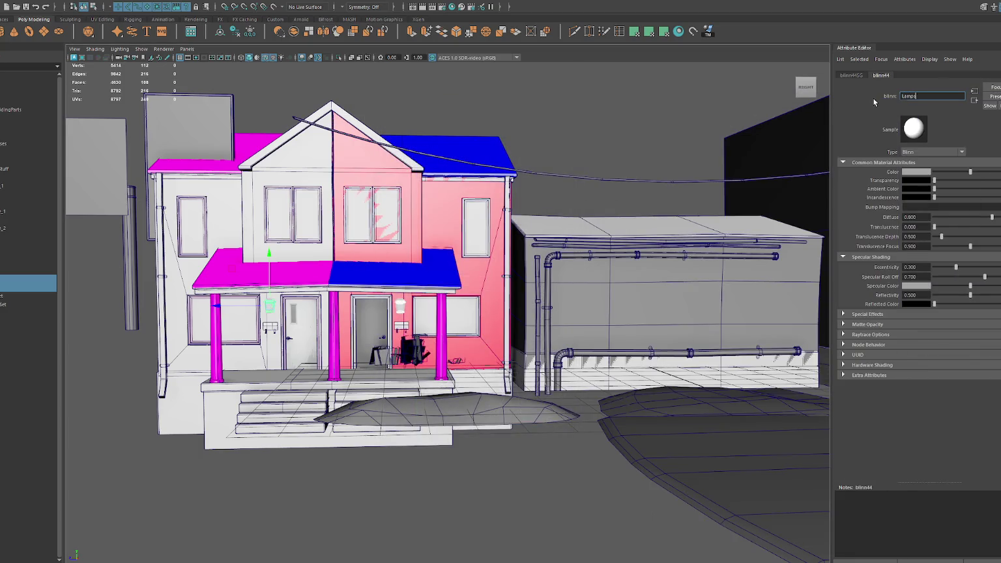
# - Pick the pCube63 mesh, then the WastelandBuildingParts group in the Outliner, and frame it
pyautogui.click(606, 158)
pyautogui.click(224, 311)
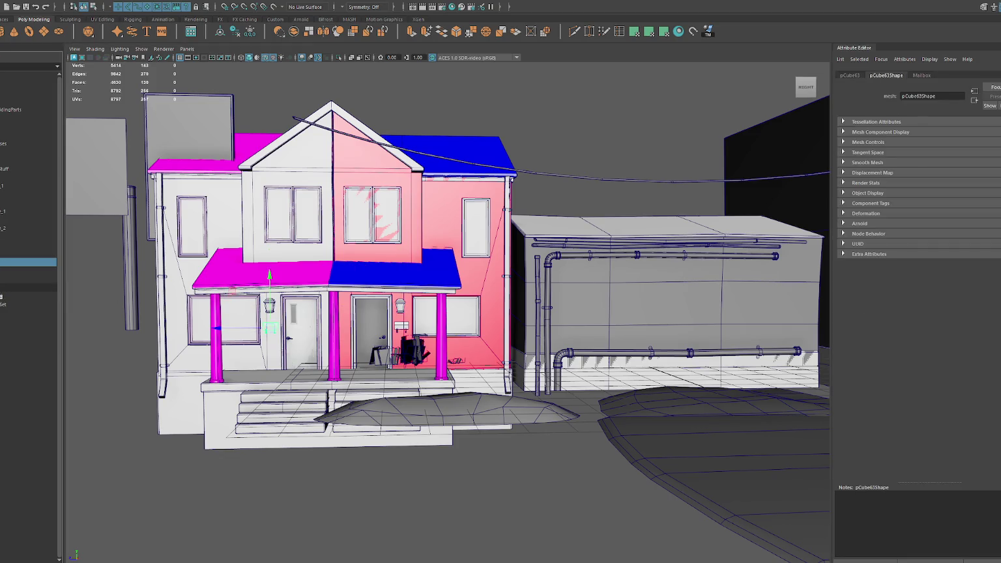
pyautogui.click(9, 117)
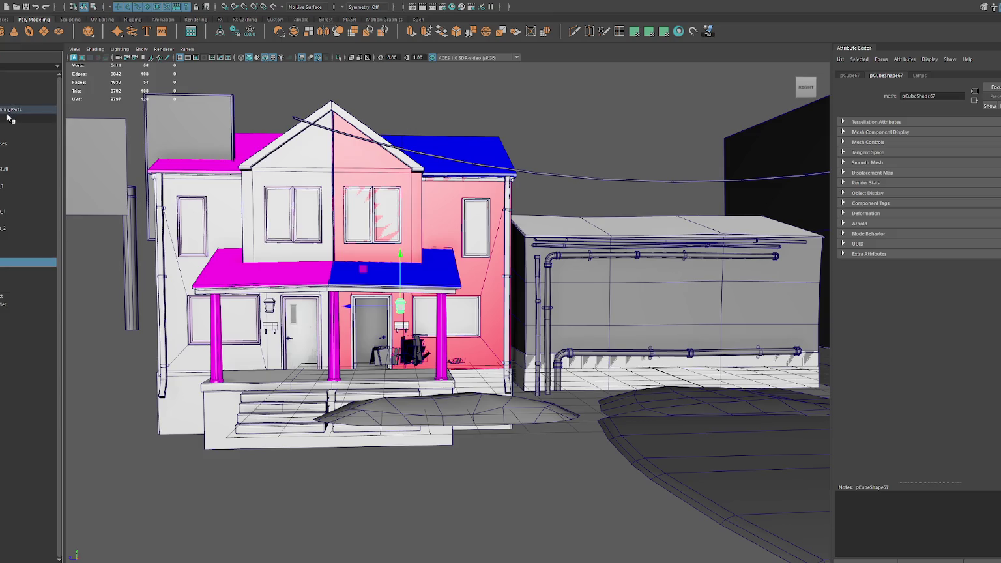
pyautogui.click(8, 116)
pyautogui.press('f')
pyautogui.click(10, 2)
pyautogui.click(4, 107)
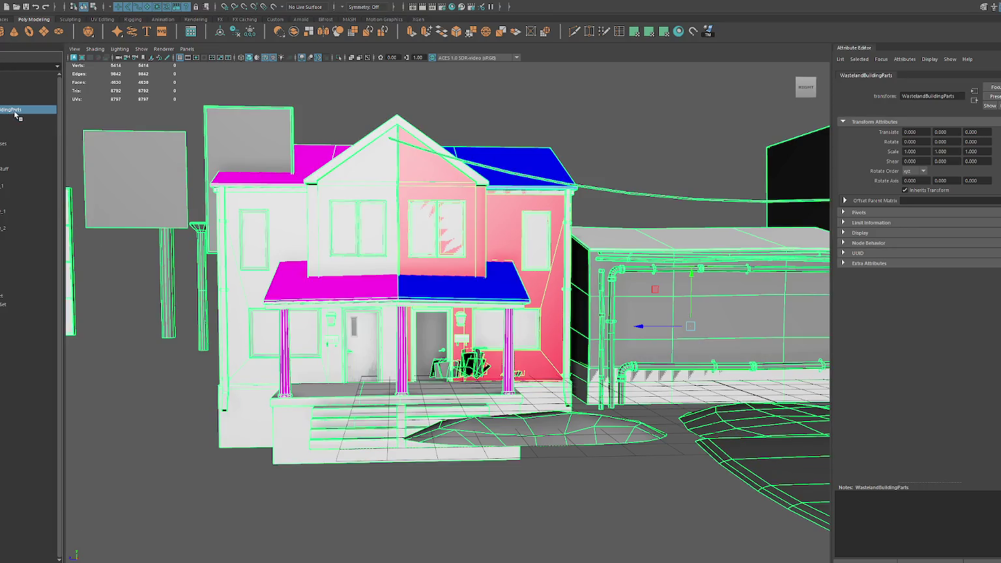
# - Orbit toward the garage in wireframe, activate Rotate, and show the four-pane top/perspective/front/side layout
pyautogui.keyDown('alt'); pyautogui.moveTo(383, 274); pyautogui.dragTo(406, 280); pyautogui.keyUp('alt')
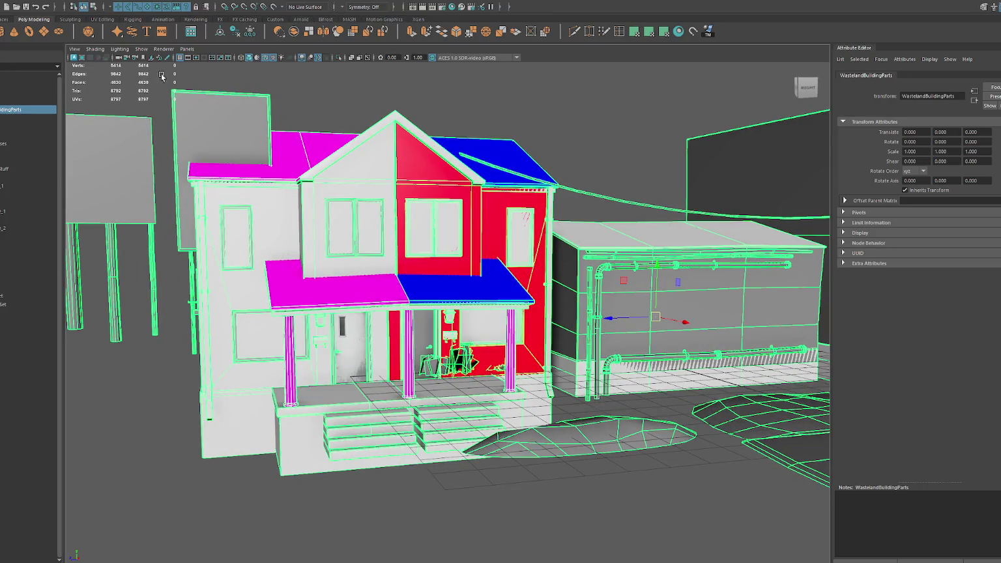
pyautogui.moveTo(246, 41)
pyautogui.keyDown('alt'); pyautogui.mouseDown()
pyautogui.moveTo(168, 51)
pyautogui.moveTo(497, 260)
pyautogui.moveTo(479, 242)
pyautogui.mouseUp(); pyautogui.keyUp('alt')
pyautogui.press('4')
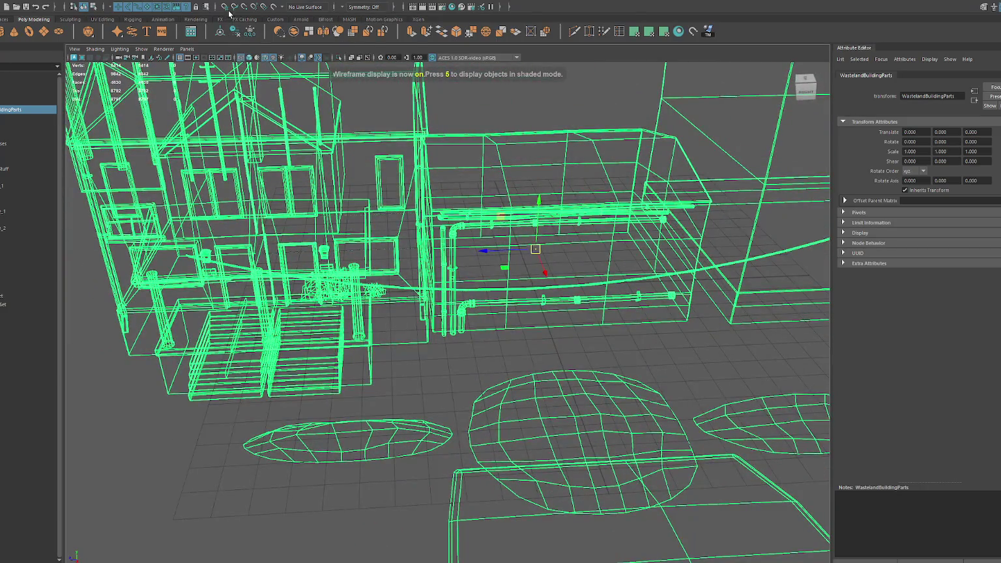
pyautogui.keyDown('alt'); pyautogui.moveTo(551, 201); pyautogui.dragTo(531, 265); pyautogui.keyUp('alt')
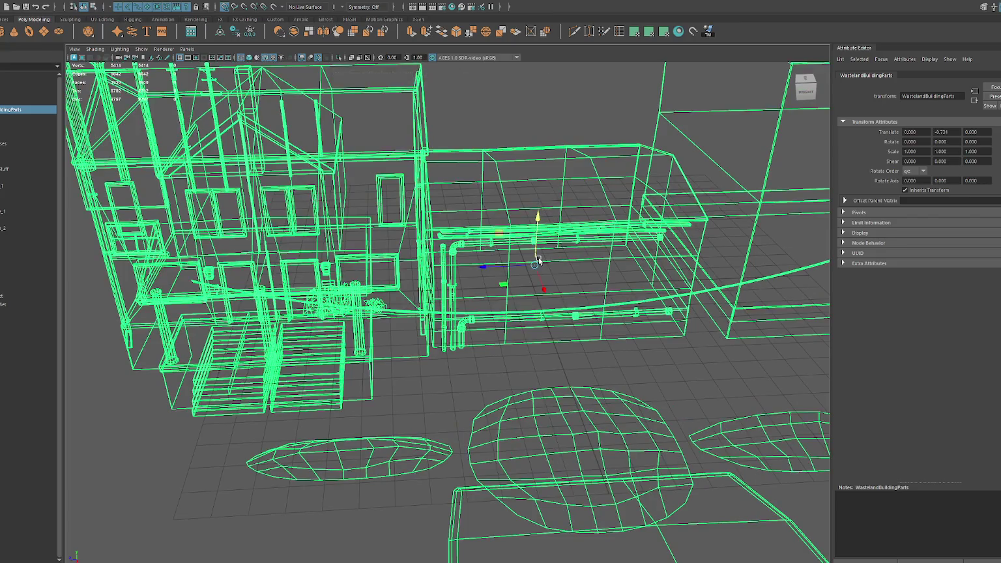
pyautogui.press('e')
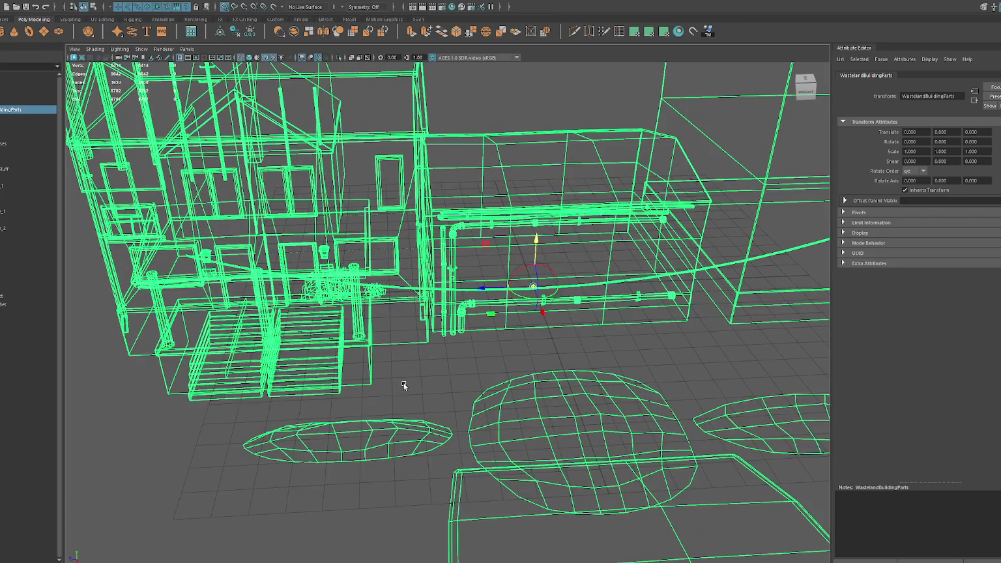
pyautogui.press('space')
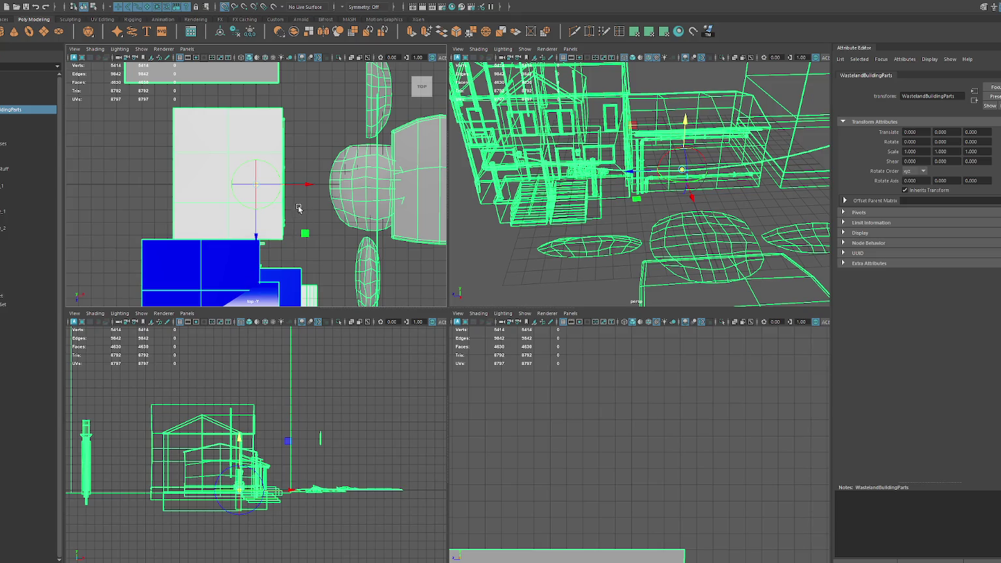
# - Set the top view to wireframe and zoom in and out of the front and side views
pyautogui.press('4')
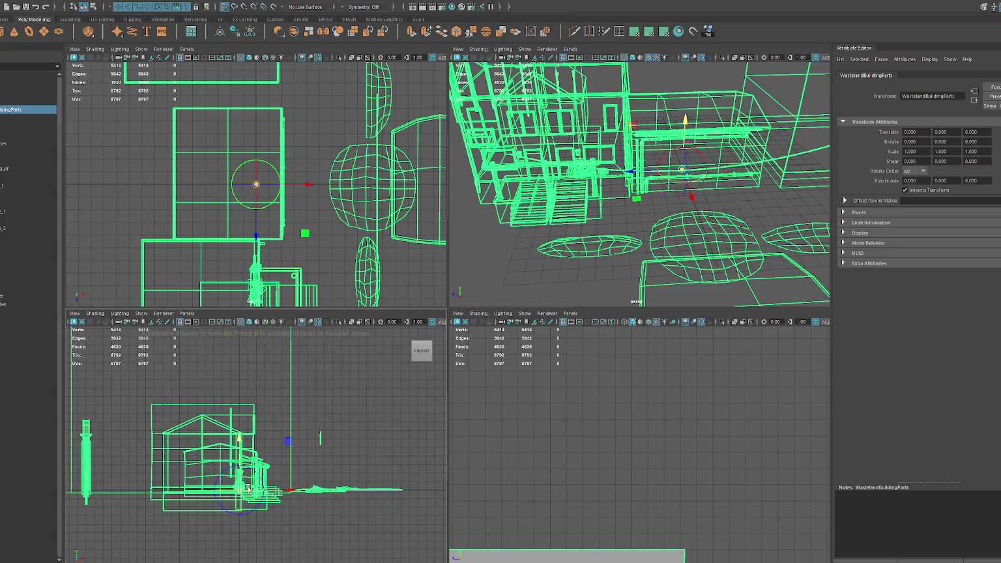
pyautogui.scroll(-5, 277, 470)
pyautogui.scroll(-5, 665, 470)
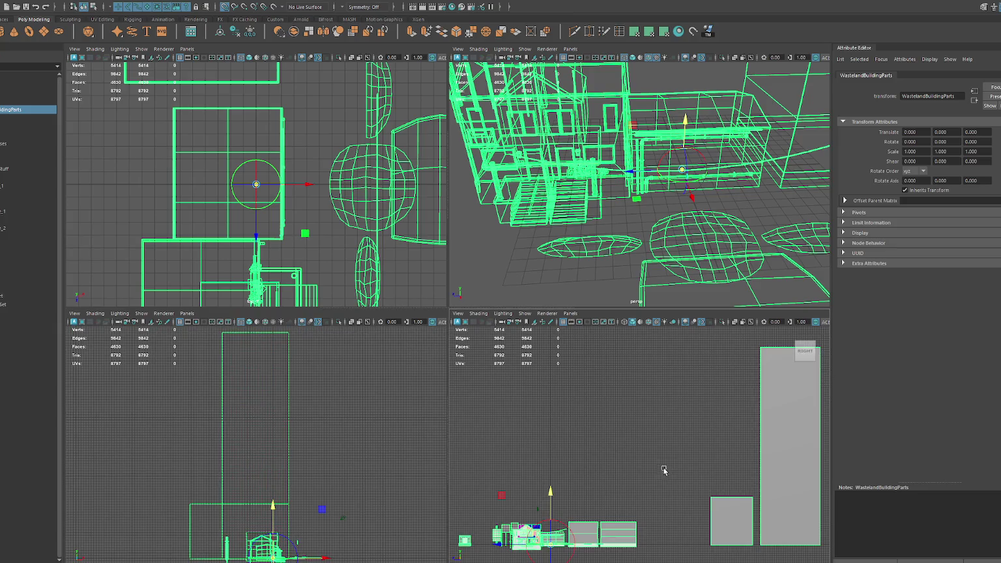
pyautogui.scroll(2, 572, 541)
pyautogui.scroll(2, 564, 522)
pyautogui.scroll(2, 510, 417)
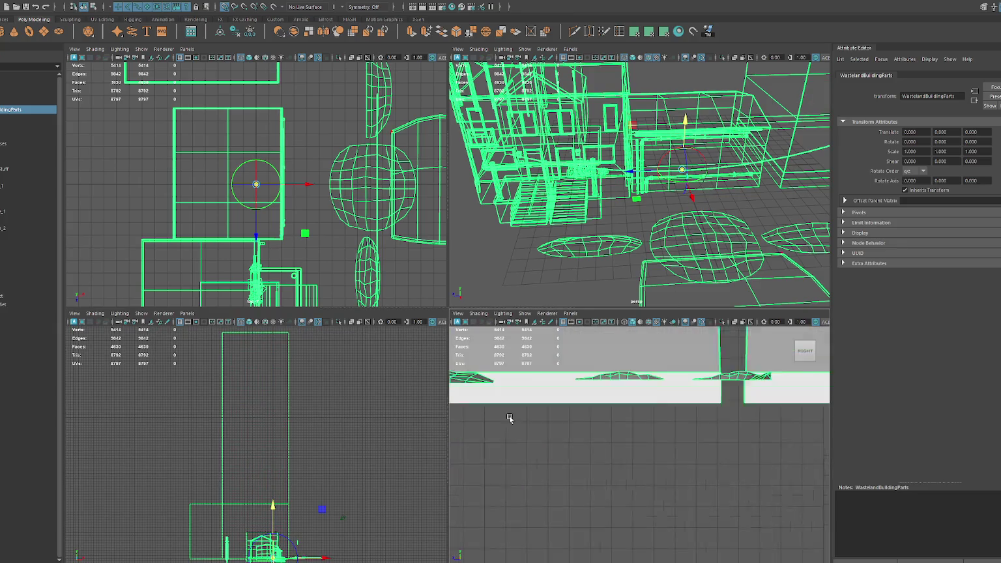
pyautogui.scroll(2, 649, 463)
pyautogui.scroll(-2, 650, 463)
pyautogui.scroll(-2, 594, 429)
pyautogui.scroll(-2, 661, 418)
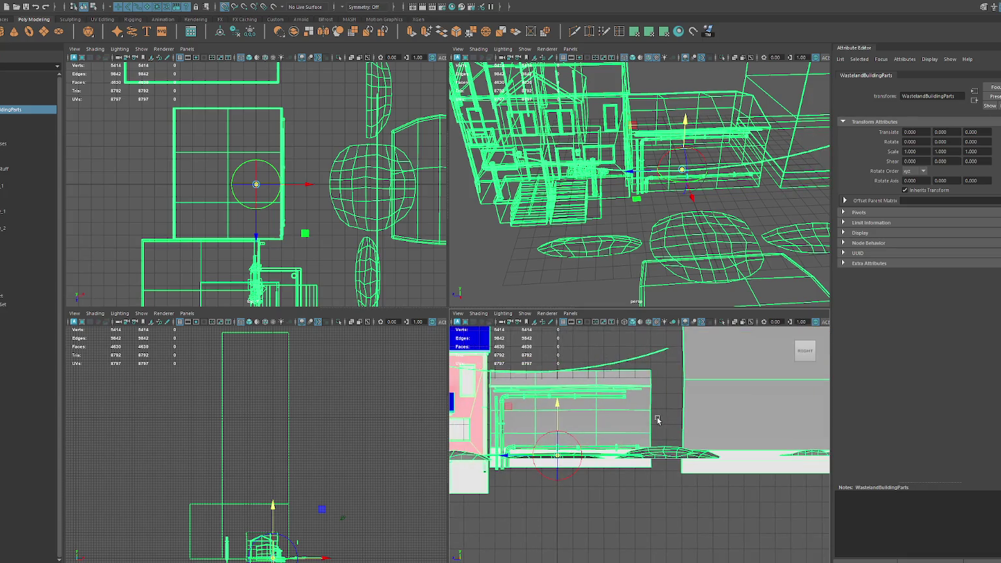
# - Reselect the building group, launch File > Game Exporter, and return to a single perspective view
pyautogui.click(503, 245)
pyautogui.click(26, 109)
pyautogui.click(7, 1)
pyautogui.click(39, 118)
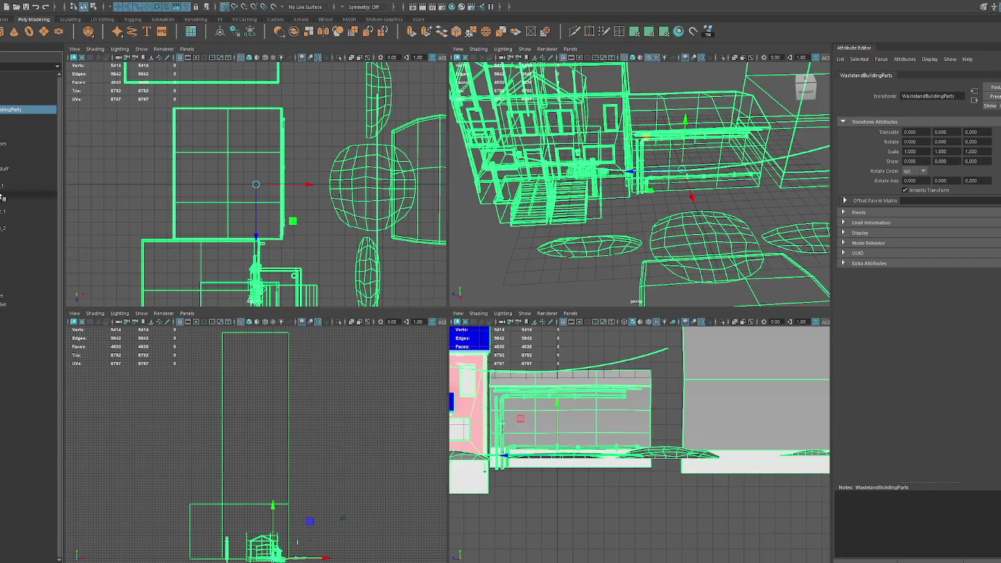
pyautogui.press('space')
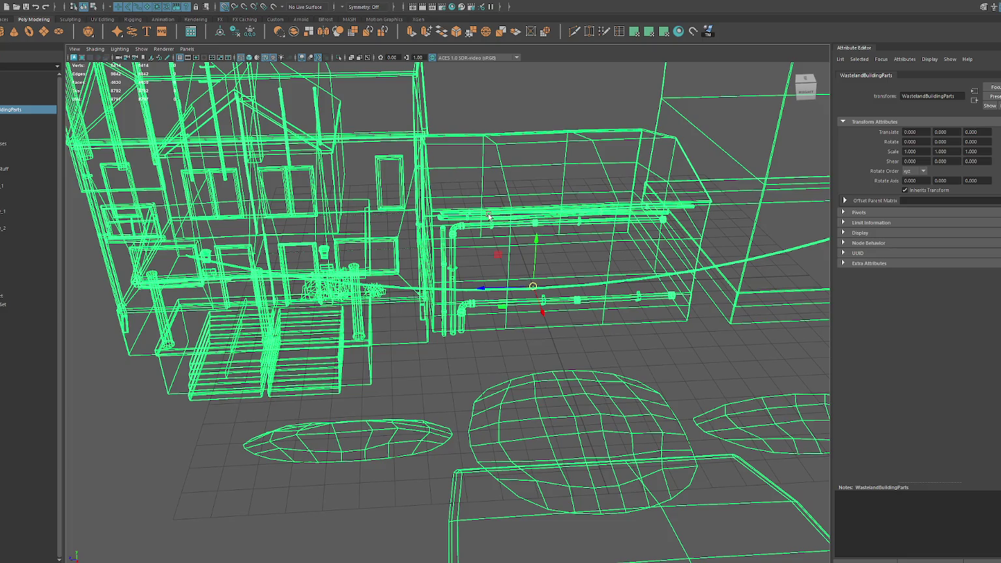
# - Move the pCube63 house mesh into the WastelandBuildingParts group and rename it House
pyautogui.press('6')
pyautogui.scroll(-2, 416, 188)
pyautogui.click(371, 226)
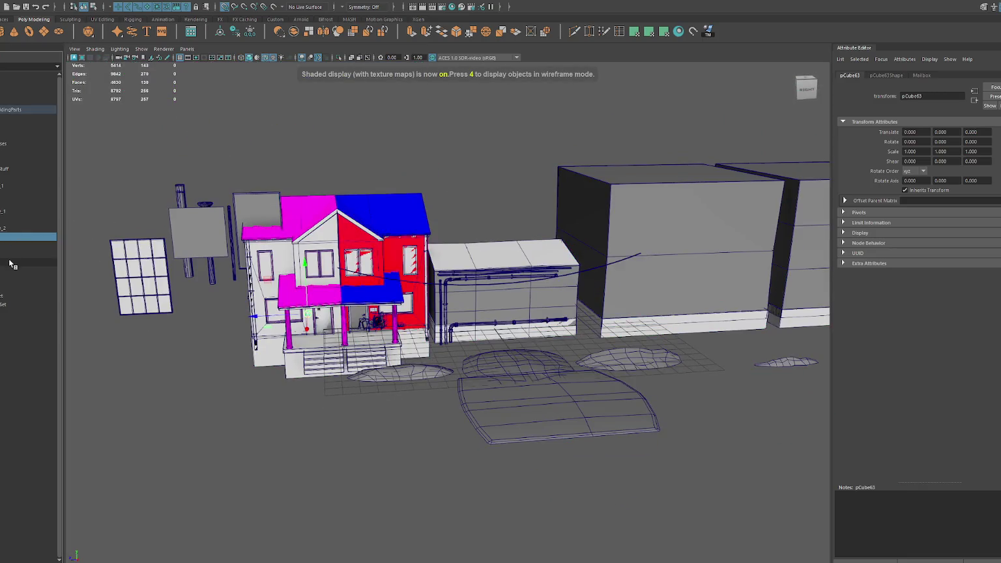
pyautogui.press('Up')
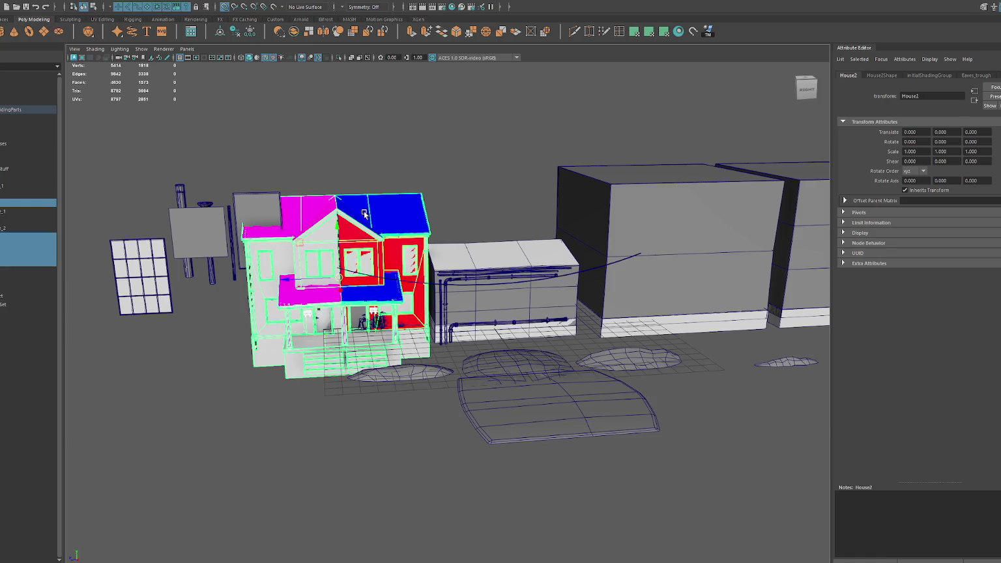
pyautogui.click(160, 44)
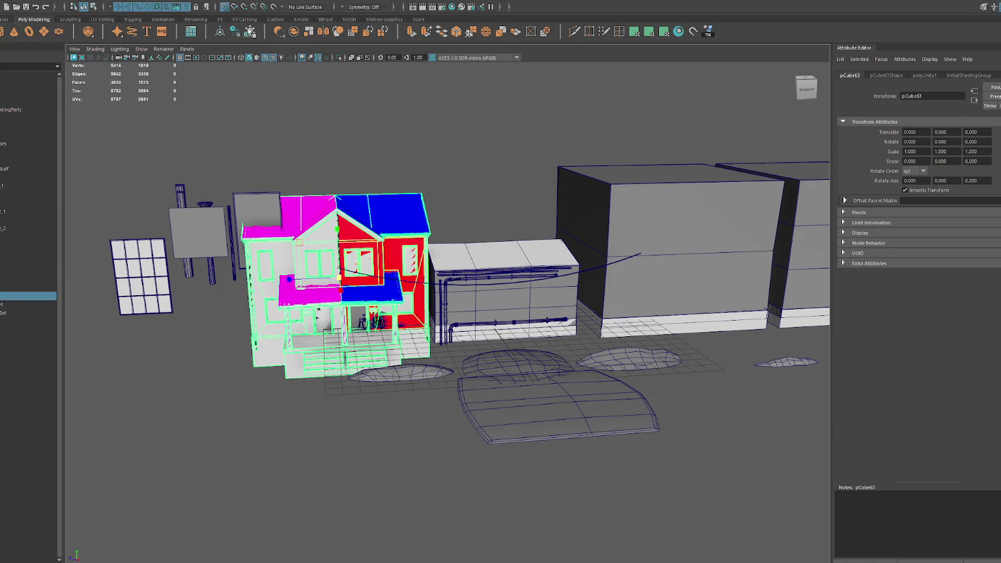
pyautogui.moveTo(20, 254); pyautogui.dragTo(14, 115, button='middle')
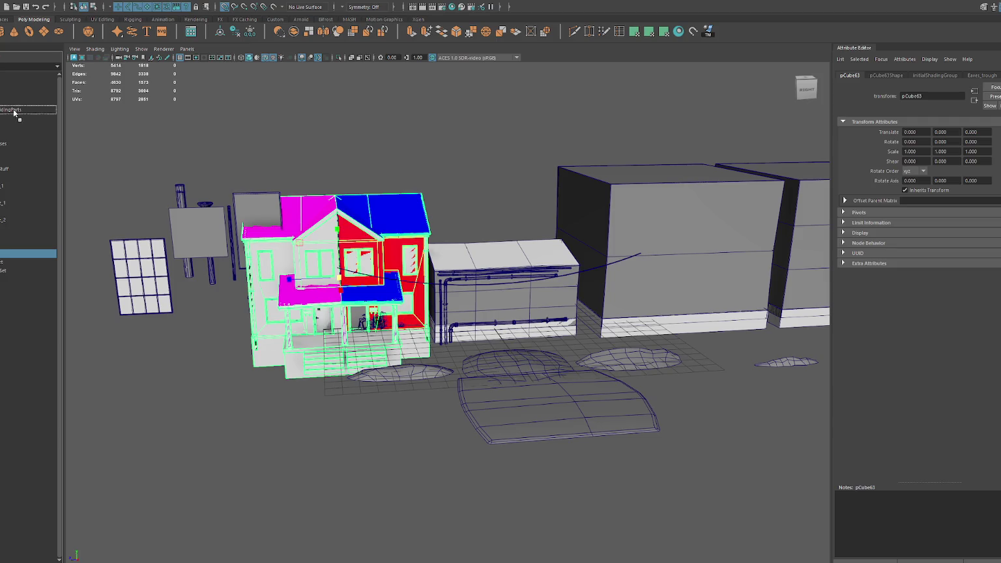
pyautogui.doubleClick(6, 229)
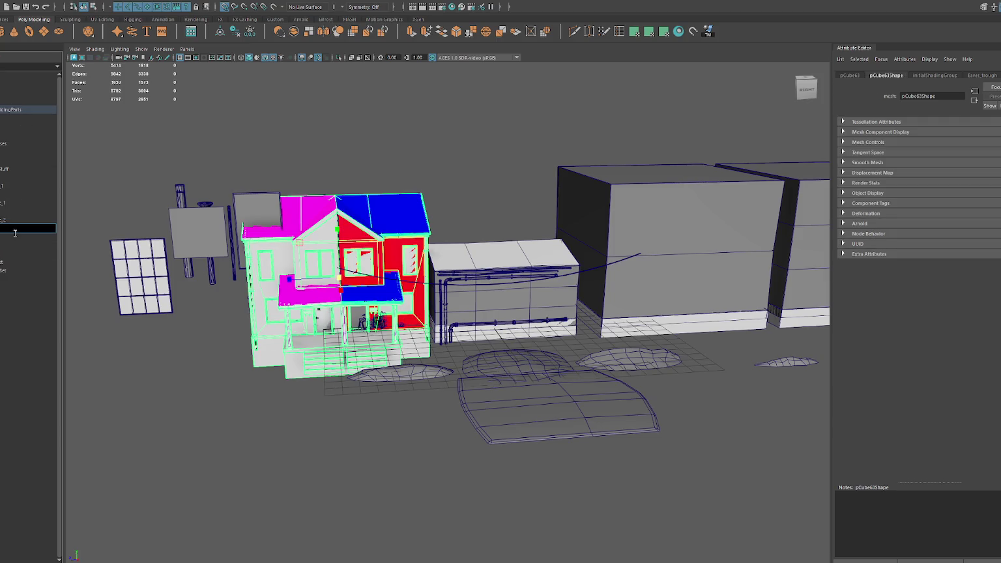
pyautogui.press('Return')
pyautogui.click(24, 107)
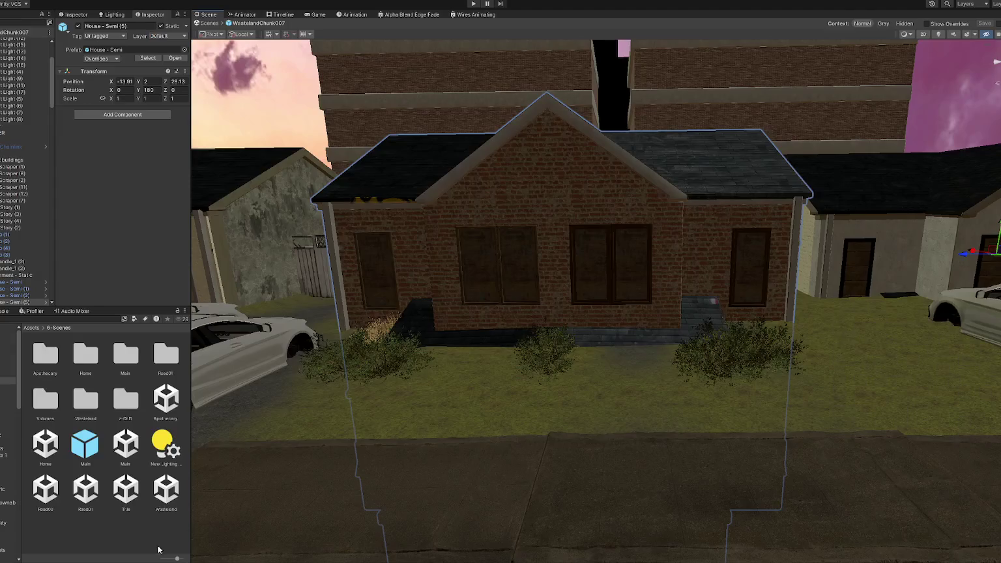
# - Select the House mesh with the Wires group and isolate them, framed close up
pyautogui.click(424, 207)
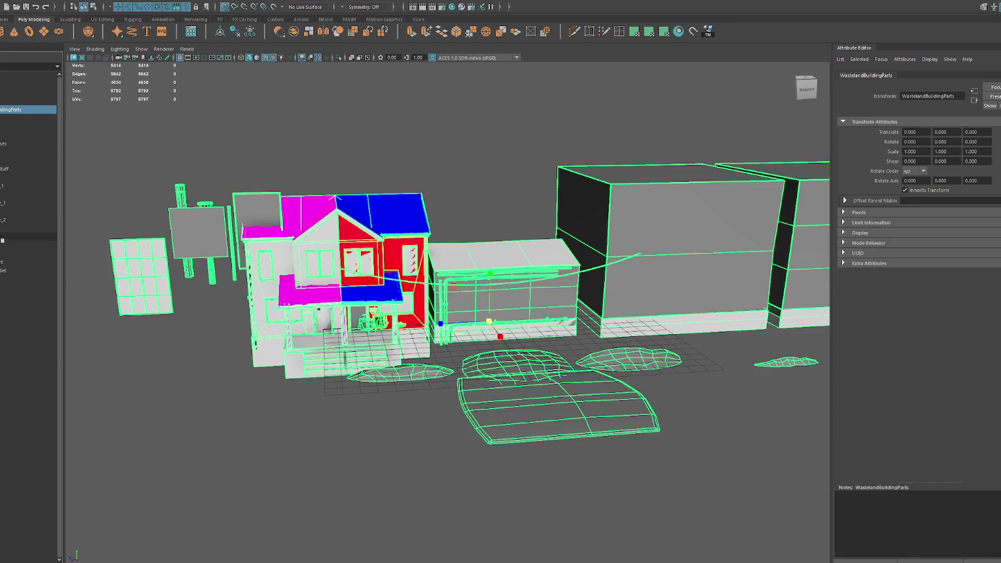
pyautogui.click(26, 228)
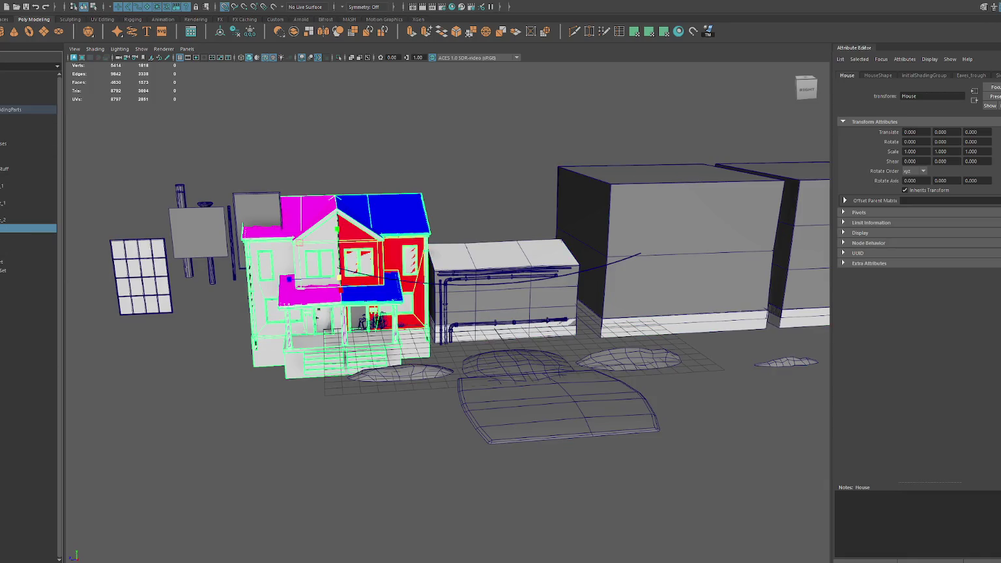
pyautogui.click(13, 221)
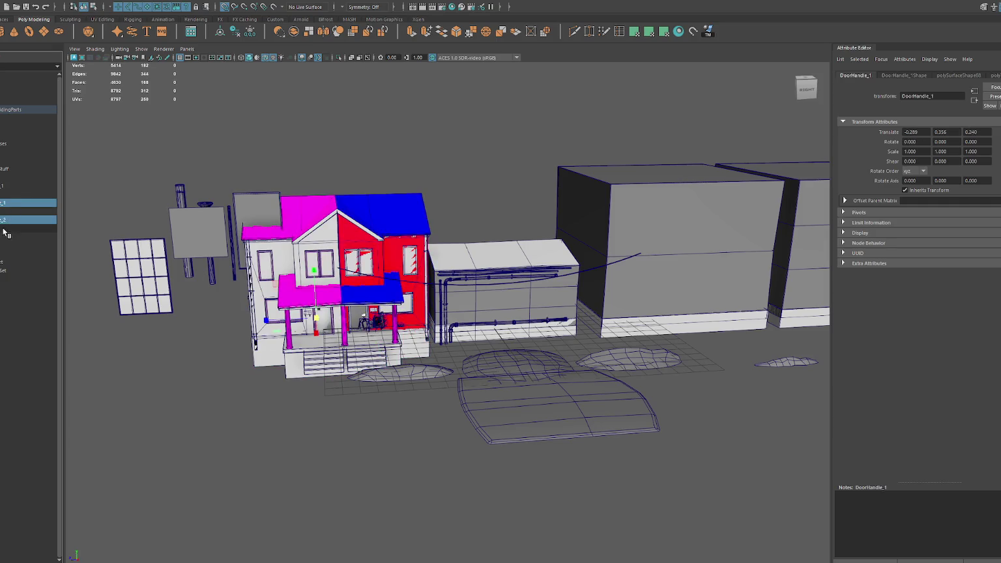
pyautogui.keyDown('ctrl'); pyautogui.click(9, 210); pyautogui.keyUp('ctrl')
pyautogui.click(18, 179)
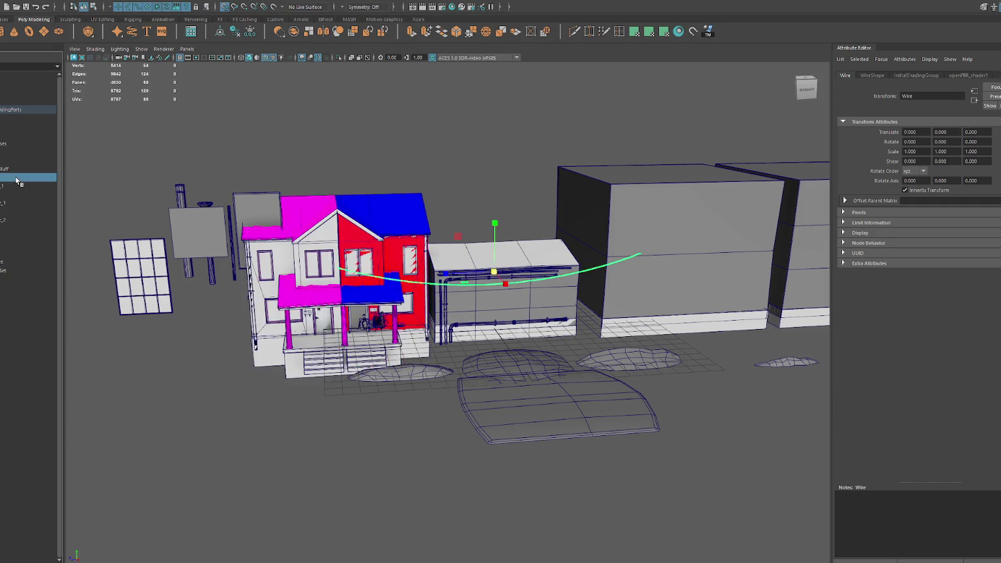
pyautogui.click(5, 213)
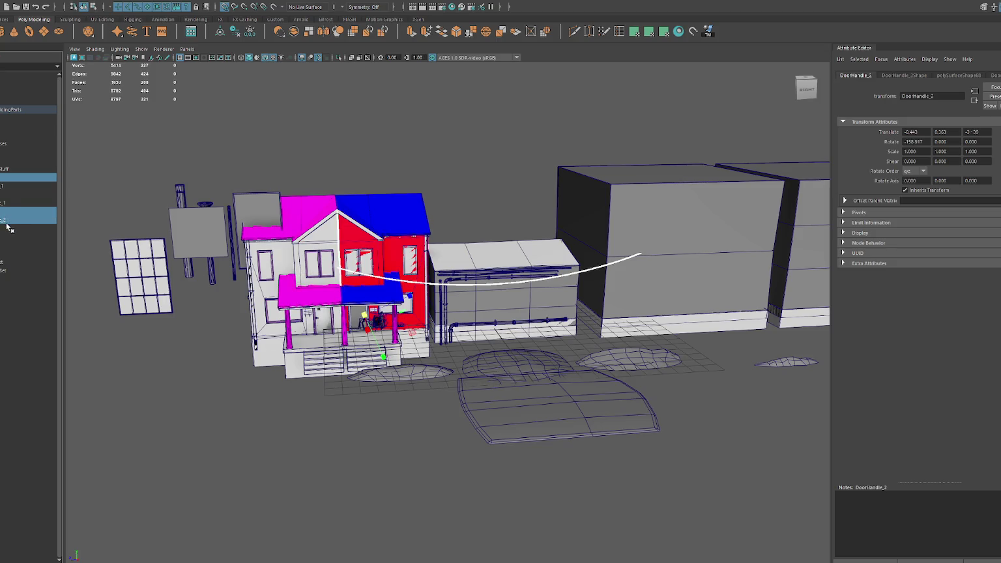
pyautogui.keyDown('ctrl'); pyautogui.click(9, 222); pyautogui.keyUp('ctrl')
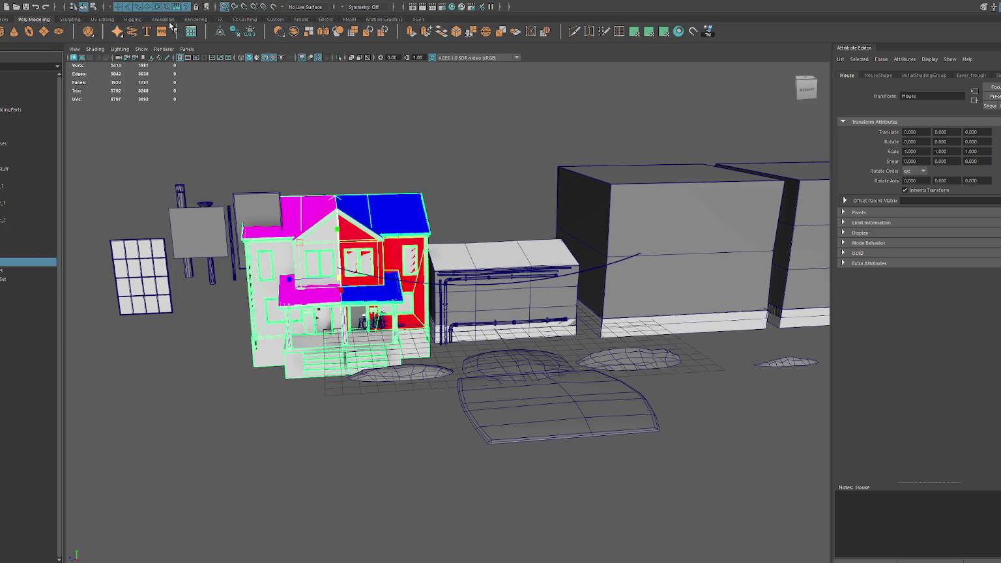
pyautogui.click(309, 207)
pyautogui.hotkey('ctrl', '1')
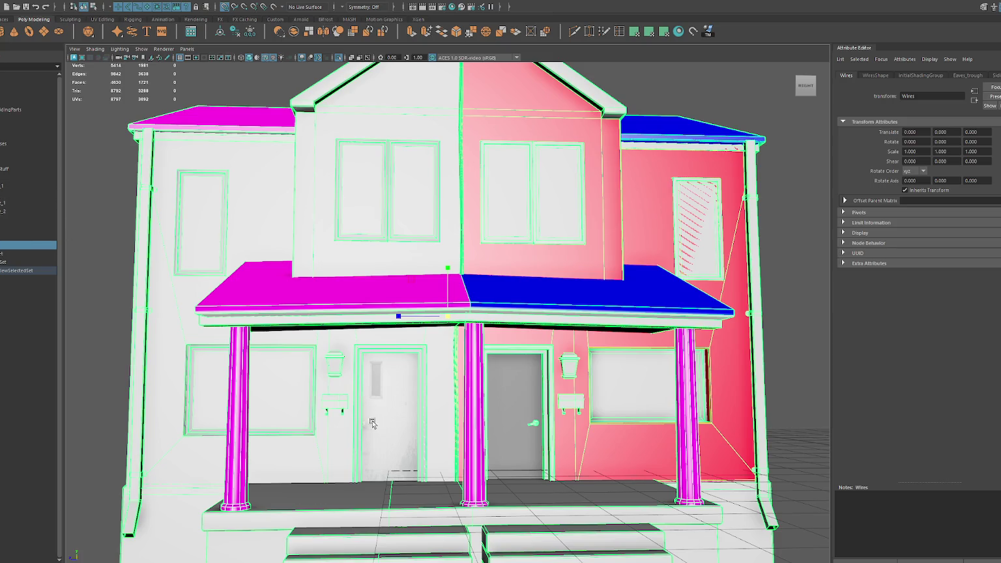
# - Inspect the first door handle close up, then restore the house-part selection
pyautogui.keyDown('alt'); pyautogui.moveTo(365, 425); pyautogui.dragTo(444, 433); pyautogui.keyUp('alt')
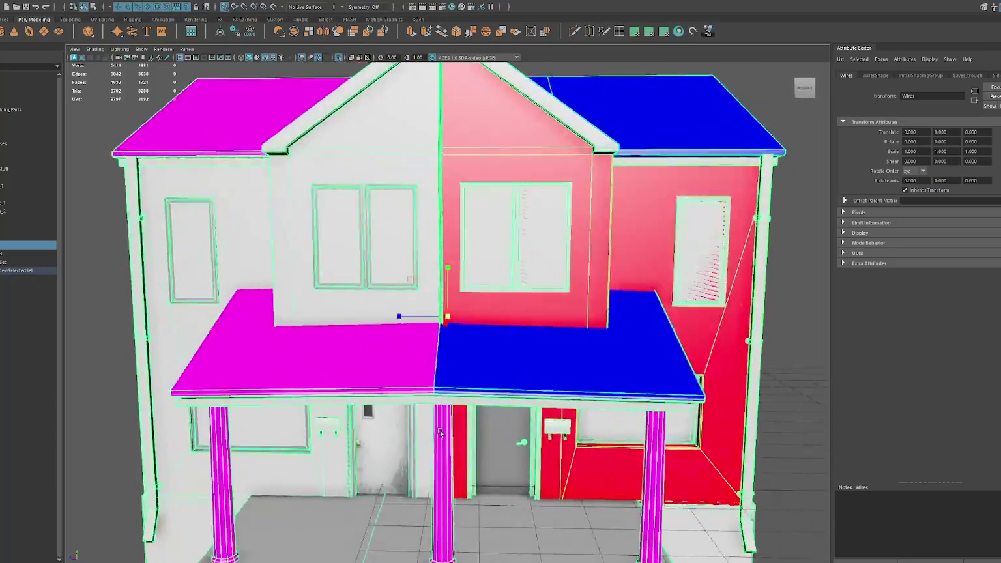
pyautogui.hotkey('ctrl', '1')
pyautogui.click(370, 445)
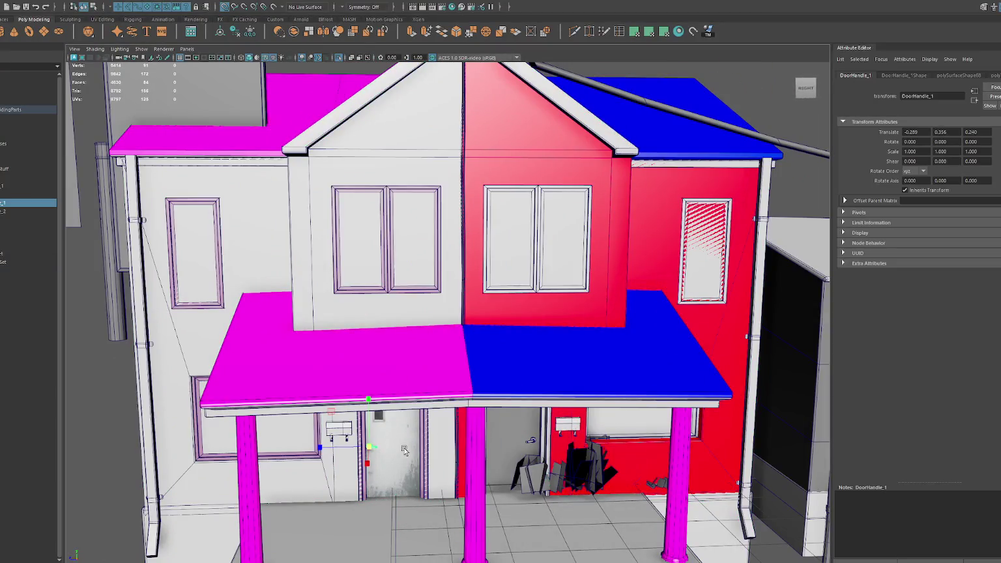
pyautogui.press('f')
pyautogui.keyDown('alt'); pyautogui.moveTo(442, 413); pyautogui.dragTo(393, 420); pyautogui.keyUp('alt')
pyautogui.scroll(-3, 436, 324)
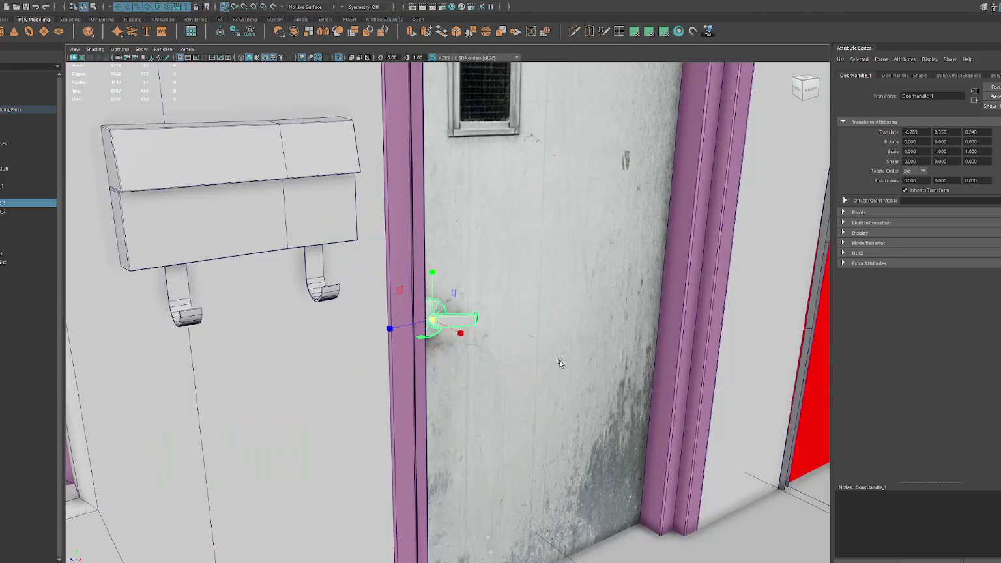
pyautogui.keyDown('alt'); pyautogui.moveTo(436, 324); pyautogui.dragTo(448, 350); pyautogui.keyUp('alt')
pyautogui.hotkey('ctrl', 'z')
pyautogui.press('f')
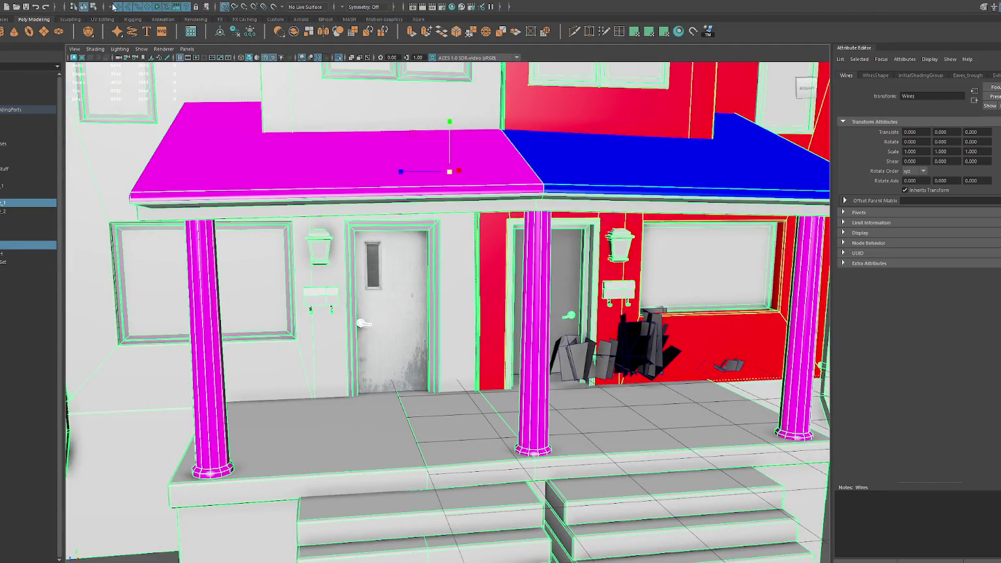
# - Combine the selected house parts with Mesh > Combine and name the result House2
pyautogui.click(108, 2)
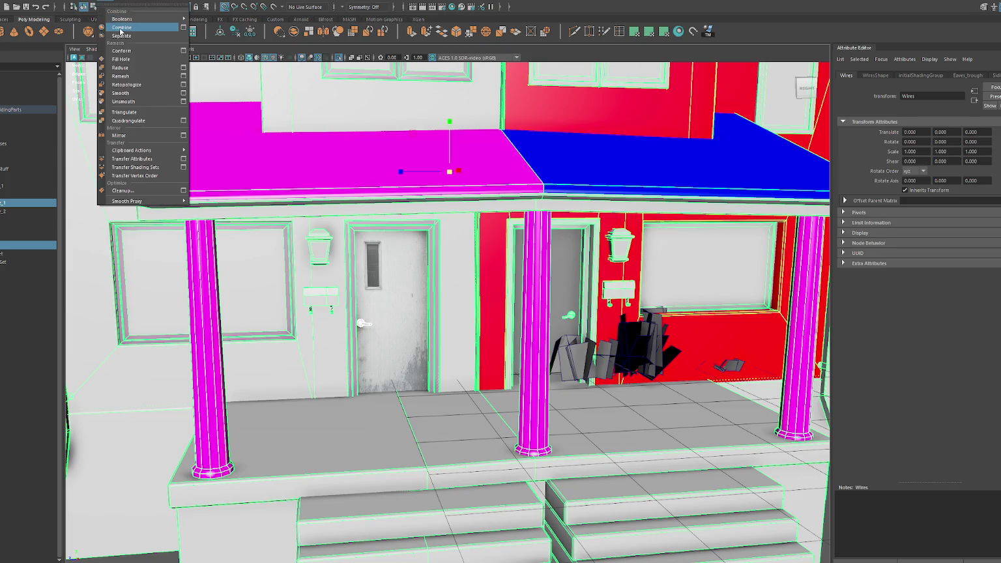
pyautogui.click(38, 236)
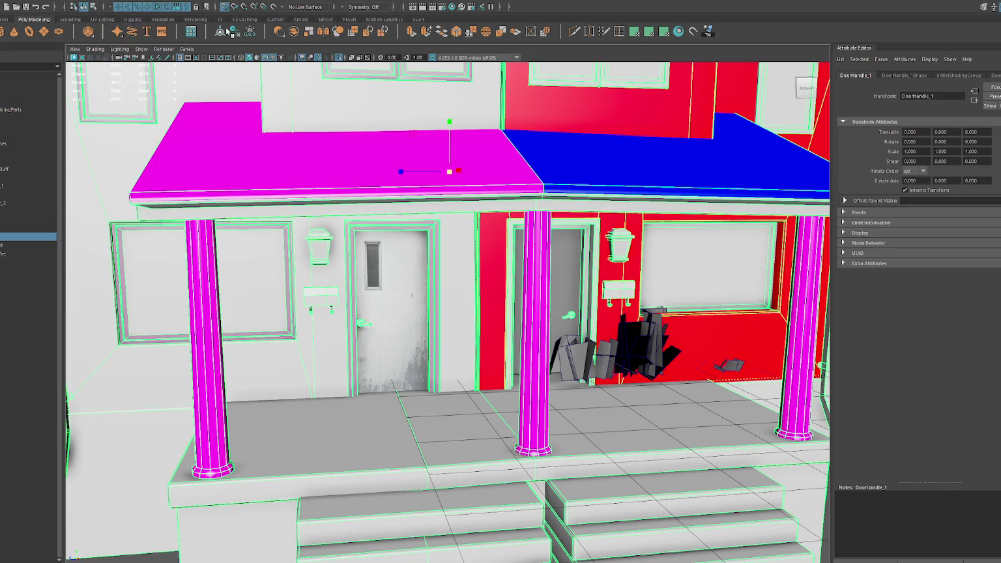
pyautogui.click(21, 203)
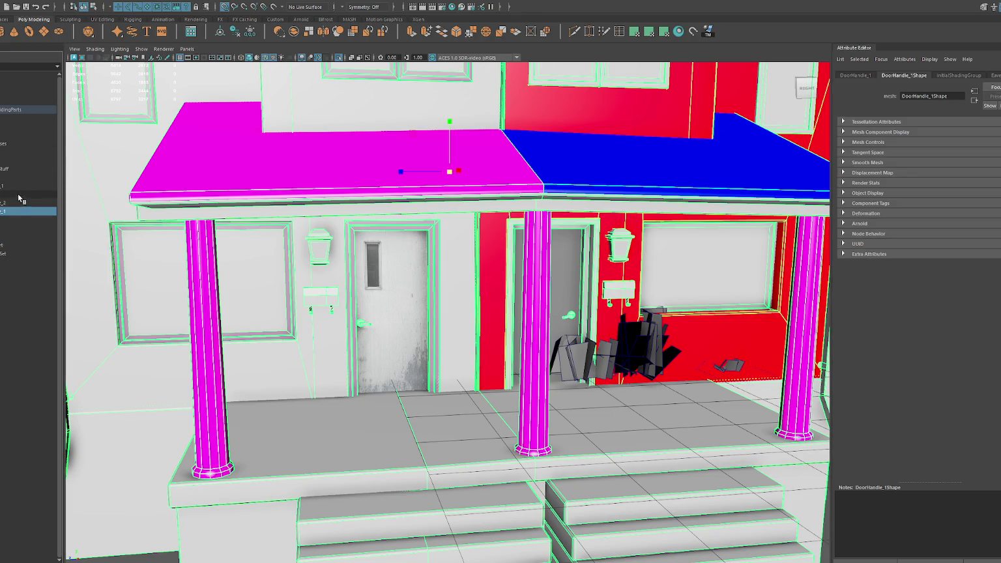
pyautogui.doubleClick(13, 203)
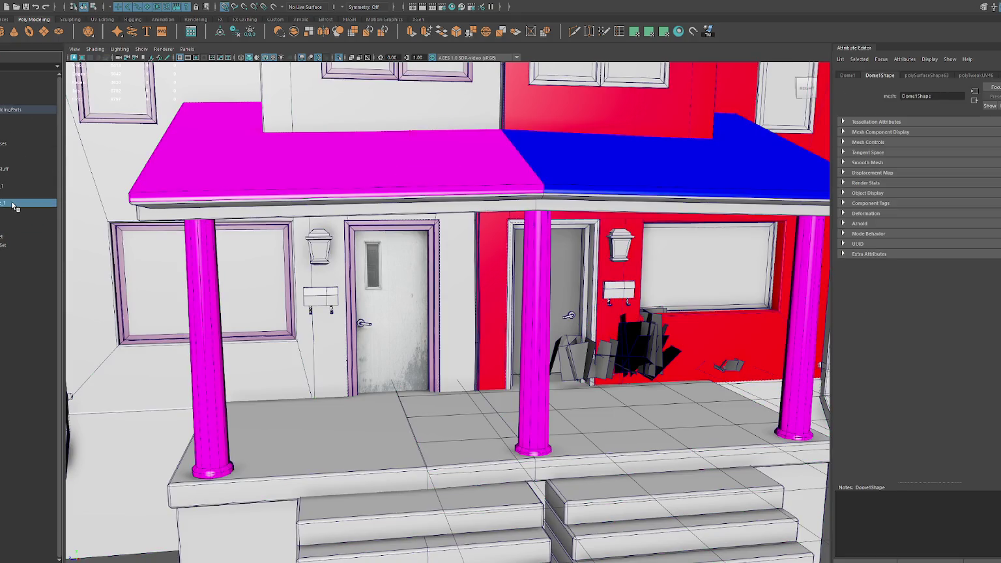
pyautogui.write('House')
pyautogui.press('Return')
pyautogui.doubleClick(13, 203)
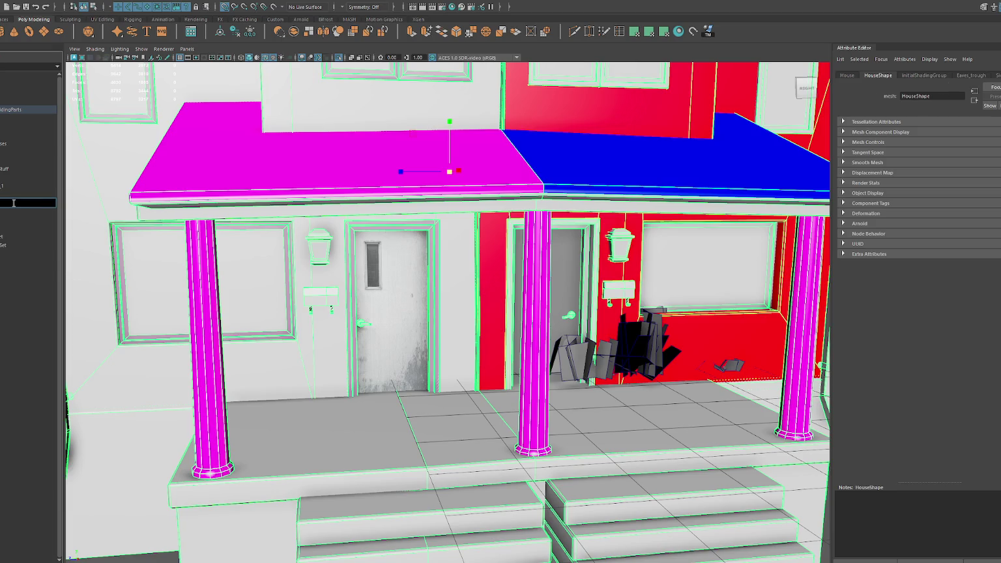
pyautogui.write('House2')
pyautogui.press('Return')
pyautogui.click(20, 110)
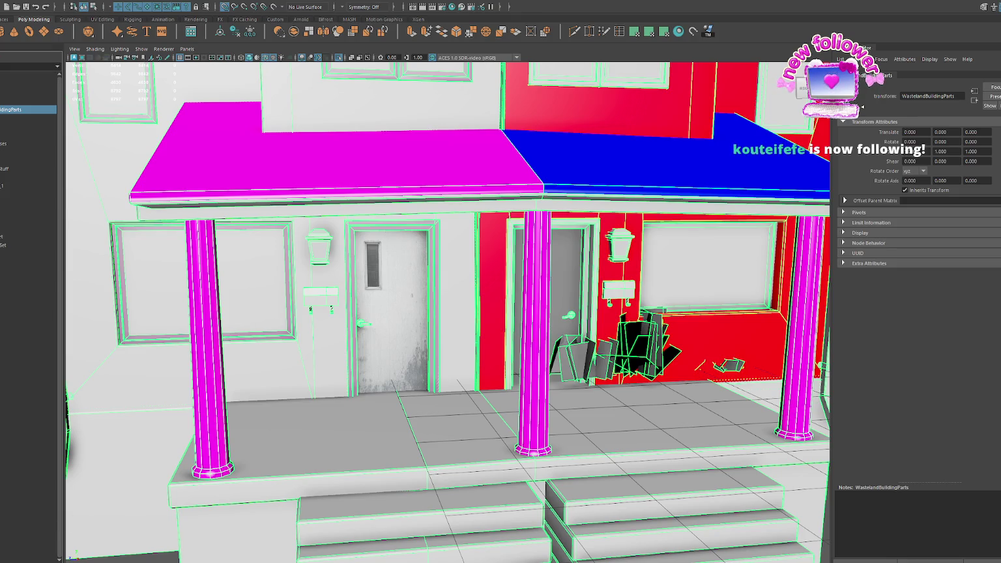
# - Check the reimported house in Unity, then isolate and frame House2 in Maya
pyautogui.hotkey('alt', 'Tab')
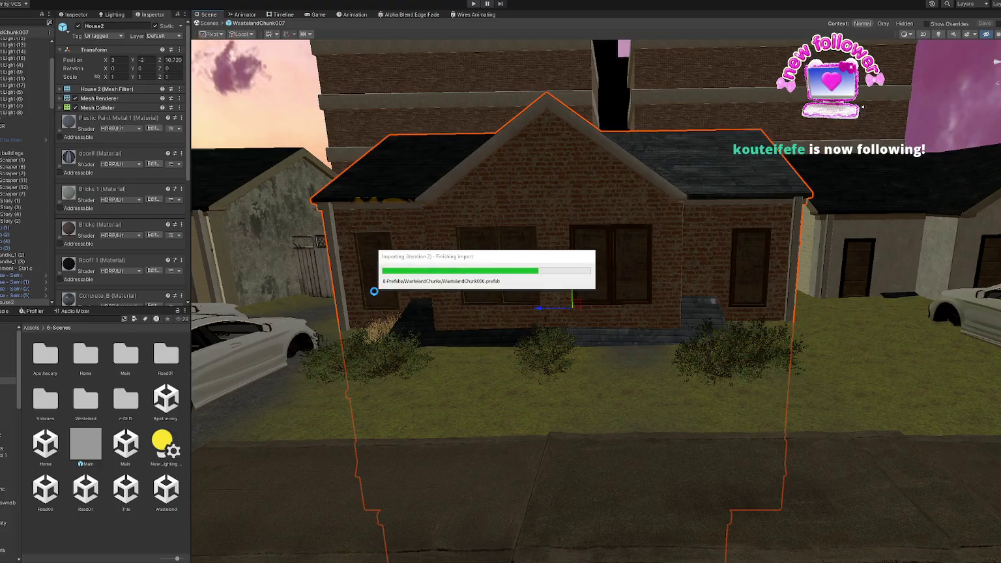
pyautogui.hotkey('alt', 'Tab')
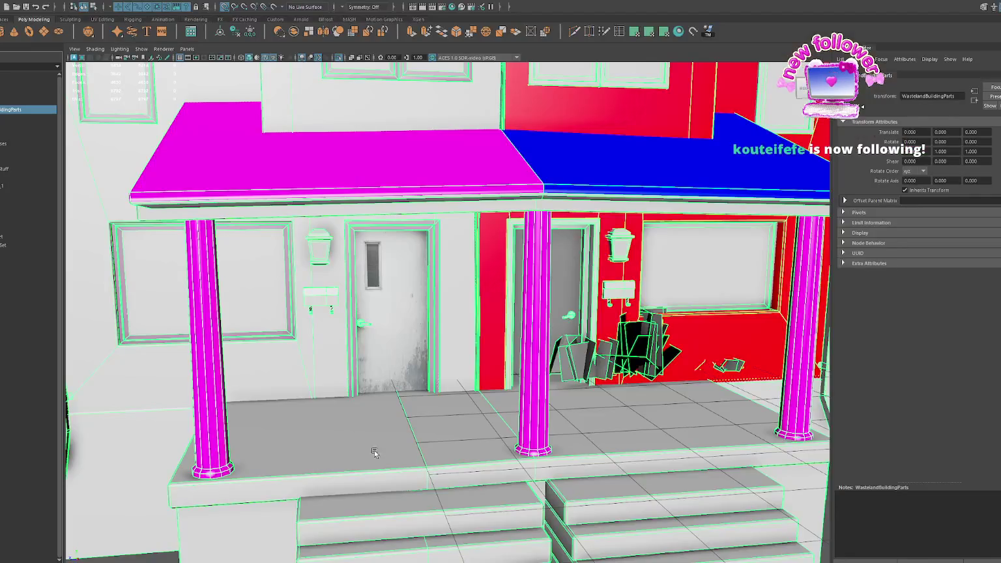
pyautogui.scroll(-3, 357, 286)
pyautogui.click(6, 202)
pyautogui.press('f')
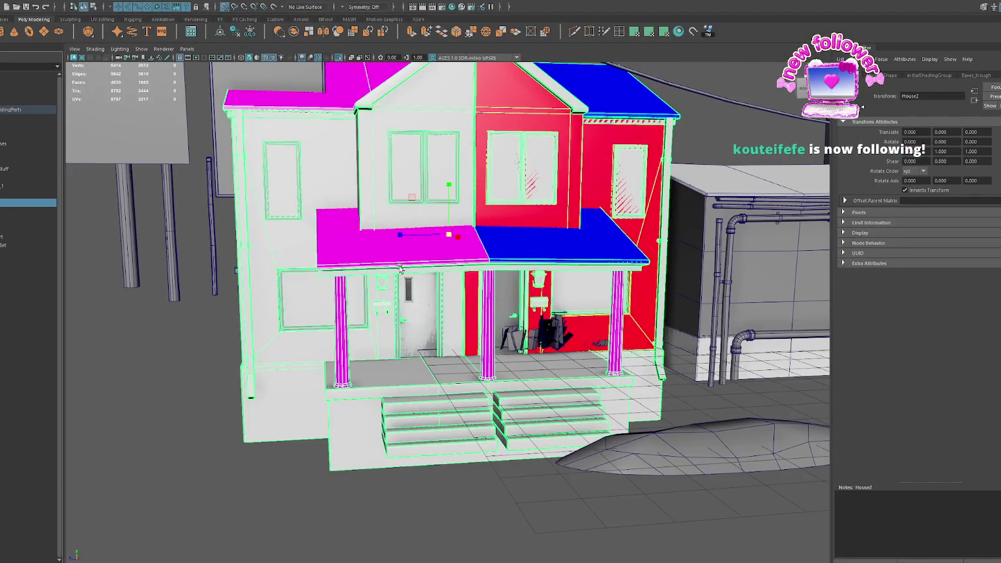
pyautogui.hotkey('ctrl', '1')
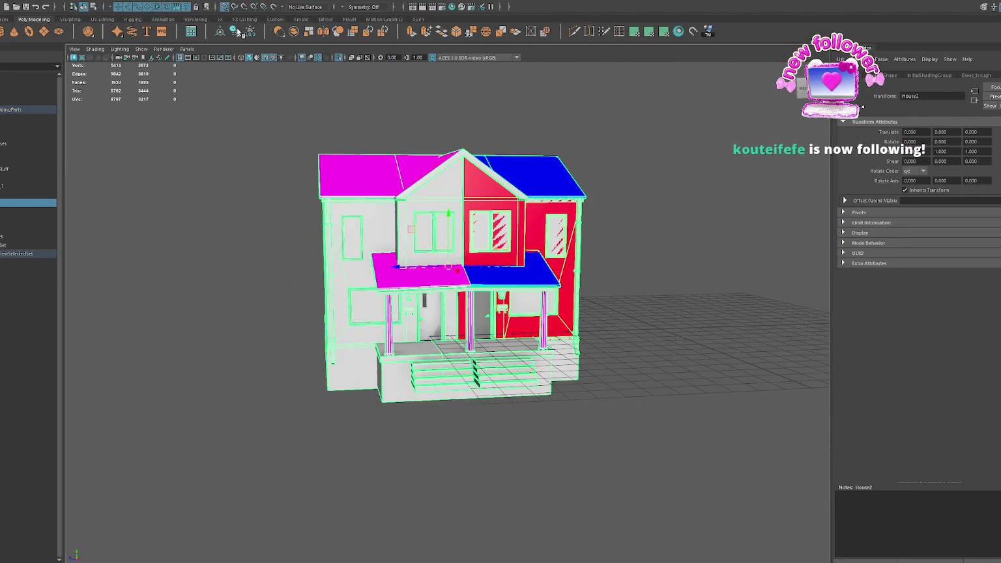
pyautogui.moveTo(555, 251); pyautogui.dragTo(556, 327, button='middle')
pyautogui.moveTo(555, 327)
pyautogui.keyDown('alt'); pyautogui.mouseDown()
pyautogui.moveTo(512, 326)
pyautogui.moveTo(527, 330)
pyautogui.mouseUp(); pyautogui.keyUp('alt')
pyautogui.press('space')
pyautogui.press('f')
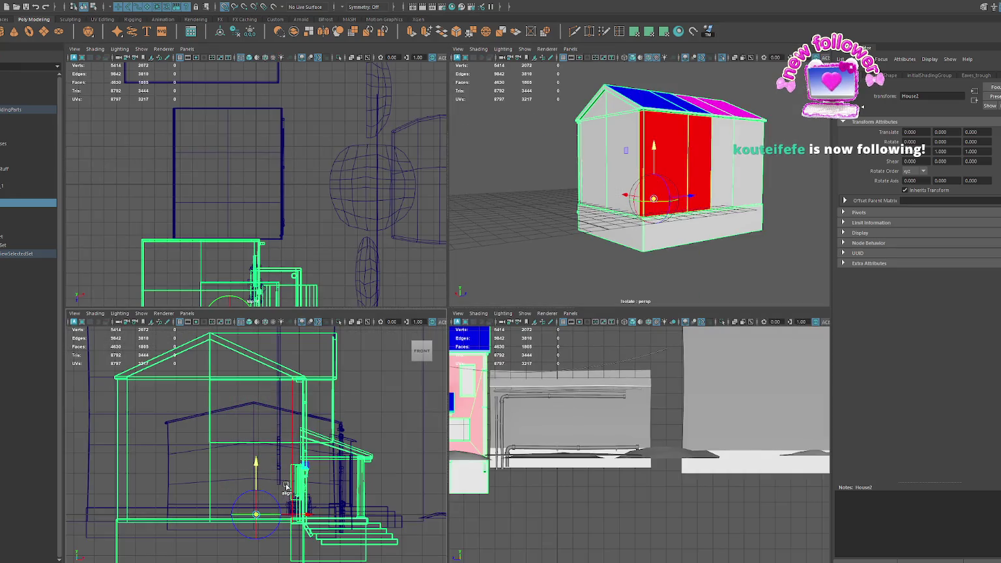
pyautogui.press('space')
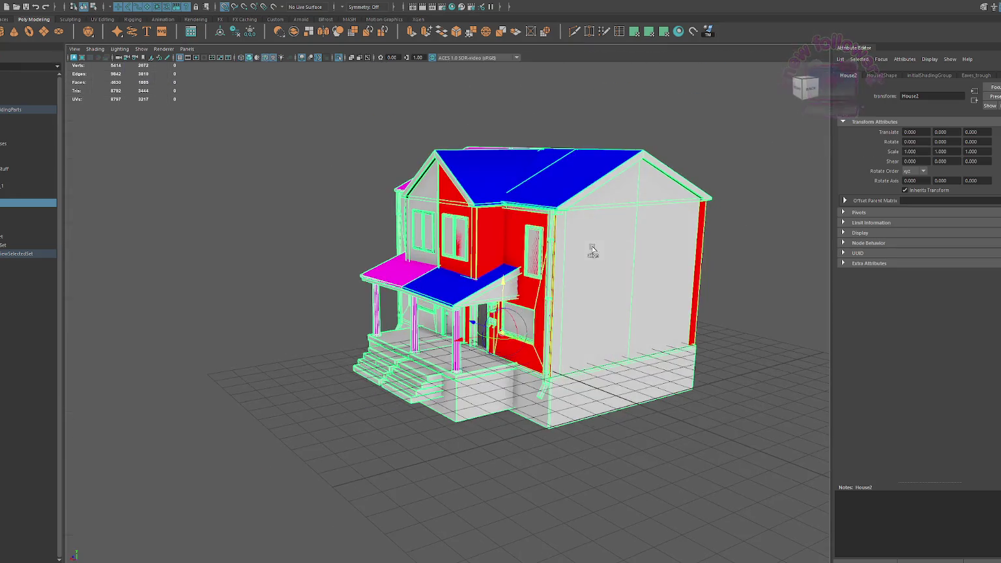
# - Trial-move the building group and House2 vertically, undoing the unwanted moves
pyautogui.click(19, 109)
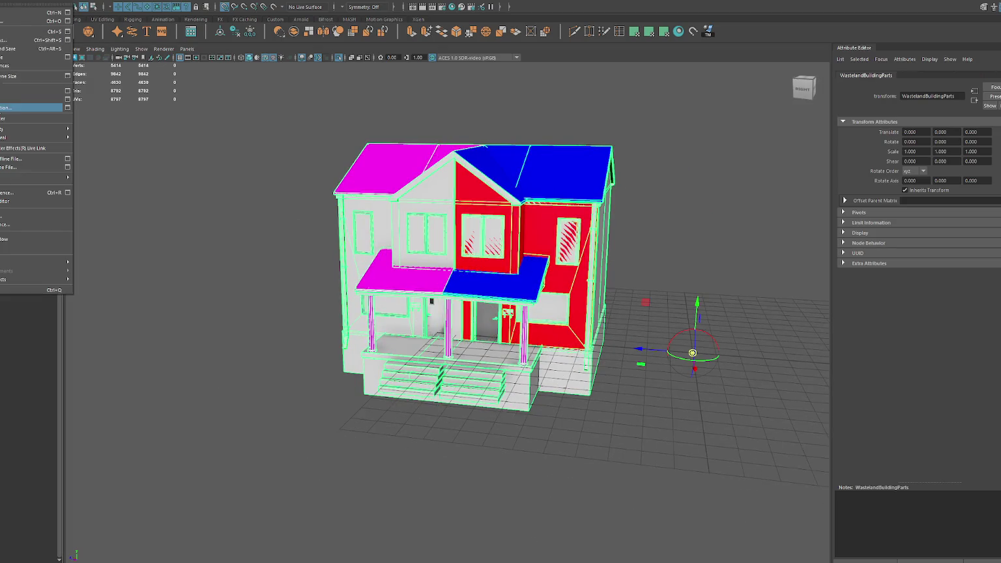
pyautogui.press('w')
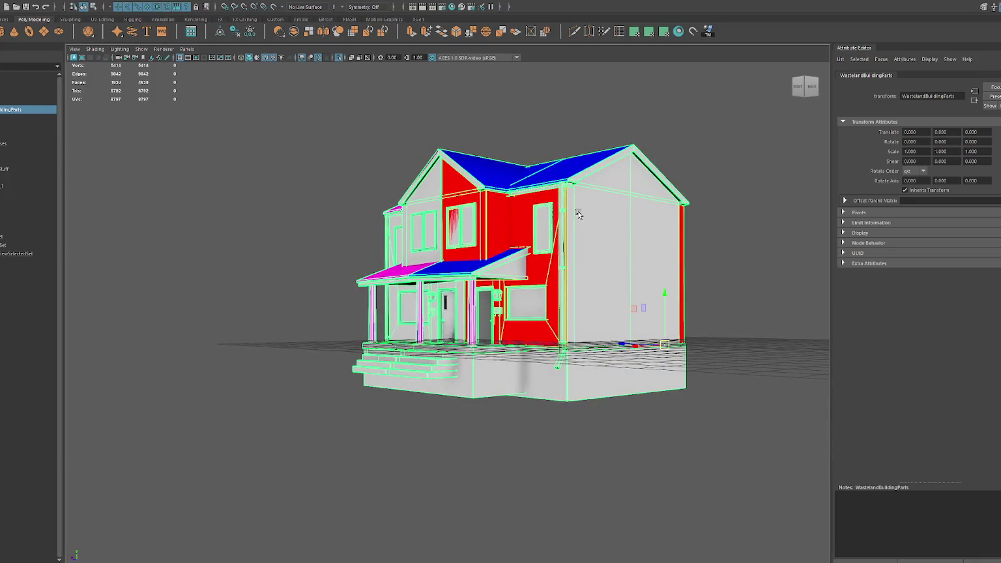
pyautogui.moveTo(665, 299)
pyautogui.mouseDown()
pyautogui.moveTo(666, 261)
pyautogui.moveTo(648, 294)
pyautogui.mouseUp()
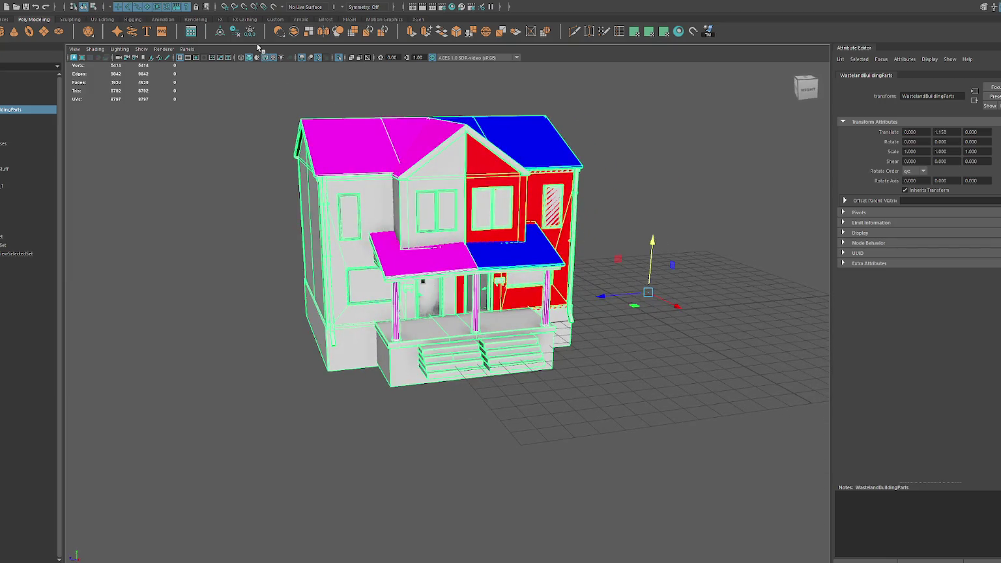
pyautogui.click(224, 7)
pyautogui.click(235, 32)
pyautogui.hotkey('ctrl', 'z')
pyautogui.click(36, 204)
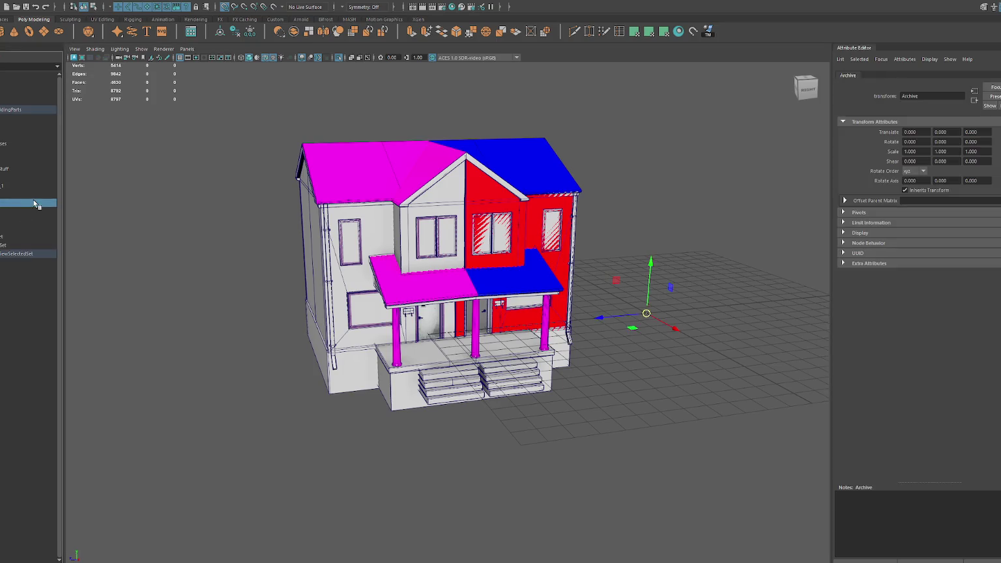
pyautogui.click(519, 257)
pyautogui.moveTo(441, 277); pyautogui.dragTo(443, 265)
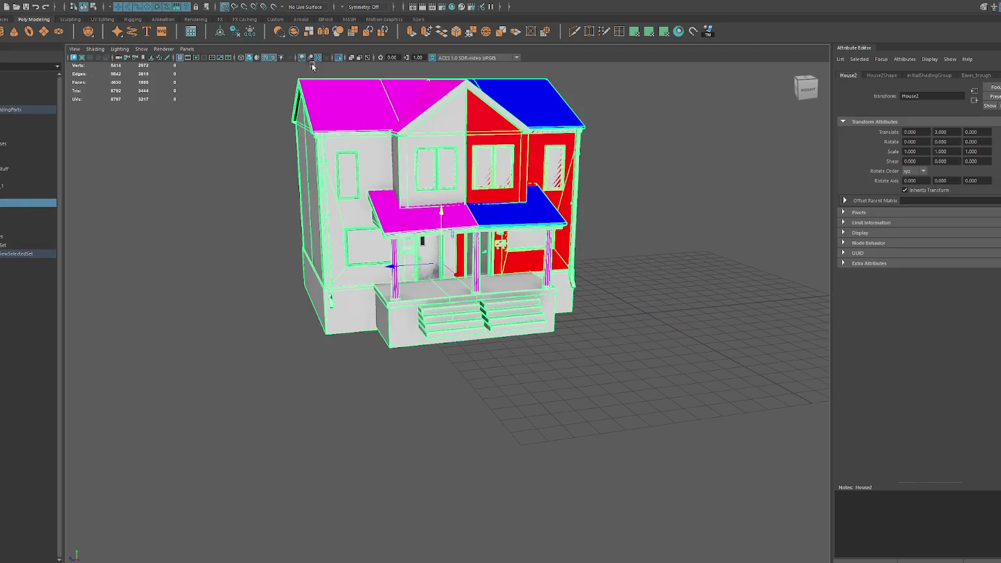
pyautogui.moveTo(442, 212)
pyautogui.mouseDown()
pyautogui.moveTo(442, 249)
pyautogui.moveTo(427, 269)
pyautogui.moveTo(488, 267)
pyautogui.mouseUp()
pyautogui.scroll(5, 427, 269)
pyautogui.moveTo(548, 271); pyautogui.dragTo(549, 269)
pyautogui.hotkey('ctrl', 'z')
pyautogui.hotkey('ctrl', 'z')
pyautogui.hotkey('ctrl', 'z')
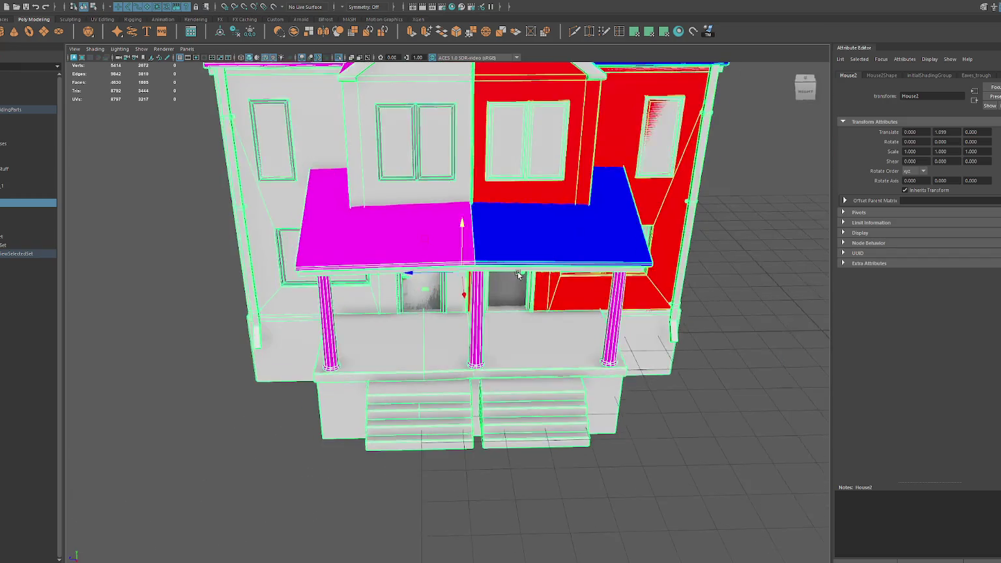
# - Lift House2 above the ground grid with grid snapping, then reselect House2
pyautogui.press('x')
pyautogui.moveTo(464, 215)
pyautogui.mouseDown()
pyautogui.moveTo(464, 272)
pyautogui.moveTo(272, 363)
pyautogui.mouseUp()
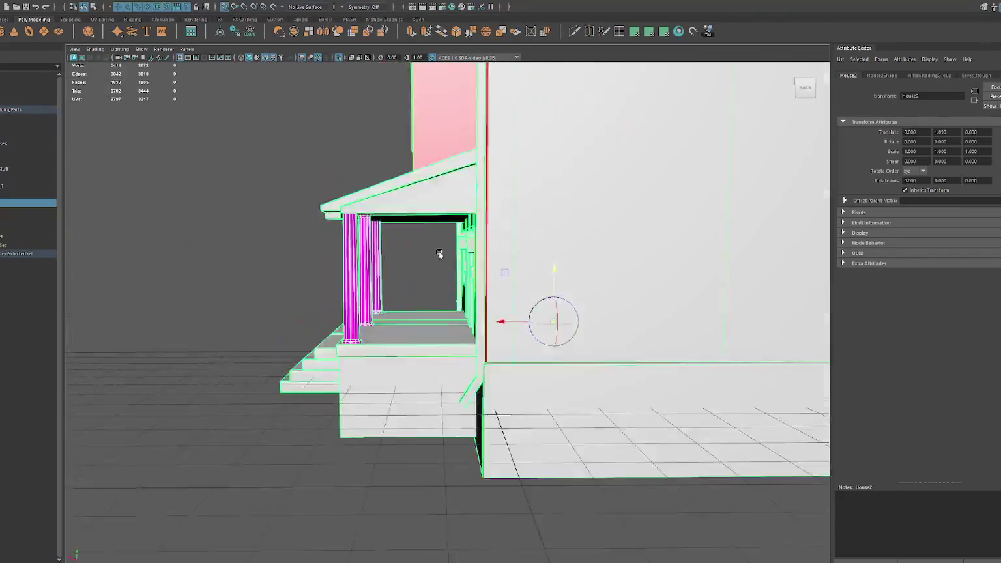
pyautogui.press('space')
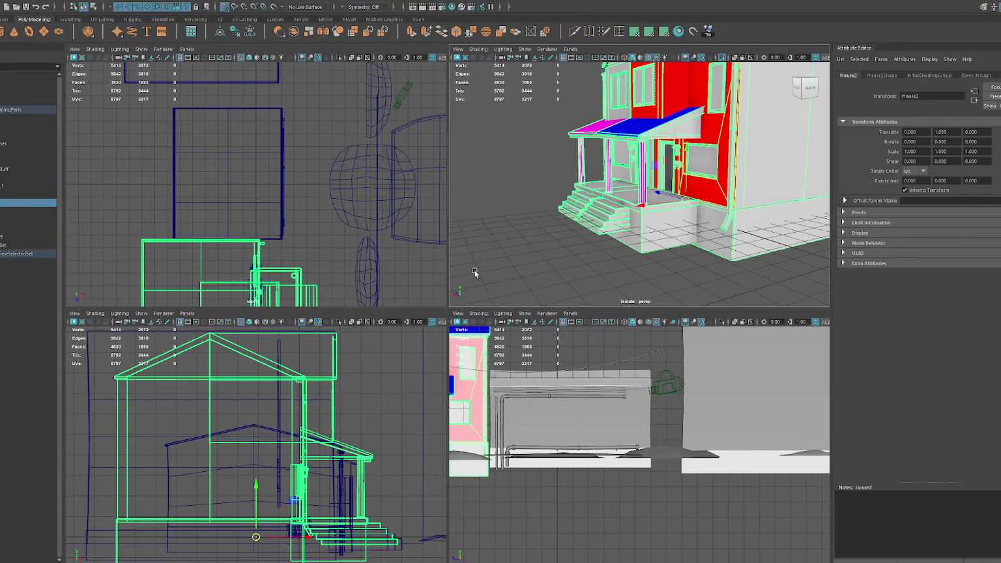
pyautogui.hotkey('ctrl', 'z')
pyautogui.click(32, 108)
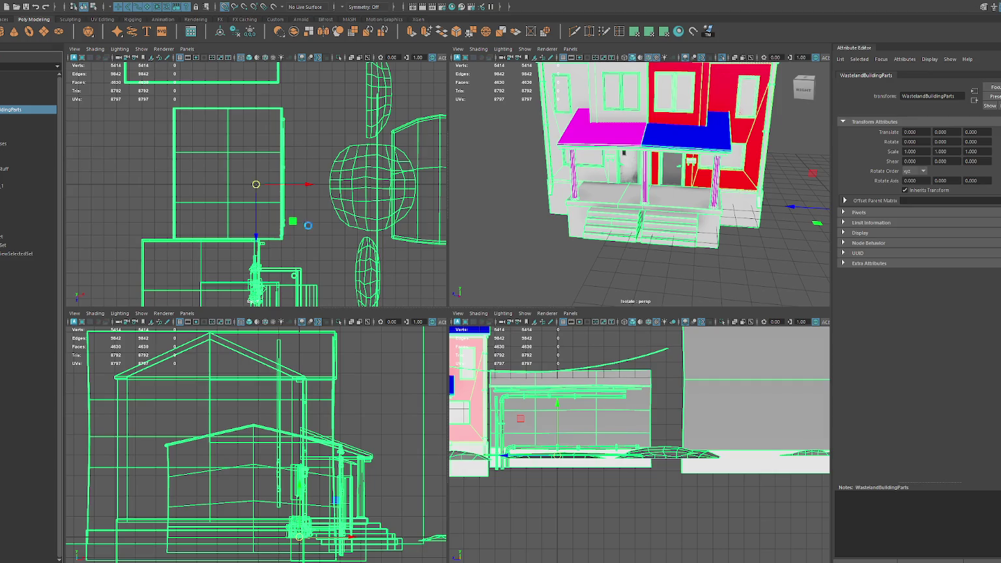
pyautogui.press('Down')
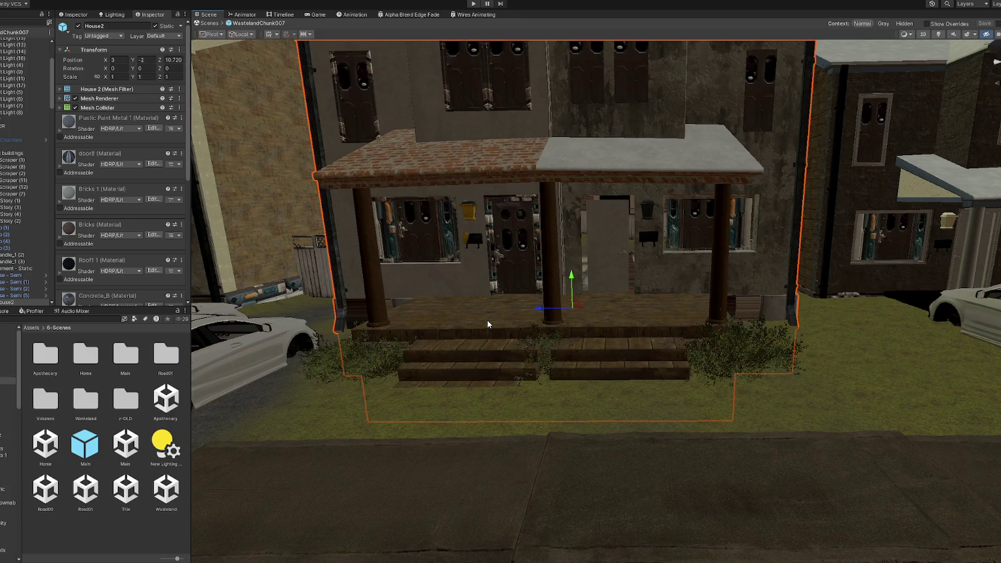
pyautogui.moveTo(488, 324); pyautogui.dragTo(554, 337, button='middle')
pyautogui.scroll(-10, 553, 294)
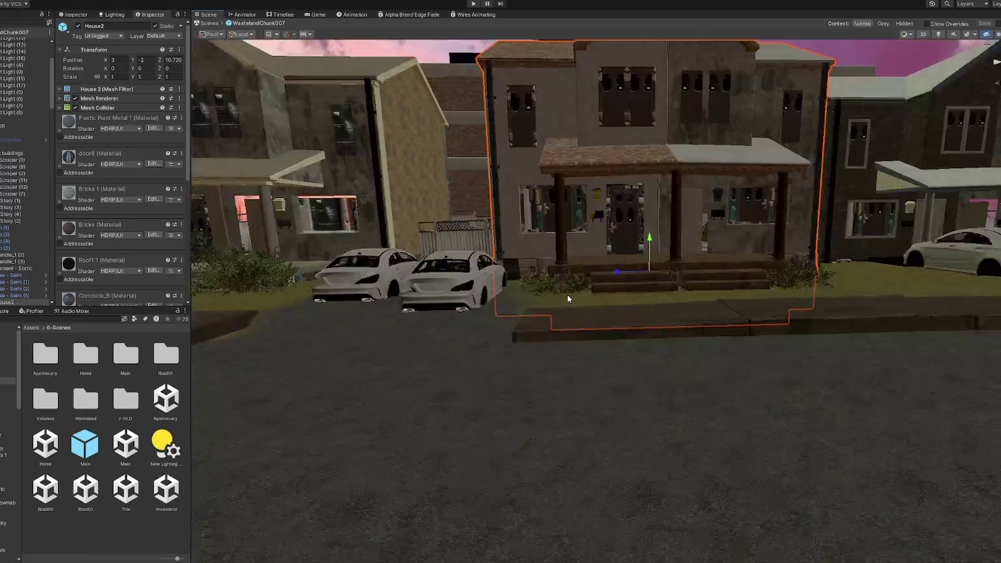
pyautogui.scroll(3, 554, 293)
pyautogui.scroll(3, 560, 313)
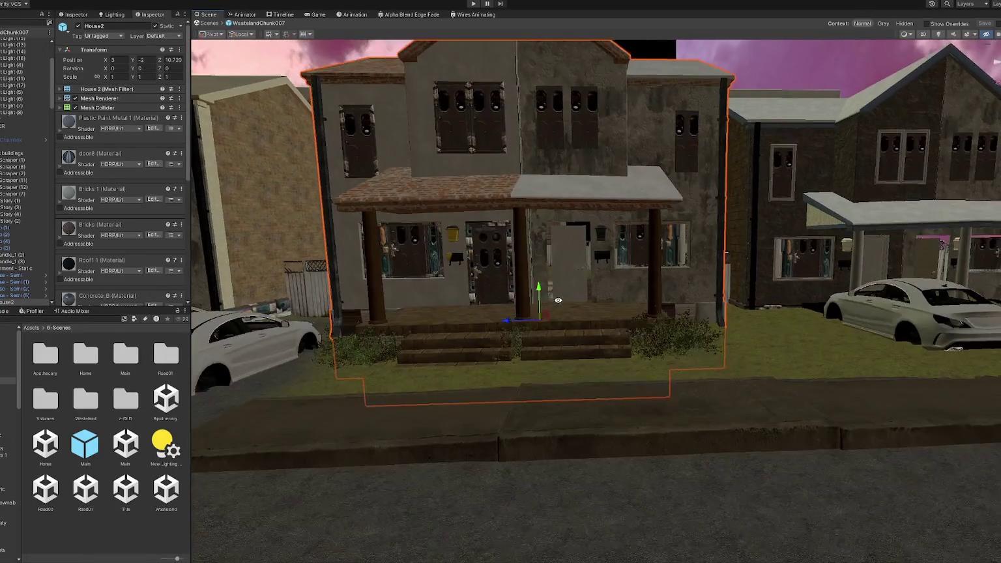
pyautogui.scroll(4, 572, 342)
pyautogui.keyDown('alt'); pyautogui.moveTo(573, 343); pyautogui.dragTo(584, 307); pyautogui.keyUp('alt')
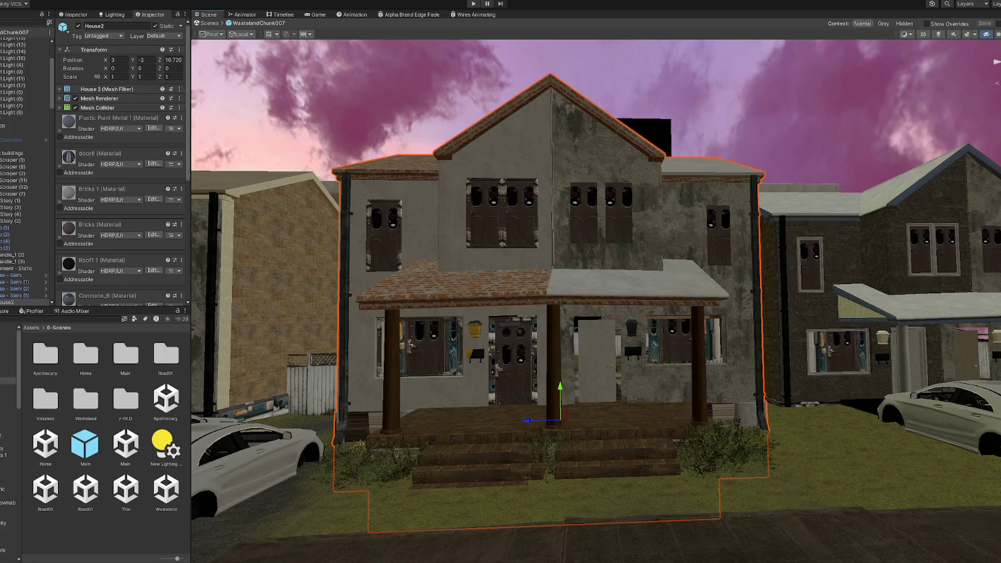
# - Select the House2 model and turn all its grey plaster walls into brick
pyautogui.scroll(3, 521, 316)
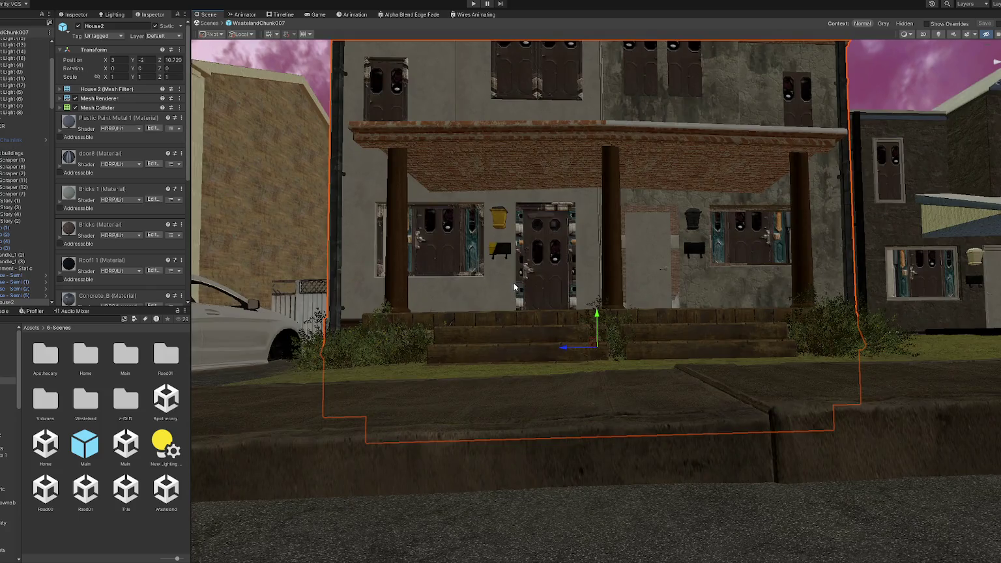
pyautogui.scroll(-5, 514, 287)
pyautogui.click(408, 333)
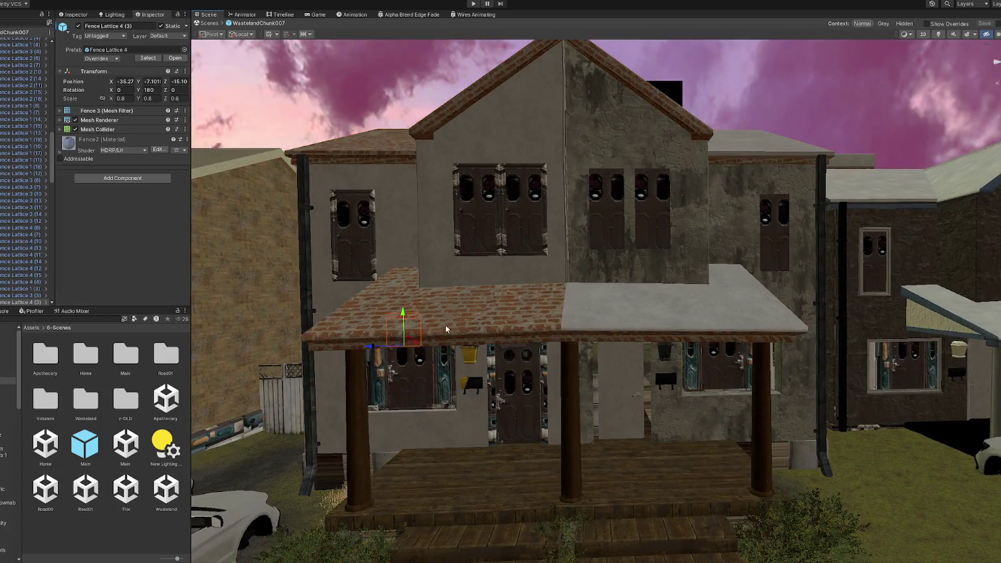
pyautogui.click(433, 331)
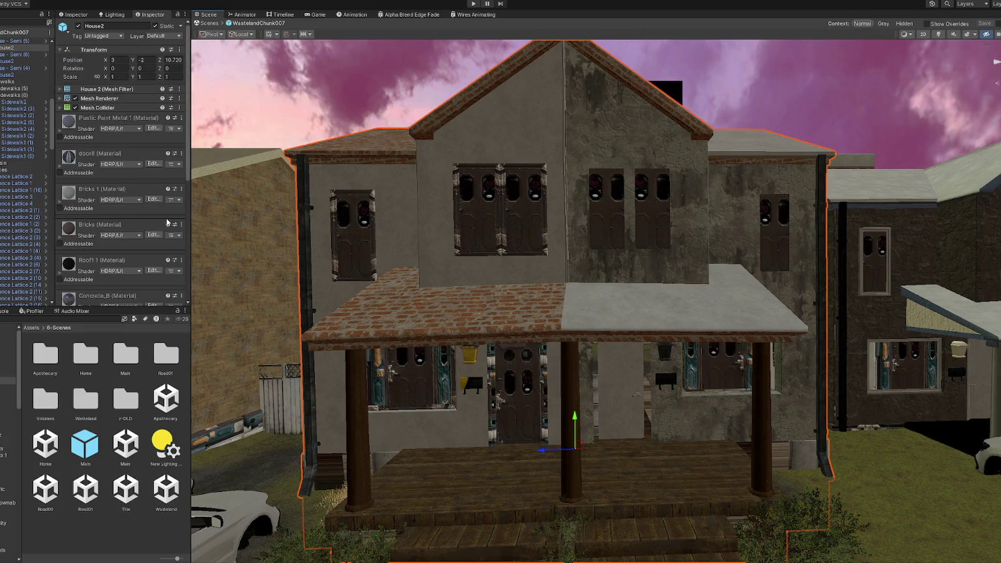
pyautogui.scroll(-2, 98, 215)
pyautogui.moveTo(271, 336); pyautogui.dragTo(352, 293)
pyautogui.moveTo(211, 280); pyautogui.dragTo(683, 420)
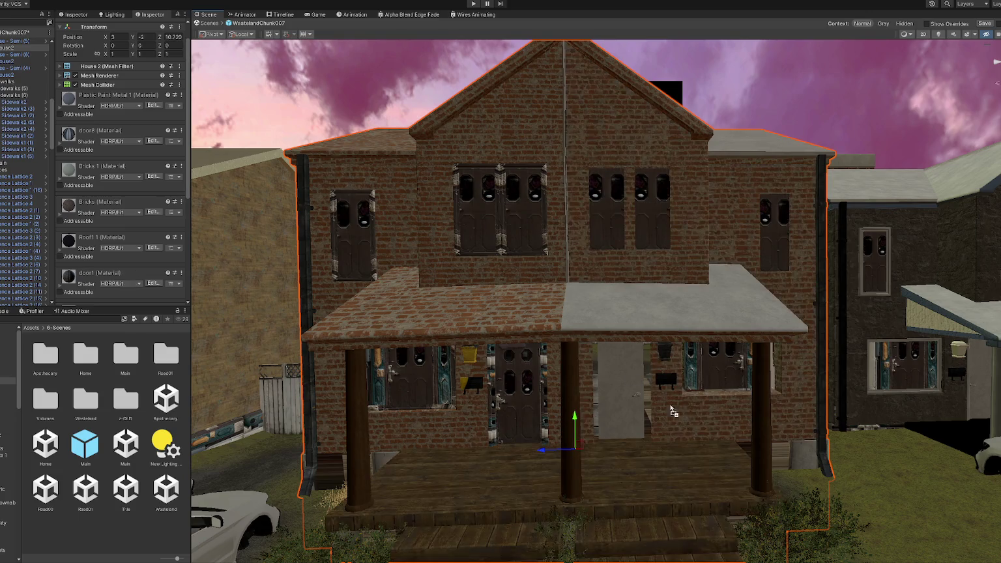
# - Give the roofs a dark material, the door plain grey, and board the windows with Wood
pyautogui.moveTo(261, 281); pyautogui.dragTo(612, 300)
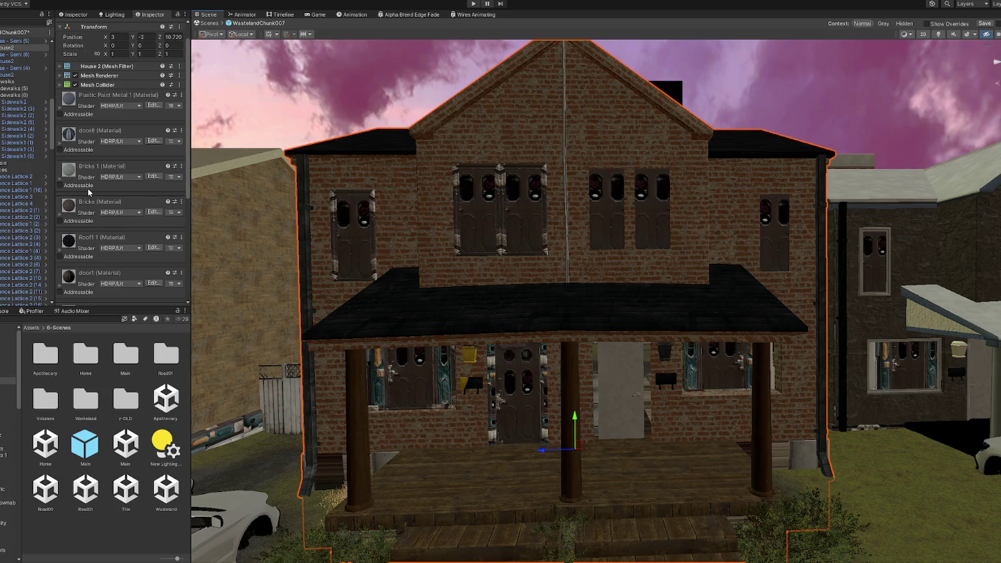
pyautogui.moveTo(90, 288); pyautogui.dragTo(531, 388)
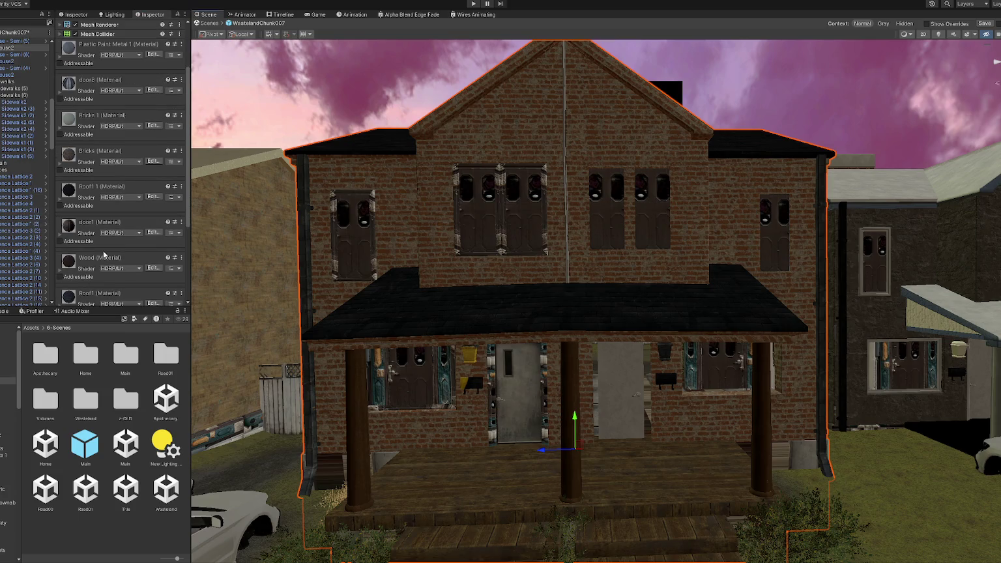
pyautogui.scroll(-3, 107, 258)
pyautogui.moveTo(391, 225); pyautogui.dragTo(400, 221, button='right')
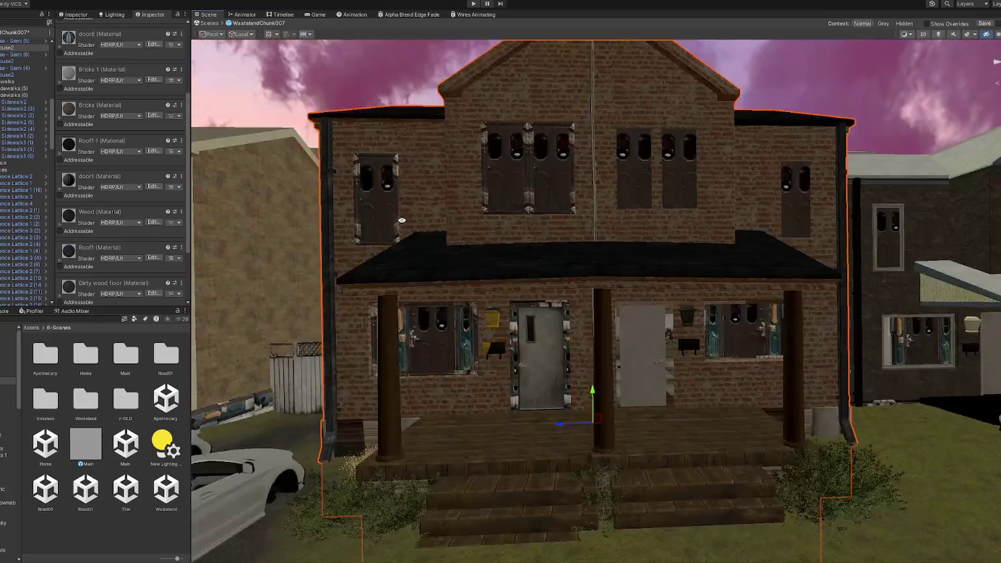
pyautogui.scroll(-3, 90, 179)
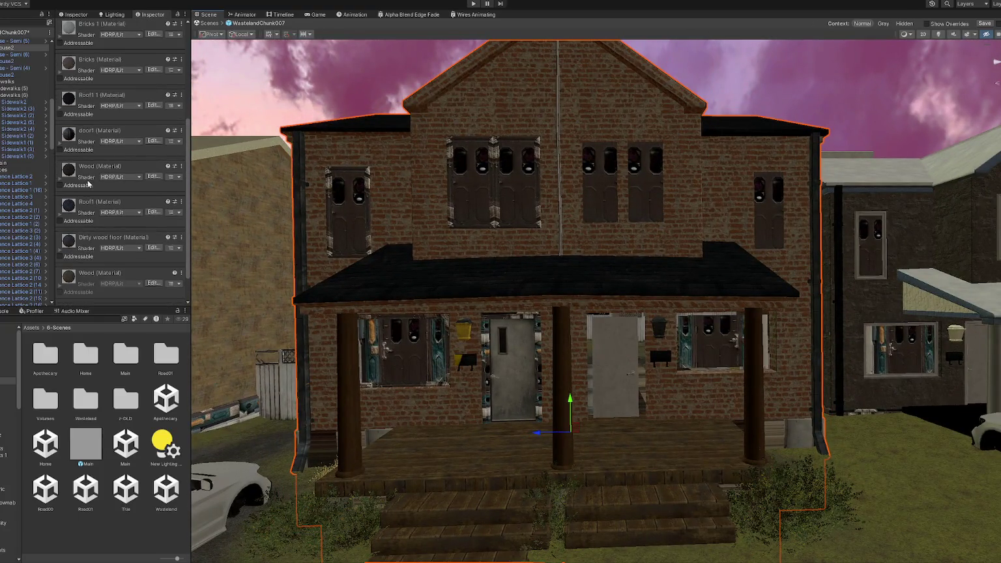
pyautogui.moveTo(94, 253); pyautogui.dragTo(342, 219)
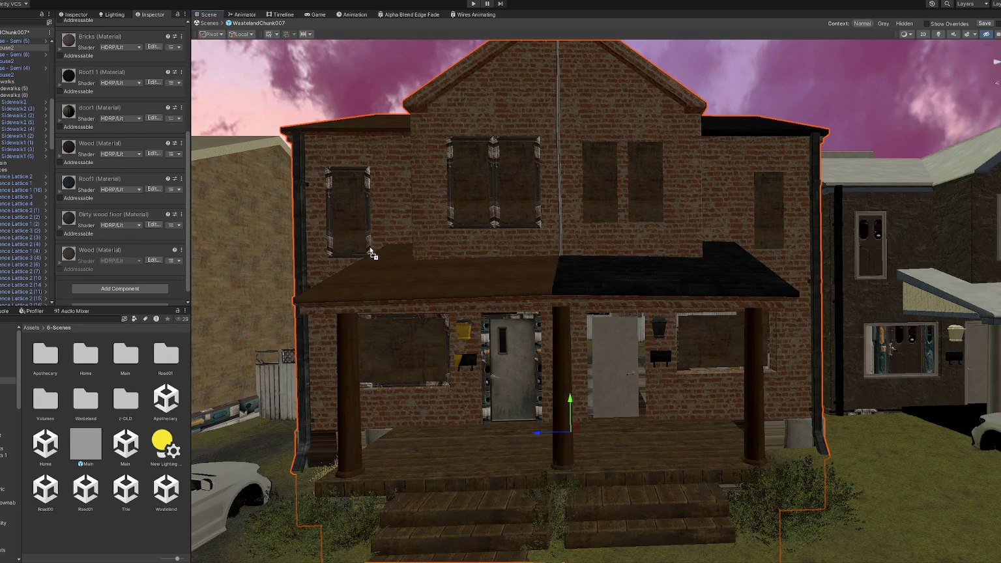
pyautogui.moveTo(90, 151); pyautogui.dragTo(370, 250)
pyautogui.moveTo(90, 145)
pyautogui.mouseDown()
pyautogui.moveTo(691, 366)
pyautogui.moveTo(112, 156)
pyautogui.mouseUp()
pyautogui.click(509, 218)
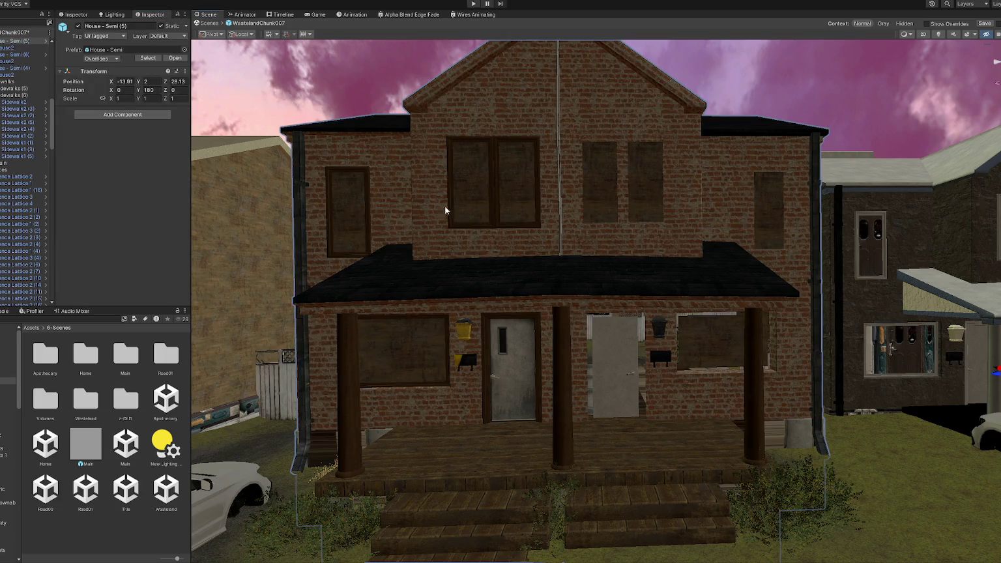
# - Add four more slots to the house's Mesh Renderer Materials list
pyautogui.click(561, 155)
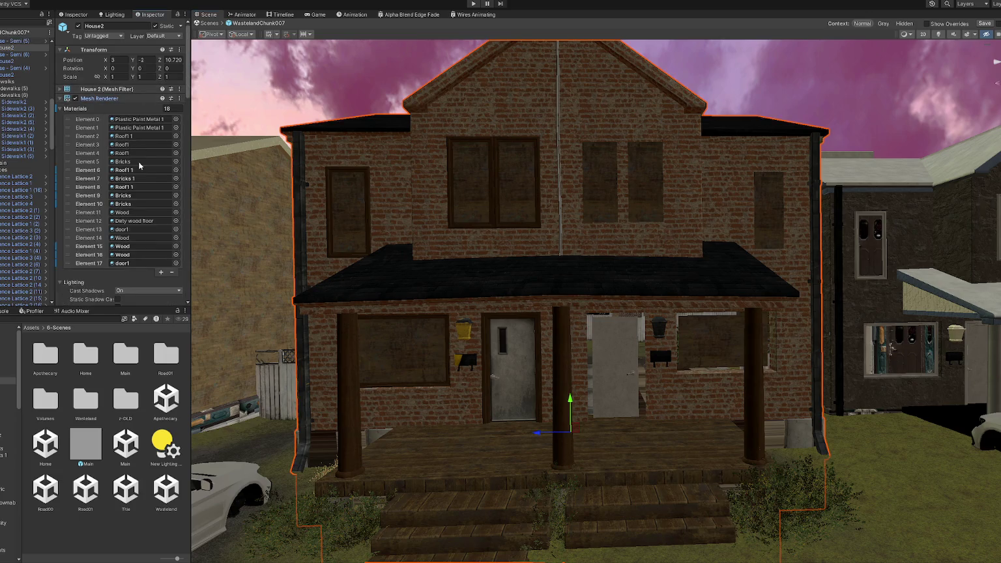
pyautogui.click(161, 272)
pyautogui.click(161, 281)
pyautogui.click(161, 289)
pyautogui.click(161, 298)
pyautogui.scroll(-3, 153, 254)
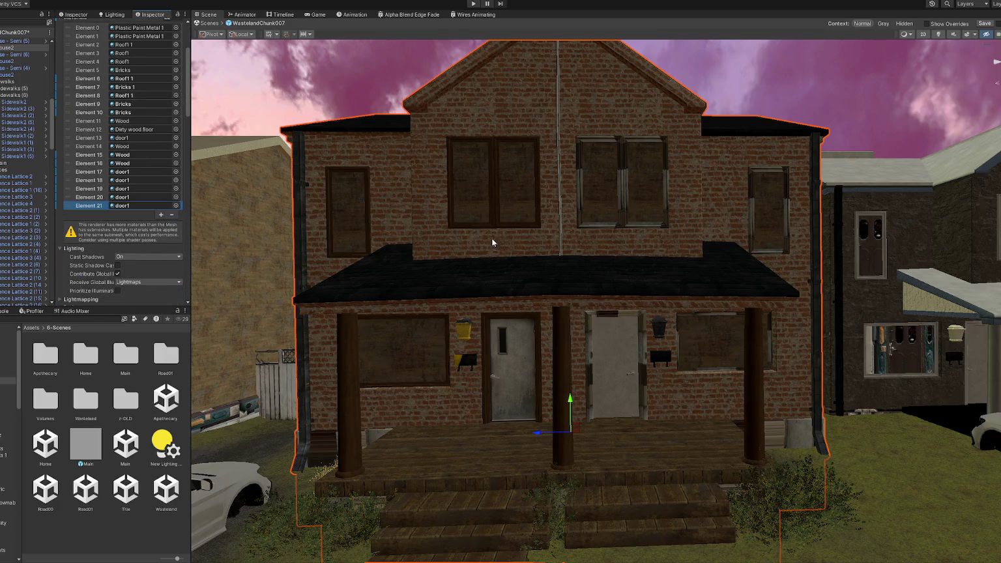
# - Apply painted metal and Wood to house parts, and make the left walls Bricks 1
pyautogui.click(374, 226)
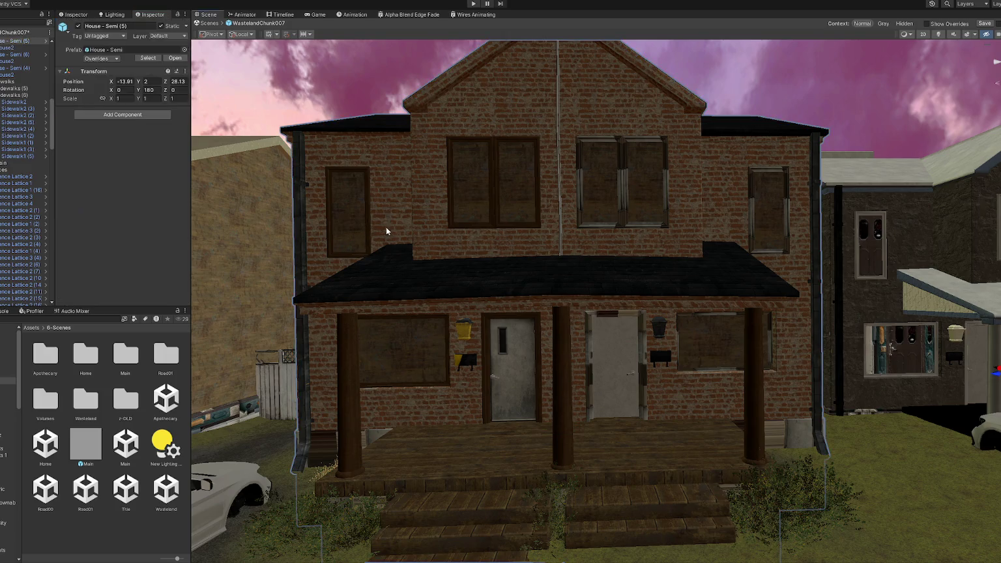
pyautogui.click(388, 226)
pyautogui.moveTo(134, 127); pyautogui.dragTo(362, 309)
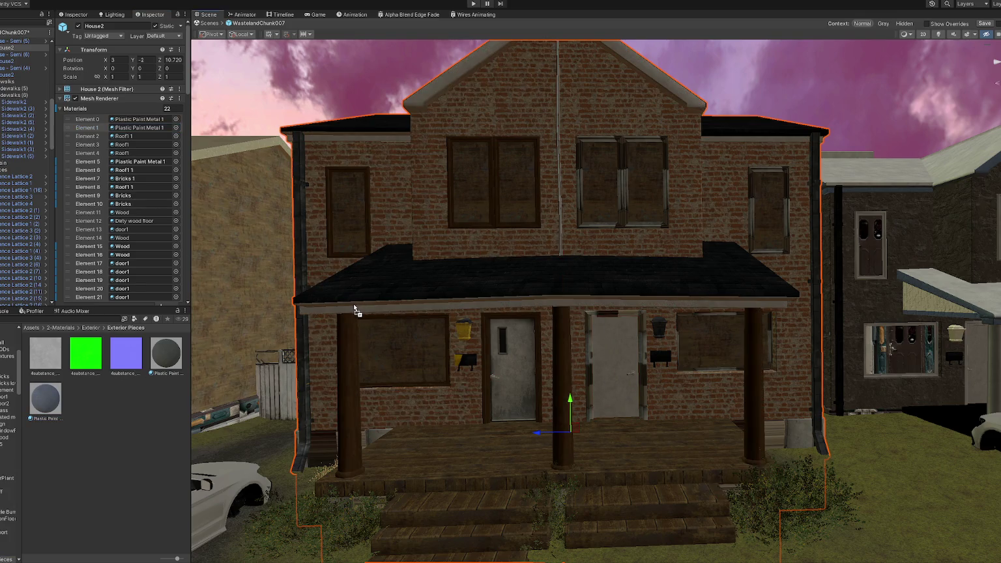
pyautogui.keyDown('alt'); pyautogui.moveTo(202, 389); pyautogui.dragTo(414, 385); pyautogui.keyUp('alt')
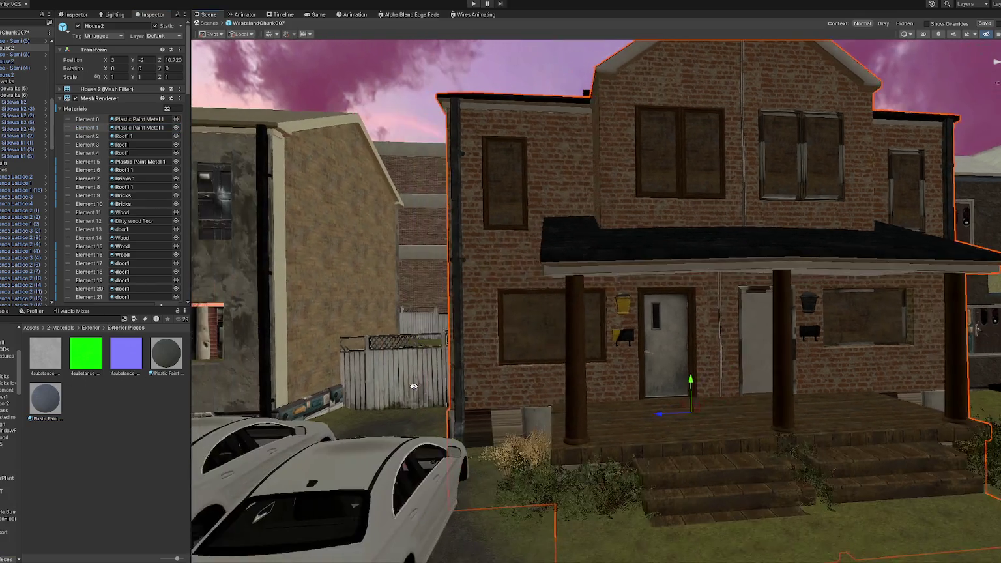
pyautogui.scroll(-3, 144, 173)
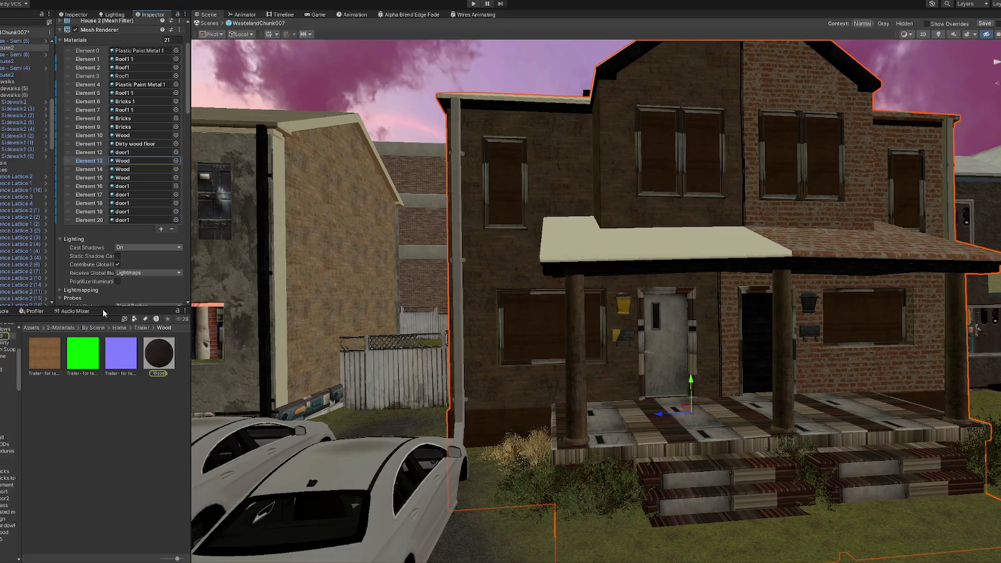
pyautogui.moveTo(161, 351); pyautogui.dragTo(740, 370)
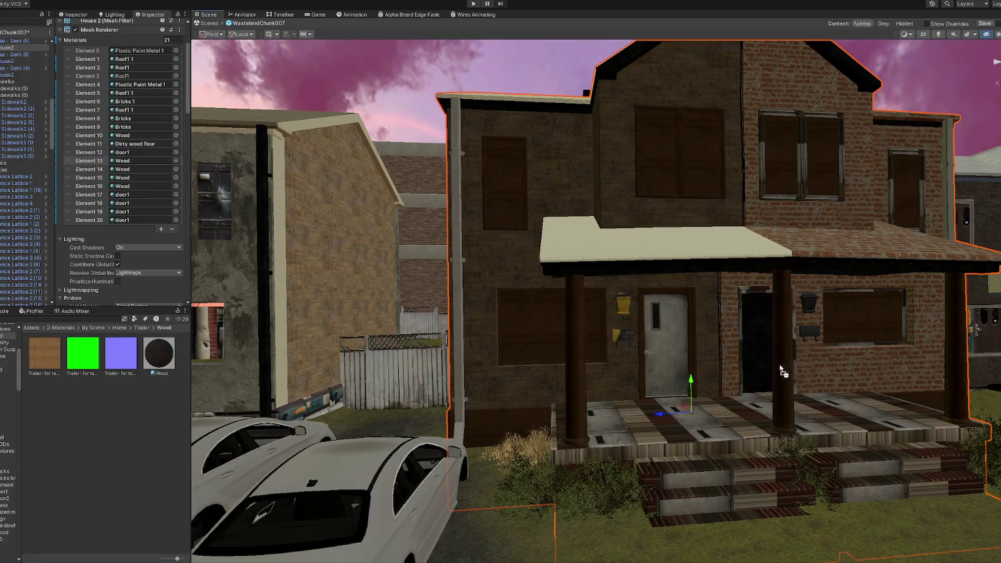
pyautogui.click(133, 101)
pyautogui.moveTo(74, 393); pyautogui.dragTo(523, 387)
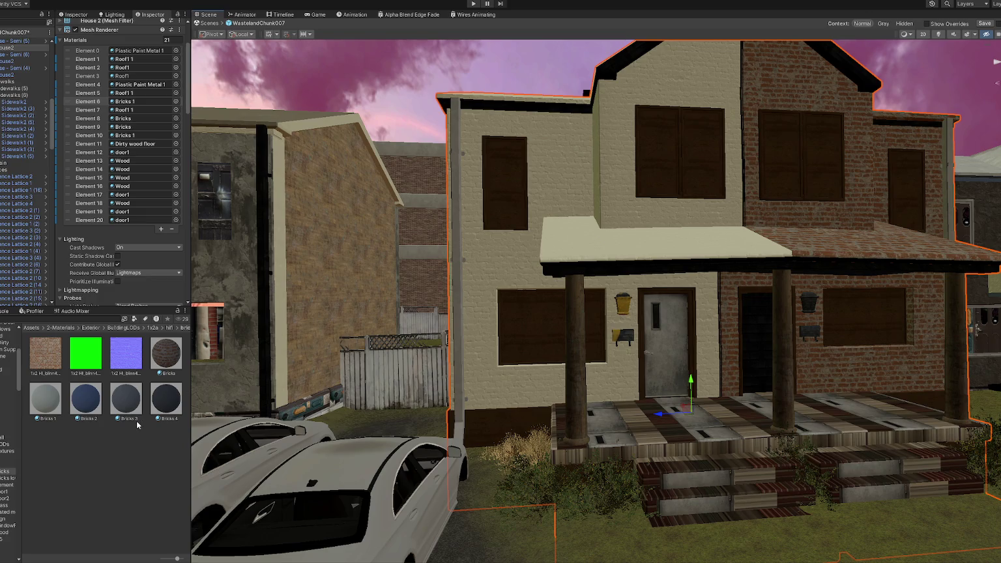
# - Check which house surfaces use the Wood, door1, Bricks 1 and Roof1 materials
pyautogui.click(124, 161)
pyautogui.click(125, 178)
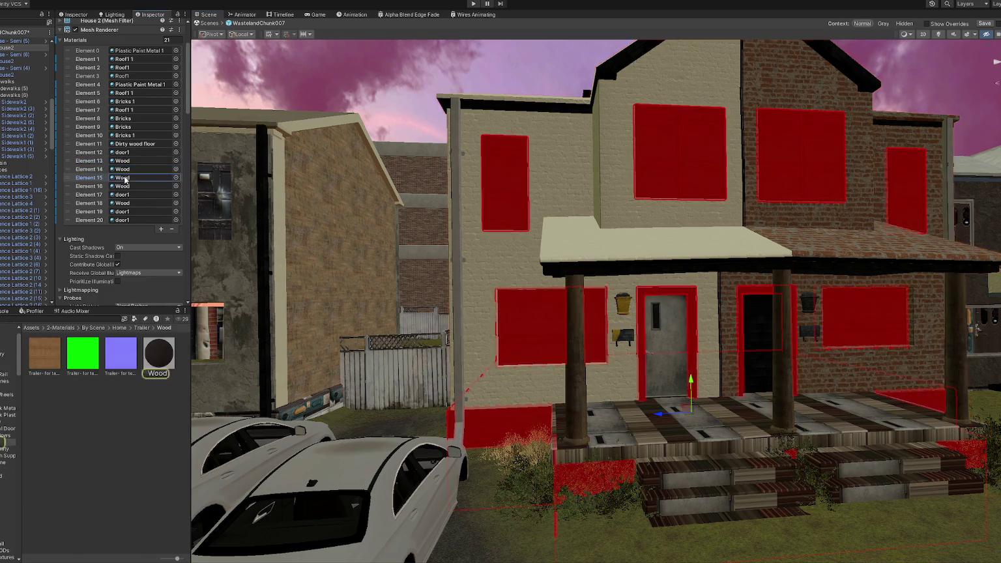
pyautogui.click(124, 152)
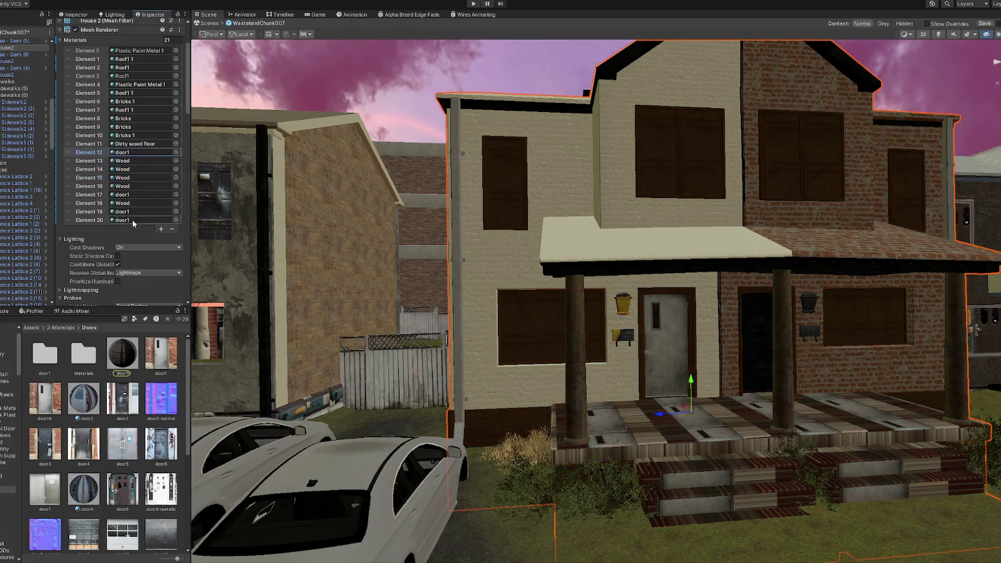
pyautogui.click(131, 99)
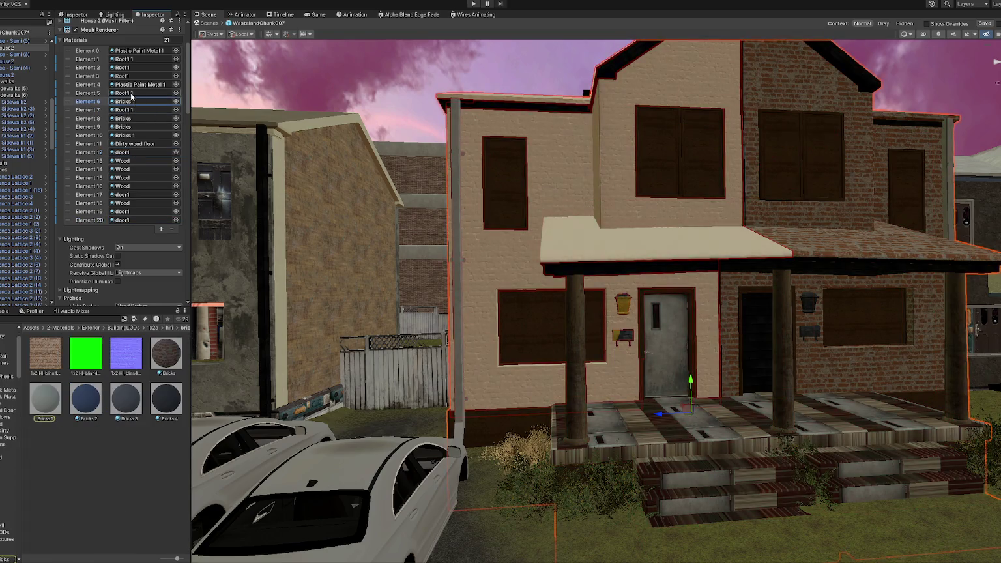
pyautogui.click(127, 76)
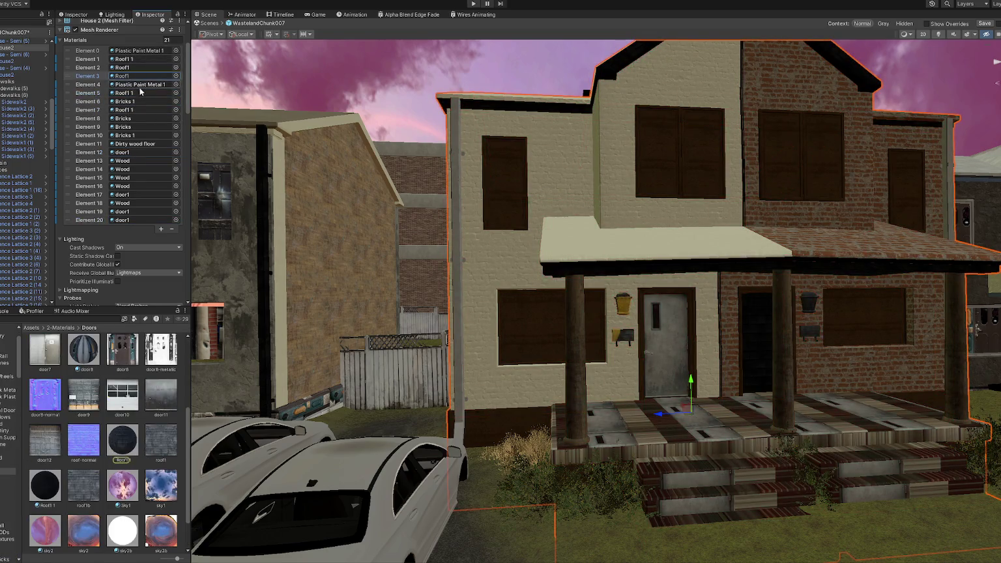
pyautogui.click(131, 161)
pyautogui.click(124, 169)
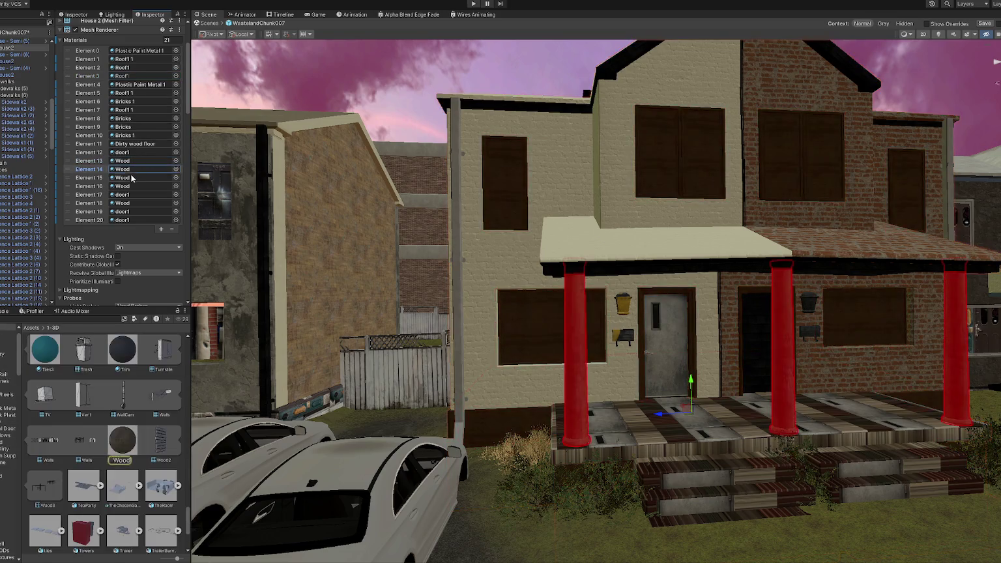
pyautogui.moveTo(122, 440)
pyautogui.mouseDown()
pyautogui.moveTo(563, 383)
pyautogui.moveTo(531, 350)
pyautogui.mouseUp()
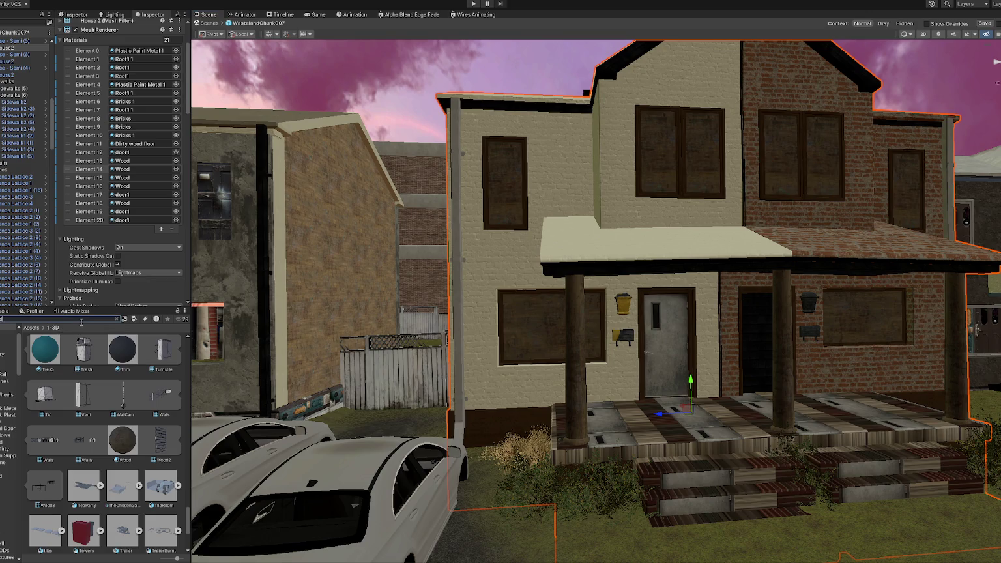
# - Apply the door8 material to the right-hand door
pyautogui.write('oor8')
pyautogui.moveTo(104, 363); pyautogui.dragTo(671, 340)
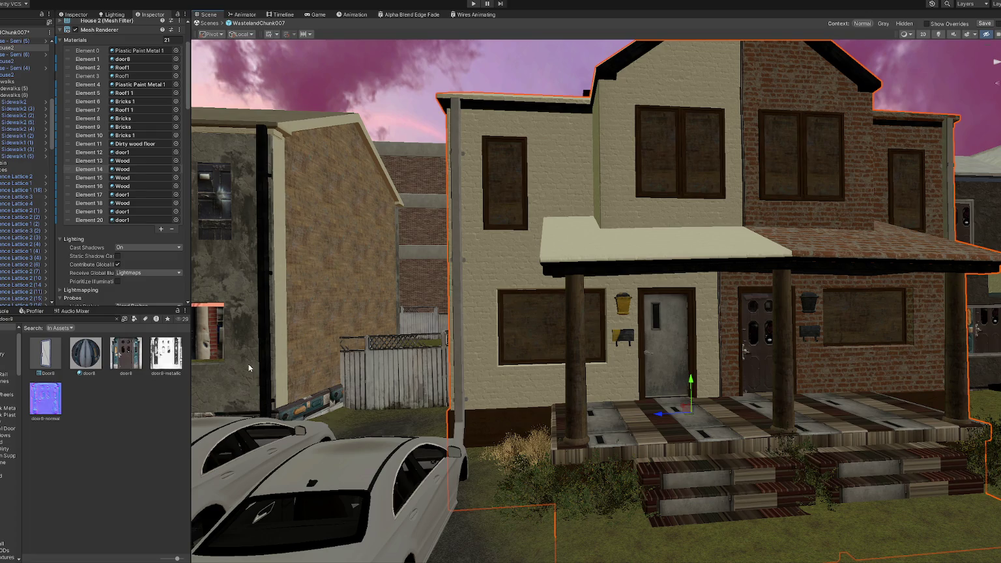
pyautogui.click(94, 319)
# - Make the porch floor, steps and columns concrete
pyautogui.scroll(-1, 114, 417)
pyautogui.scroll(-1, 114, 417)
pyautogui.scroll(-1, 114, 417)
pyautogui.scroll(-5, 114, 417)
pyautogui.moveTo(161, 479); pyautogui.dragTo(509, 434)
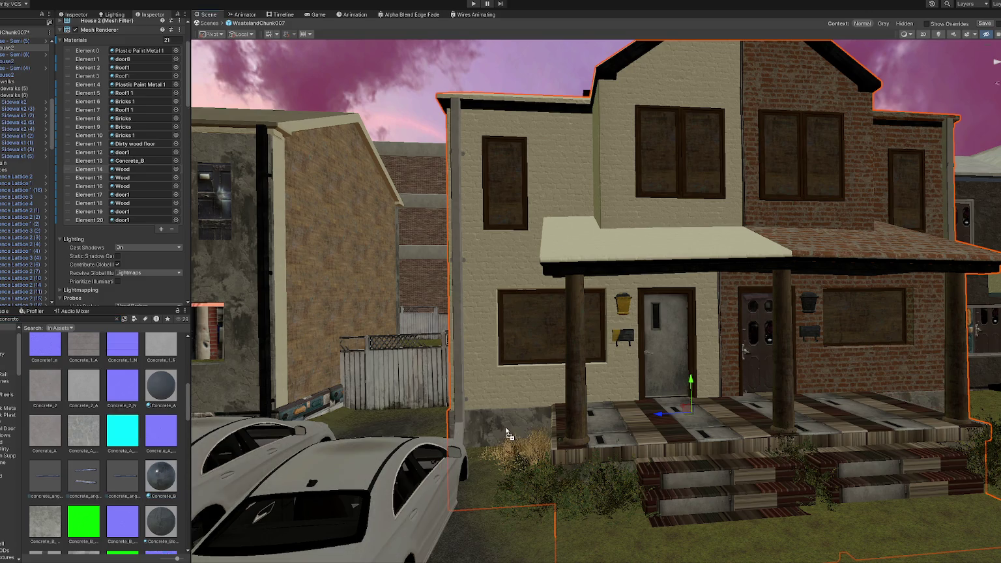
pyautogui.moveTo(166, 388); pyautogui.dragTo(660, 445)
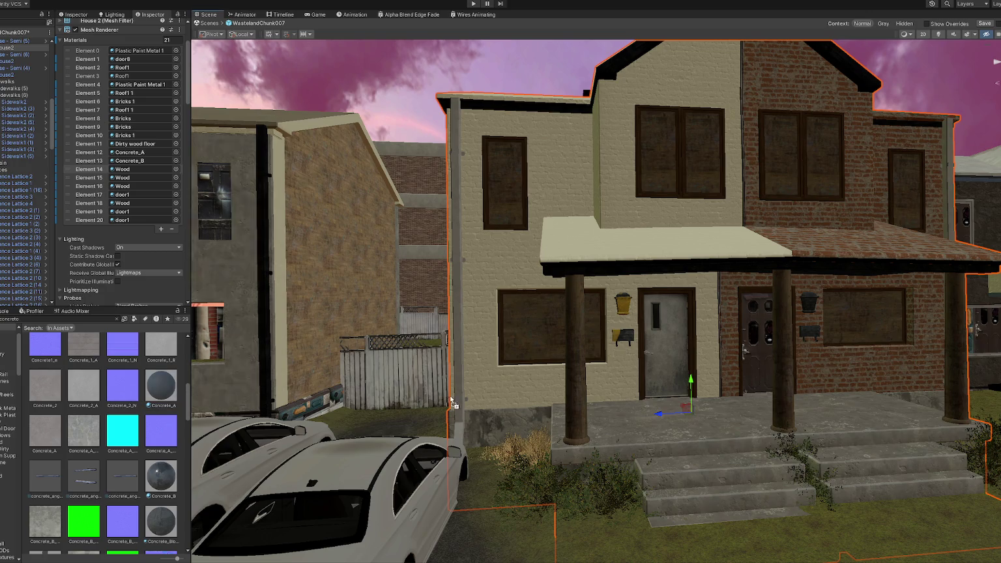
pyautogui.moveTo(176, 391); pyautogui.dragTo(576, 408)
pyautogui.moveTo(609, 409)
pyautogui.mouseDown(button='right')
pyautogui.moveTo(584, 410)
pyautogui.moveTo(602, 418)
pyautogui.mouseUp(button='right')
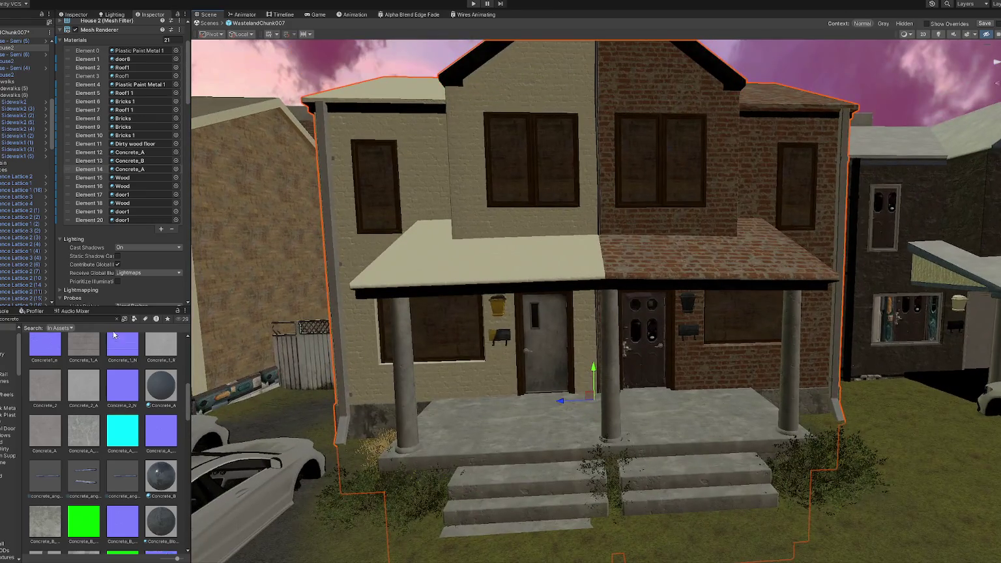
# - Apply the dark Roof1 material to both halves of the porch roof
pyautogui.doubleClick(62, 319)
pyautogui.write('roof t:Material')
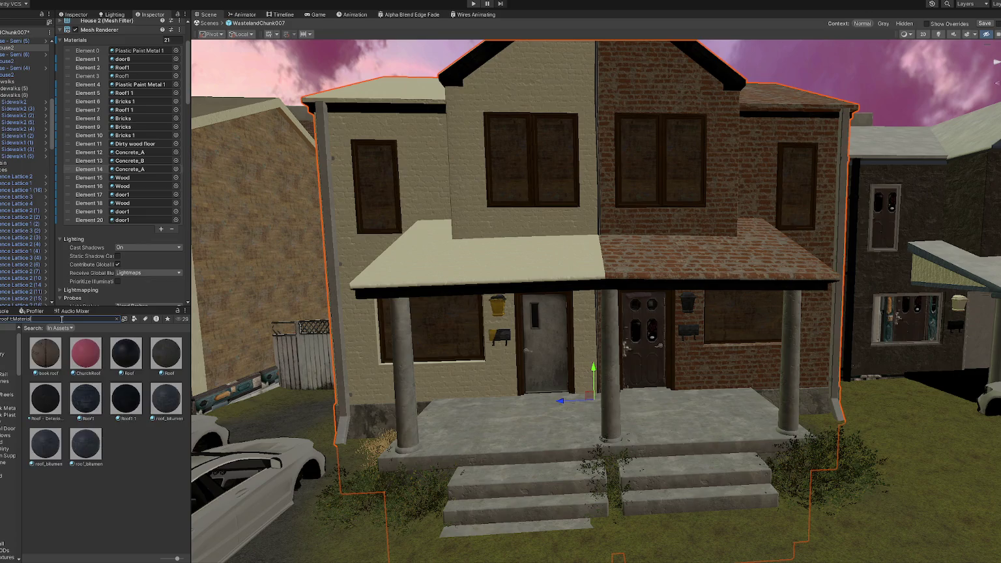
pyautogui.moveTo(85, 401); pyautogui.dragTo(449, 280)
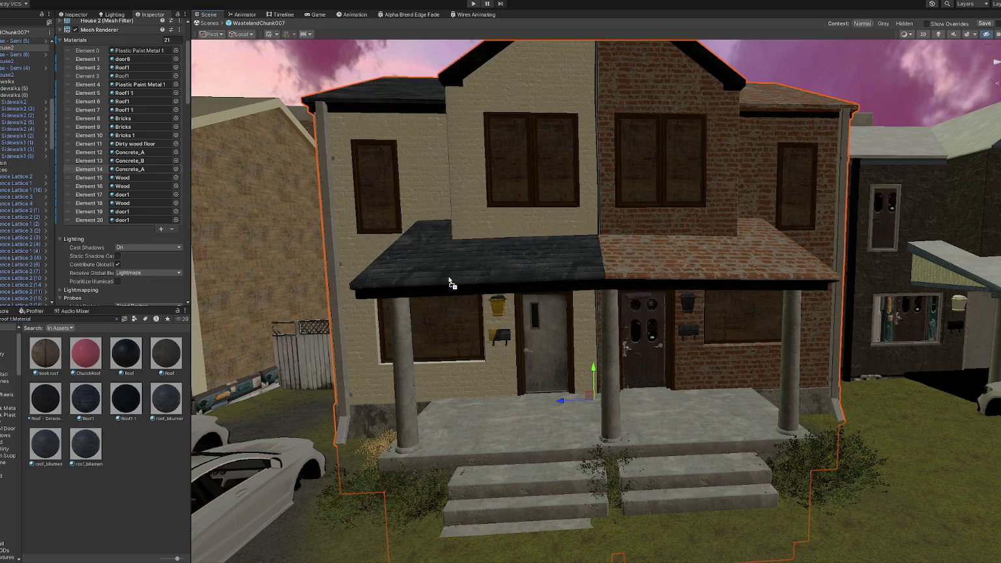
pyautogui.moveTo(123, 388); pyautogui.dragTo(651, 272)
# - Find the Plastic Paint Metal 1 material and show its settings
pyautogui.scroll(-4, 655, 263)
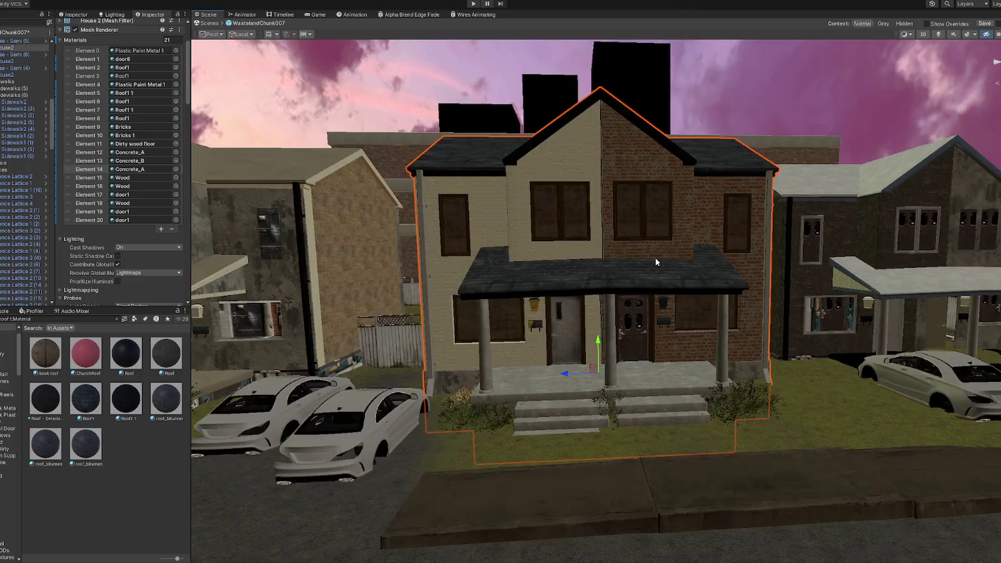
pyautogui.scroll(3, 655, 258)
pyautogui.scroll(-3, 654, 257)
pyautogui.moveTo(654, 257)
pyautogui.mouseDown(button='right')
pyautogui.moveTo(662, 263)
pyautogui.moveTo(672, 240)
pyautogui.moveTo(661, 250)
pyautogui.mouseUp(button='right')
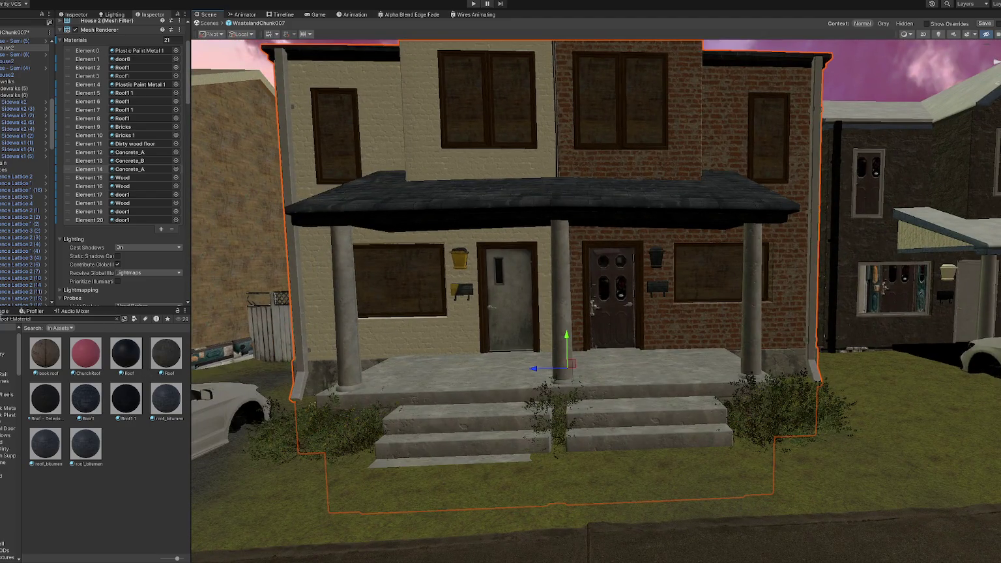
pyautogui.write('paint')
pyautogui.write(' plas')
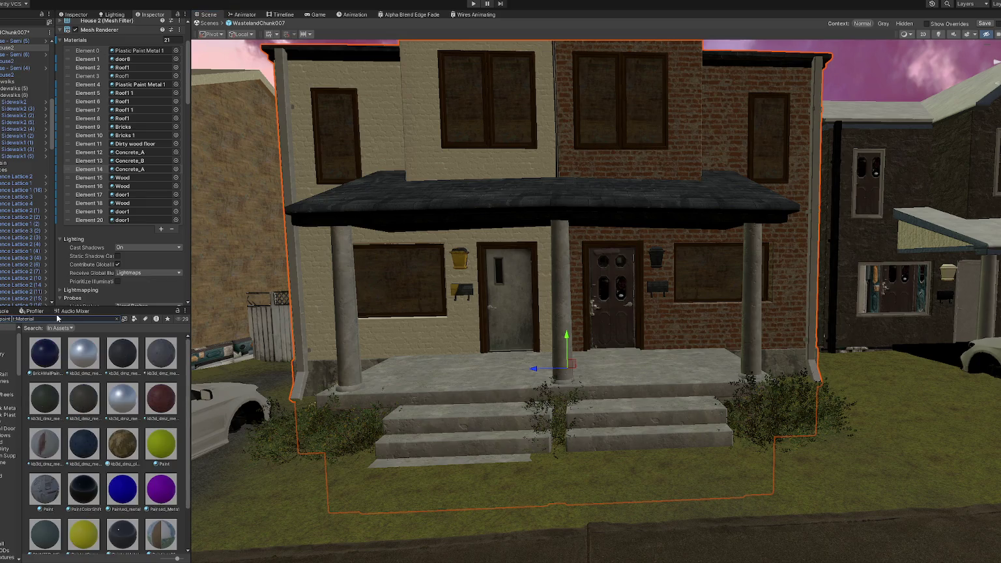
pyautogui.click(82, 357)
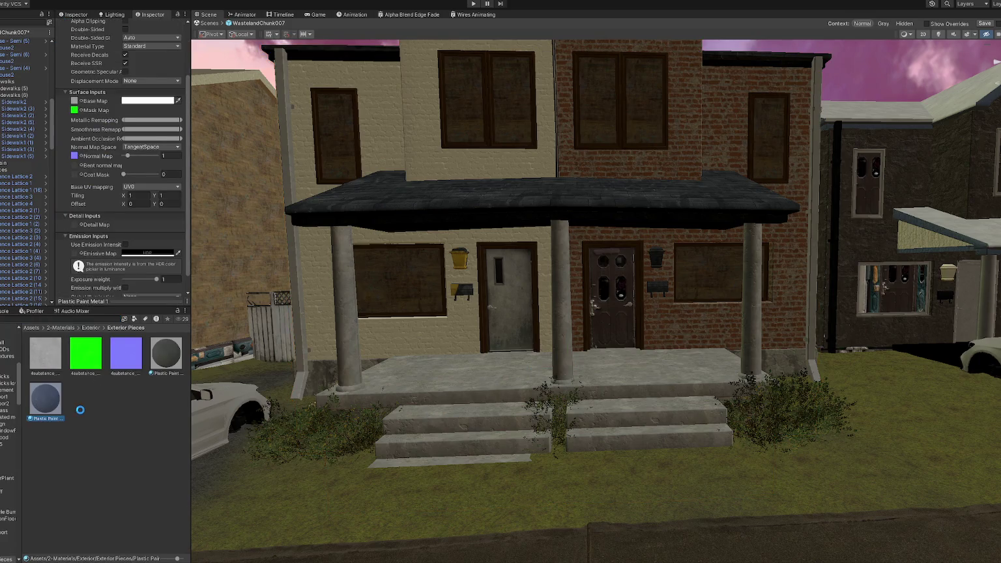
# - Duplicate Plastic Paint Metal 1, apply it to the downpipe, and set its base colour to 444444
pyautogui.hotkey('ctrl', 'd')
pyautogui.moveTo(86, 398); pyautogui.dragTo(302, 363)
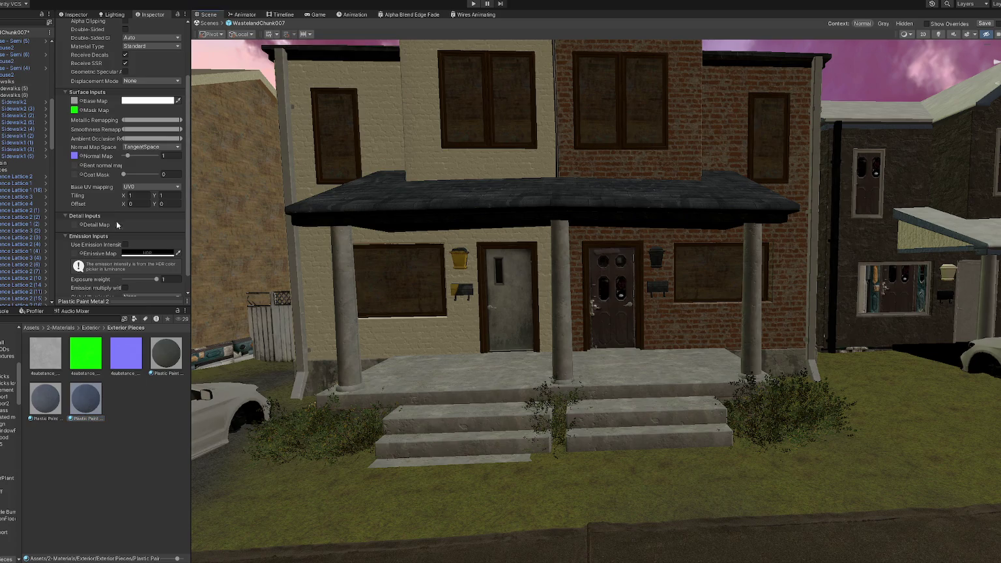
pyautogui.click(148, 101)
pyautogui.moveTo(174, 173); pyautogui.dragTo(154, 172)
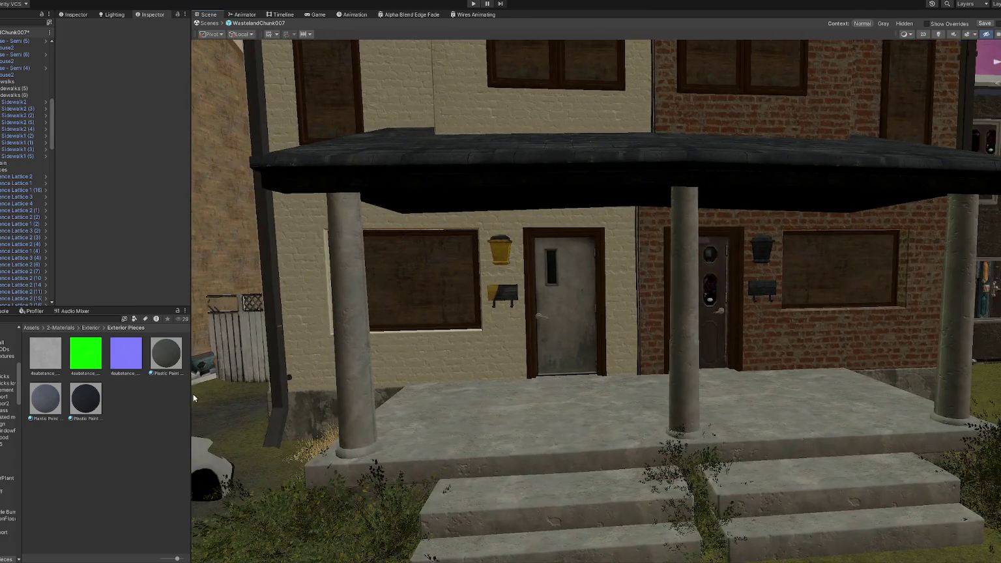
# - Apply the dark grey metal material to both front doors and the porch lamp
pyautogui.moveTo(85, 398); pyautogui.dragTo(640, 377)
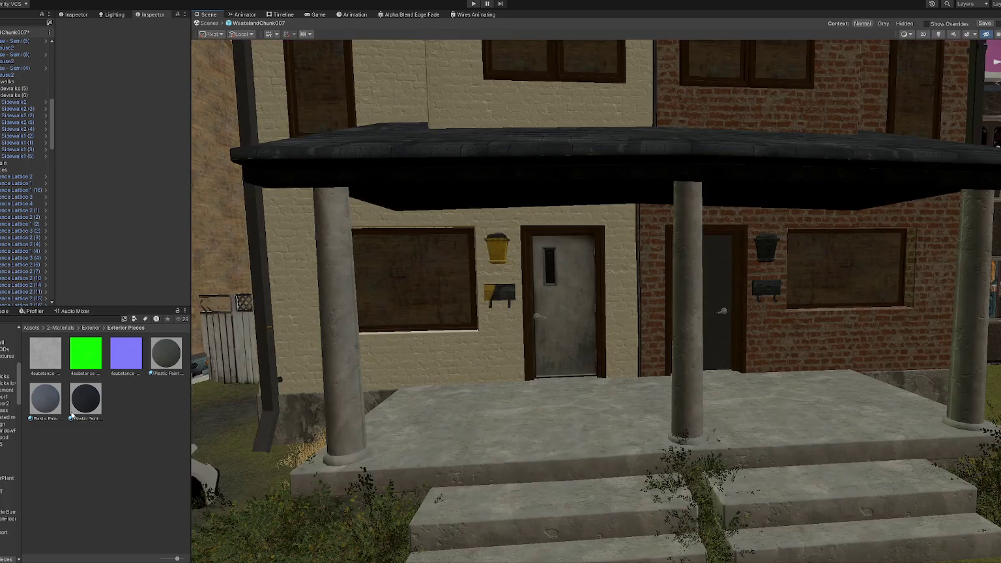
pyautogui.moveTo(638, 373)
pyautogui.mouseDown()
pyautogui.moveTo(571, 312)
pyautogui.moveTo(510, 298)
pyautogui.mouseUp()
pyautogui.moveTo(110, 393)
pyautogui.mouseDown()
pyautogui.moveTo(514, 246)
pyautogui.moveTo(522, 281)
pyautogui.mouseUp()
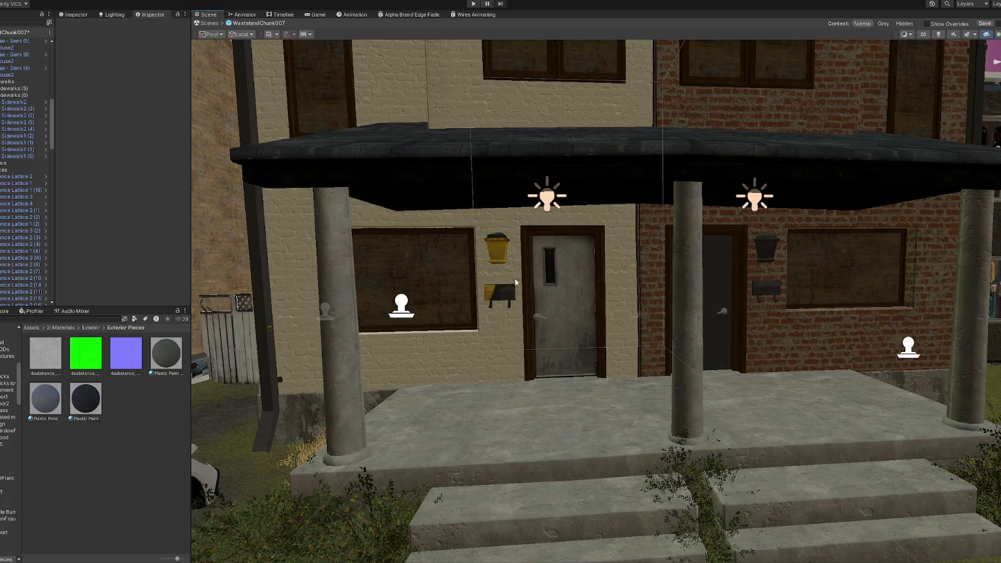
pyautogui.click(405, 308)
# - Frame the Nove graffiti decal and slide it along the porch wall
pyautogui.press('f')
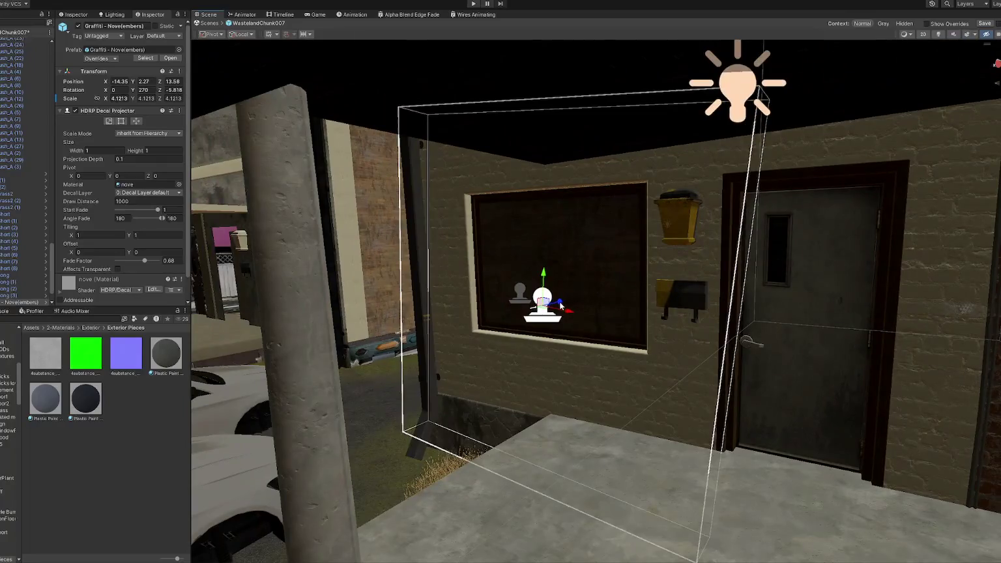
pyautogui.moveTo(565, 308)
pyautogui.mouseDown()
pyautogui.moveTo(542, 308)
pyautogui.moveTo(575, 304)
pyautogui.mouseUp()
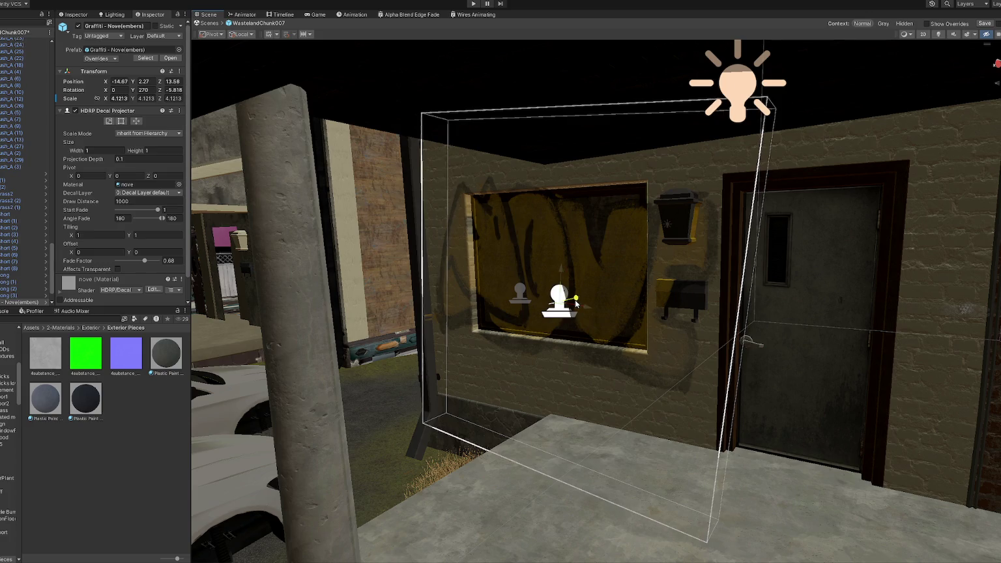
pyautogui.moveTo(576, 303); pyautogui.dragTo(276, 293, button='right')
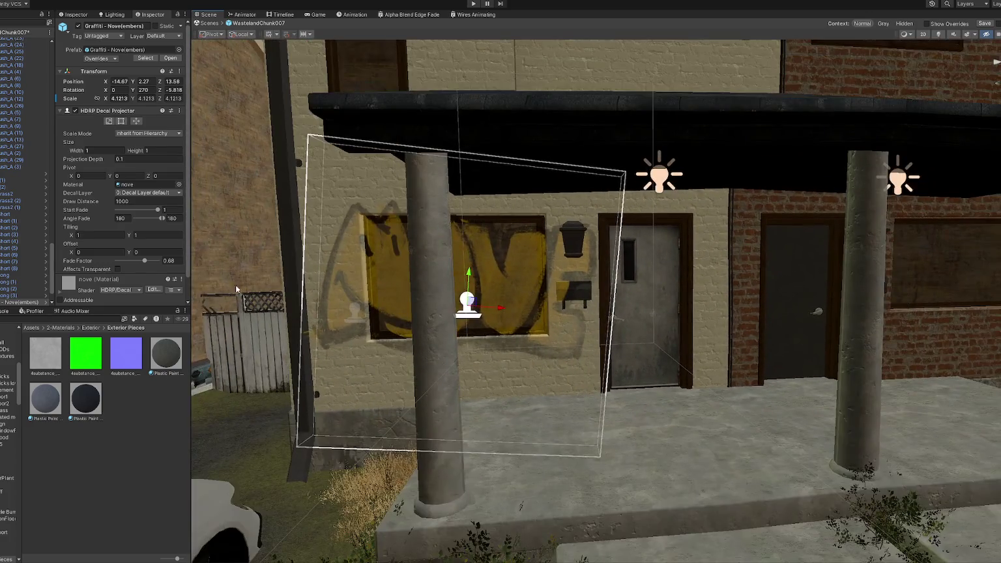
pyautogui.scroll(-2, 143, 254)
pyautogui.moveTo(144, 236); pyautogui.dragTo(168, 241)
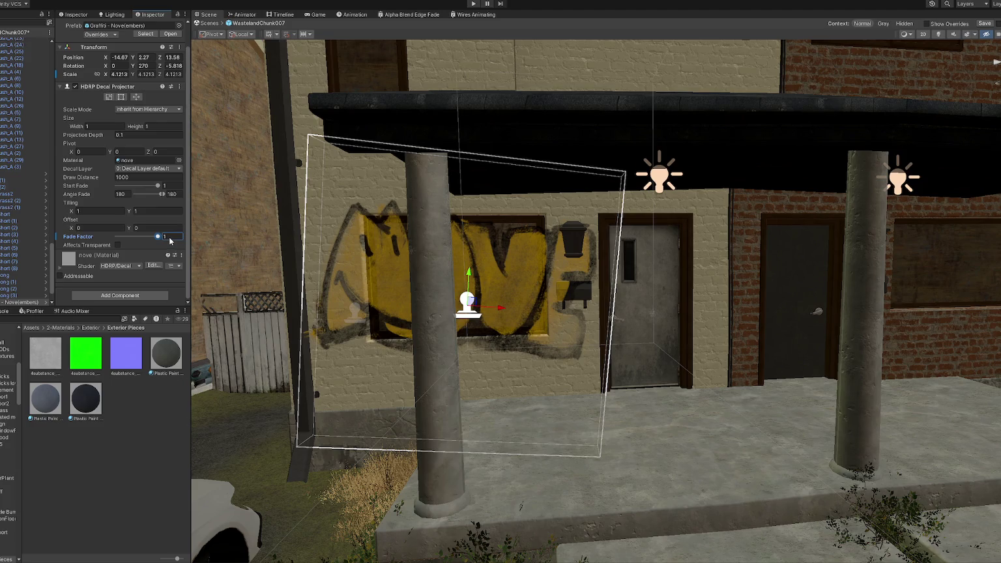
pyautogui.click(577, 249)
pyautogui.click(575, 228)
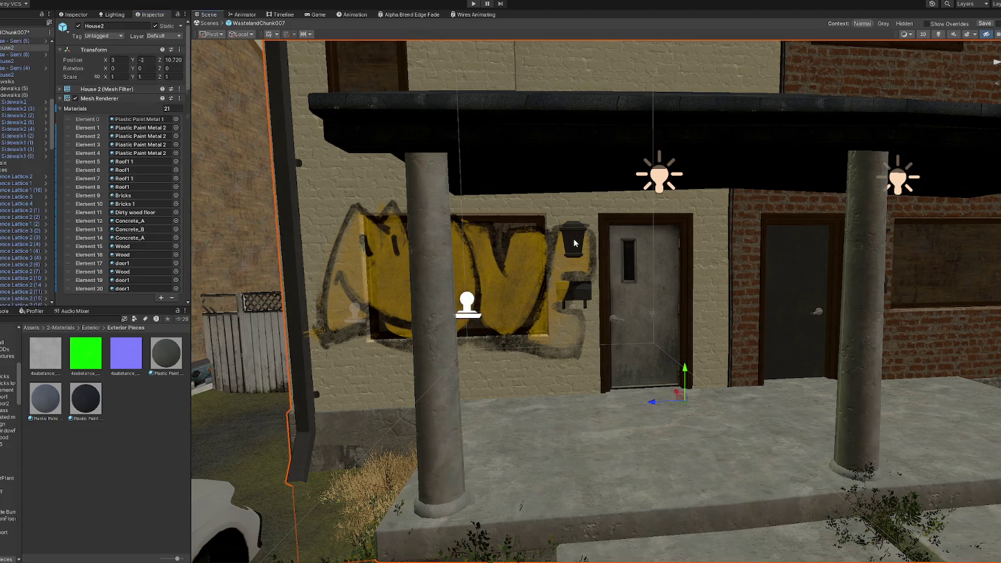
pyautogui.click(574, 228)
pyautogui.moveTo(574, 226); pyautogui.dragTo(553, 228, button='right')
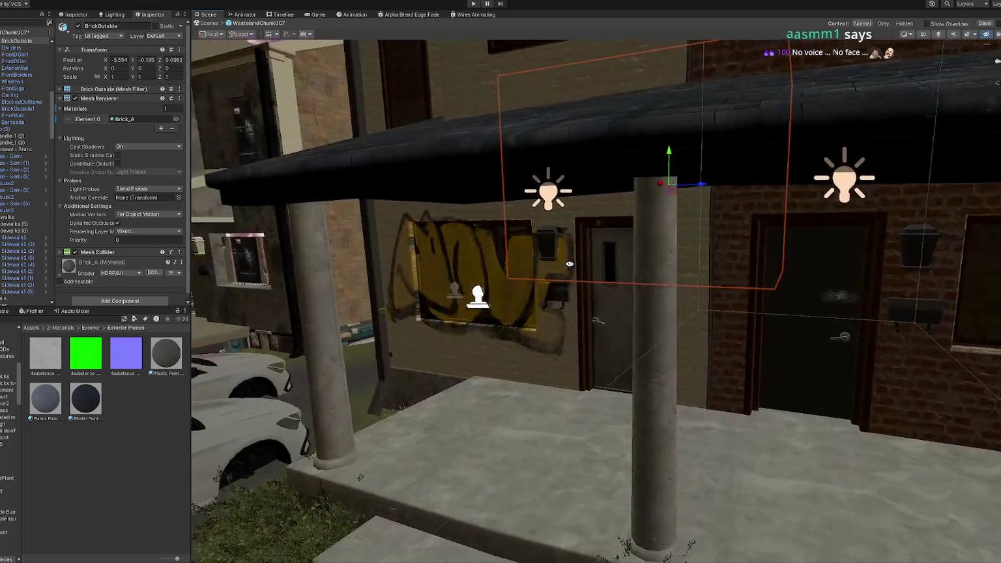
pyautogui.scroll(3, 573, 267)
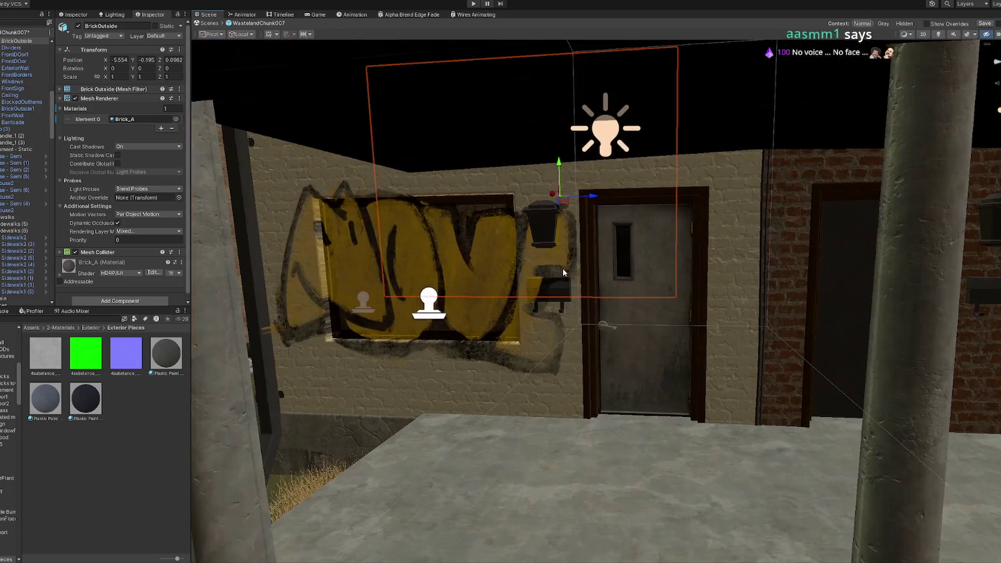
# - Reselect the Nove decal and nudge it further along the wall
pyautogui.click(453, 270)
pyautogui.moveTo(453, 270); pyautogui.dragTo(473, 293, button='right')
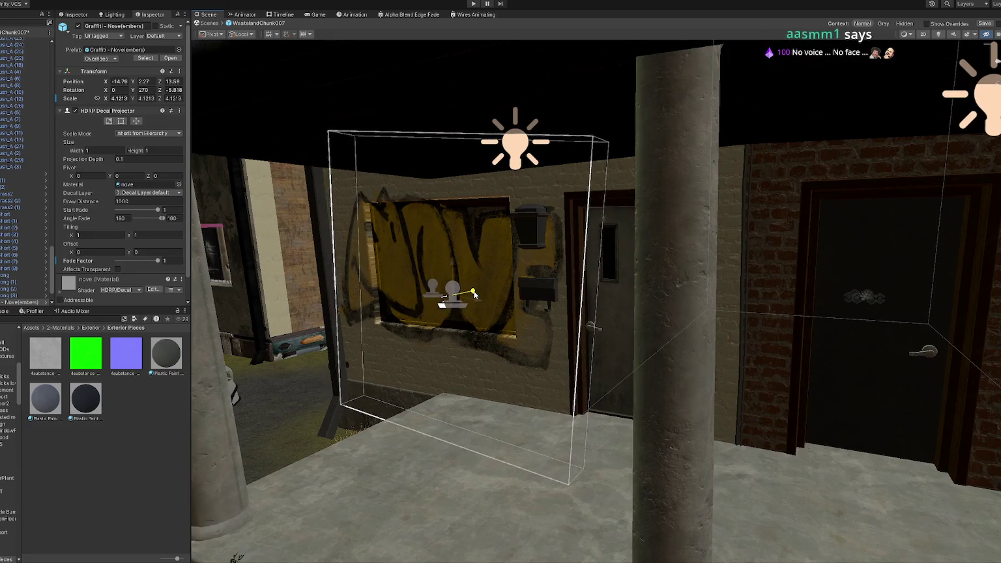
pyautogui.moveTo(473, 294); pyautogui.dragTo(474, 294)
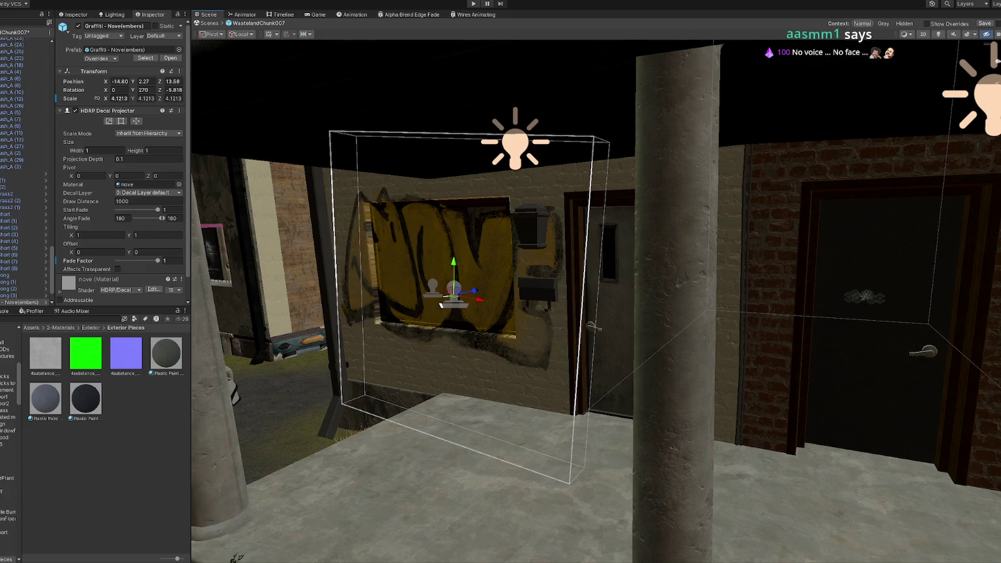
pyautogui.moveTo(677, 329); pyautogui.dragTo(717, 329, button='right')
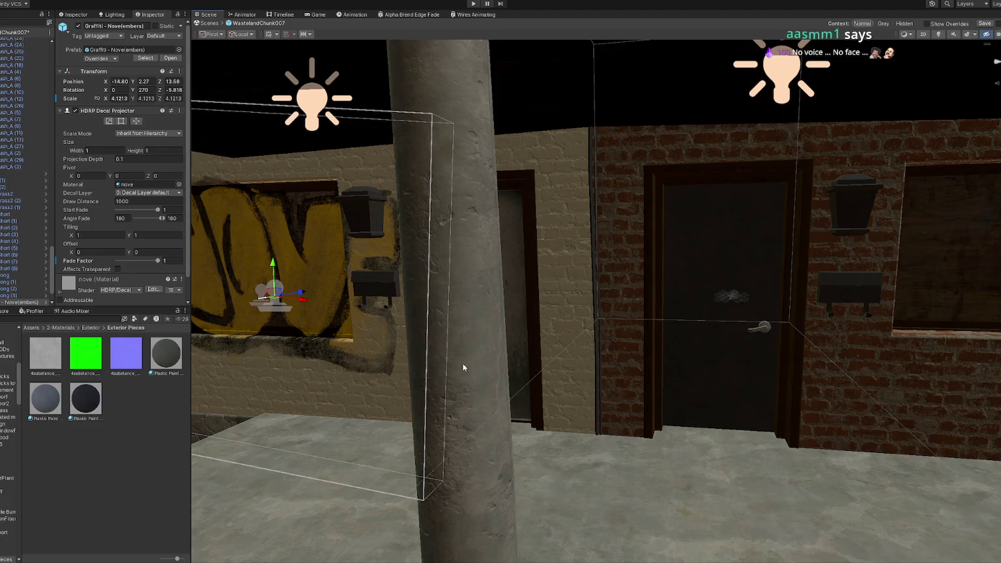
pyautogui.moveTo(433, 352); pyautogui.dragTo(767, 436, button='right')
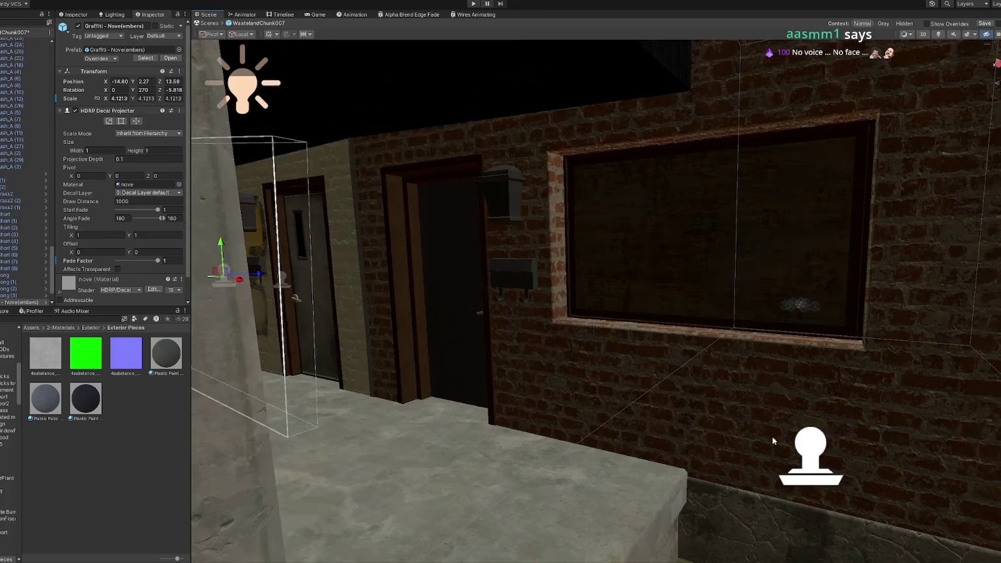
# - Slide the Dawdle decal along the brick wall and set its Fade Factor to 1
pyautogui.click(810, 449)
pyautogui.scroll(-5, 805, 439)
pyautogui.moveTo(750, 398); pyautogui.dragTo(775, 385)
pyautogui.moveTo(145, 260); pyautogui.dragTo(159, 261)
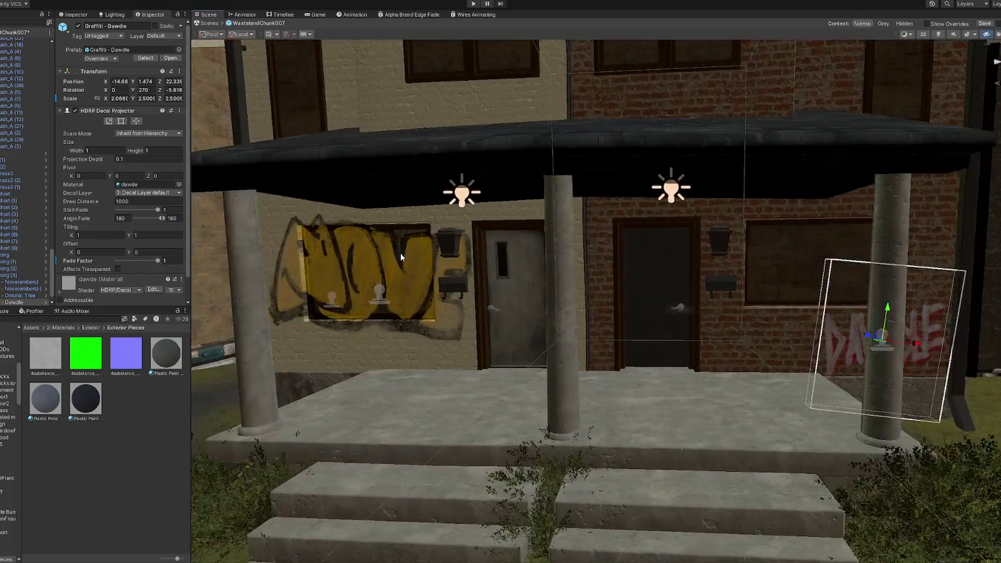
pyautogui.scroll(-3, 400, 252)
pyautogui.scroll(-2, 509, 233)
pyautogui.scroll(-2, 510, 233)
pyautogui.scroll(-2, 505, 242)
pyautogui.scroll(-2, 501, 252)
pyautogui.scroll(-2, 491, 270)
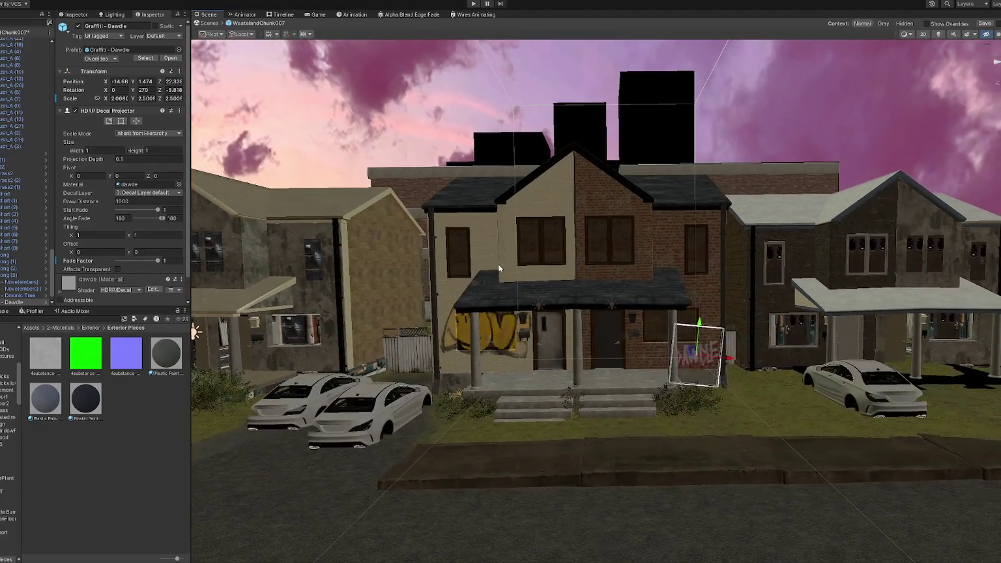
pyautogui.click(535, 243)
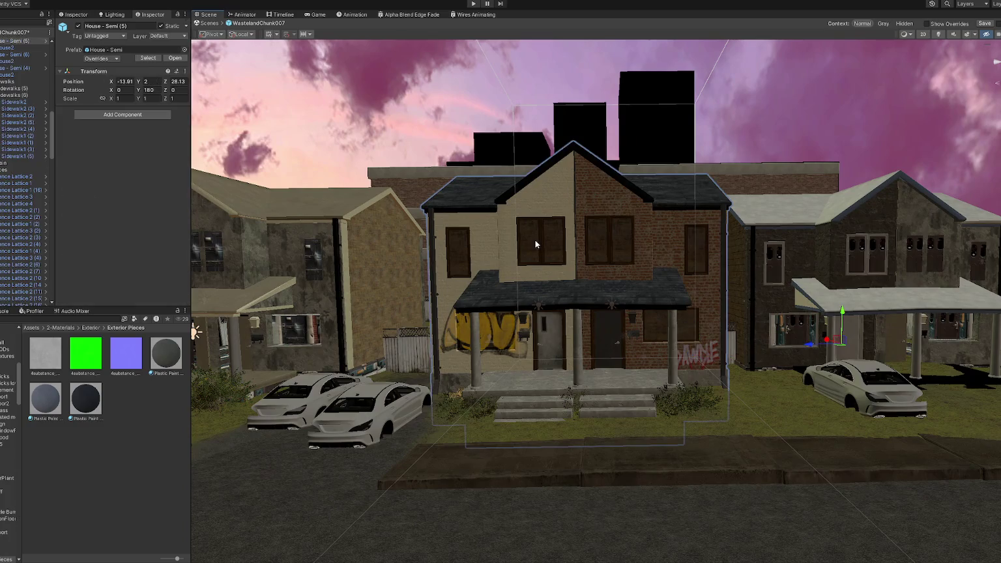
# - Apply all overrides to the House - Semi (5) prefab and restore door8 on its door
pyautogui.click(91, 59)
pyautogui.click(183, 132)
pyautogui.scroll(3, 685, 324)
pyautogui.scroll(2, 677, 319)
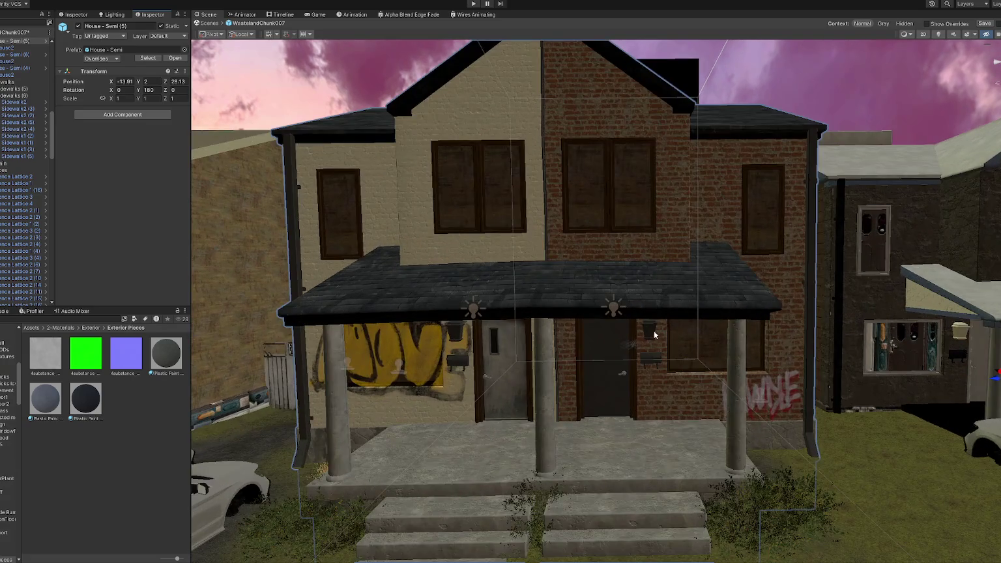
pyautogui.scroll(3, 656, 329)
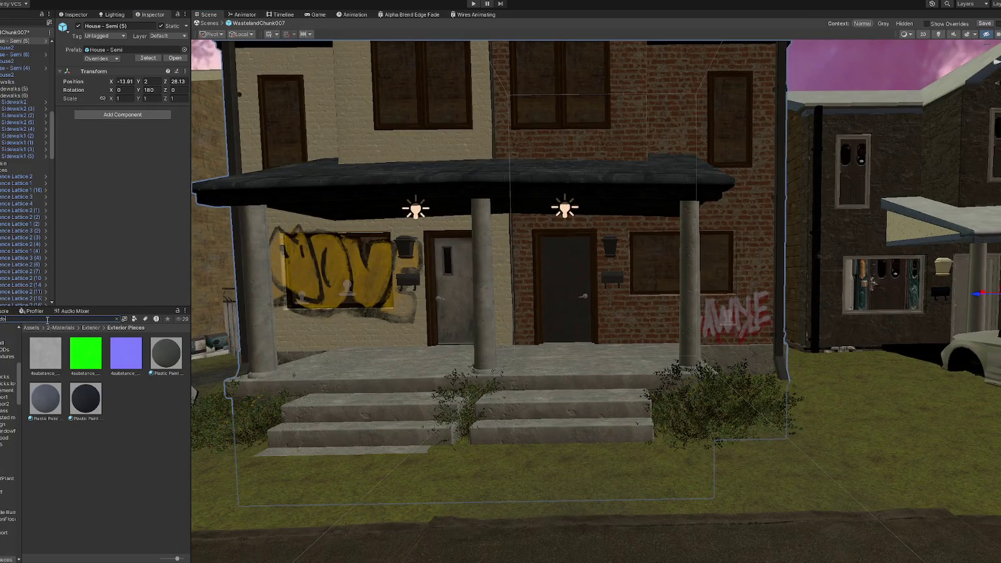
pyautogui.moveTo(89, 358); pyautogui.dragTo(559, 317)
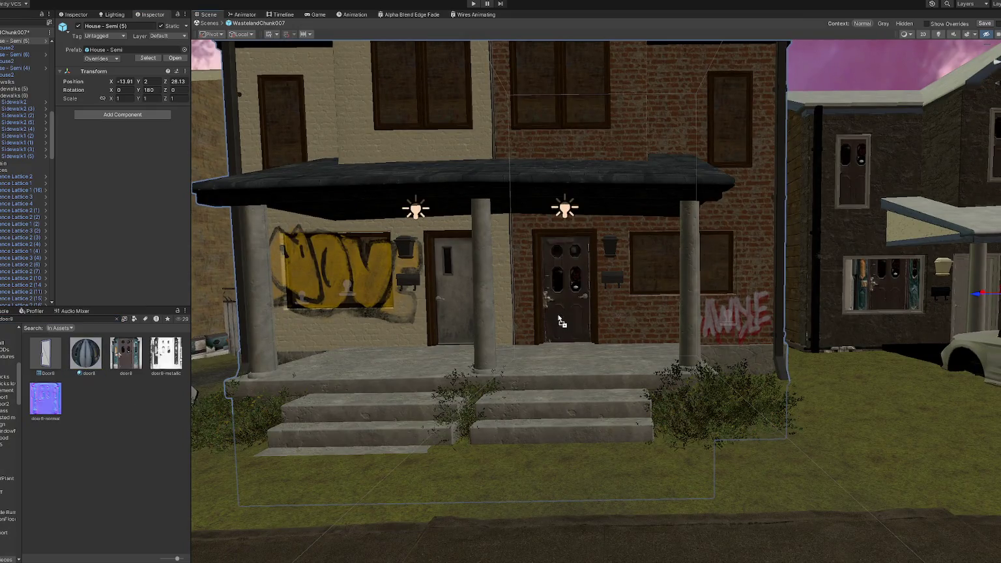
# - Select House2 and give its front door the door8 material
pyautogui.scroll(-3, 560, 319)
pyautogui.click(429, 297)
pyautogui.press('f')
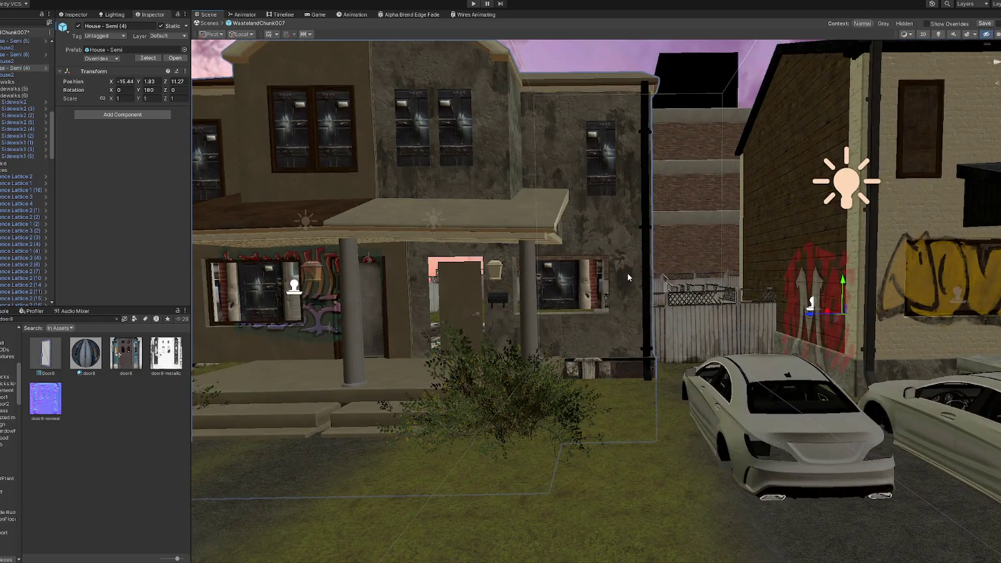
pyautogui.click(627, 277)
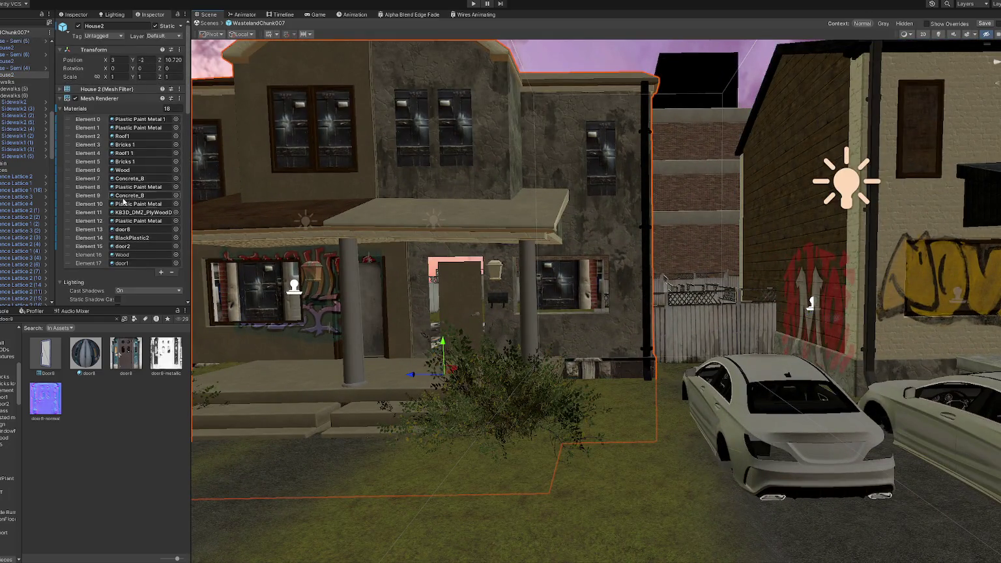
pyautogui.click(162, 297)
pyautogui.click(163, 297)
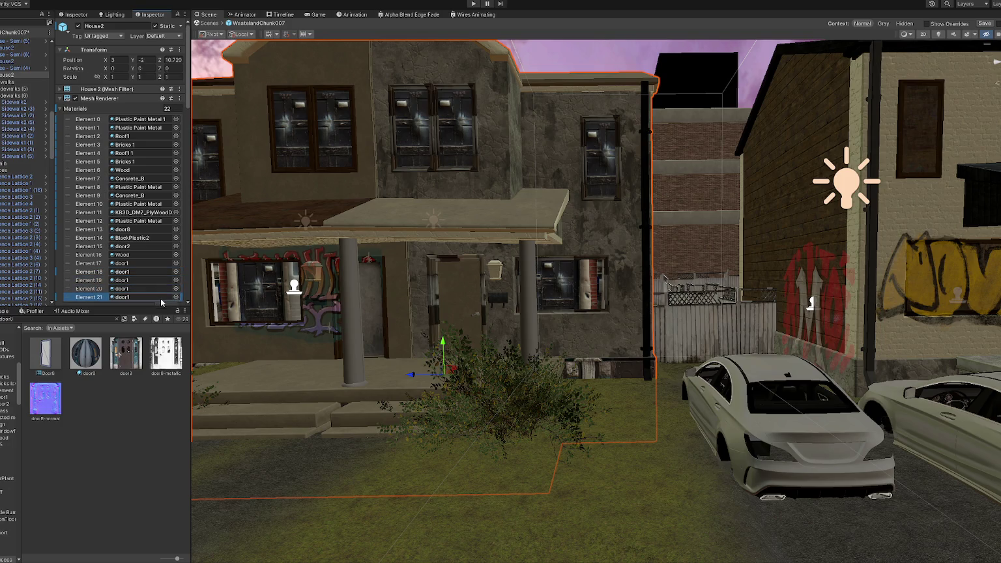
pyautogui.scroll(-3, 164, 268)
pyautogui.hotkey('ctrl', 'z')
pyautogui.moveTo(101, 363); pyautogui.dragTo(366, 307)
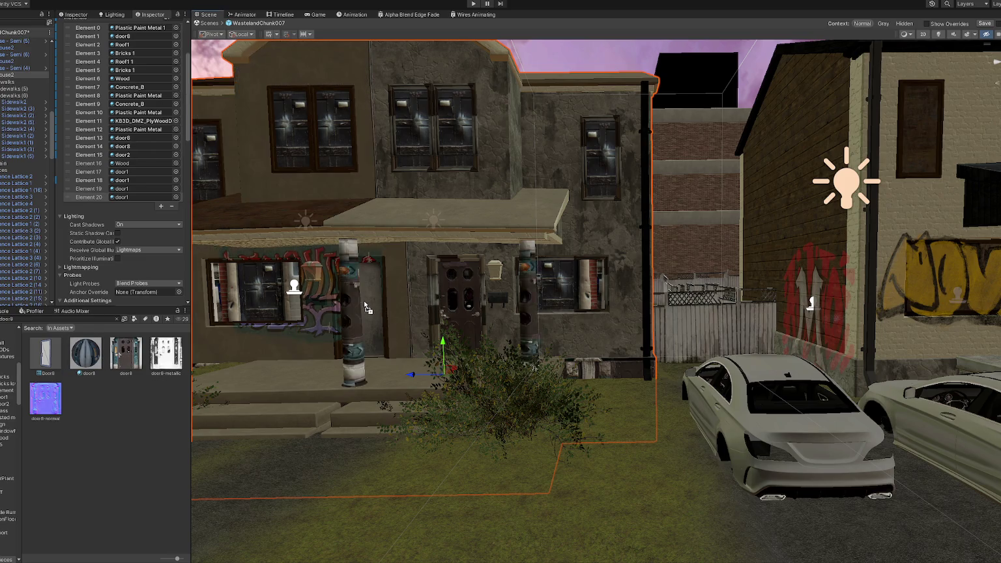
pyautogui.moveTo(366, 307)
pyautogui.mouseDown(button='right')
pyautogui.moveTo(420, 306)
pyautogui.moveTo(406, 310)
pyautogui.mouseUp(button='right')
# - Reposition the Dmonic Tree graffiti decal across the left porch wall
pyautogui.click(421, 306)
pyautogui.scroll(3, 404, 306)
pyautogui.moveTo(418, 305); pyautogui.dragTo(411, 303)
pyautogui.moveTo(410, 303)
pyautogui.mouseDown(button='right')
pyautogui.moveTo(440, 283)
pyautogui.moveTo(409, 286)
pyautogui.moveTo(417, 286)
pyautogui.mouseUp(button='right')
pyautogui.moveTo(414, 295); pyautogui.dragTo(425, 302)
pyautogui.moveTo(425, 302); pyautogui.dragTo(259, 276, button='right')
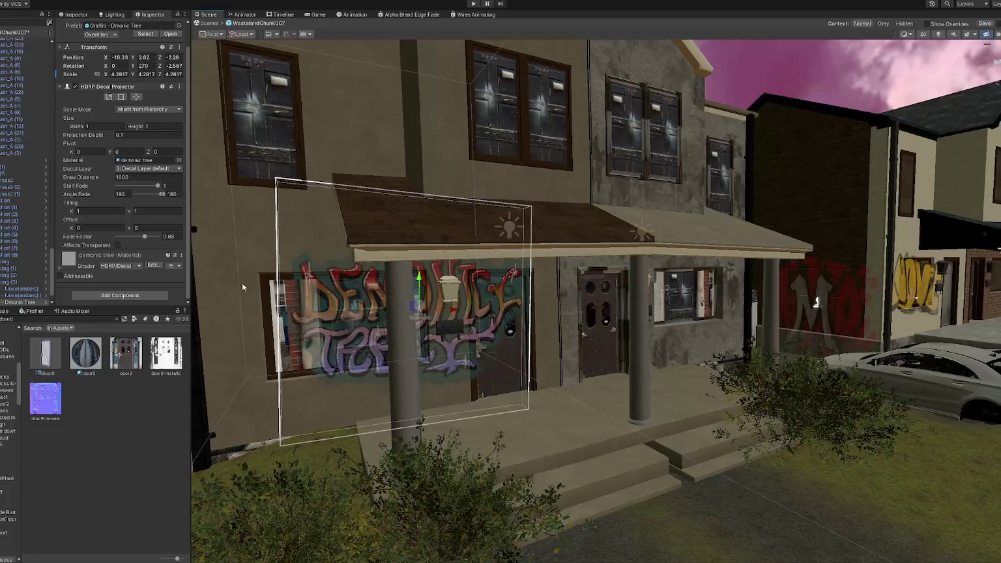
# - Search for wood materials and apply dirty wood to the windows and dark wood to the right half
pyautogui.click(108, 318)
pyautogui.write('od')
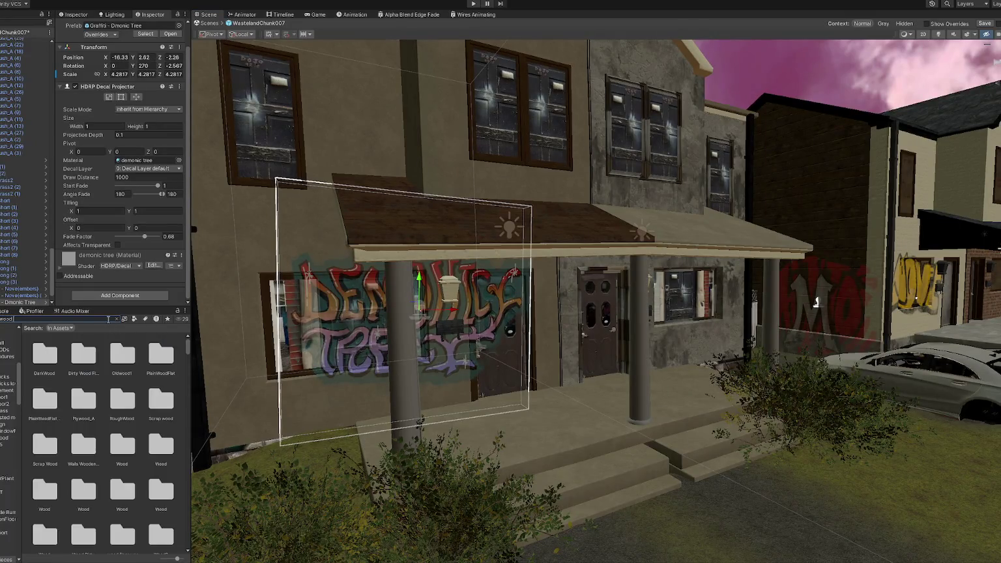
pyautogui.write(' t:t')
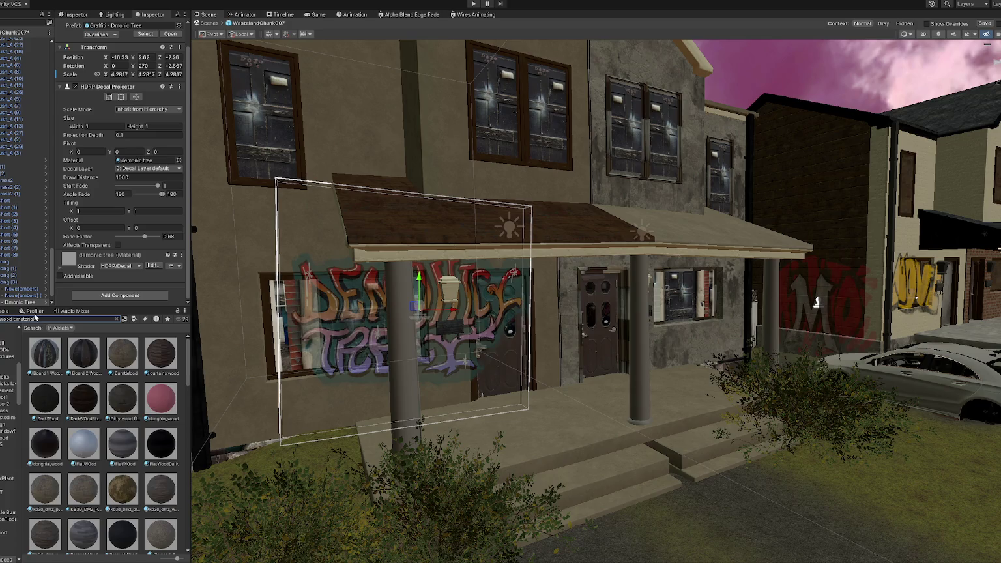
pyautogui.moveTo(124, 408)
pyautogui.mouseDown()
pyautogui.moveTo(303, 353)
pyautogui.moveTo(391, 372)
pyautogui.mouseUp()
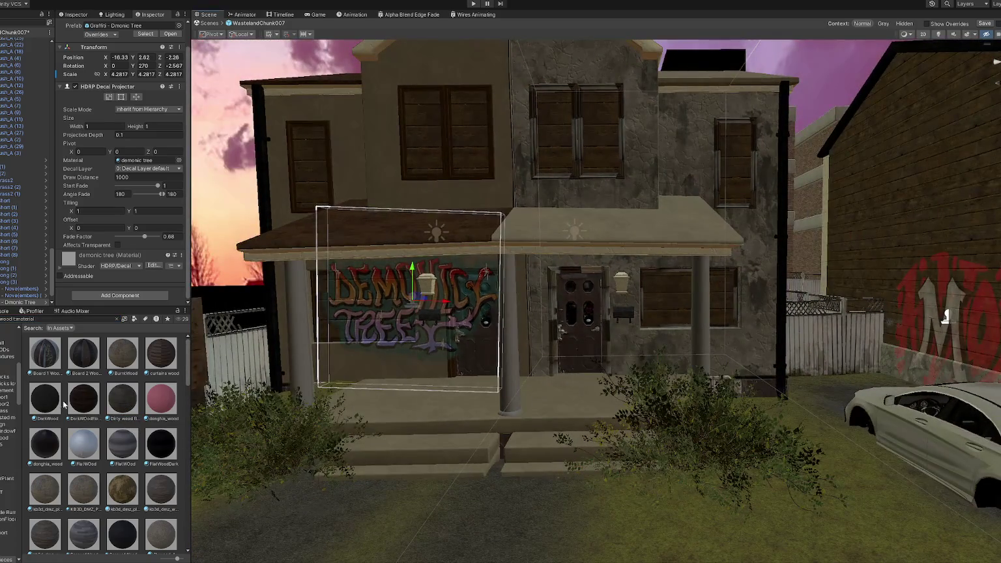
pyautogui.moveTo(51, 404)
pyautogui.mouseDown()
pyautogui.moveTo(195, 435)
pyautogui.moveTo(452, 378)
pyautogui.mouseUp()
pyautogui.moveTo(452, 376); pyautogui.dragTo(456, 342, button='right')
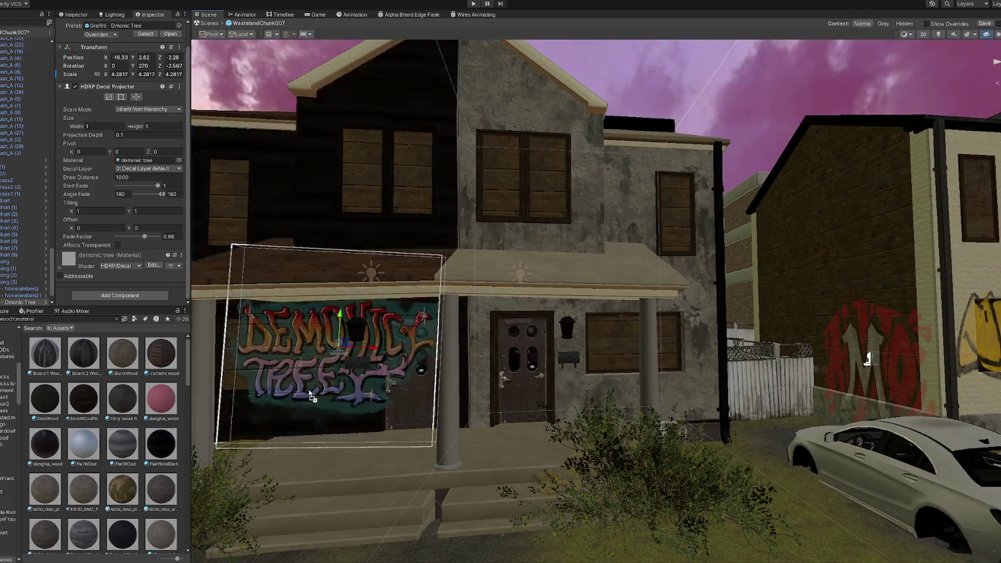
pyautogui.moveTo(501, 365)
pyautogui.mouseDown(button='right')
pyautogui.moveTo(485, 369)
pyautogui.moveTo(510, 368)
pyautogui.moveTo(495, 364)
pyautogui.mouseUp(button='right')
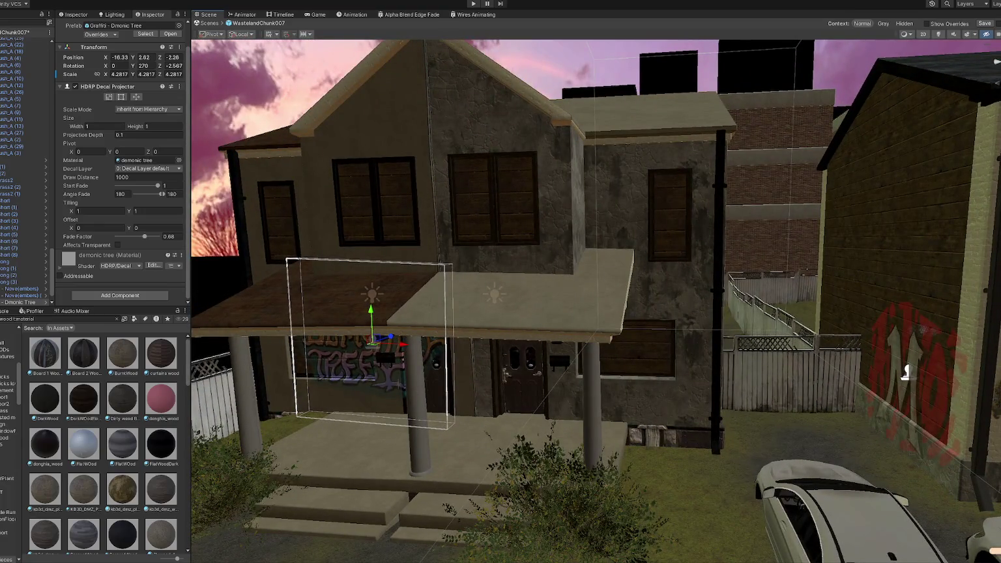
pyautogui.moveTo(905, 371); pyautogui.dragTo(886, 362, button='right')
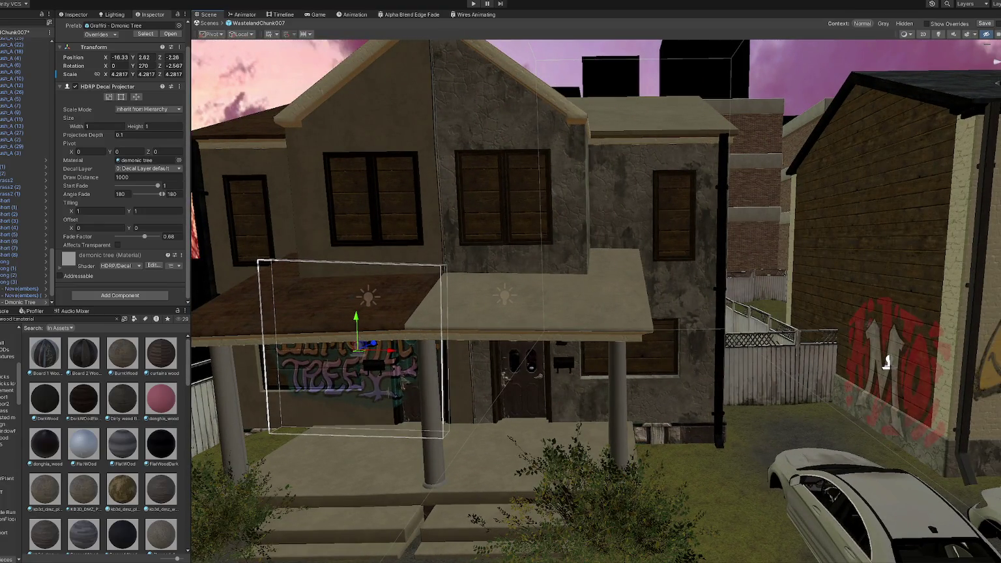
pyautogui.moveTo(496, 364); pyautogui.dragTo(534, 292, button='right')
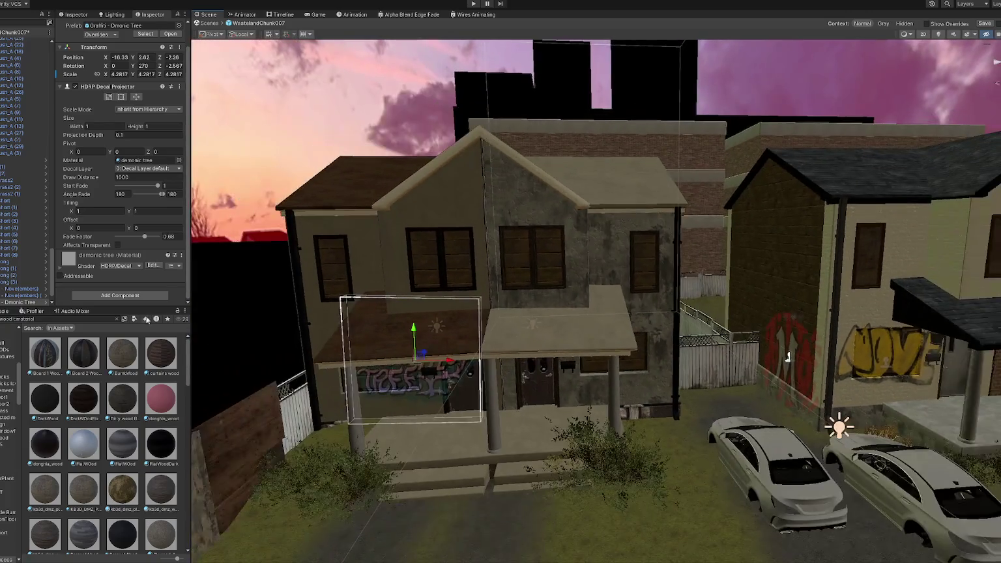
# - Apply Roof1 1 to the house's main roof and porch roof
pyautogui.click(17, 319)
pyautogui.press('BackSpace')
pyautogui.press('BackSpace')
pyautogui.press('BackSpace')
pyautogui.write('roof')
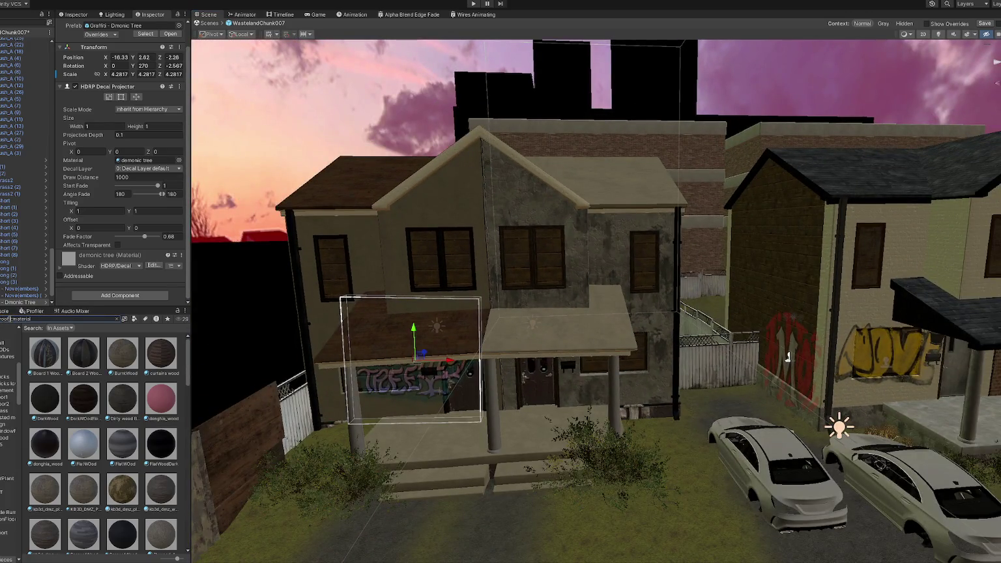
pyautogui.moveTo(130, 404); pyautogui.dragTo(343, 193)
pyautogui.moveTo(132, 402); pyautogui.dragTo(508, 333)
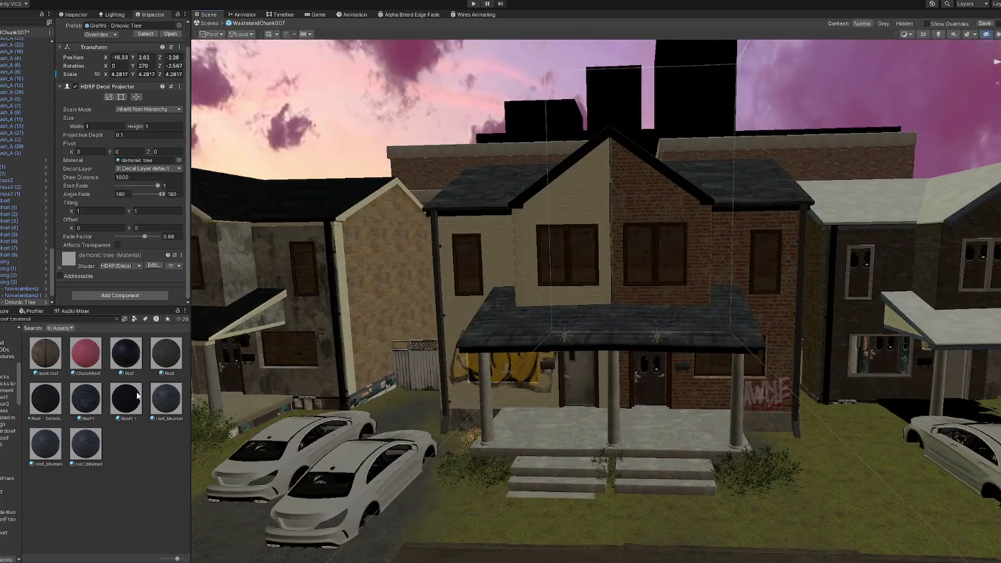
# - Give both roof halves of the next house the dark grey roof material
pyautogui.keyDown('alt'); pyautogui.moveTo(677, 324); pyautogui.dragTo(219, 375); pyautogui.keyUp('alt')
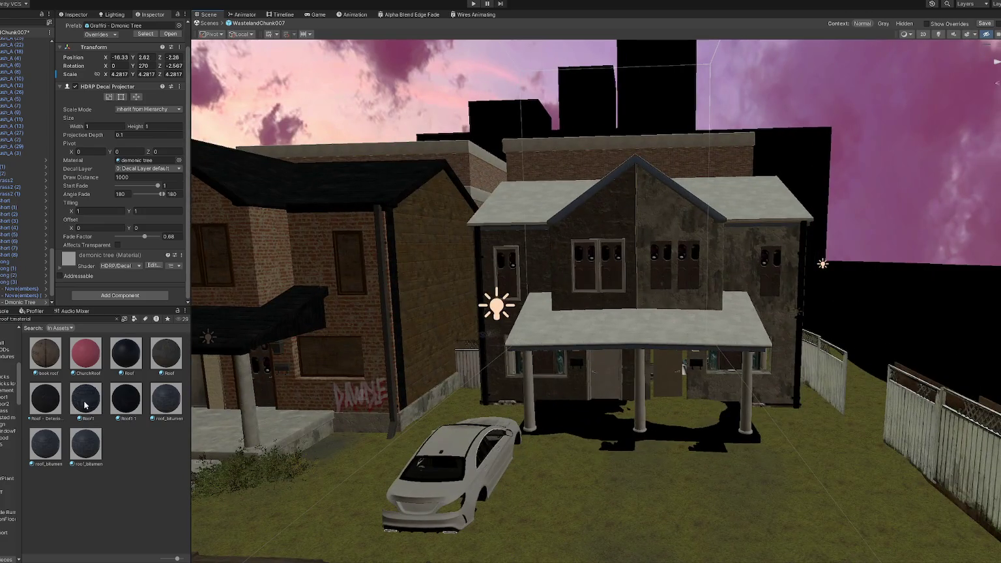
pyautogui.moveTo(85, 405); pyautogui.dragTo(545, 335)
pyautogui.moveTo(123, 400); pyautogui.dragTo(688, 334)
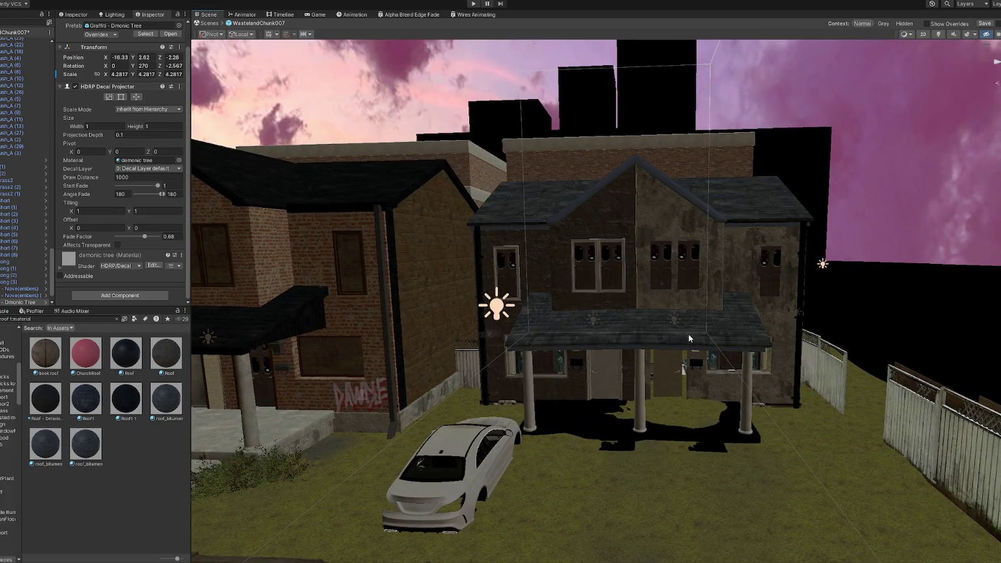
# - Search materials for 'wood' and try dark wood and Wood-Medium on the window frames and walls
pyautogui.scroll(2, 688, 333)
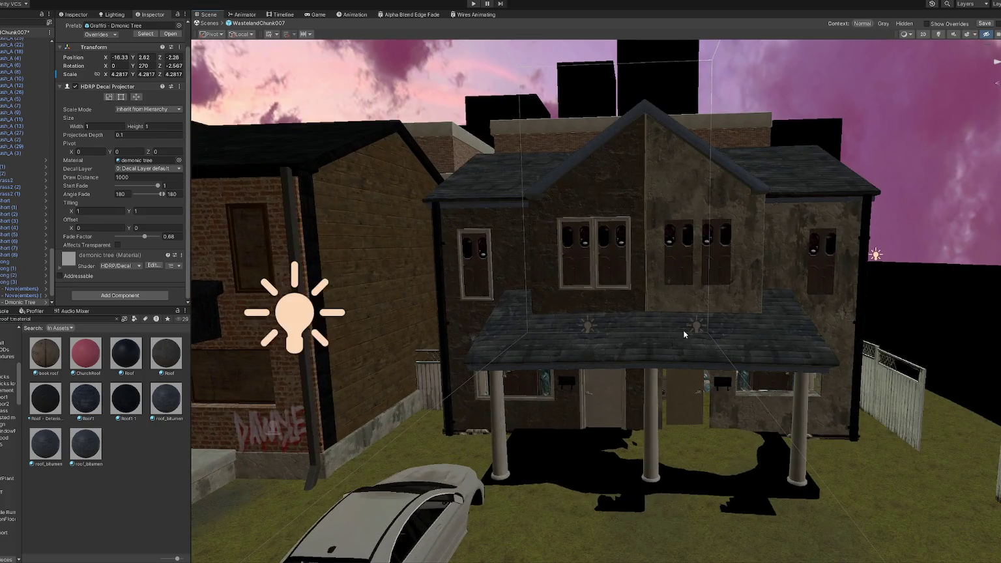
pyautogui.doubleClick(5, 318)
pyautogui.press('BackSpace')
pyautogui.write('wood')
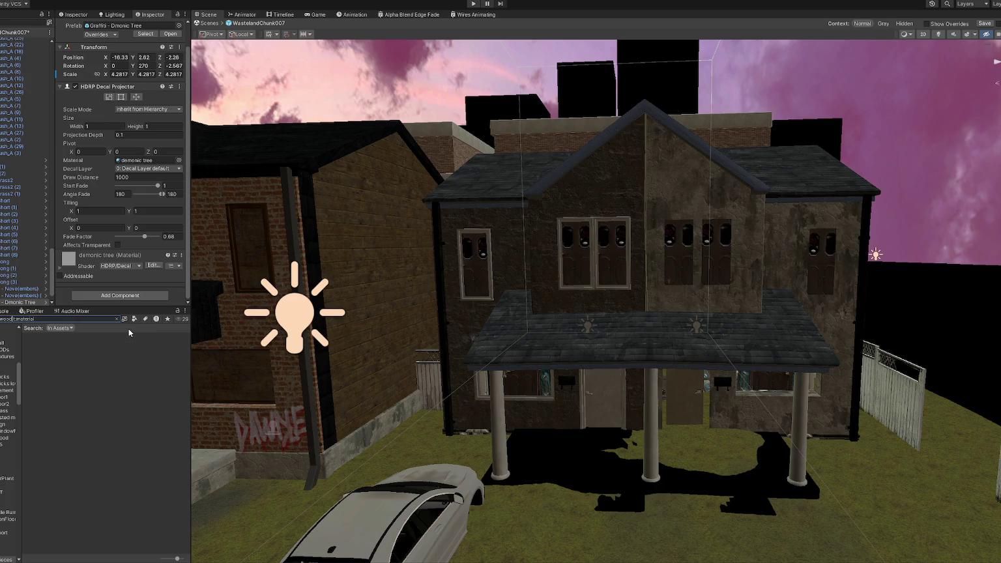
pyautogui.moveTo(122, 385); pyautogui.dragTo(129, 399)
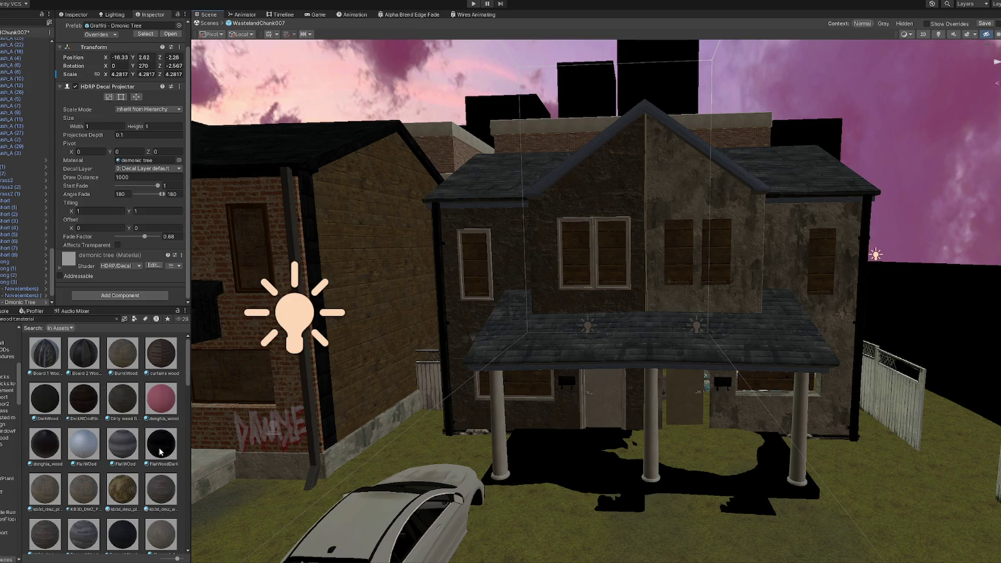
pyautogui.moveTo(223, 436); pyautogui.dragTo(594, 291)
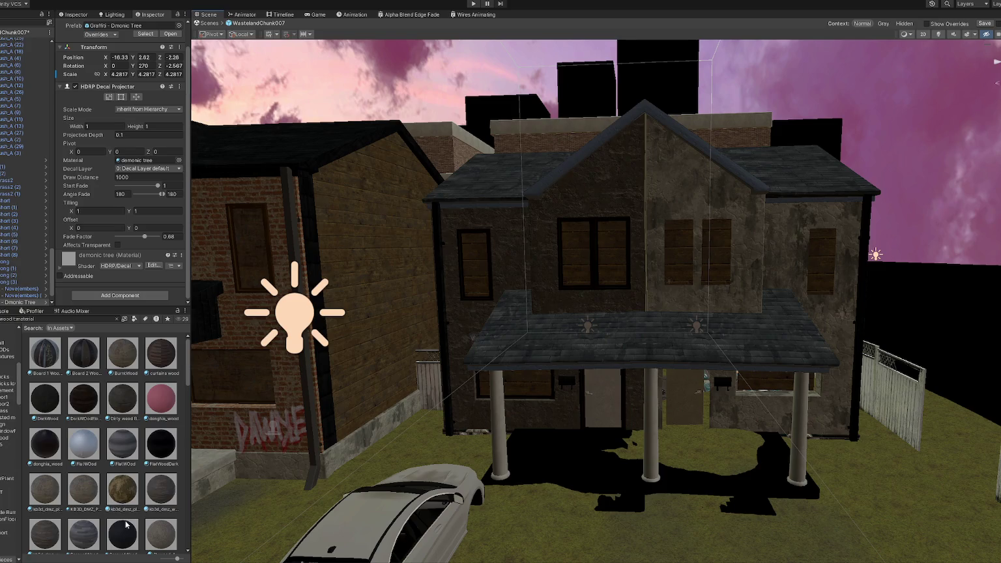
pyautogui.moveTo(391, 492)
pyautogui.mouseDown()
pyautogui.moveTo(750, 405)
pyautogui.moveTo(7, 485)
pyautogui.mouseUp()
pyautogui.scroll(-3, 111, 486)
pyautogui.scroll(-2, 155, 425)
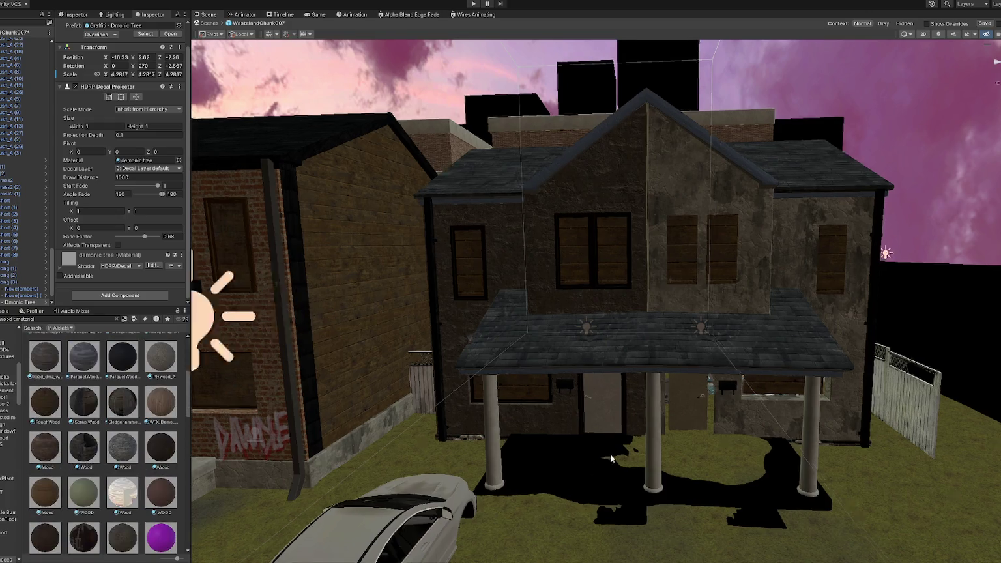
pyautogui.scroll(-2, 121, 486)
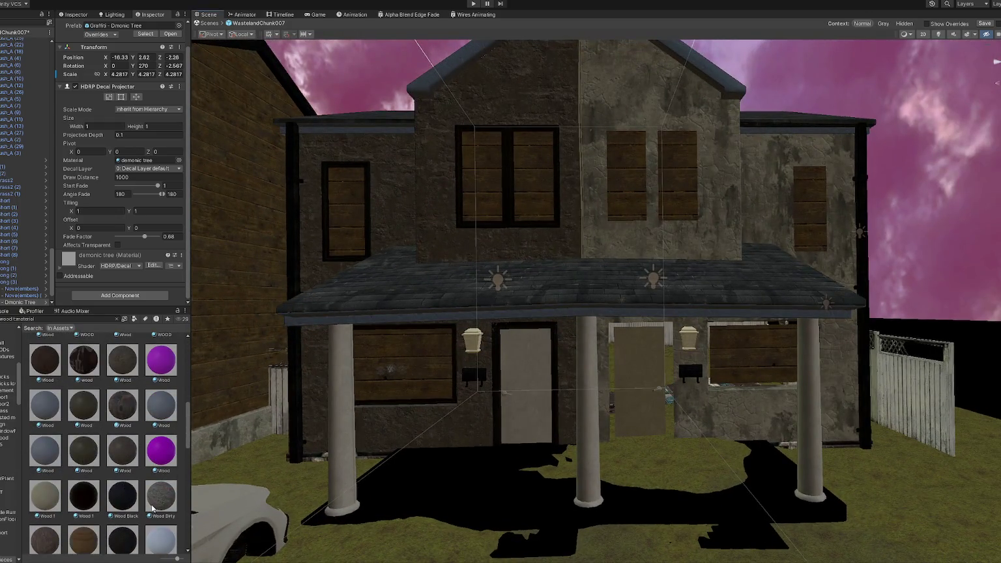
pyautogui.scroll(-3, 132, 490)
pyautogui.moveTo(161, 479); pyautogui.dragTo(165, 485)
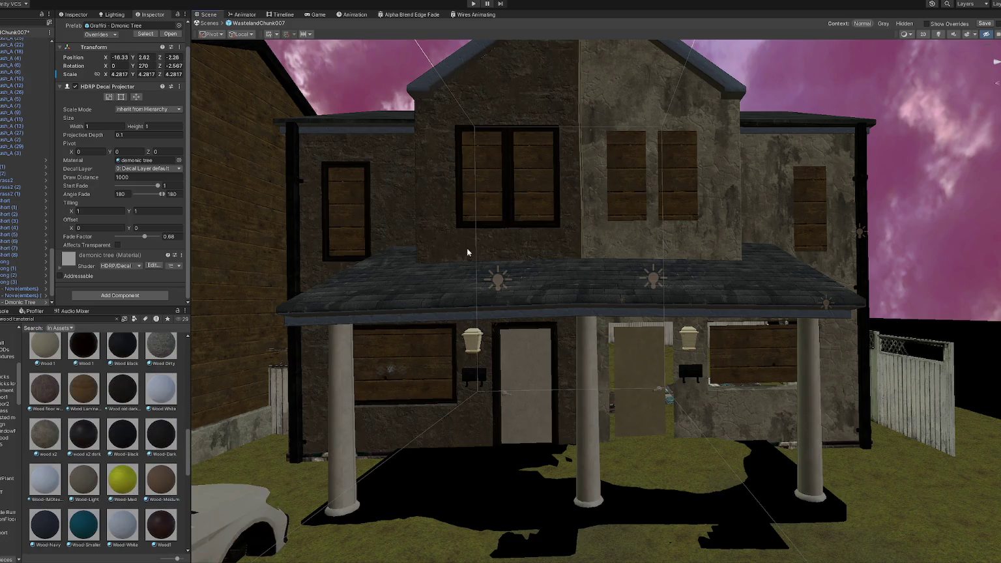
# - Set the house's Mesh Renderer Element 18 to Wood-Black for the upper window frames
pyautogui.click(435, 230)
pyautogui.click(163, 134)
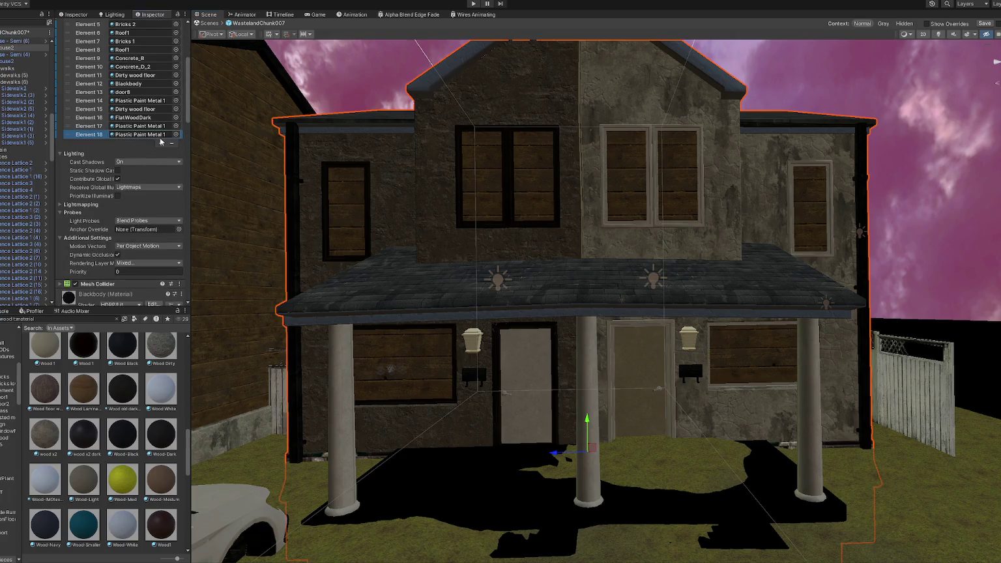
pyautogui.click(162, 143)
pyautogui.click(159, 151)
pyautogui.click(160, 160)
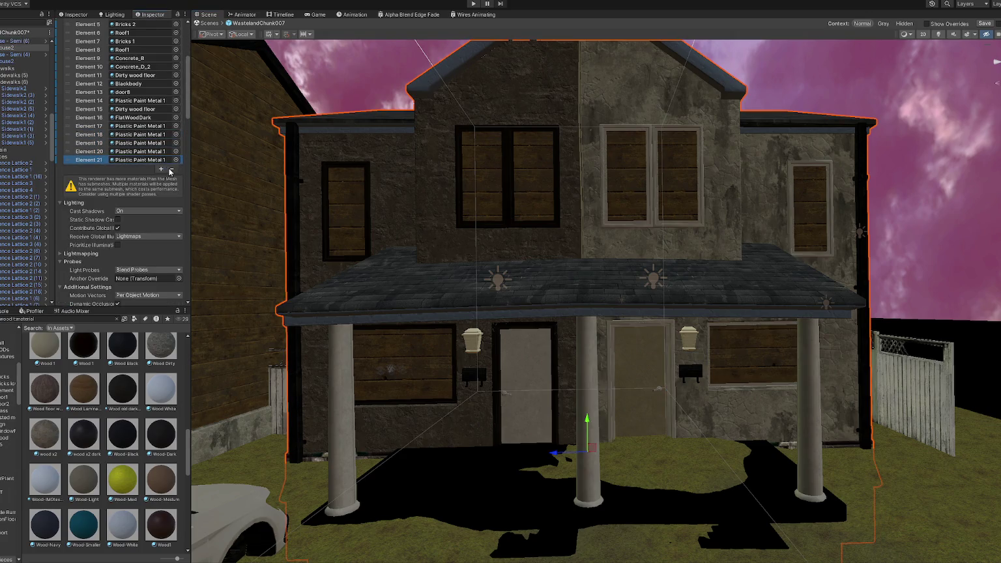
pyautogui.click(171, 169)
pyautogui.moveTo(252, 441); pyautogui.dragTo(671, 369)
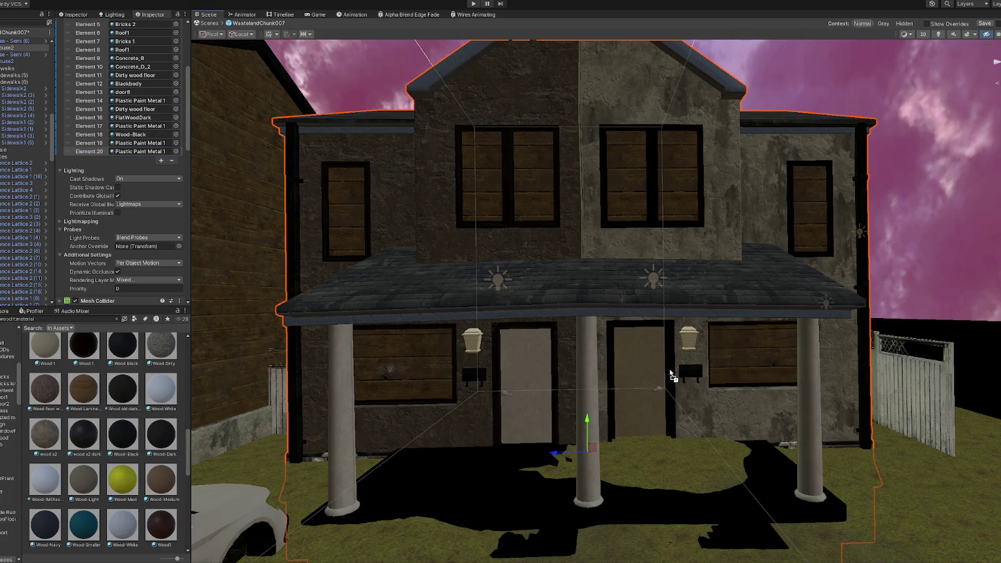
pyautogui.scroll(-3, 492, 352)
# - Raise the house above the ground, then select House - Semi (5)
pyautogui.keyDown('alt'); pyautogui.moveTo(492, 352); pyautogui.dragTo(466, 341); pyautogui.keyUp('alt')
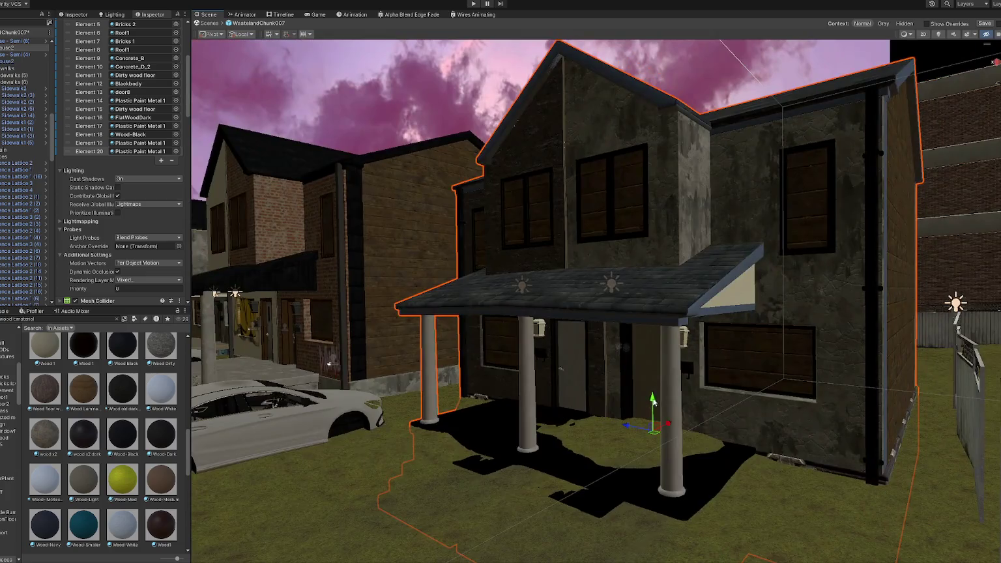
pyautogui.moveTo(652, 401); pyautogui.dragTo(655, 376)
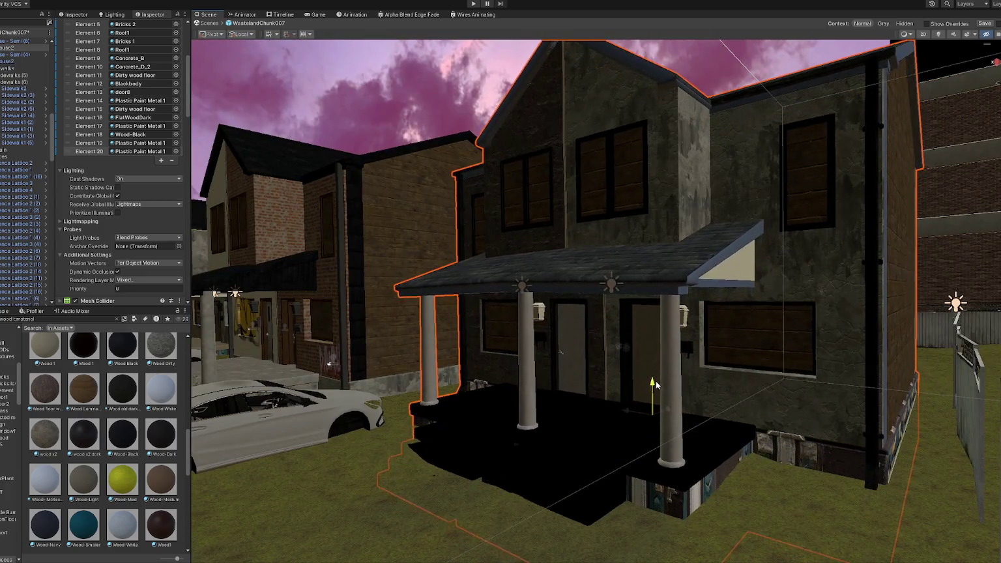
pyautogui.click(392, 376)
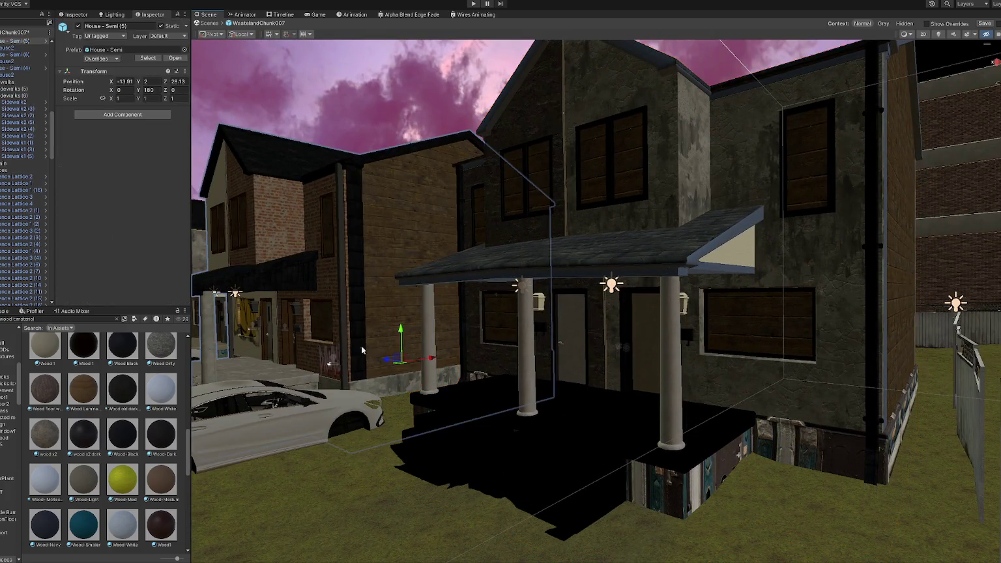
# - Apply the door1 material to House2's door
pyautogui.click(374, 239)
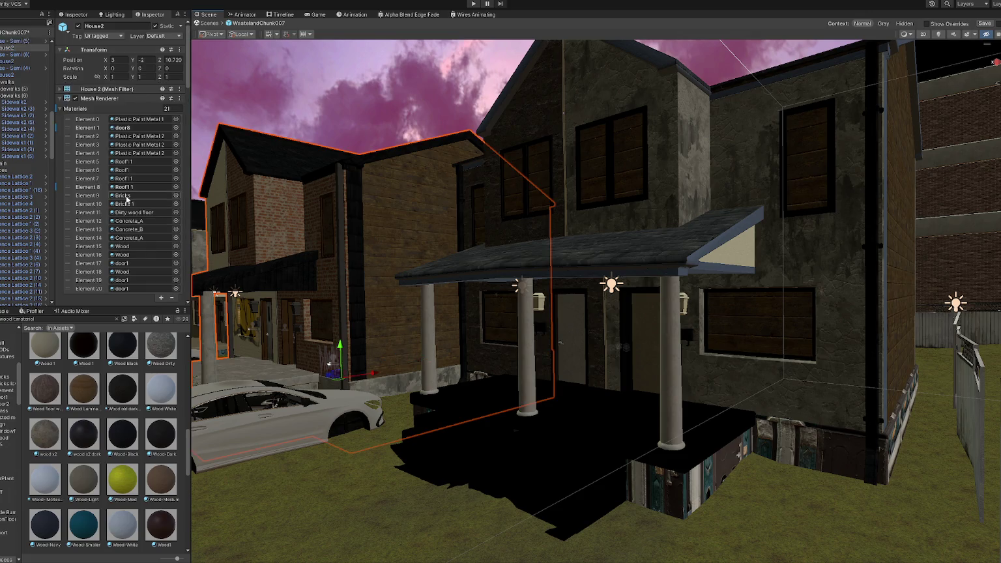
pyautogui.click(135, 289)
pyautogui.moveTo(122, 354); pyautogui.dragTo(643, 333)
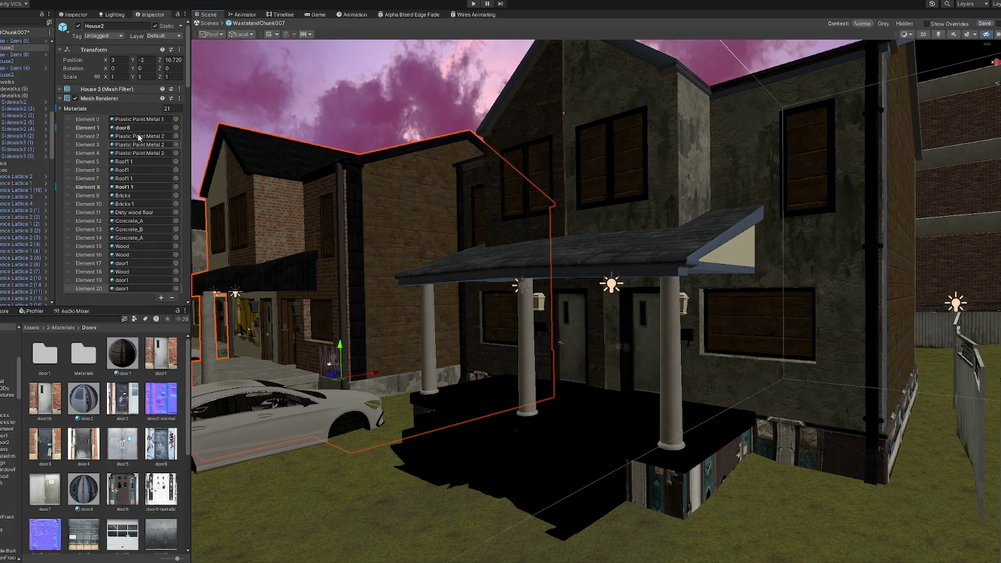
# - Cover House2's black porch floor and front steps with a light Concrete material
pyautogui.click(146, 233)
pyautogui.moveTo(123, 399); pyautogui.dragTo(852, 446)
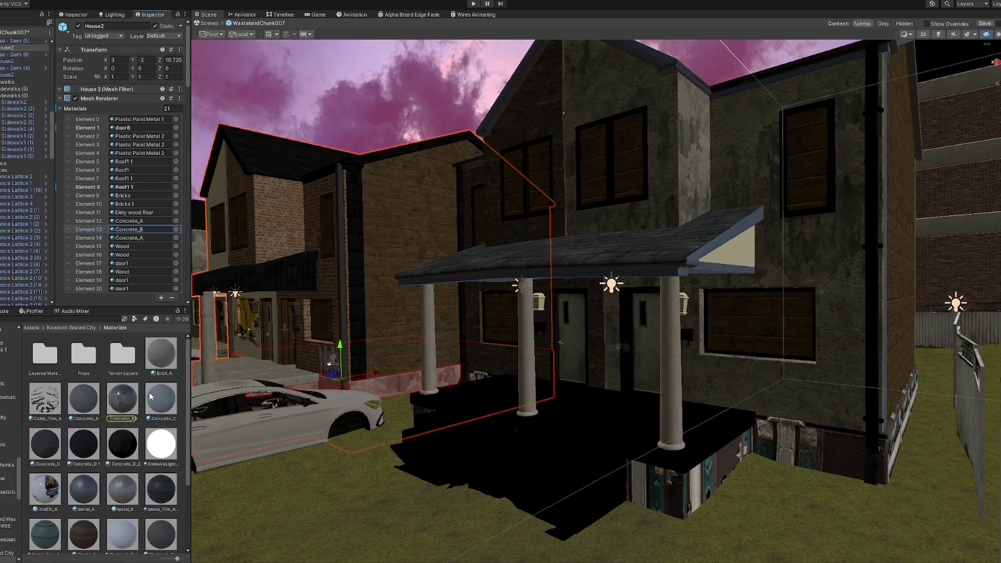
pyautogui.moveTo(136, 421); pyautogui.dragTo(592, 460)
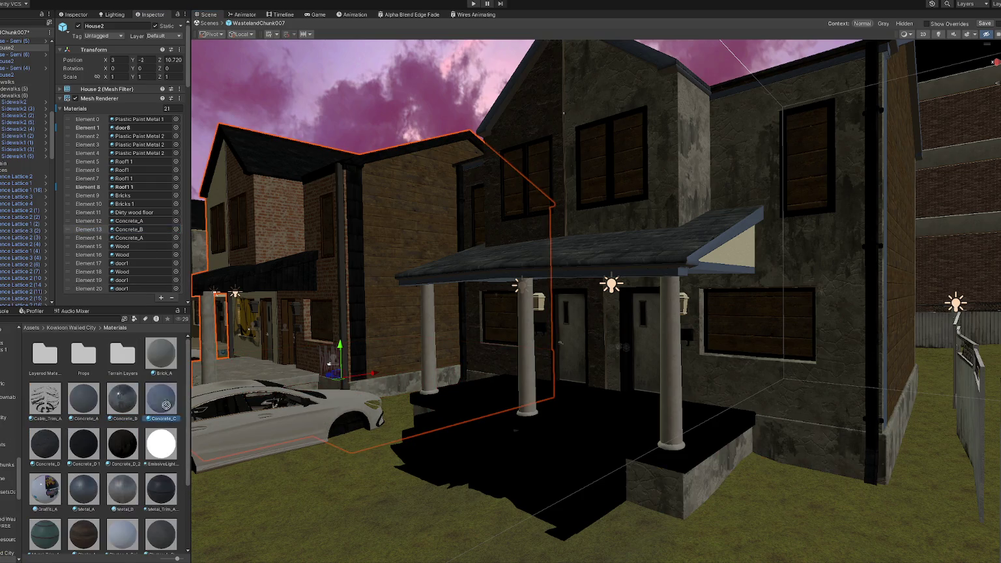
pyautogui.moveTo(591, 460)
pyautogui.mouseDown(button='right')
pyautogui.moveTo(658, 428)
pyautogui.moveTo(329, 389)
pyautogui.mouseUp(button='right')
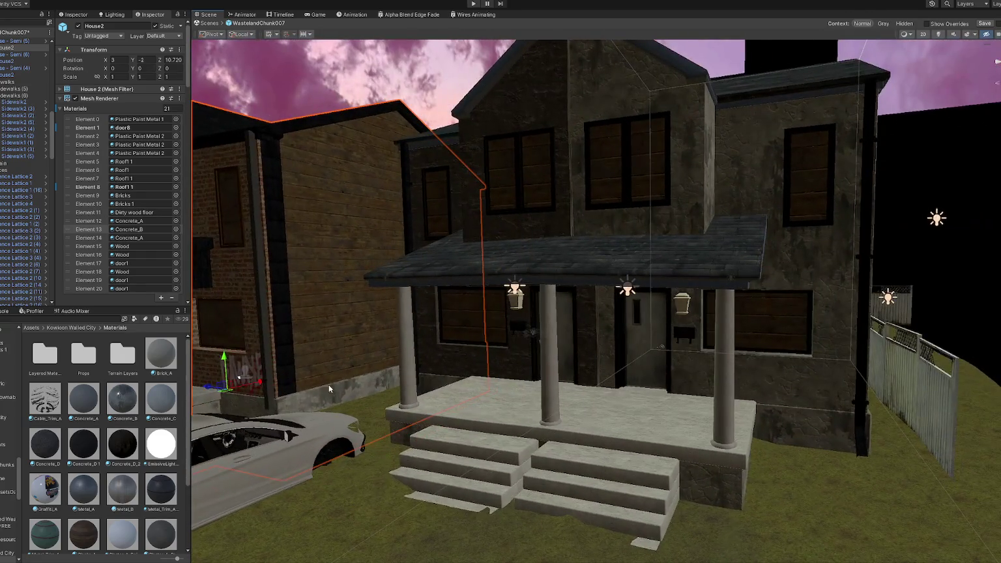
# - Reselect House2 and drag the Plastic Paint material onto it
pyautogui.click(312, 313)
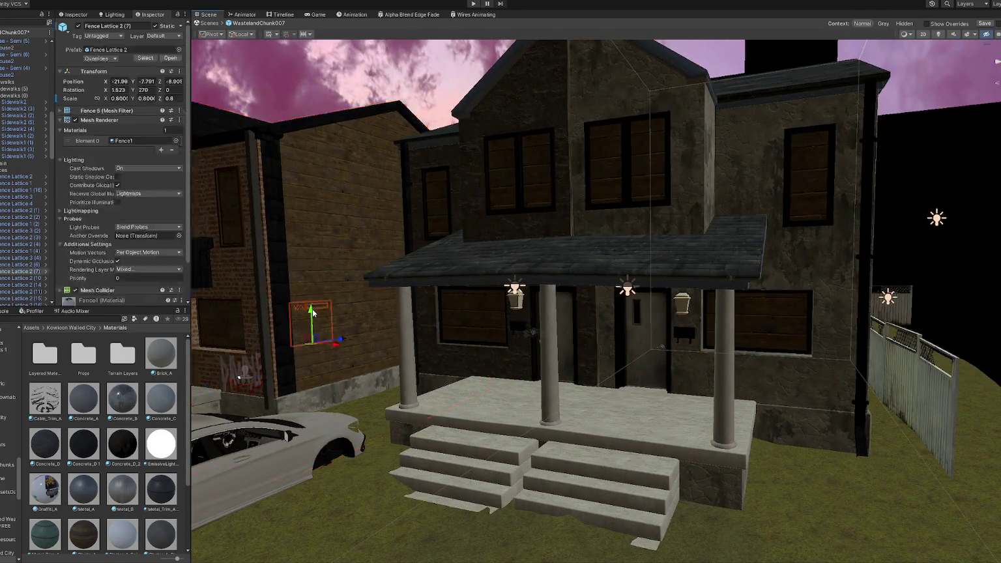
pyautogui.click(293, 269)
pyautogui.click(209, 145)
pyautogui.click(140, 127)
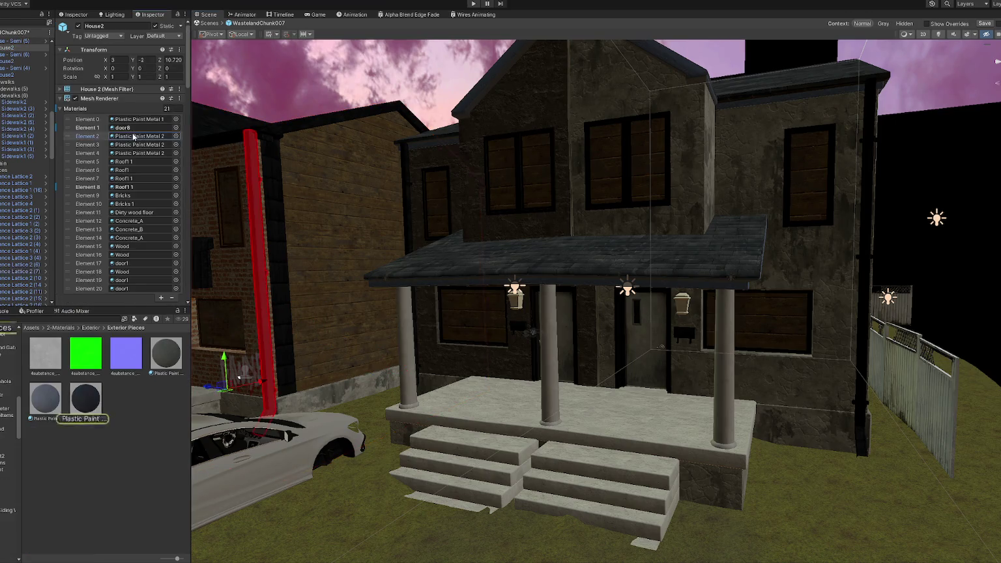
pyautogui.moveTo(75, 386); pyautogui.dragTo(509, 305)
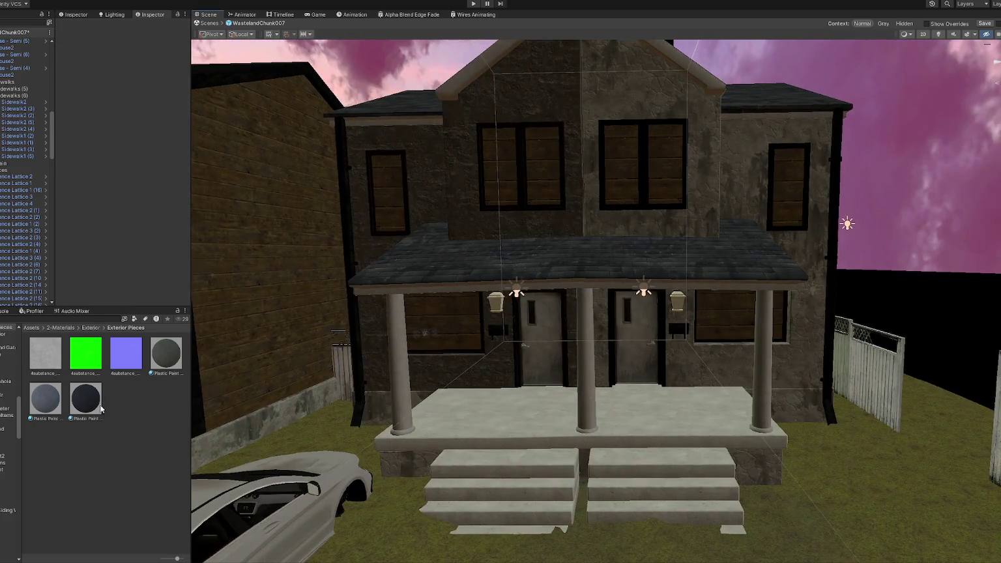
# - Apply the darker Plastic Paint to the right door and roof, then save the scene
pyautogui.moveTo(101, 409); pyautogui.dragTo(587, 232)
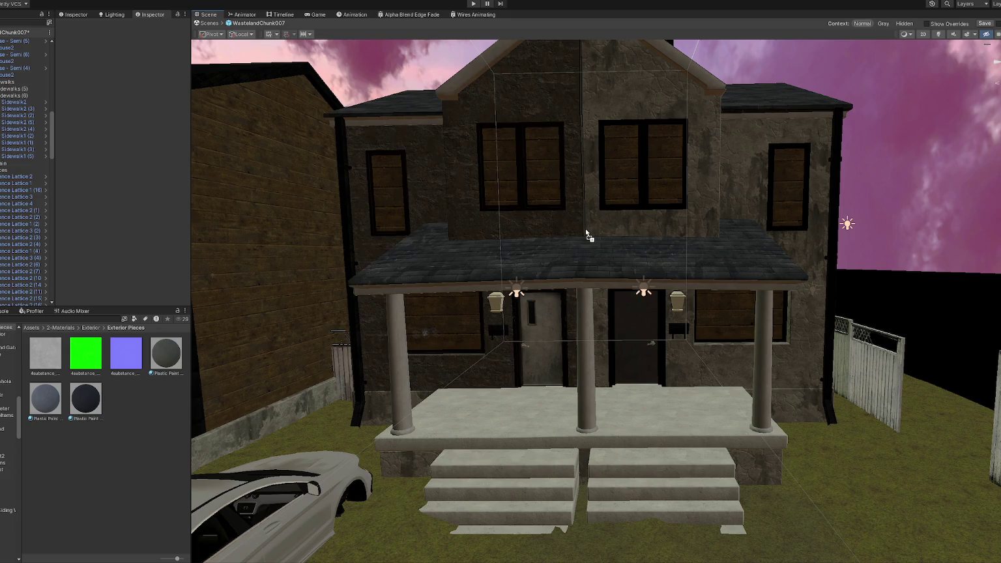
pyautogui.moveTo(587, 241)
pyautogui.mouseDown(button='right')
pyautogui.moveTo(514, 263)
pyautogui.moveTo(671, 245)
pyautogui.mouseUp(button='right')
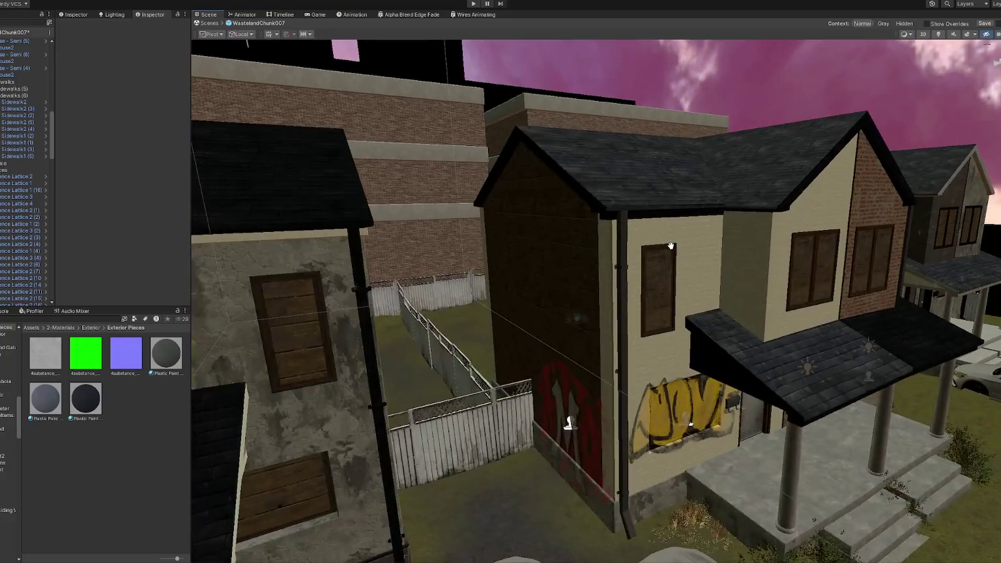
pyautogui.moveTo(86, 398); pyautogui.dragTo(639, 219)
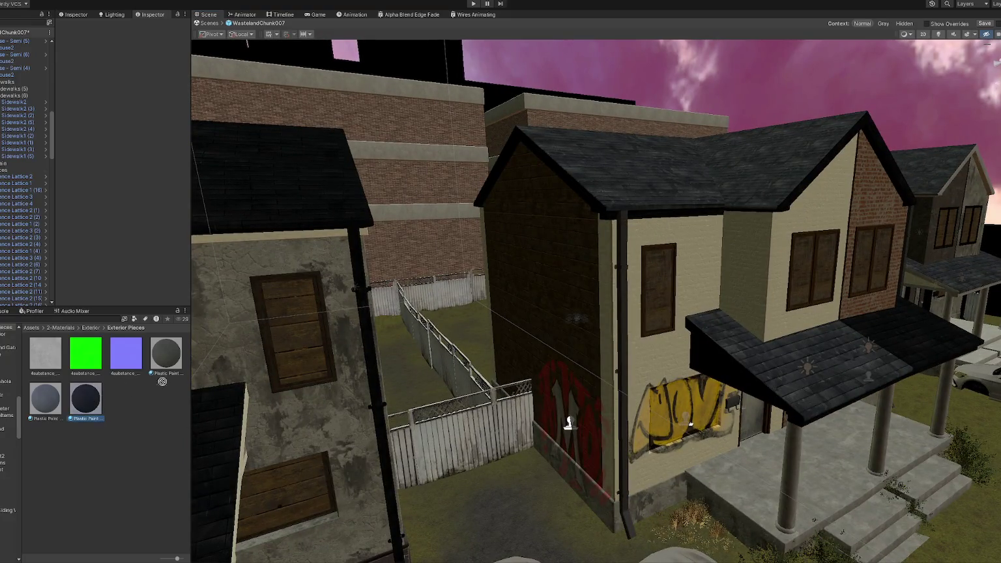
pyautogui.moveTo(657, 217); pyautogui.dragTo(805, 211, button='right')
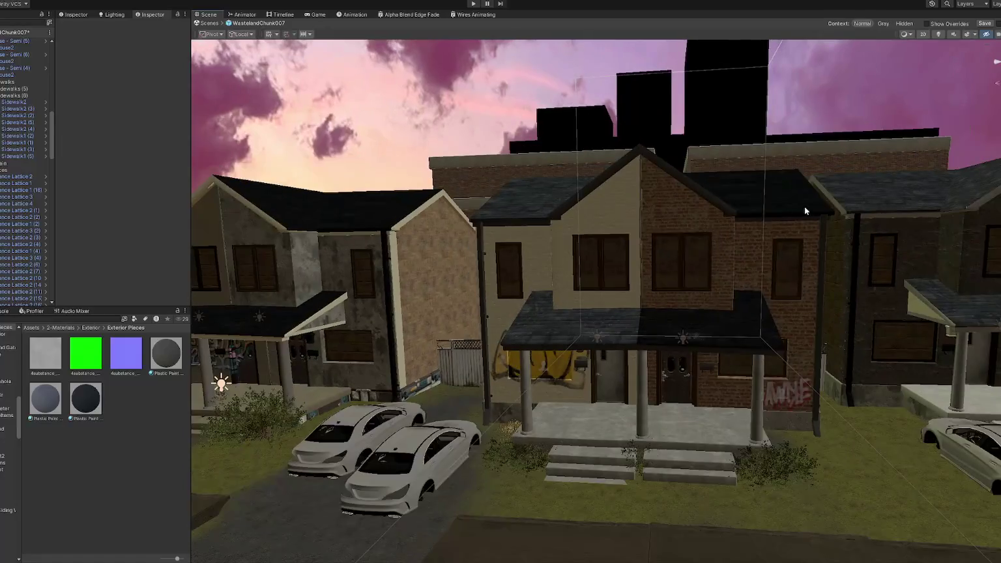
pyautogui.scroll(-3, 763, 216)
pyautogui.hotkey('ctrl', 's')
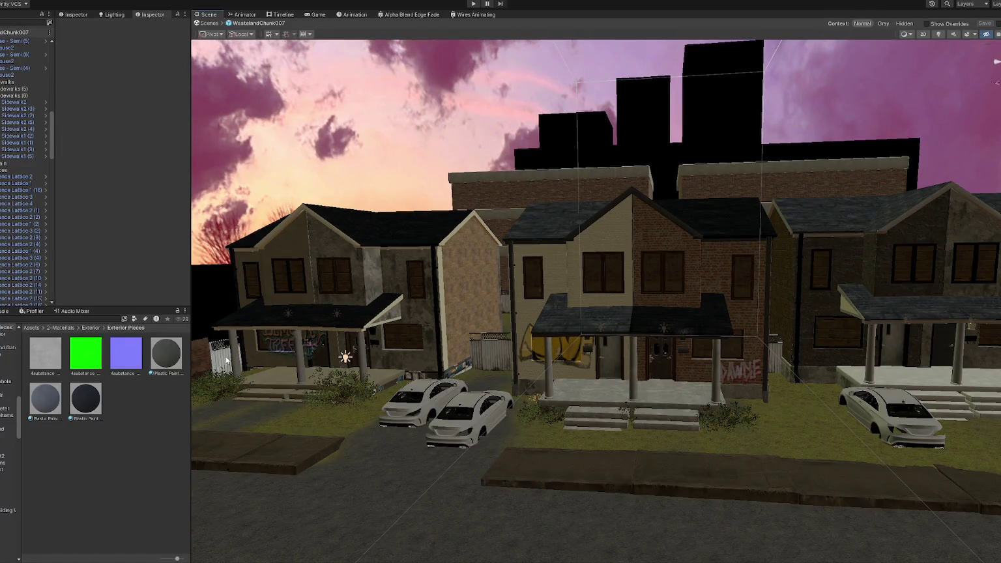
# - Apply the dark Plastic Paint material to the left house and another house piece
pyautogui.moveTo(165, 353); pyautogui.dragTo(379, 326)
pyautogui.moveTo(167, 362); pyautogui.dragTo(441, 352)
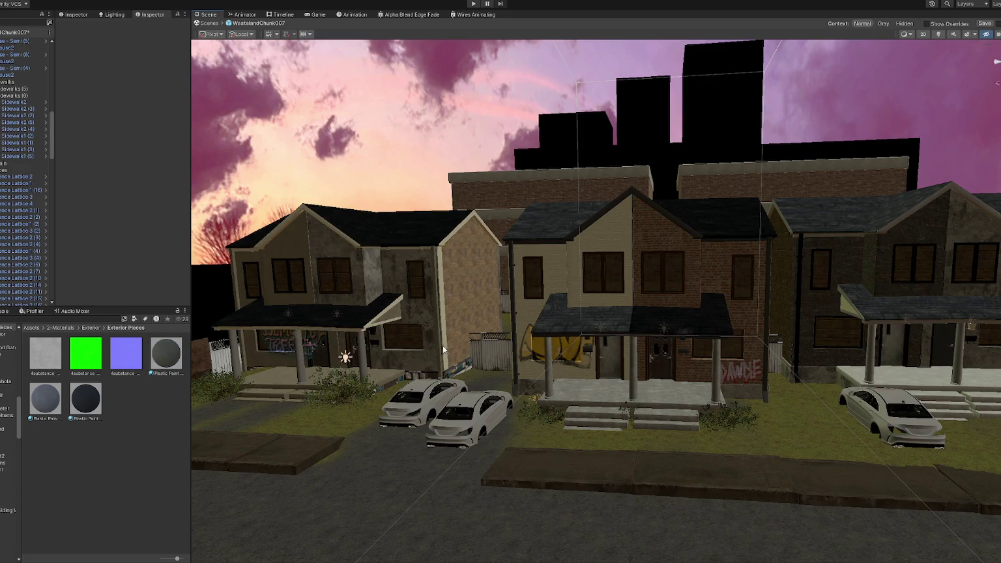
pyautogui.moveTo(441, 349); pyautogui.dragTo(543, 339, button='middle')
pyautogui.scroll(5, 469, 336)
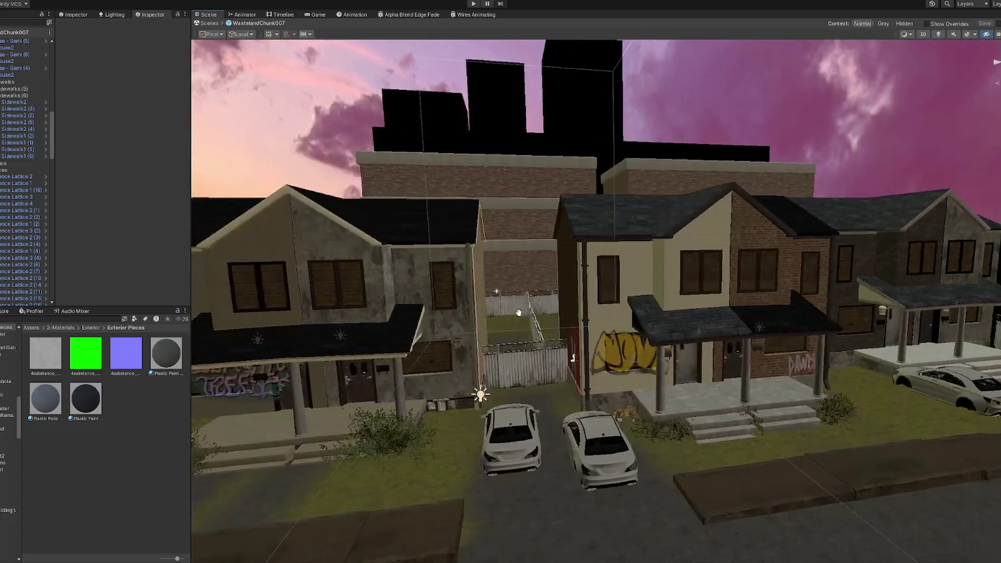
pyautogui.scroll(1, 436, 348)
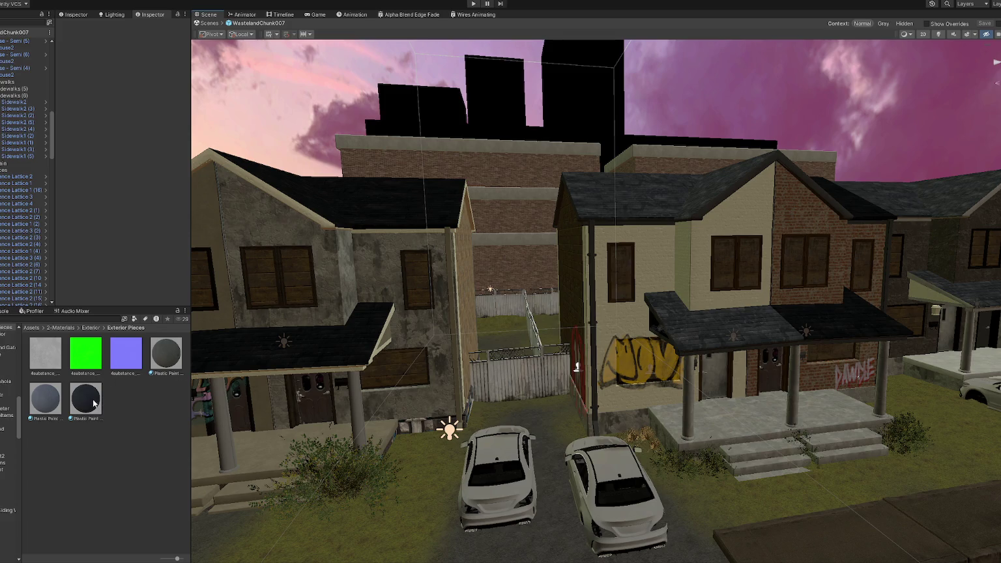
pyautogui.moveTo(165, 359)
pyautogui.mouseDown()
pyautogui.moveTo(417, 432)
pyautogui.moveTo(365, 420)
pyautogui.mouseUp()
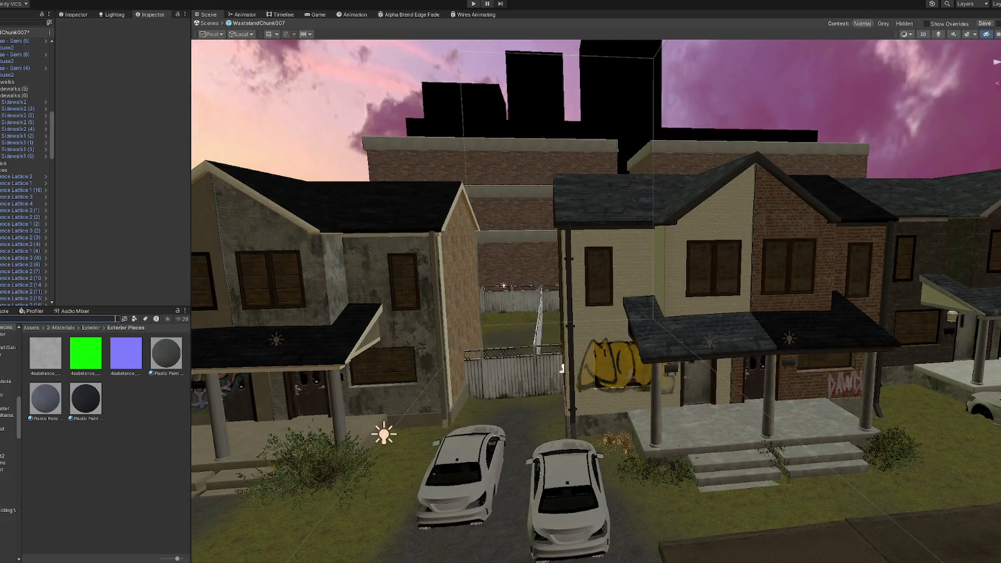
# - Filter Project materials with 't:material' and try darker and red bricks on the left side wall
pyautogui.write('brickt:material')
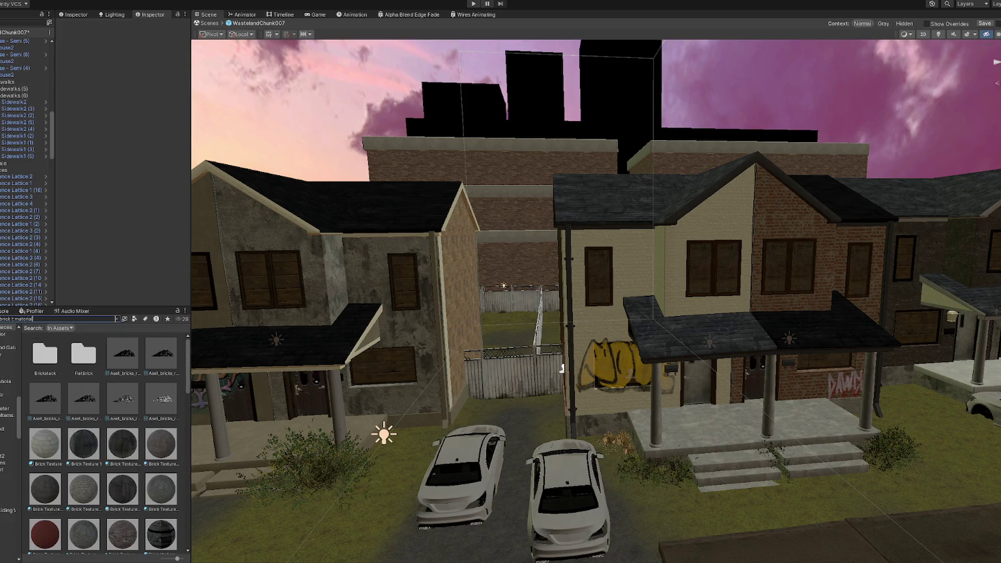
pyautogui.moveTo(127, 442); pyautogui.dragTo(454, 278)
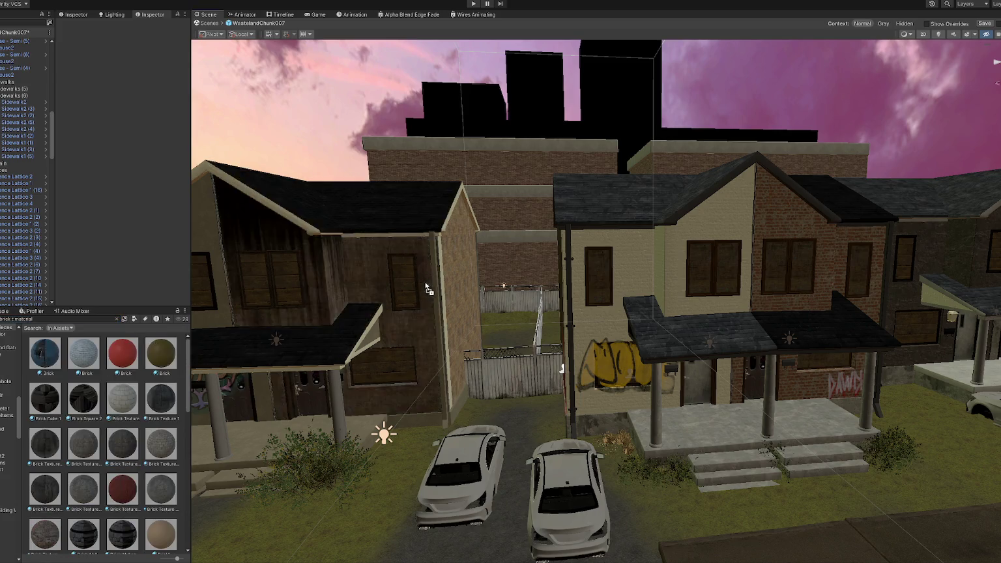
pyautogui.moveTo(161, 444); pyautogui.dragTo(465, 319)
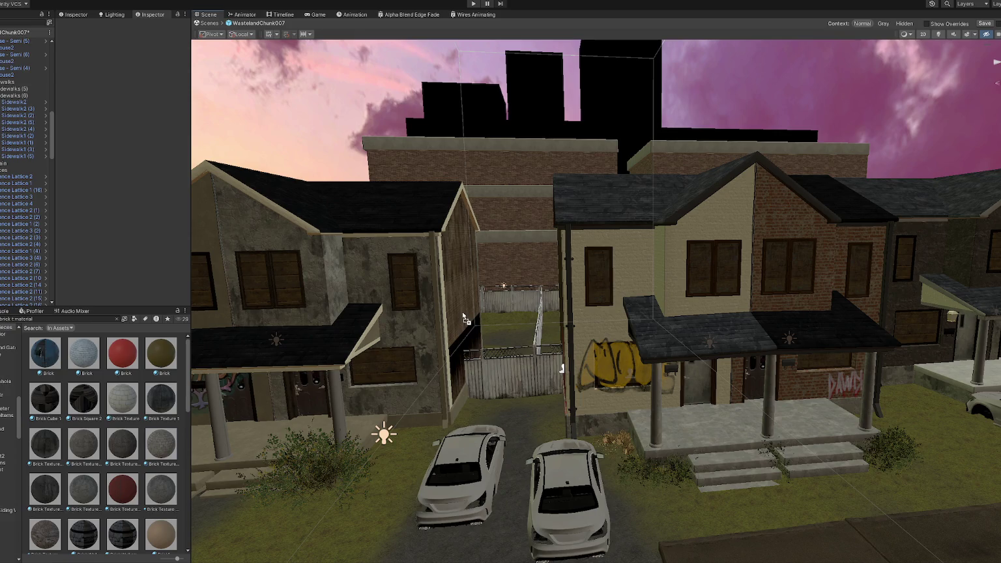
pyautogui.scroll(-3, 147, 450)
pyautogui.scroll(-3, 163, 446)
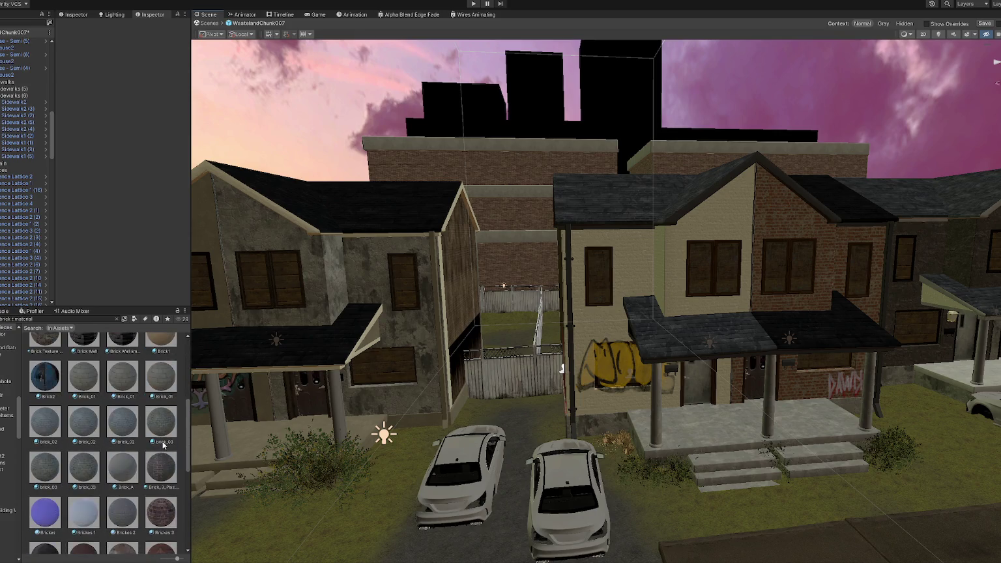
pyautogui.scroll(-3, 166, 430)
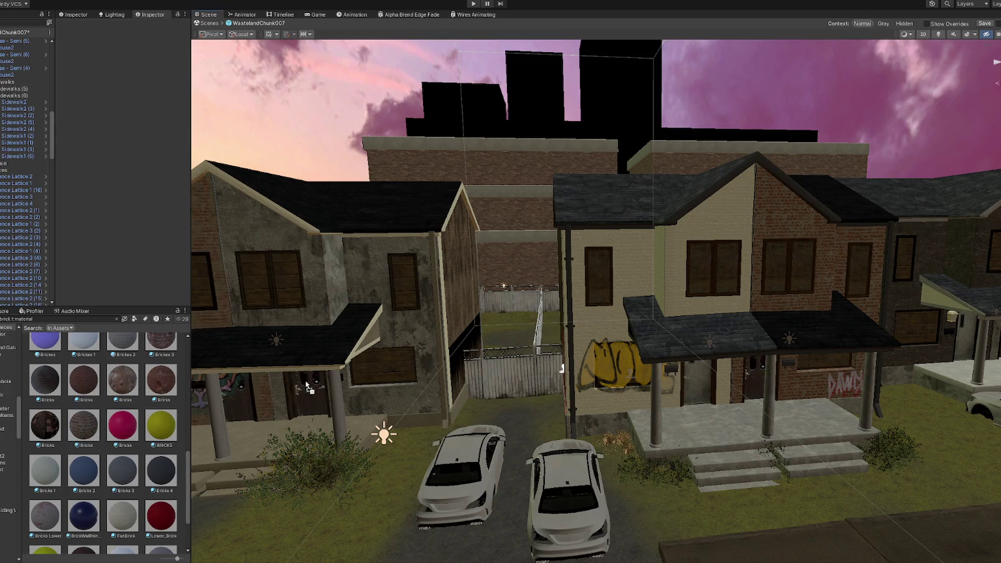
pyautogui.moveTo(230, 397); pyautogui.dragTo(459, 287)
# - Apply Bricks to the left houses' concrete walls, including the wall under the porch roof
pyautogui.moveTo(459, 287); pyautogui.dragTo(332, 406, button='right')
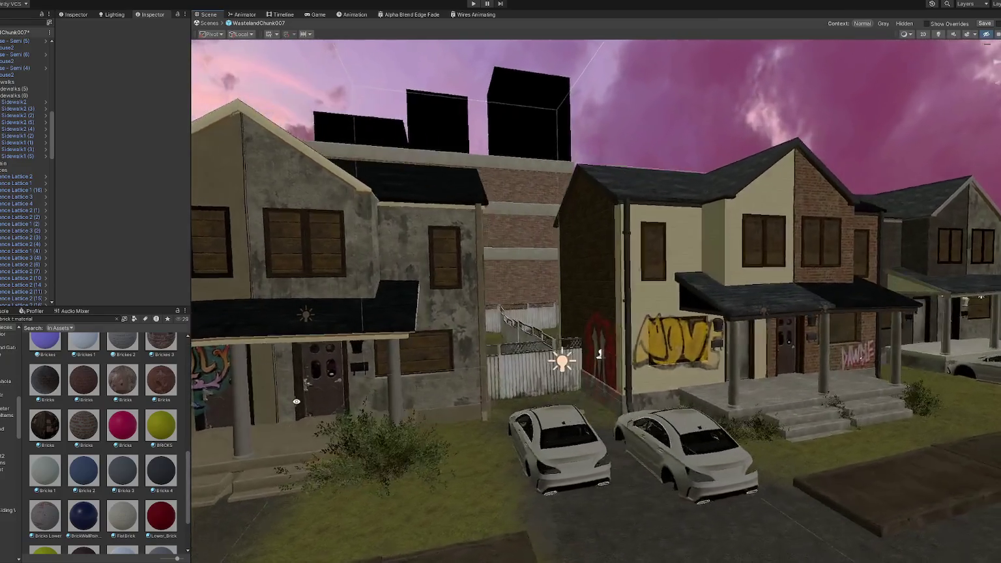
pyautogui.moveTo(332, 407); pyautogui.dragTo(296, 305, button='right')
pyautogui.moveTo(84, 425); pyautogui.dragTo(302, 301)
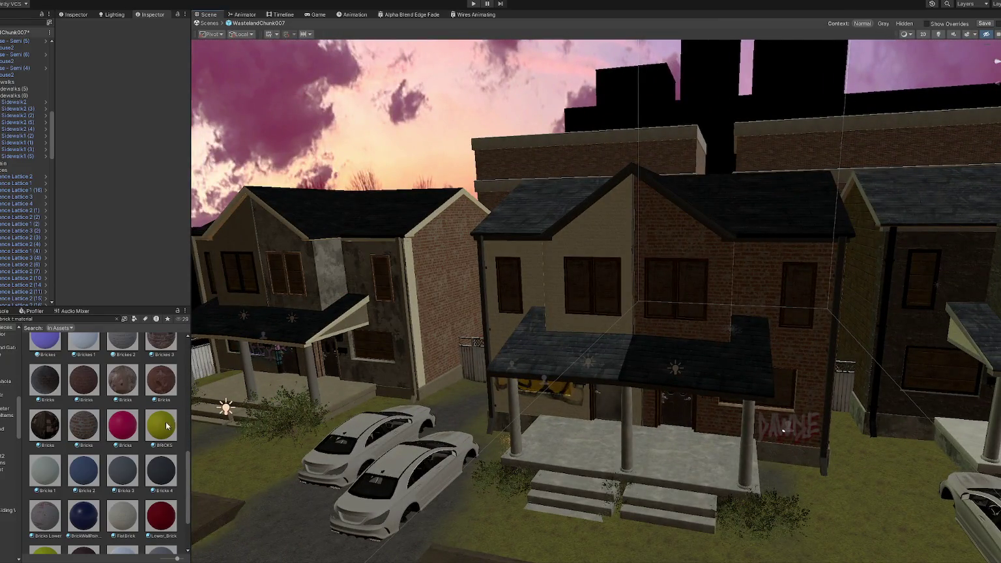
pyautogui.moveTo(96, 427); pyautogui.dragTo(310, 298)
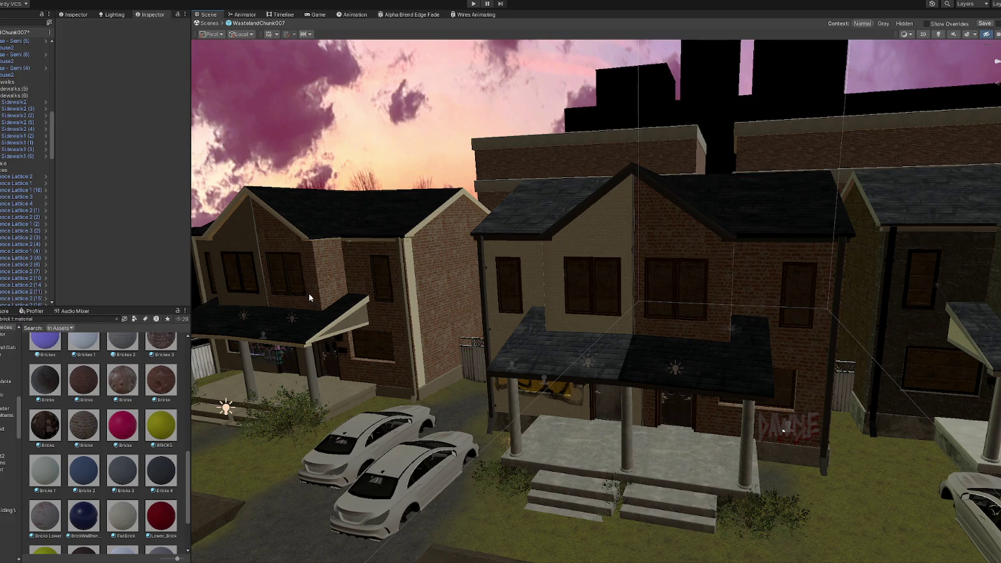
pyautogui.moveTo(311, 300); pyautogui.dragTo(699, 344, button='right')
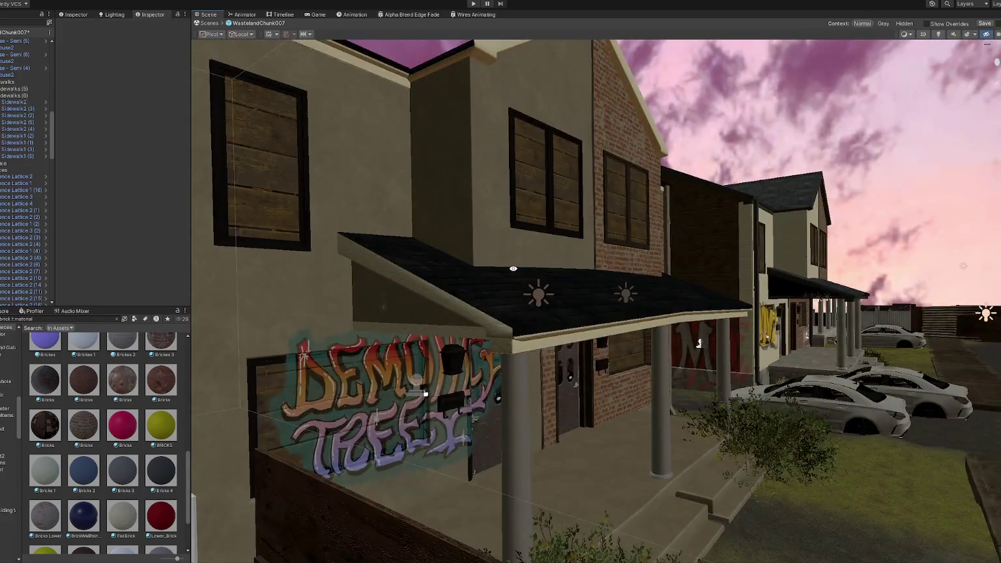
pyautogui.moveTo(513, 268)
pyautogui.mouseDown(button='right')
pyautogui.moveTo(402, 270)
pyautogui.moveTo(505, 270)
pyautogui.mouseUp(button='right')
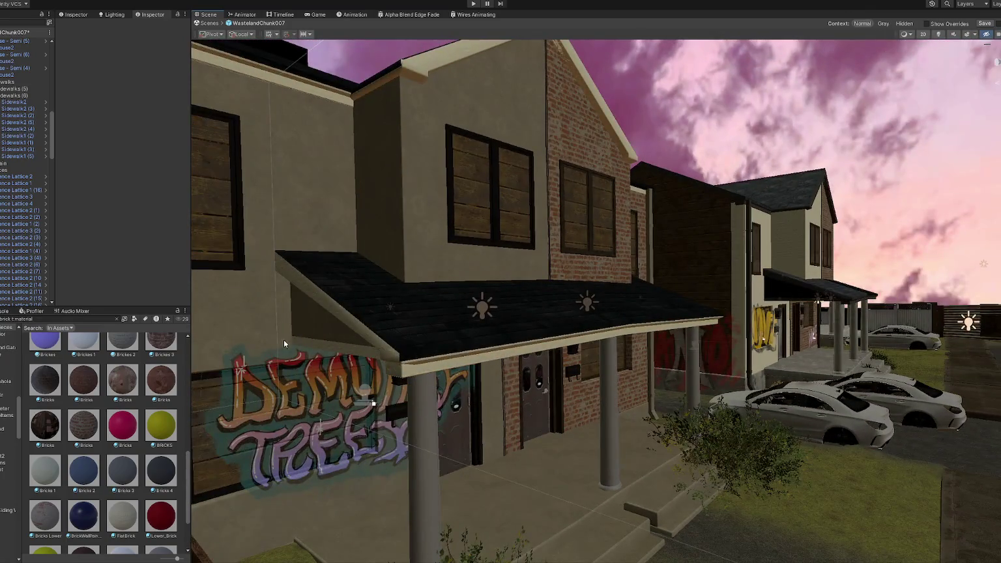
pyautogui.moveTo(94, 427); pyautogui.dragTo(320, 339)
pyautogui.moveTo(195, 424)
pyautogui.mouseDown(button='right')
pyautogui.moveTo(233, 363)
pyautogui.moveTo(215, 368)
pyautogui.mouseUp(button='right')
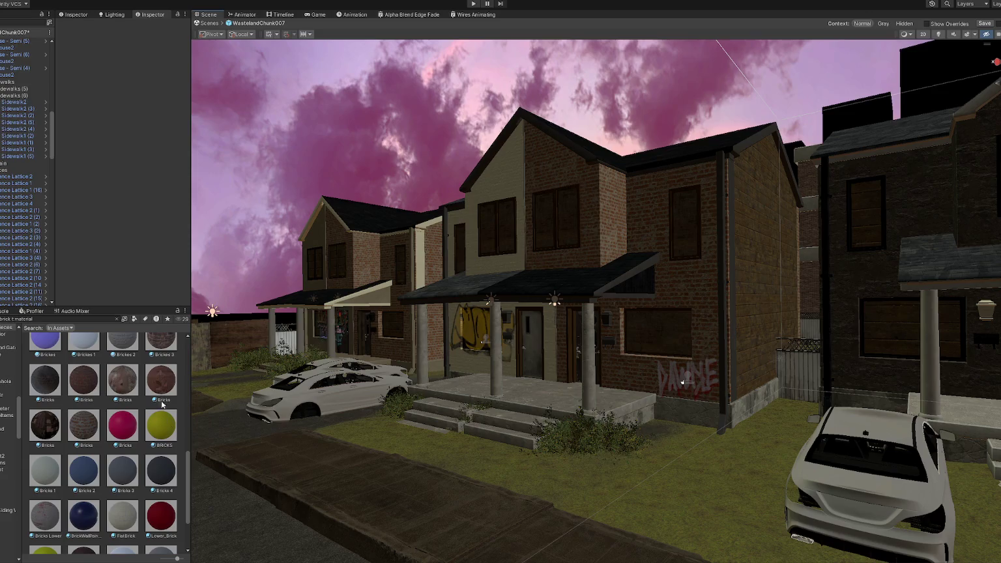
pyautogui.click(91, 318)
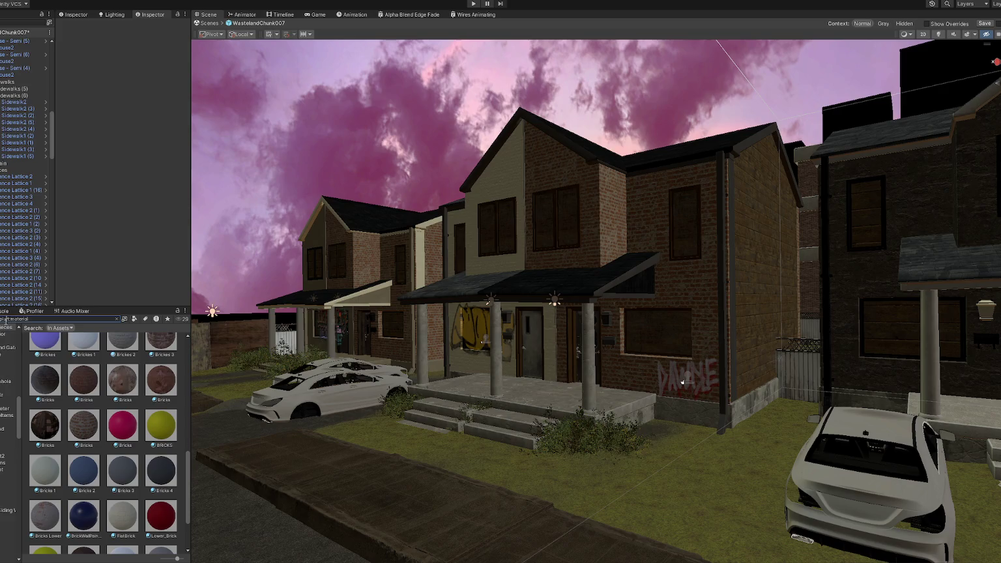
pyautogui.write('plastic')
# - Drop the dark Plastic Paint onto the porch roof's end gable and frame the brick house's porch
pyautogui.scroll(2, 131, 398)
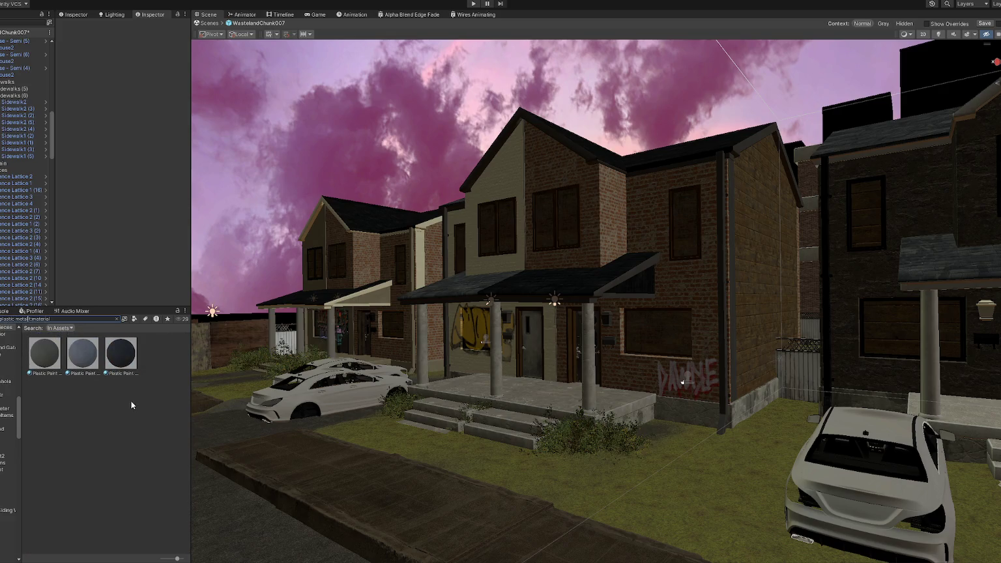
pyautogui.moveTo(87, 356)
pyautogui.mouseDown()
pyautogui.moveTo(525, 340)
pyautogui.moveTo(644, 292)
pyautogui.mouseUp()
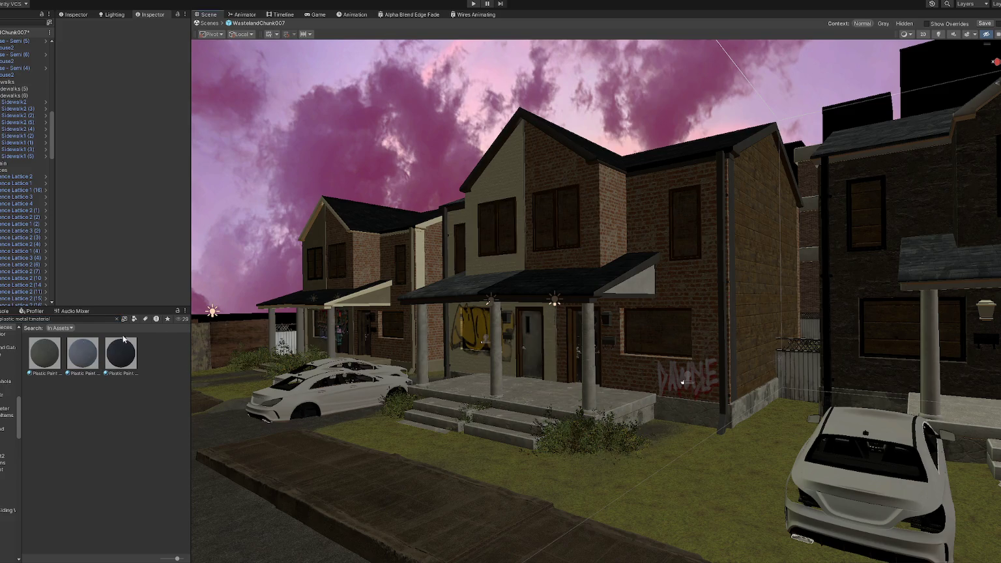
pyautogui.moveTo(200, 328); pyautogui.dragTo(384, 298)
pyautogui.moveTo(132, 345)
pyautogui.mouseDown()
pyautogui.moveTo(590, 286)
pyautogui.moveTo(638, 292)
pyautogui.mouseUp()
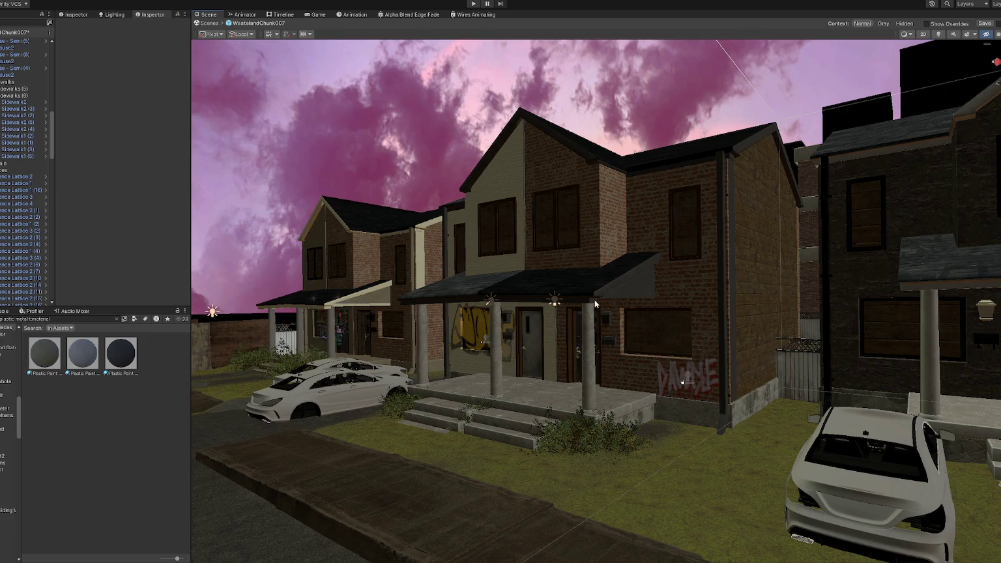
pyautogui.press('f')
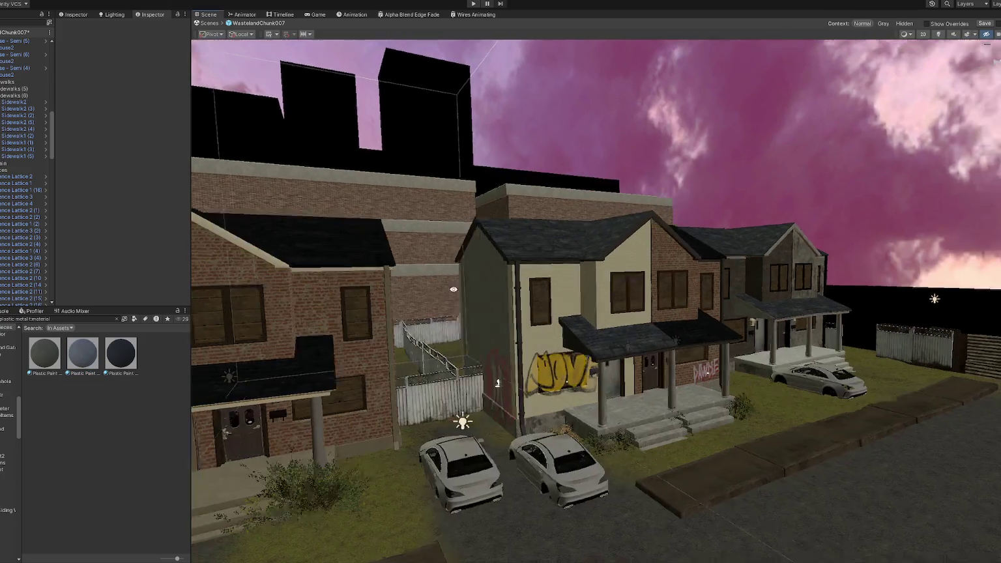
pyautogui.moveTo(465, 418); pyautogui.dragTo(537, 284, button='right')
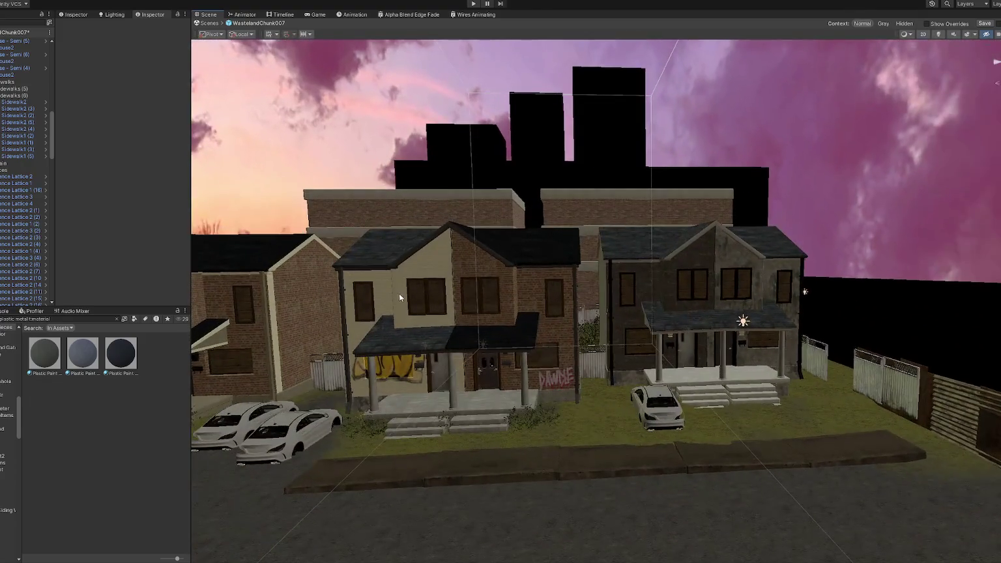
# - Stretch Point Light (15) over the dark house's porch to Size Y 4.665, then exit WastelandChunk007
pyautogui.scroll(-3, 477, 302)
pyautogui.scroll(3, 639, 309)
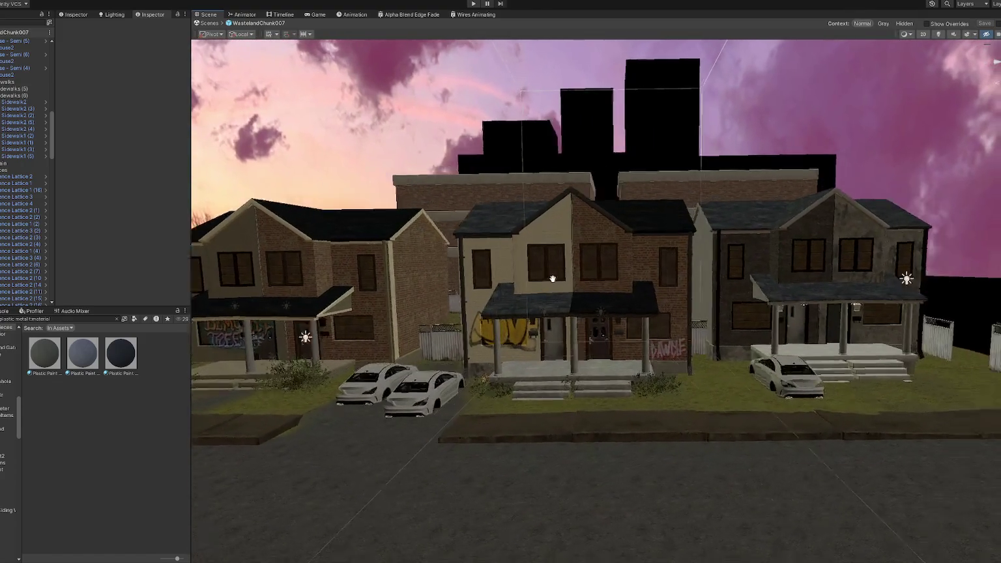
pyautogui.click(621, 314)
pyautogui.keyDown('alt'); pyautogui.moveTo(622, 316); pyautogui.dragTo(719, 285); pyautogui.keyUp('alt')
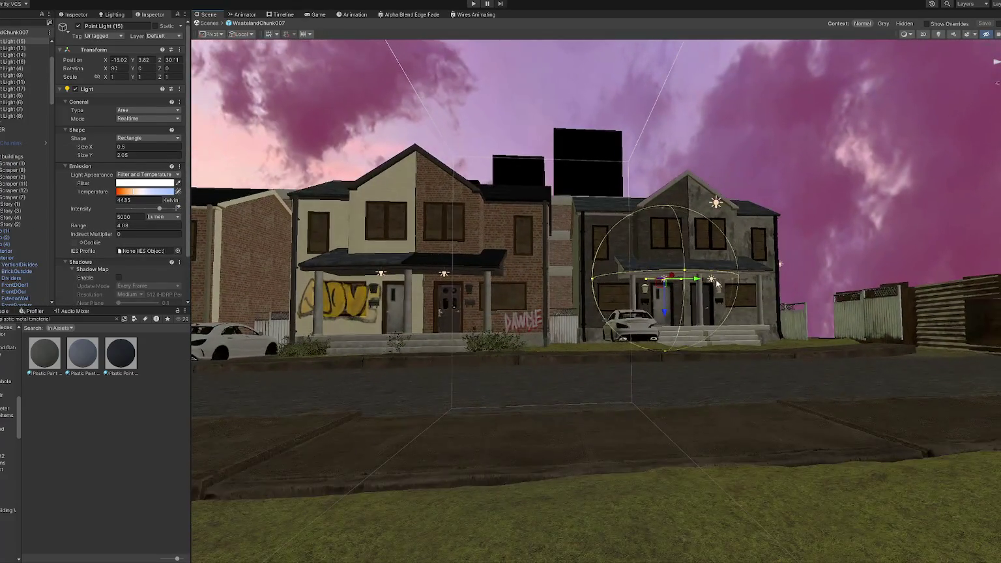
pyautogui.click(663, 279)
pyautogui.press('f')
pyautogui.moveTo(663, 292)
pyautogui.mouseDown()
pyautogui.moveTo(711, 292)
pyautogui.moveTo(678, 280)
pyautogui.moveTo(680, 265)
pyautogui.moveTo(706, 335)
pyautogui.mouseUp()
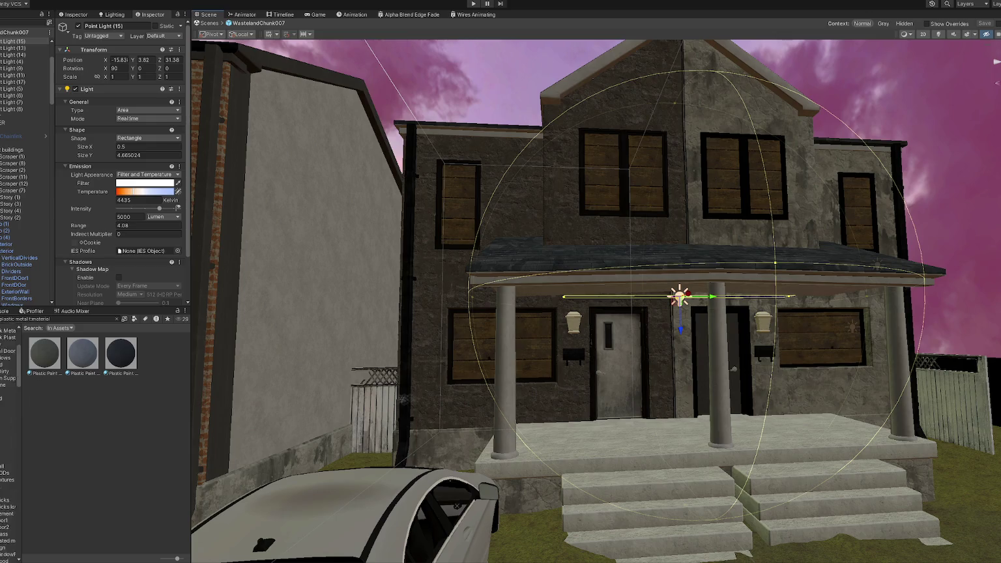
pyautogui.click(196, 22)
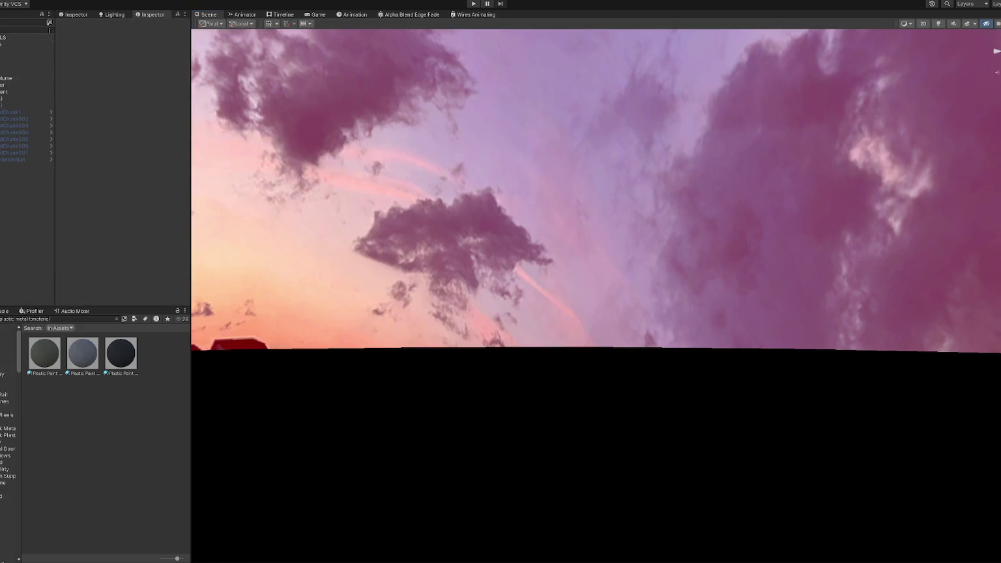
# - Open the Title scene, enter Play mode and start the game from the title menu
pyautogui.doubleClick(126, 488)
pyautogui.click(474, 4)
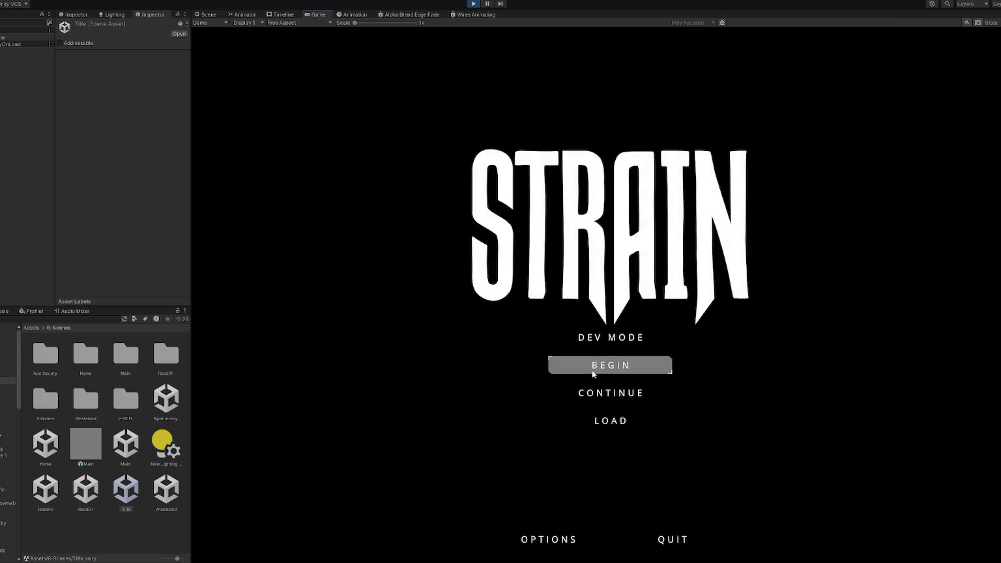
pyautogui.click(610, 393)
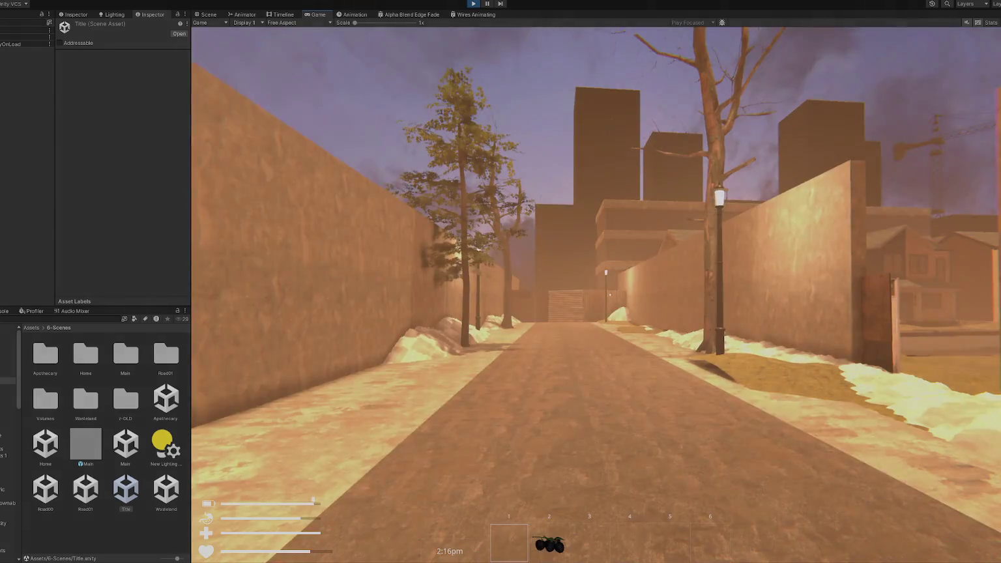
# - Walk the player through the alley and across the street, then back away to view the houses and cars
pyautogui.press('w')
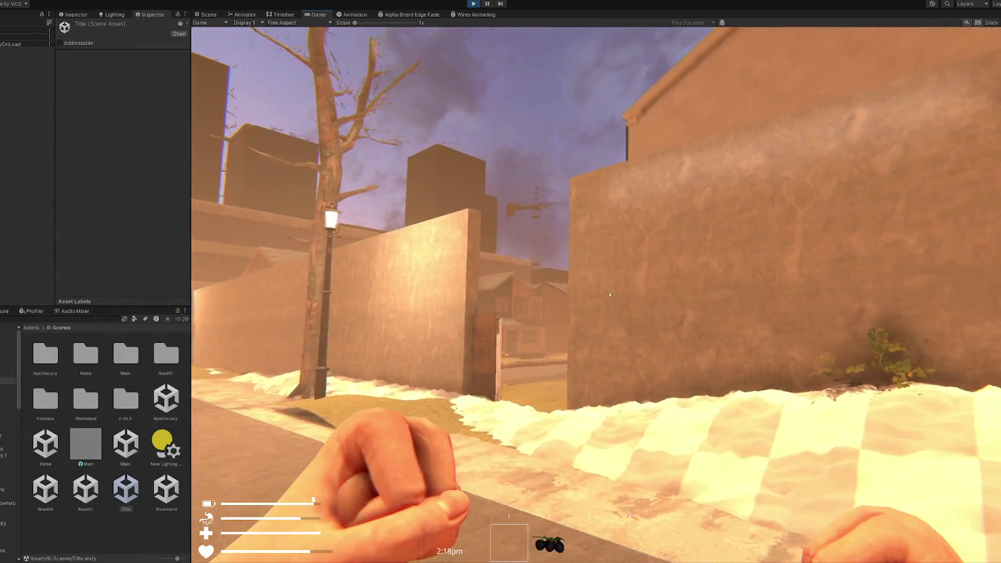
pyautogui.press('w')
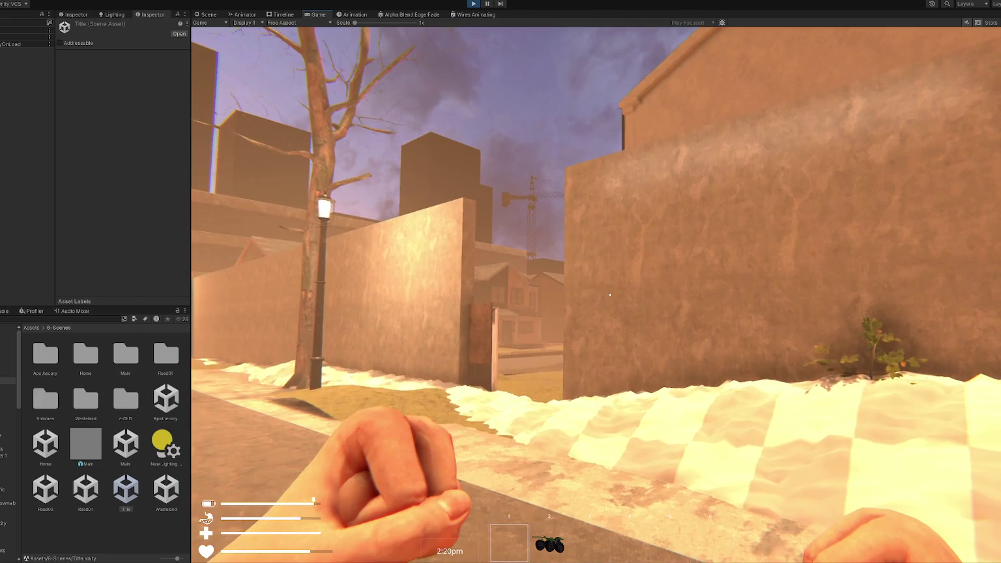
pyautogui.press('w')
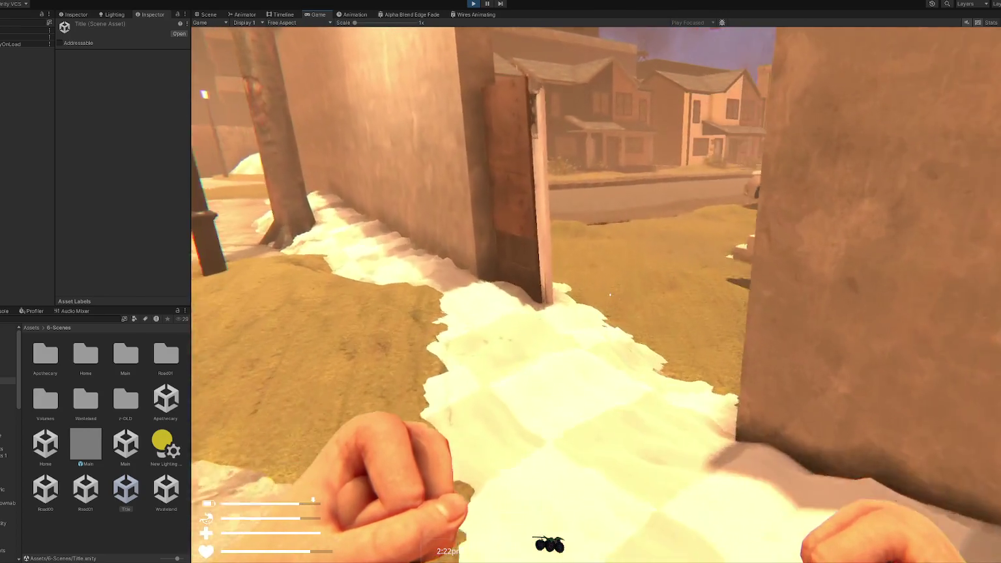
pyautogui.press('w')
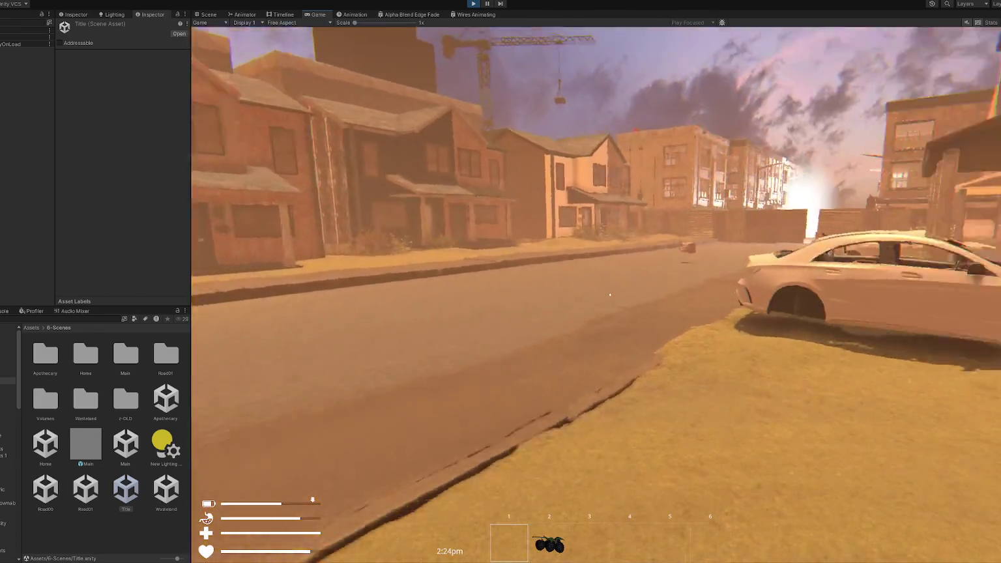
pyautogui.press('s')
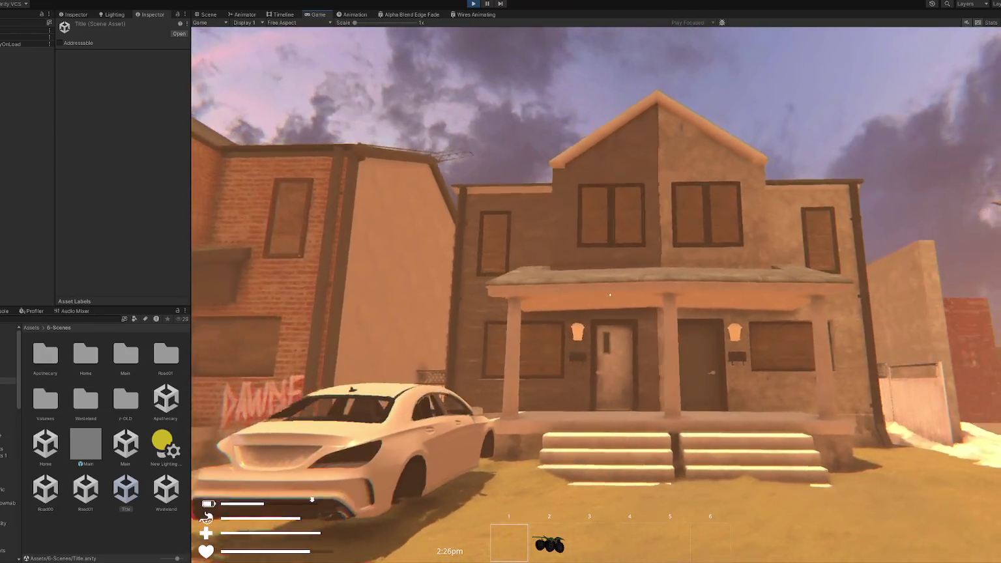
pyautogui.press('a')
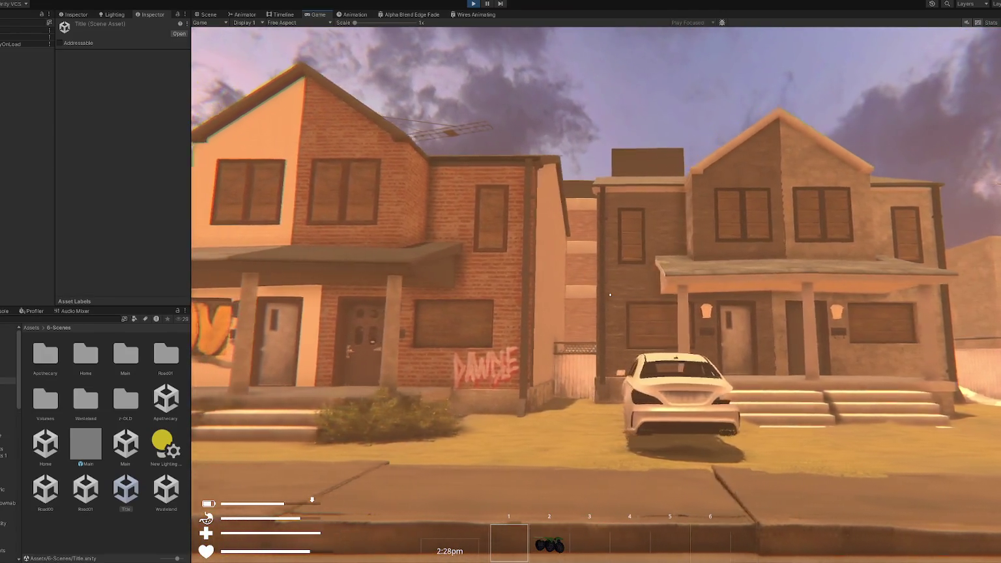
pyautogui.press('w')
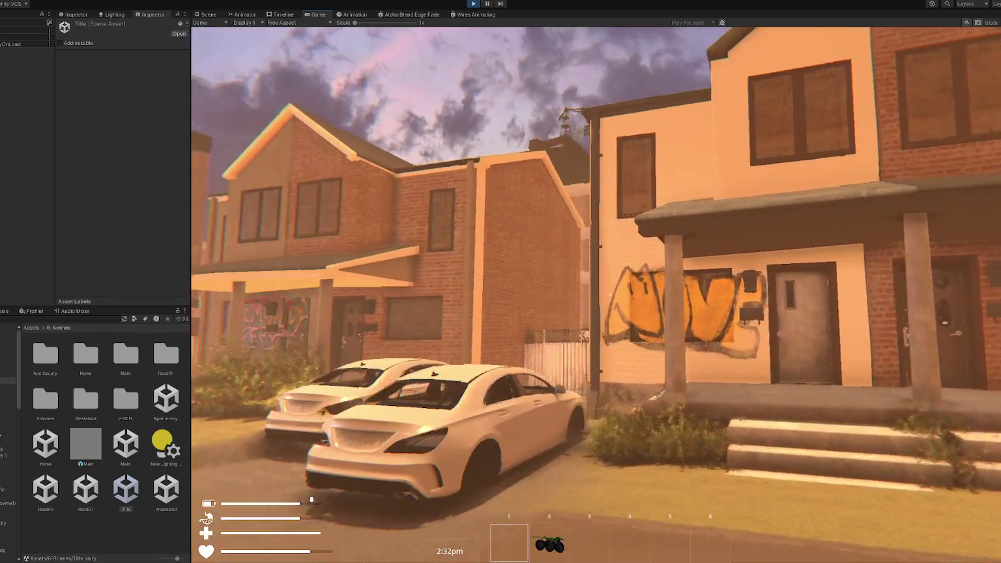
pyautogui.press('w')
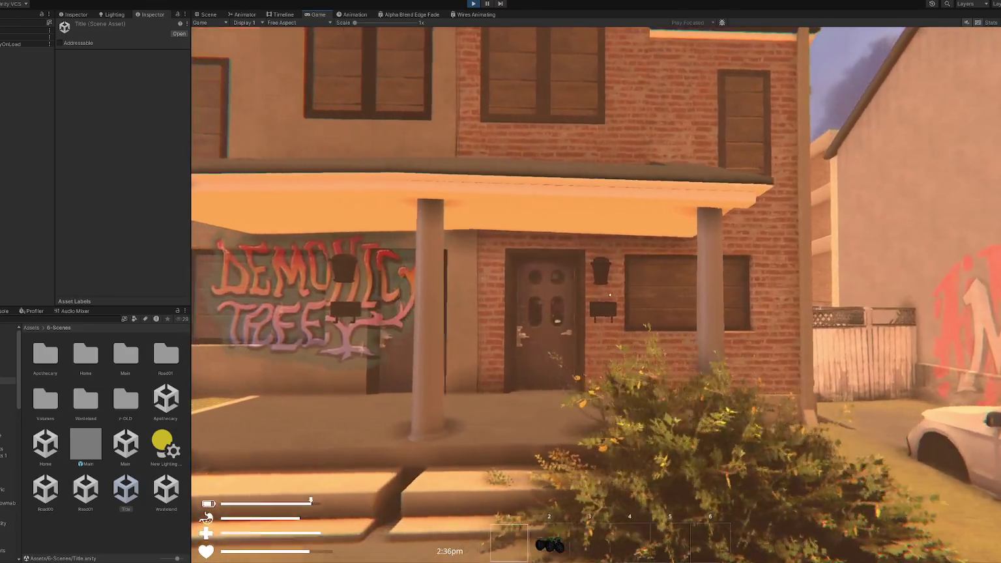
pyautogui.press('s')
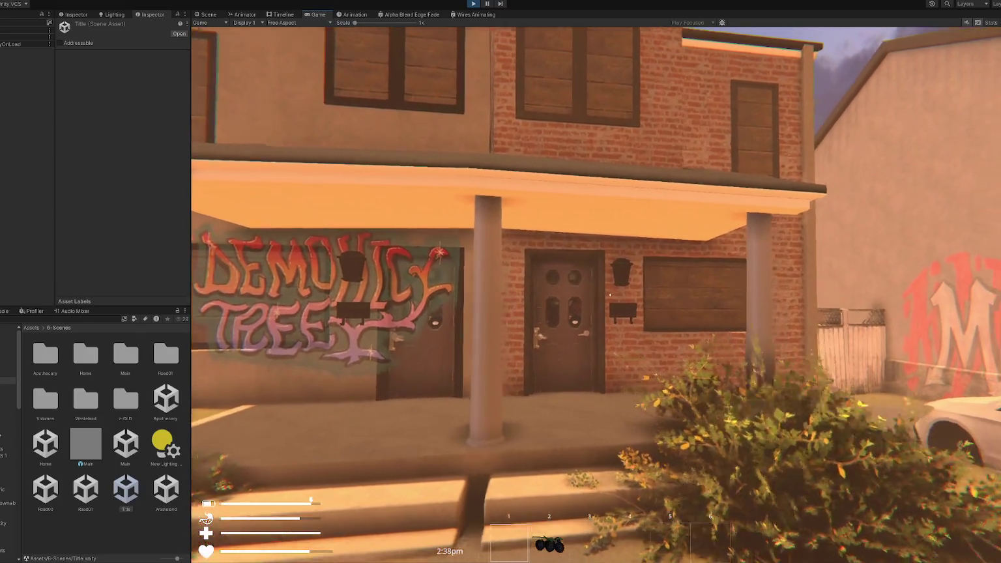
pyautogui.press('s')
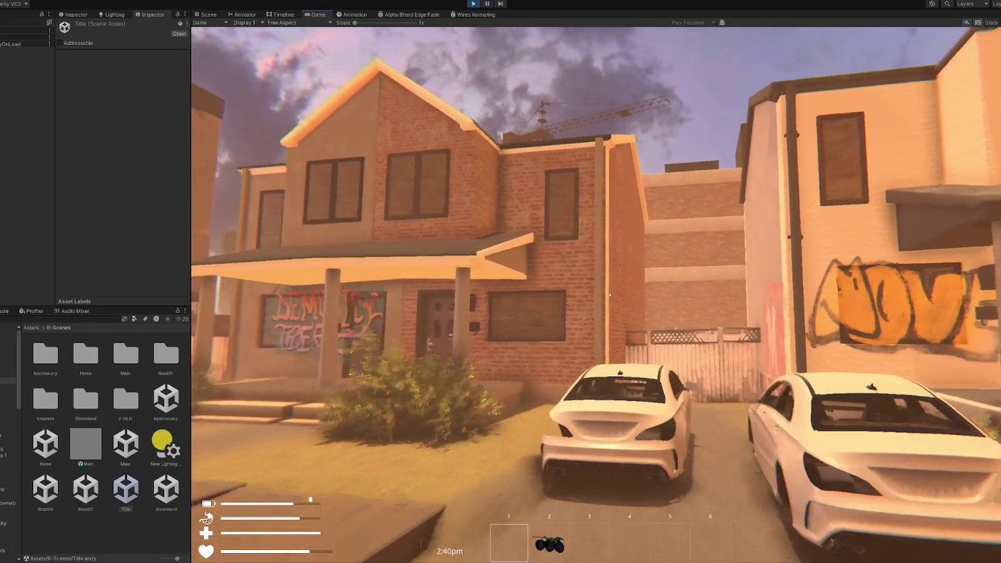
pyautogui.press('s')
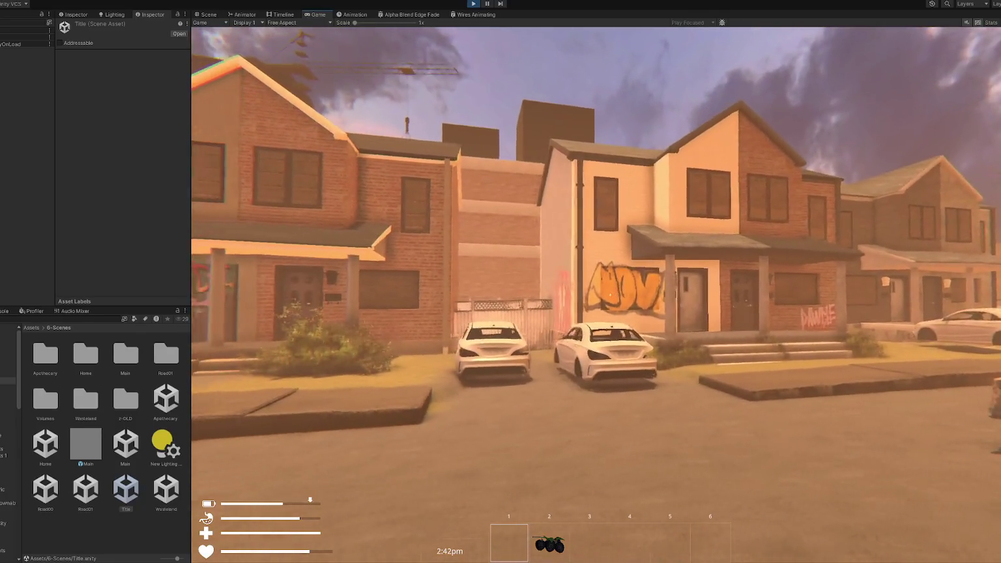
pyautogui.press('w')
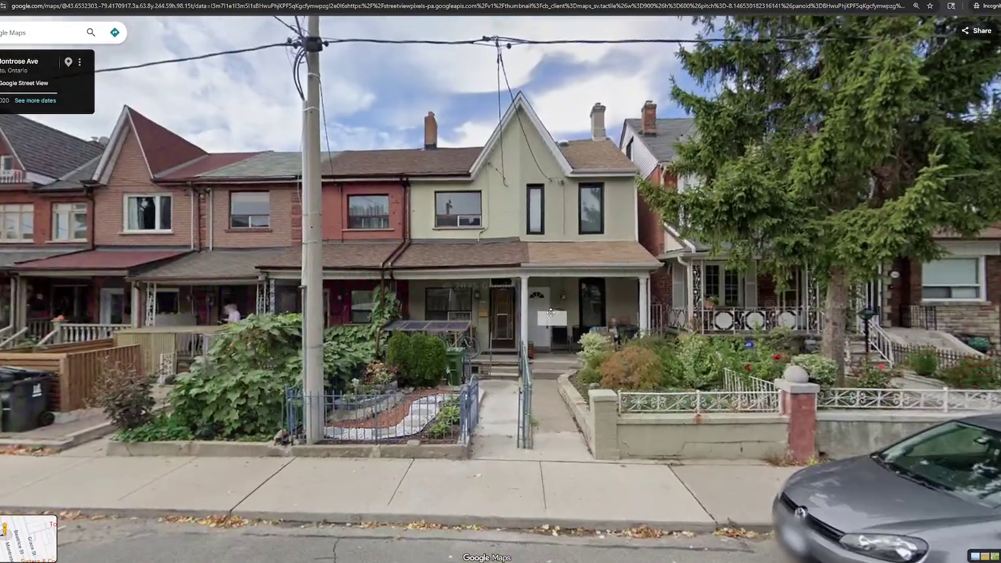
# - Move along Montrose Ave in Street View, looking at the brick houses' porches
pyautogui.scroll(3, 521, 293)
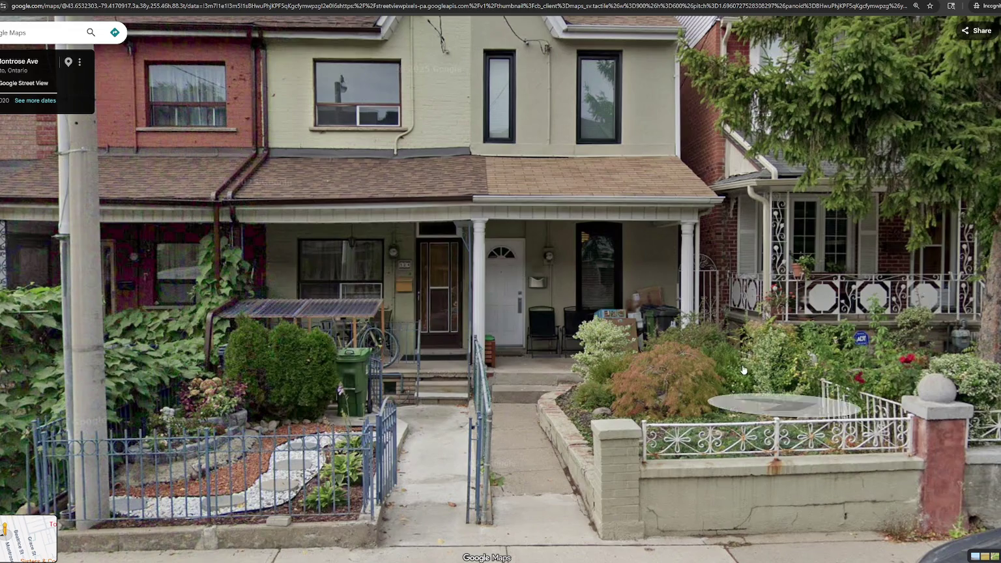
pyautogui.click(839, 395)
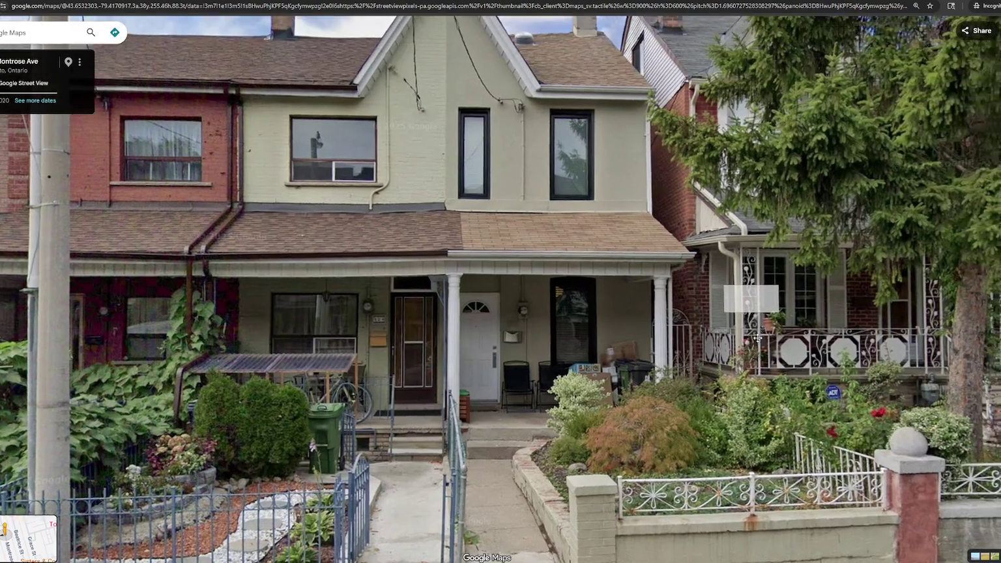
pyautogui.moveTo(758, 364); pyautogui.dragTo(686, 320)
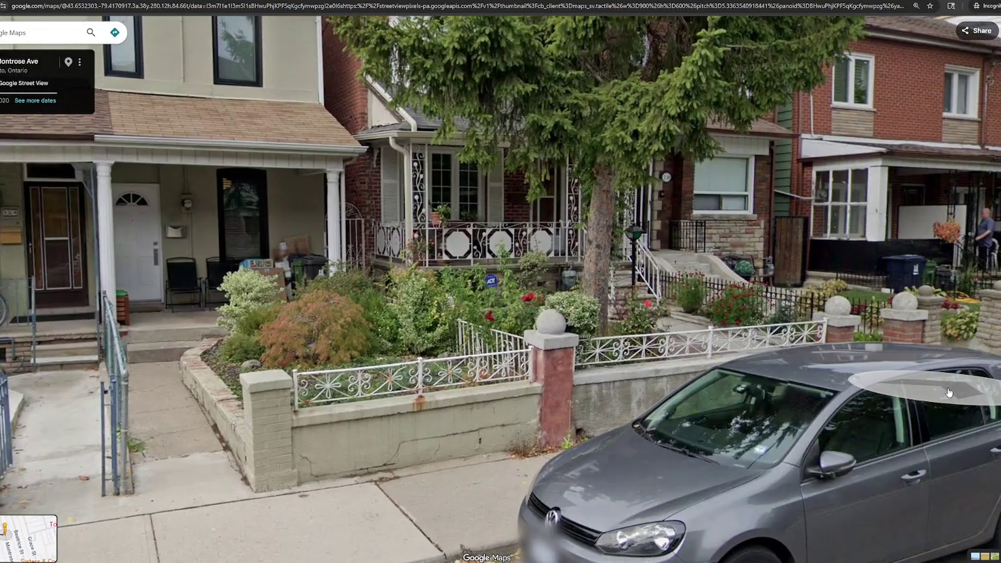
pyautogui.click(948, 392)
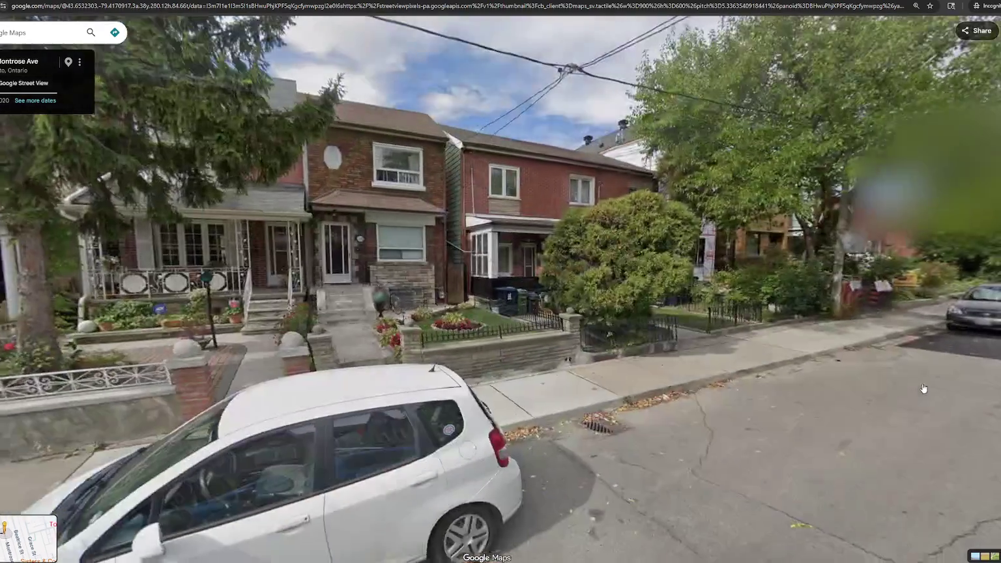
pyautogui.click(814, 387)
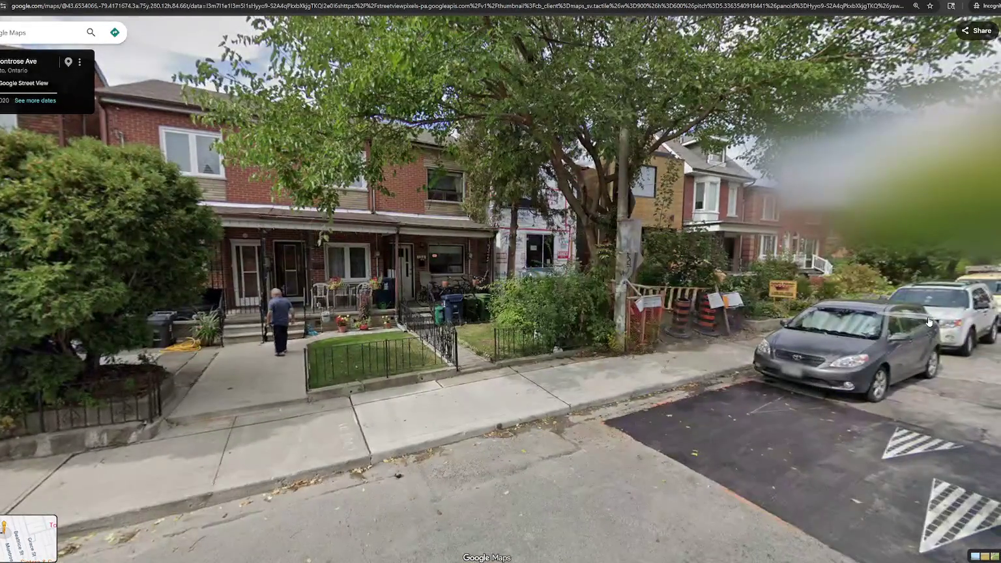
pyautogui.click(814, 387)
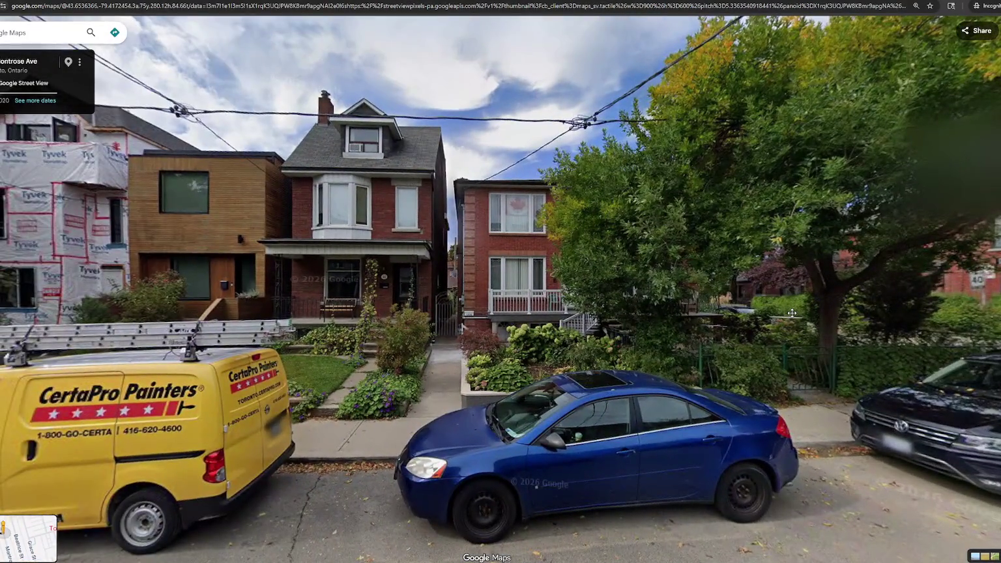
pyautogui.moveTo(792, 313); pyautogui.dragTo(792, 310)
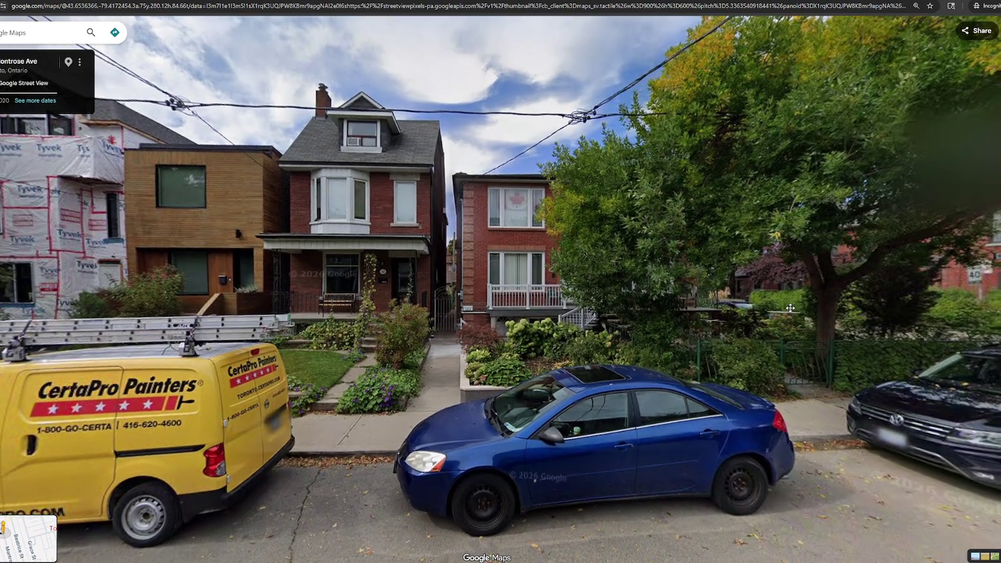
pyautogui.moveTo(254, 186)
pyautogui.mouseDown()
pyautogui.moveTo(318, 151)
pyautogui.moveTo(585, 291)
pyautogui.mouseUp()
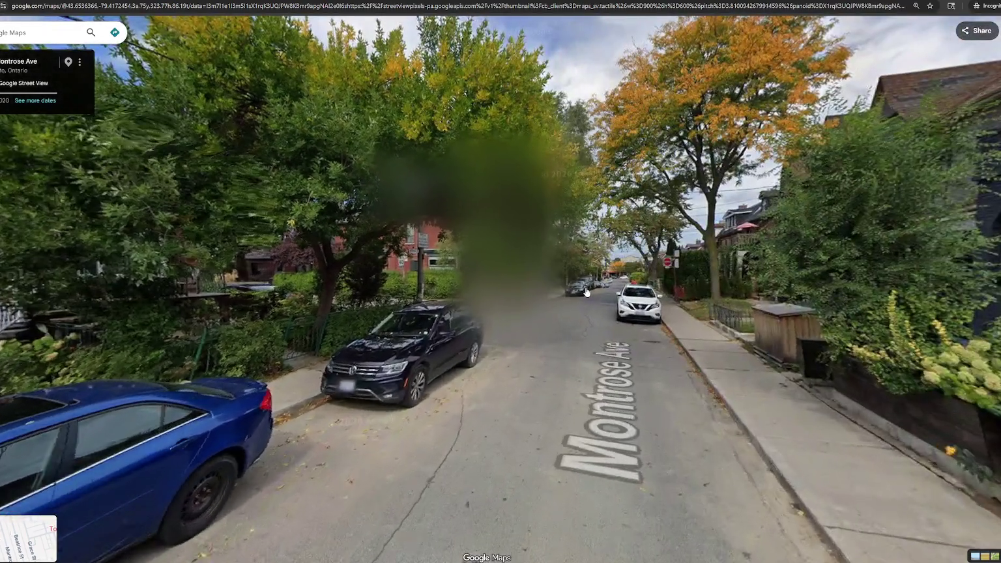
pyautogui.click(585, 291)
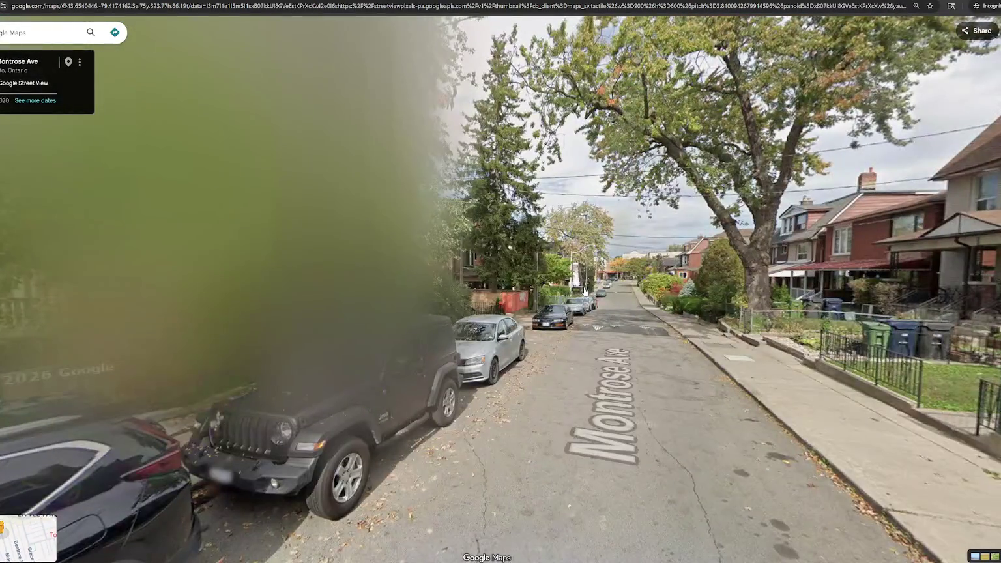
# - Jump into the graffiti alley and capture a region screenshot of the graffiti staircase building
pyautogui.click(527, 293)
pyautogui.moveTo(527, 293); pyautogui.dragTo(843, 266)
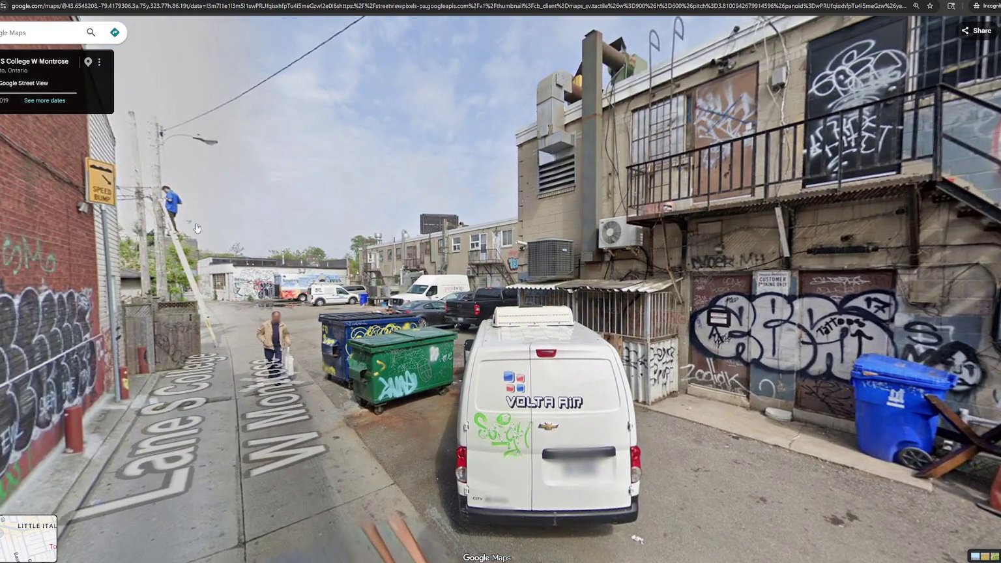
pyautogui.moveTo(158, 215); pyautogui.dragTo(335, 211)
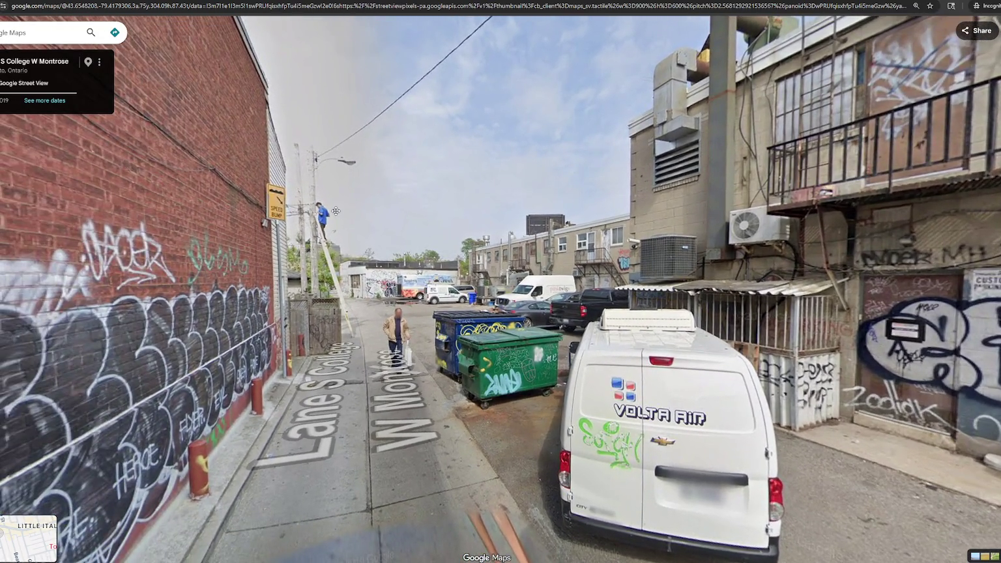
pyautogui.press('Right')
pyautogui.press('Right')
pyautogui.press('Right')
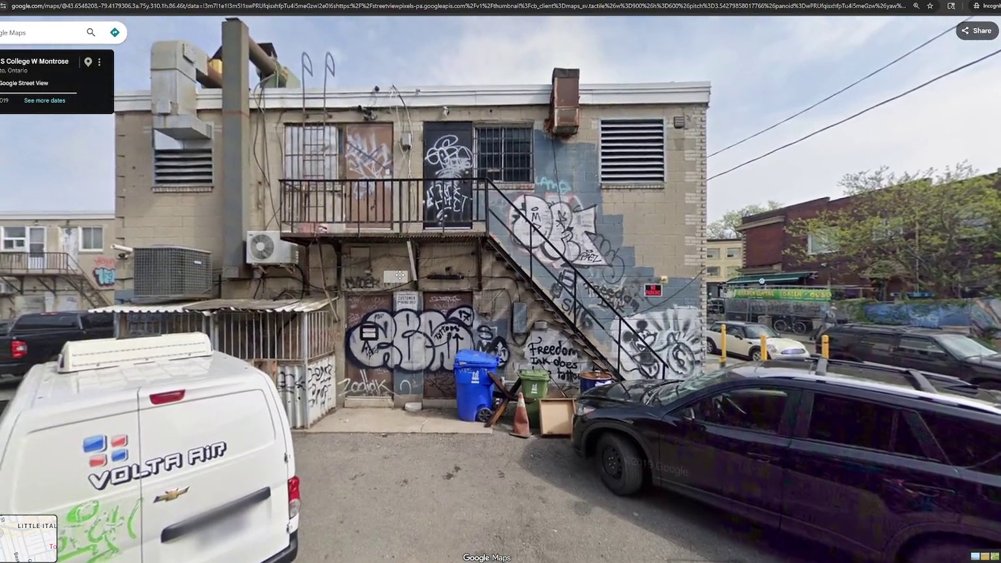
pyautogui.moveTo(400, 276); pyautogui.dragTo(405, 295)
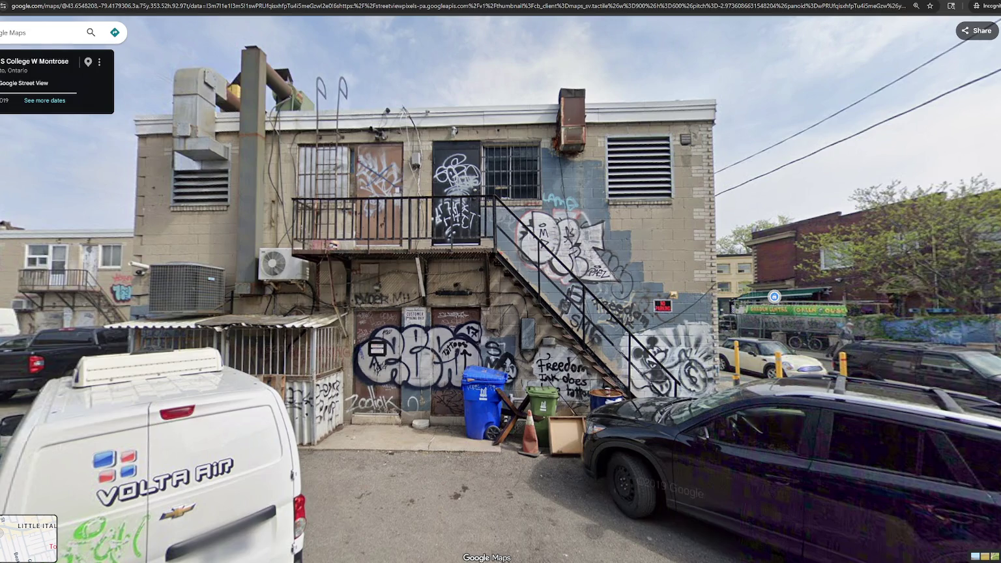
pyautogui.scroll(2, 345, 365)
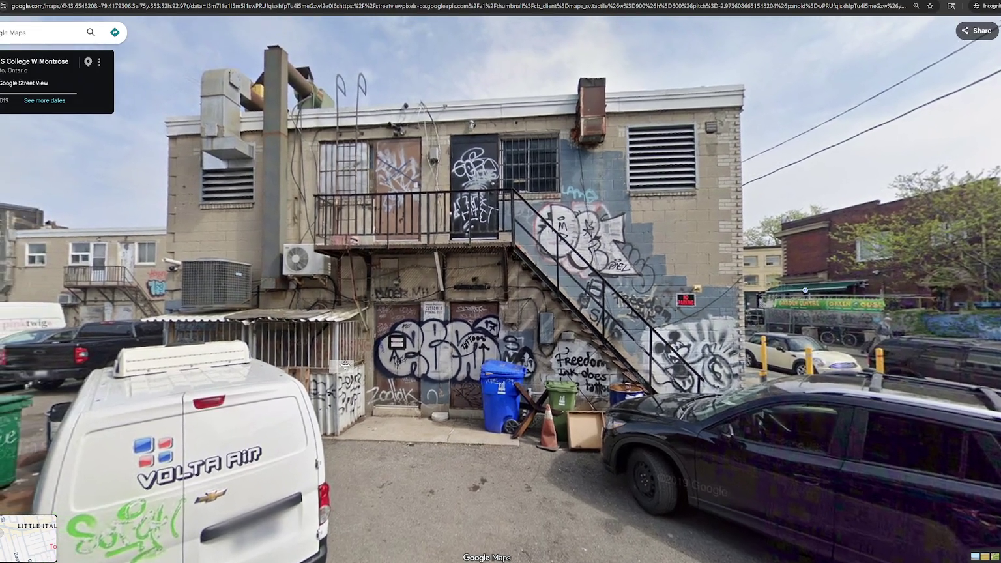
pyautogui.press('ctrl+Print')
pyautogui.moveTo(140, 40); pyautogui.dragTo(794, 495)
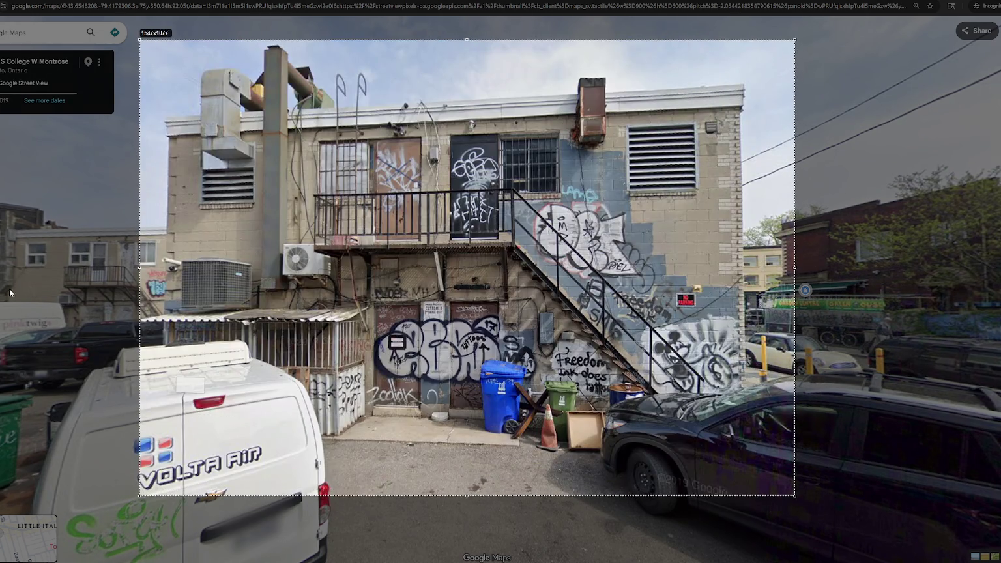
pyautogui.press('Return')
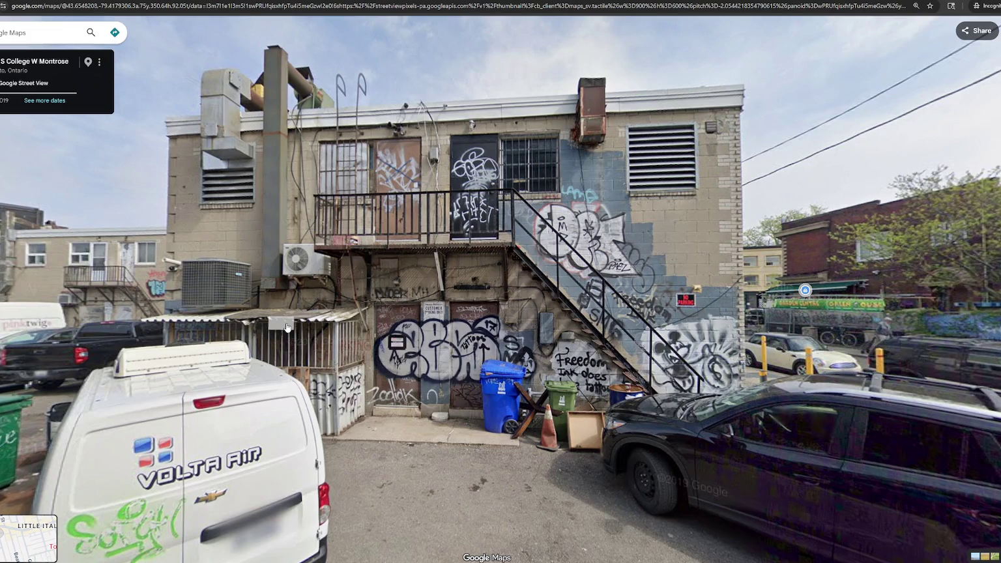
# - Head back down Montrose Ave to a view of the houses centred on the red car
pyautogui.moveTo(763, 271); pyautogui.dragTo(372, 241)
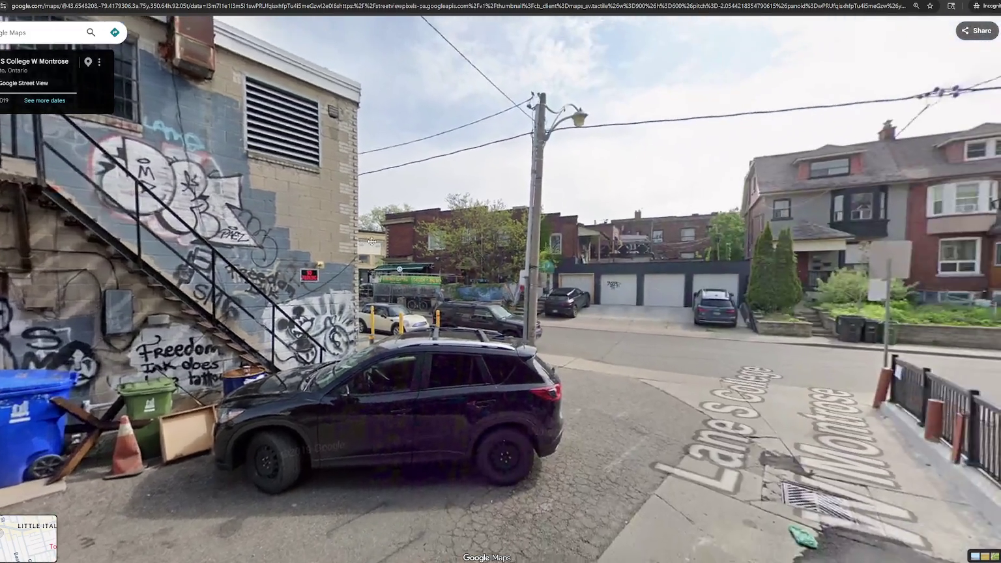
pyautogui.click(372, 241)
pyautogui.click(709, 306)
pyautogui.moveTo(708, 305)
pyautogui.mouseDown()
pyautogui.moveTo(356, 259)
pyautogui.moveTo(729, 287)
pyautogui.mouseUp()
pyautogui.click(356, 259)
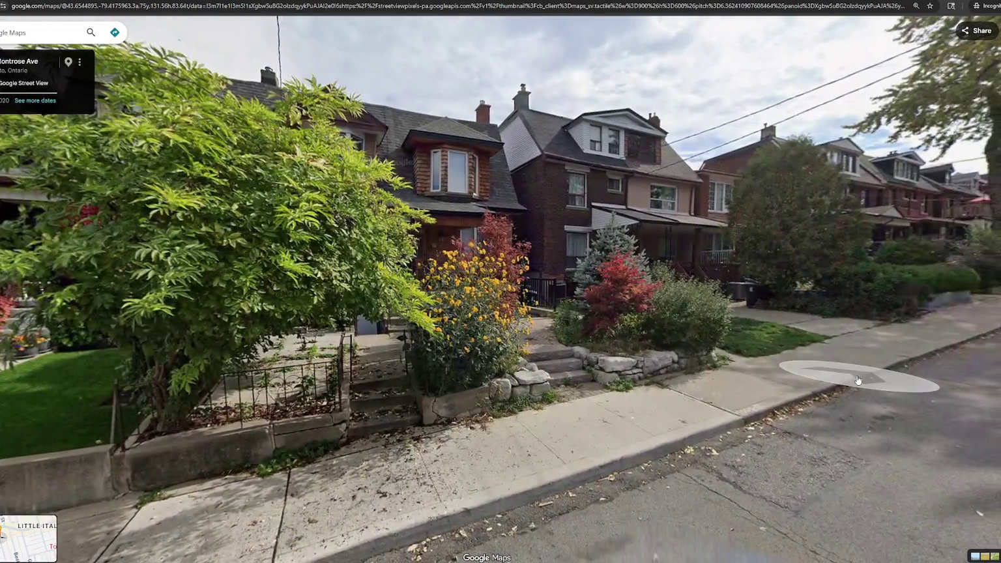
pyautogui.click(817, 382)
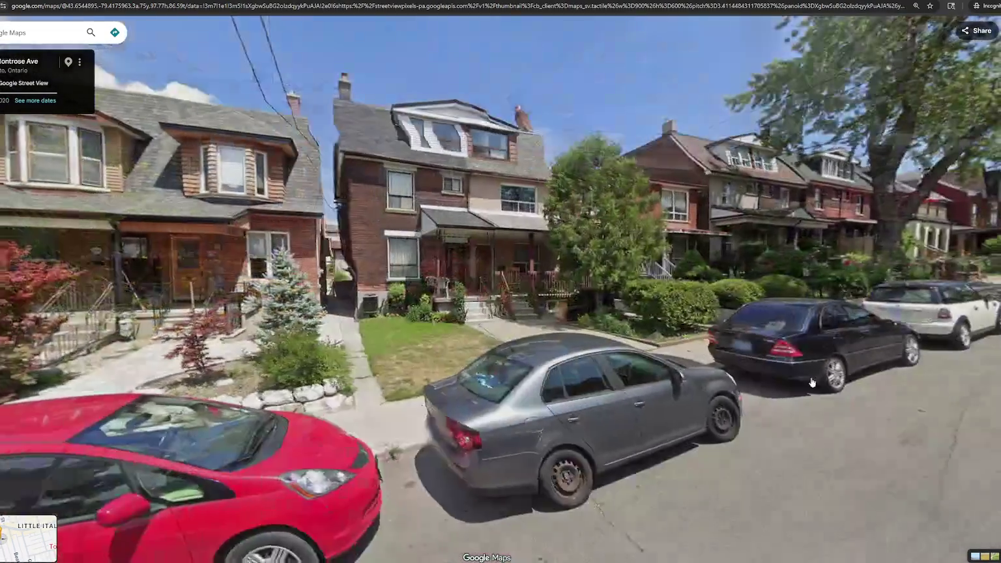
pyautogui.click(476, 299)
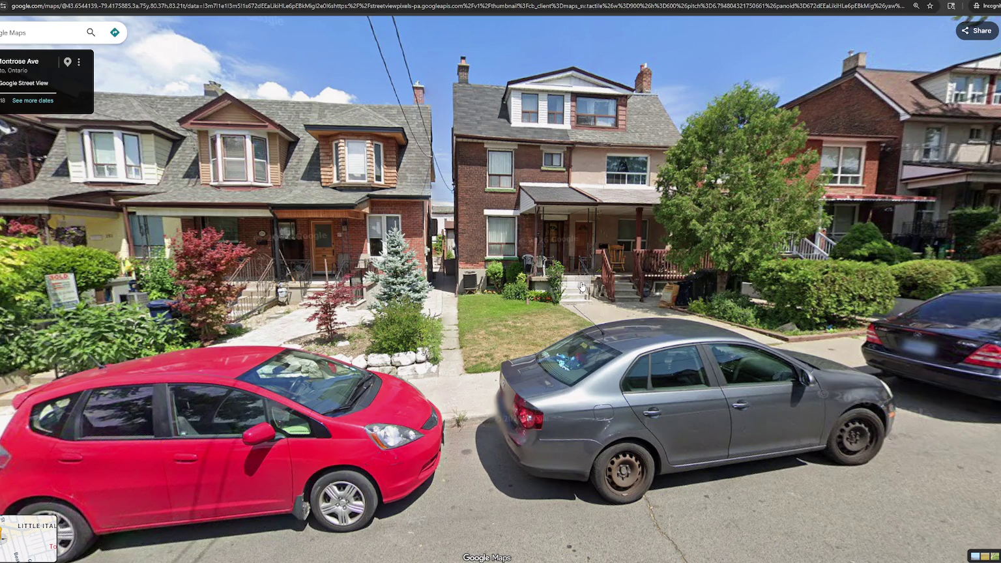
pyautogui.click(581, 287)
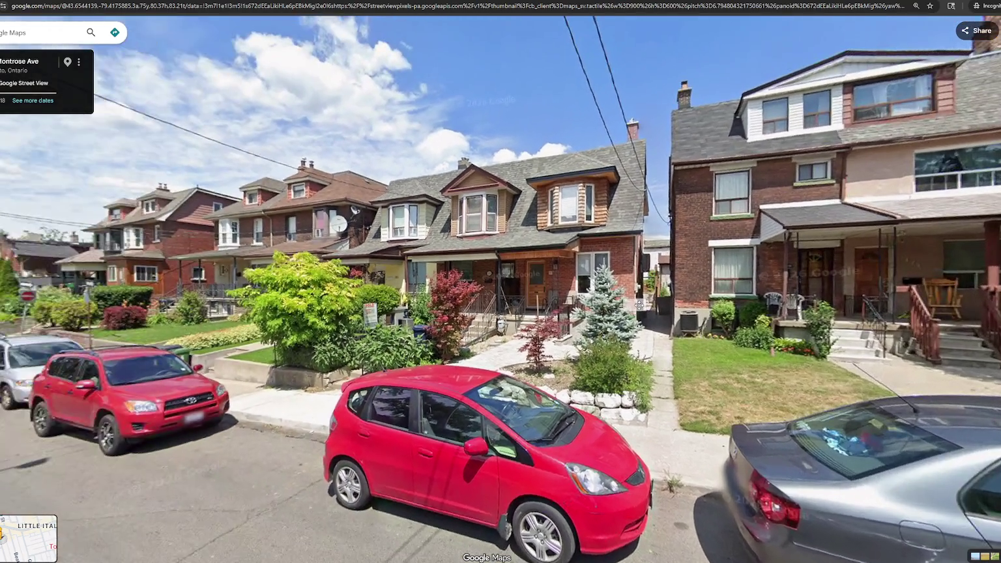
pyautogui.moveTo(638, 305); pyautogui.dragTo(393, 287)
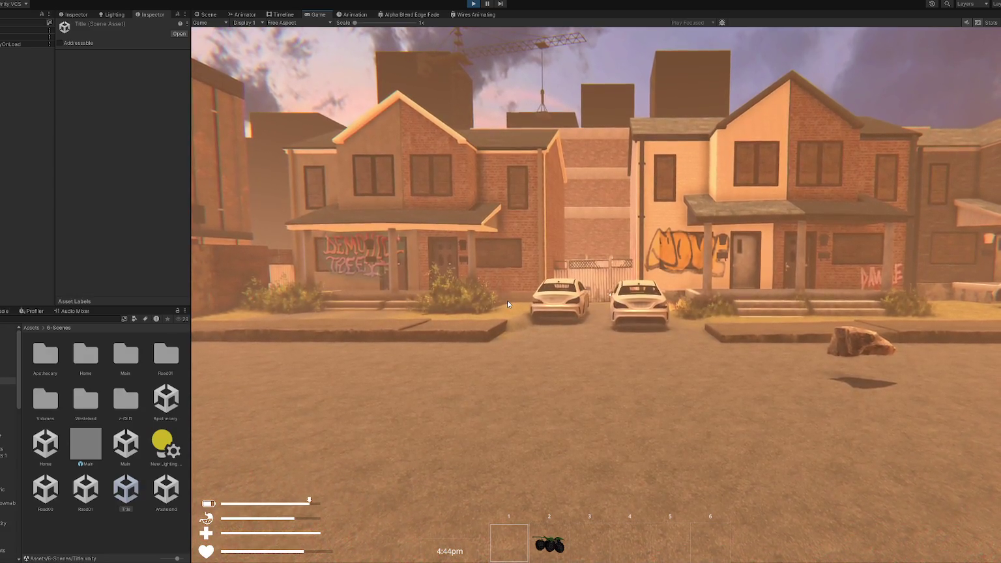
# - Throw a punch in the game, return to the Unity editor and open the Wasteland scene
pyautogui.click(517, 301)
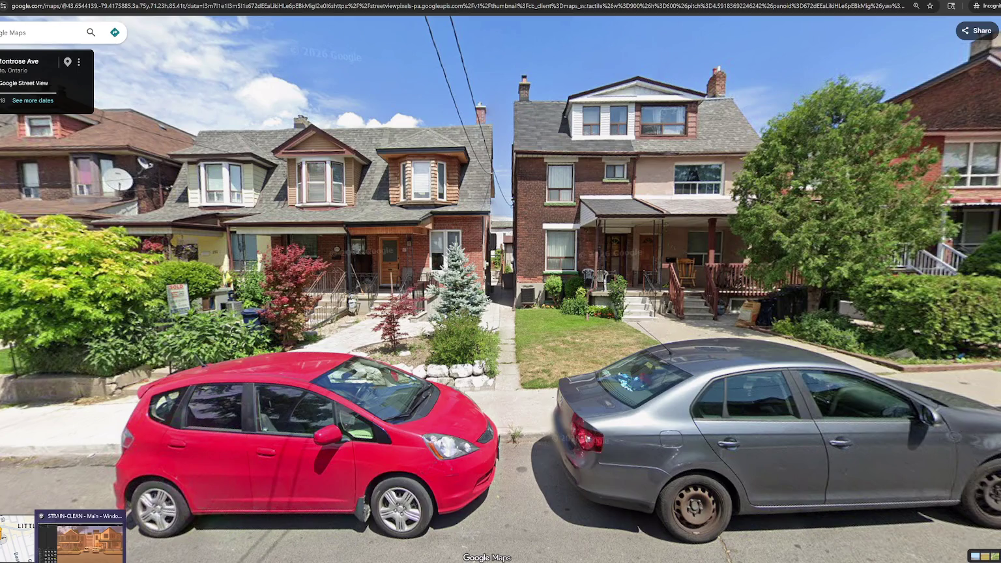
pyautogui.click(79, 536)
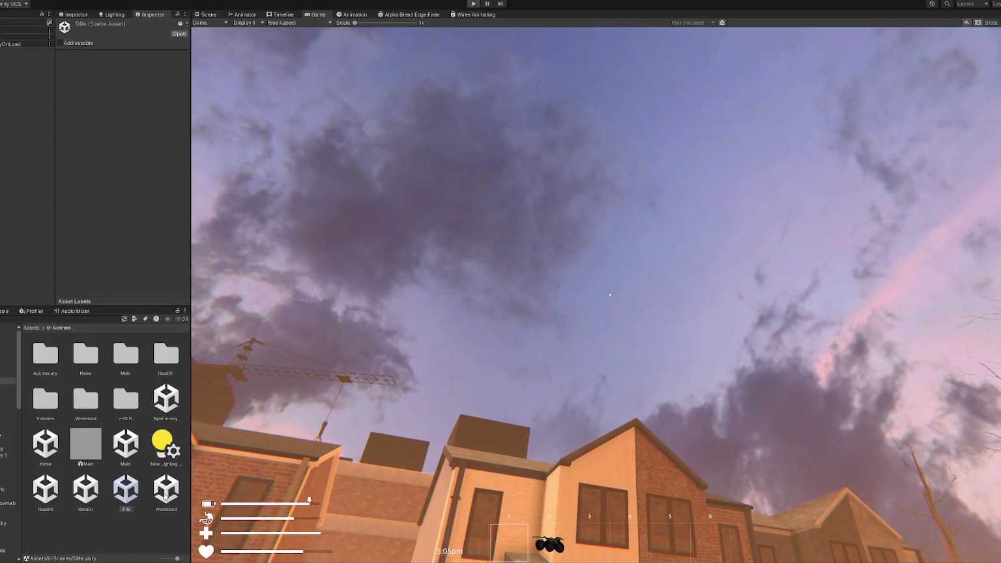
pyautogui.doubleClick(165, 494)
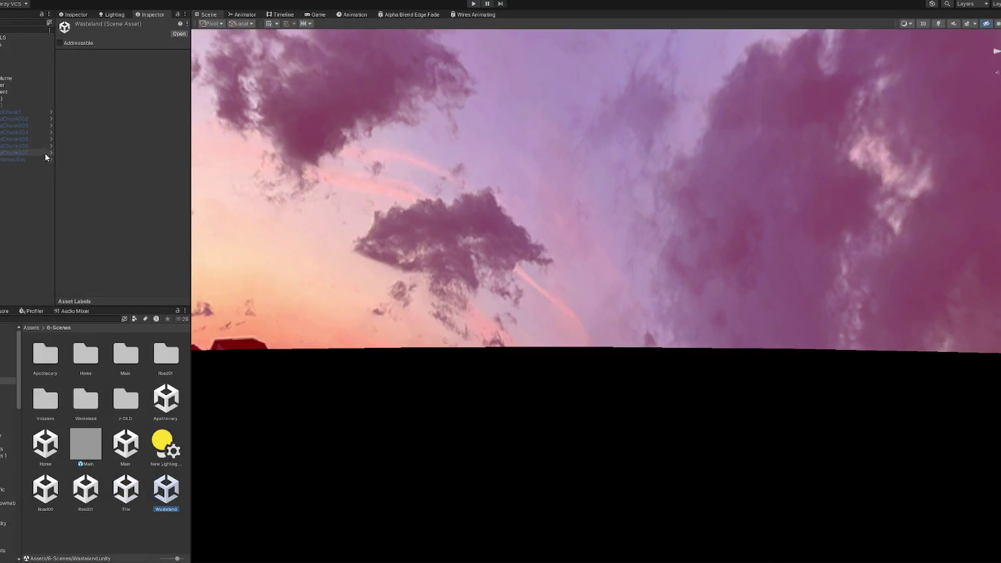
# - Frame the WastelandChunk007 house and move the Street View reference window over the scene
pyautogui.doubleClick(45, 153)
pyautogui.click(592, 400)
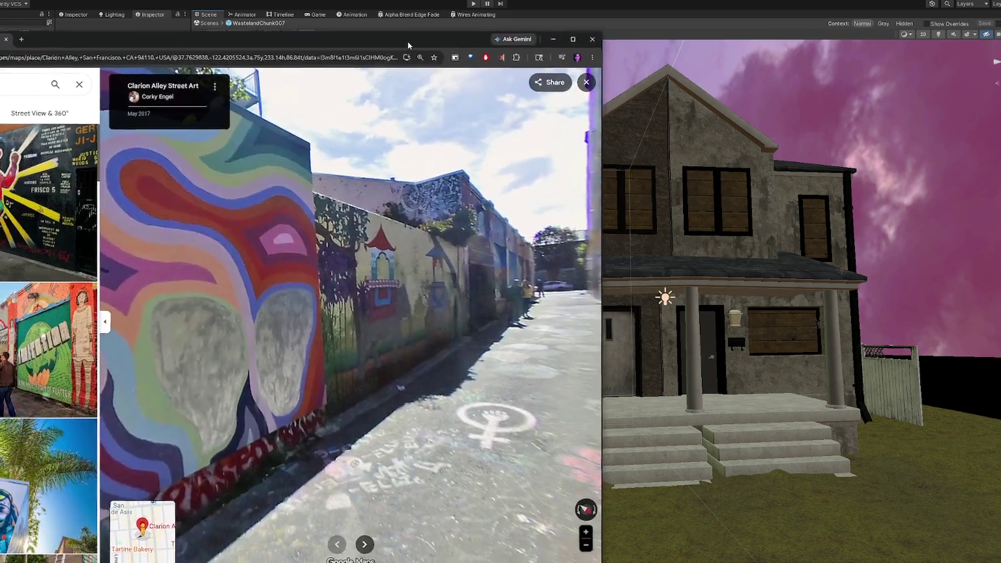
pyautogui.moveTo(407, 40); pyautogui.dragTo(648, 8)
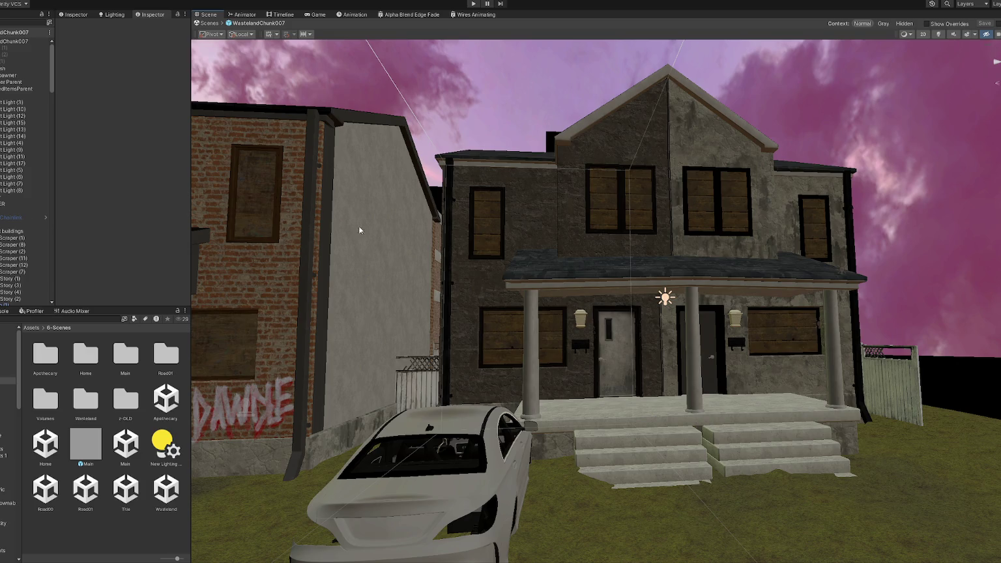
# - Orbit and zoom in on the two-door house's porch, then show Maya's single perspective view
pyautogui.moveTo(339, 246)
pyautogui.mouseDown(button='right')
pyautogui.moveTo(386, 326)
pyautogui.moveTo(256, 454)
pyautogui.mouseUp(button='right')
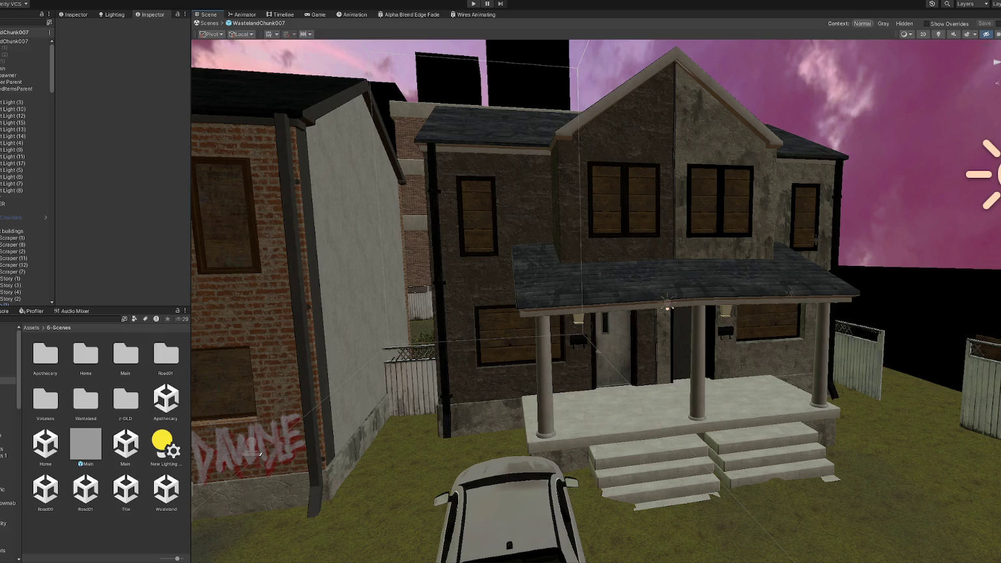
pyautogui.moveTo(484, 331)
pyautogui.keyDown('alt'); pyautogui.mouseDown()
pyautogui.moveTo(595, 237)
pyautogui.moveTo(755, 254)
pyautogui.moveTo(602, 280)
pyautogui.mouseUp(); pyautogui.keyUp('alt')
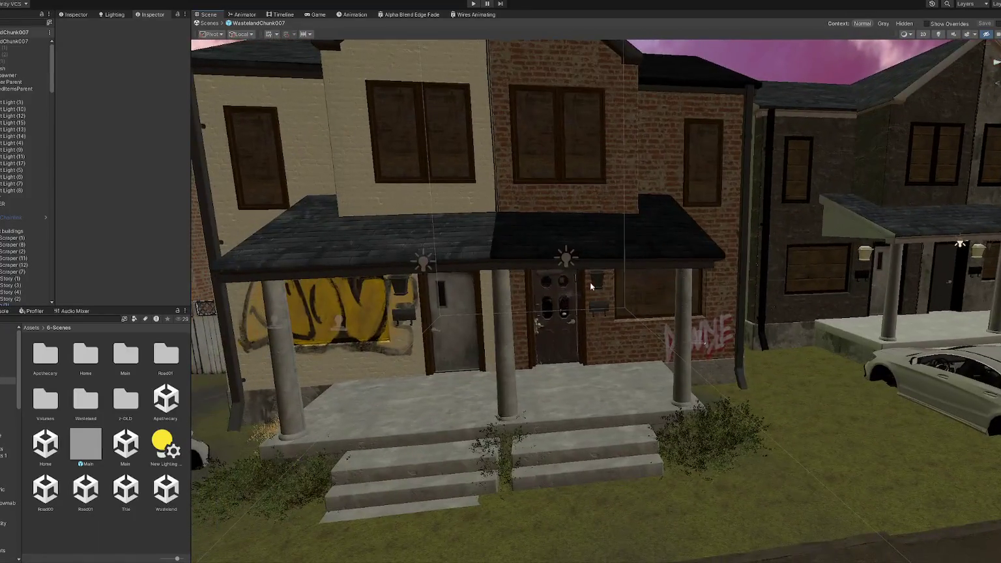
pyautogui.scroll(3, 601, 280)
pyautogui.scroll(2, 563, 254)
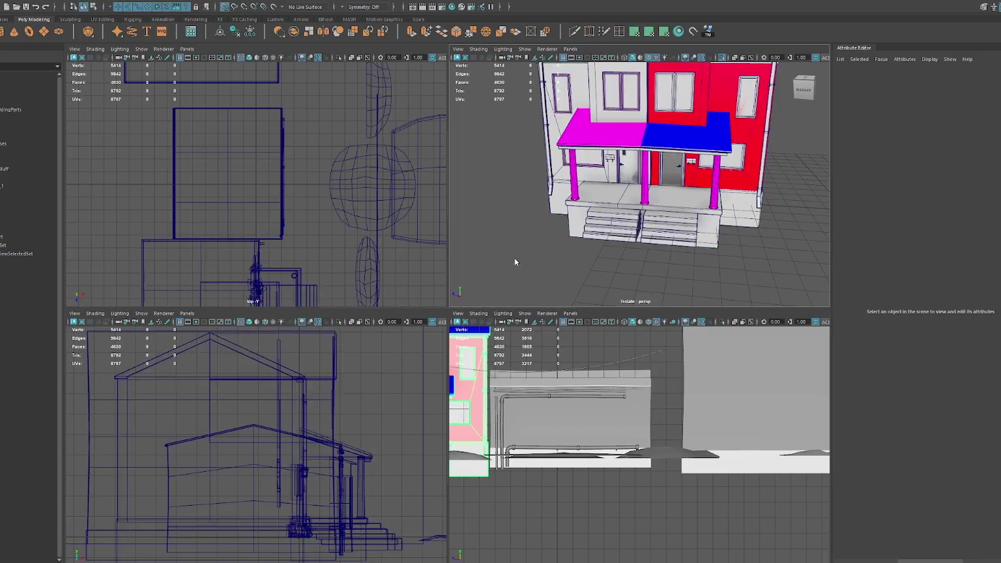
pyautogui.press('space')
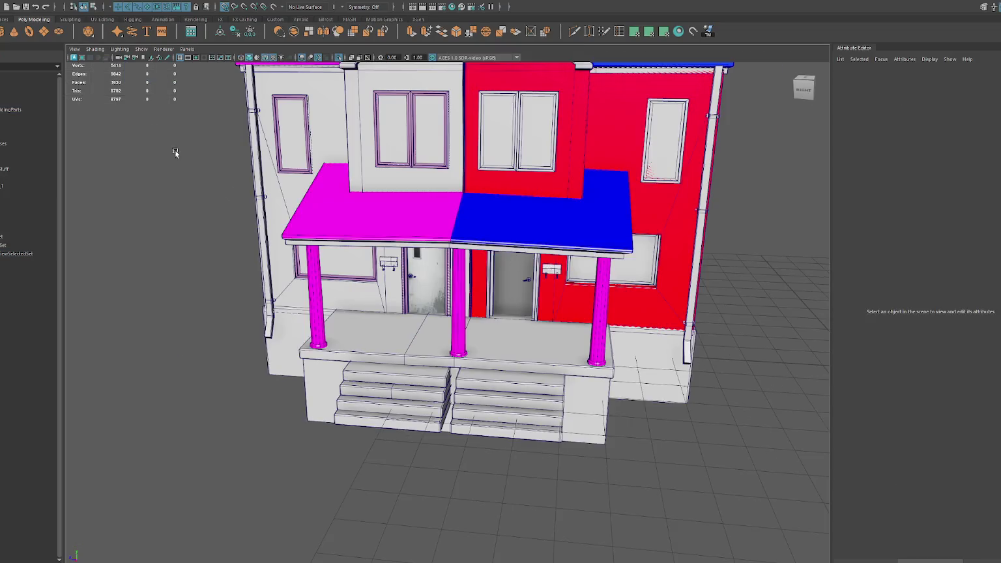
# - Add a cube and place it on the porch steps at porch height
pyautogui.press('g')
pyautogui.scroll(-5, 523, 304)
pyautogui.moveTo(655, 346)
pyautogui.mouseDown()
pyautogui.moveTo(501, 349)
pyautogui.moveTo(471, 394)
pyautogui.moveTo(474, 382)
pyautogui.mouseUp()
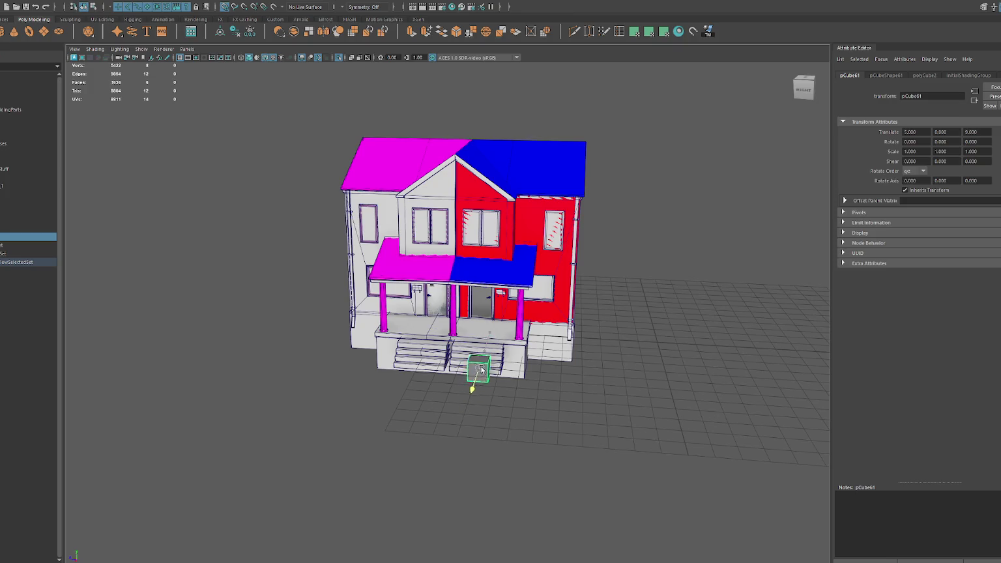
pyautogui.moveTo(486, 320); pyautogui.dragTo(485, 279)
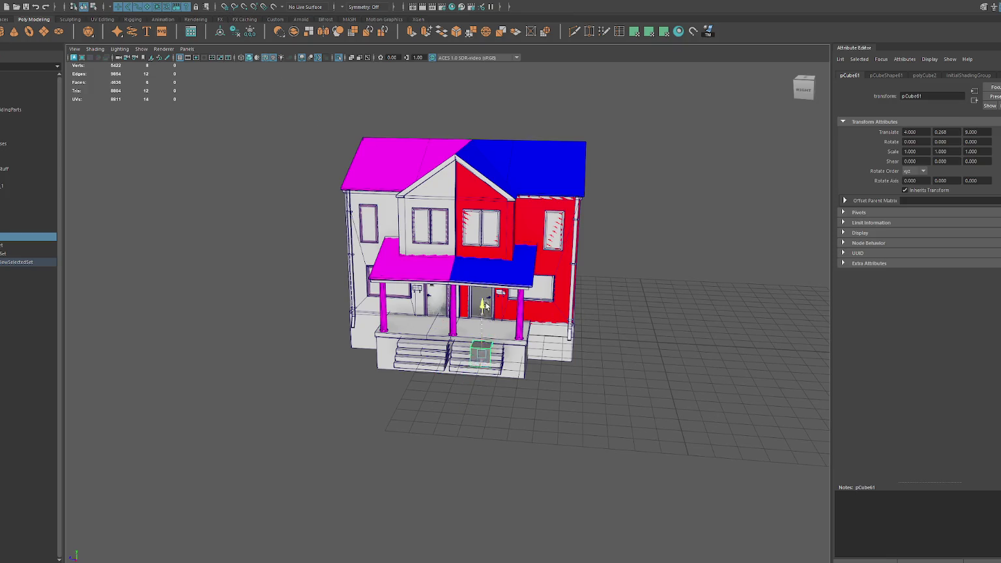
pyautogui.press('f')
pyautogui.scroll(-5, 490, 310)
pyautogui.moveTo(409, 317); pyautogui.dragTo(414, 318)
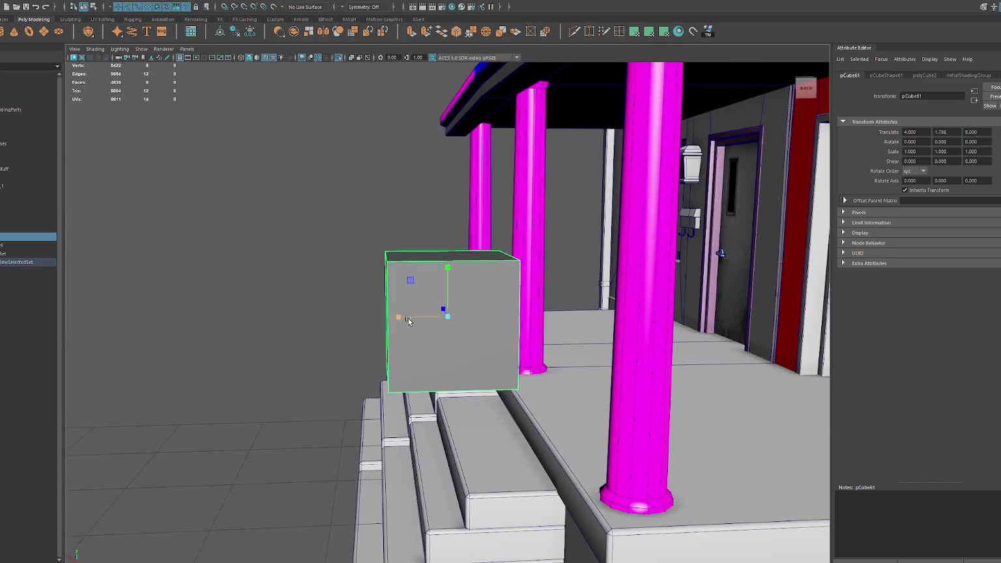
# - Duplicate the cube, thin it, slide it right and delete its four extra faces
pyautogui.hotkey('ctrl', 'd')
pyautogui.moveTo(398, 318); pyautogui.dragTo(418, 319)
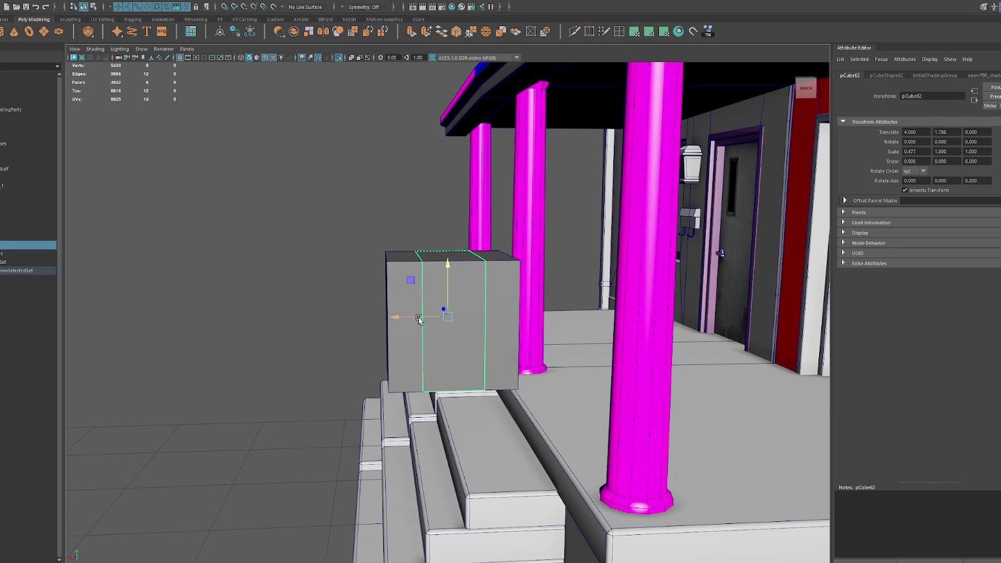
pyautogui.press('w')
pyautogui.moveTo(447, 268); pyautogui.dragTo(572, 254)
pyautogui.moveTo(568, 215); pyautogui.dragTo(570, 234, button='right')
pyautogui.click(591, 259)
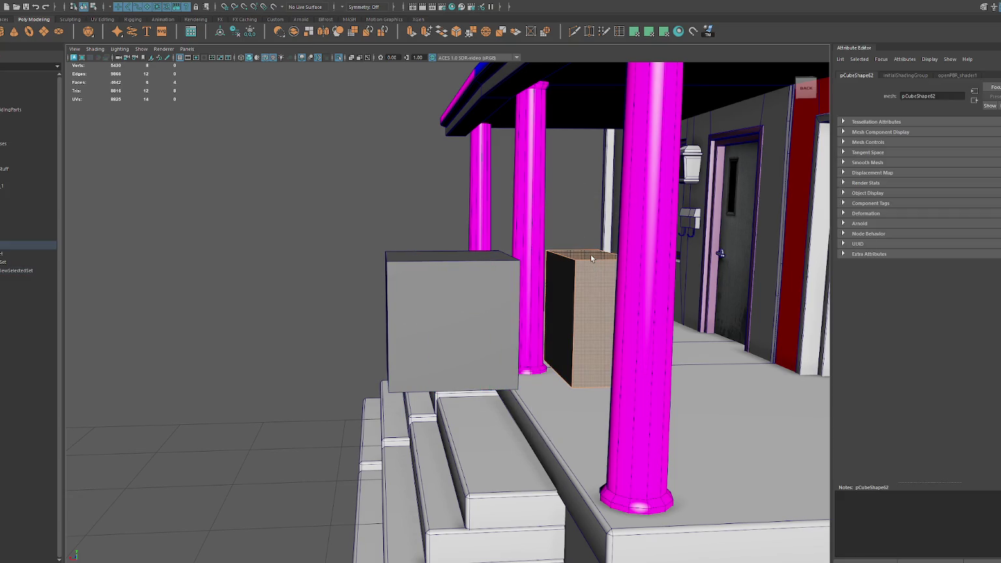
pyautogui.press('Delete')
# - Squeeze the thin panel and size it between the two right posts
pyautogui.click(555, 286)
pyautogui.press('r')
pyautogui.moveTo(586, 314)
pyautogui.mouseDown()
pyautogui.moveTo(564, 312)
pyautogui.moveTo(558, 351)
pyautogui.moveTo(490, 229)
pyautogui.moveTo(596, 291)
pyautogui.mouseUp()
pyautogui.press('w')
pyautogui.press('r')
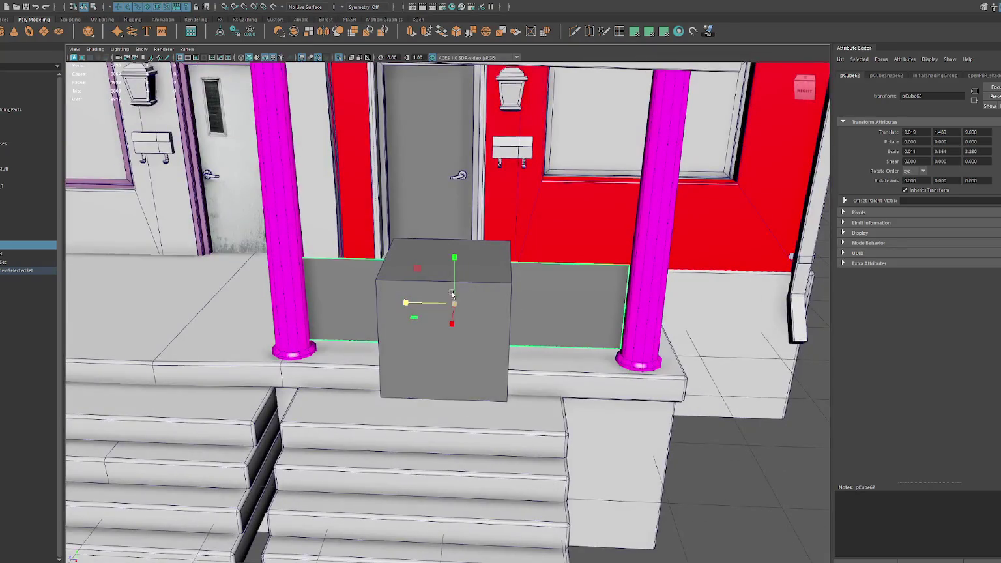
# - Shrink the grey cube and stretch it into a long plank along the panel top
pyautogui.click(459, 309)
pyautogui.moveTo(448, 315); pyautogui.dragTo(345, 333)
pyautogui.press('w')
pyautogui.moveTo(461, 314)
pyautogui.mouseDown()
pyautogui.moveTo(471, 287)
pyautogui.moveTo(455, 245)
pyautogui.mouseUp()
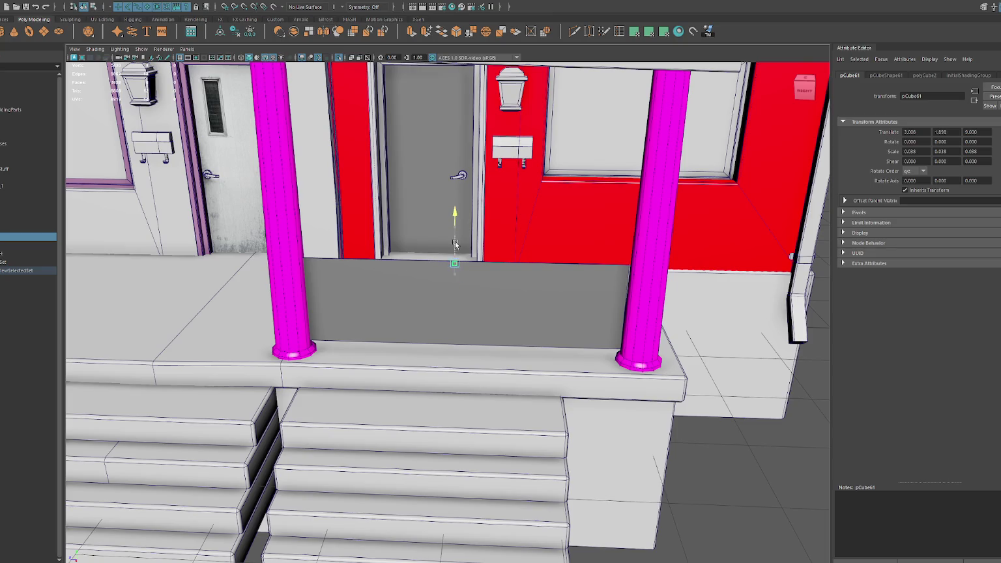
pyautogui.press('f')
pyautogui.moveTo(510, 262)
pyautogui.keyDown('alt'); pyautogui.mouseDown()
pyautogui.moveTo(441, 306)
pyautogui.moveTo(437, 254)
pyautogui.mouseUp(); pyautogui.keyUp('alt')
pyautogui.moveTo(420, 318)
pyautogui.mouseDown()
pyautogui.moveTo(335, 318)
pyautogui.moveTo(340, 224)
pyautogui.mouseUp()
pyautogui.press('r')
pyautogui.scroll(-5, 338, 269)
pyautogui.moveTo(338, 269)
pyautogui.keyDown('alt'); pyautogui.mouseDown()
pyautogui.moveTo(447, 299)
pyautogui.moveTo(354, 315)
pyautogui.mouseUp(); pyautogui.keyUp('alt')
pyautogui.scroll(-5, 408, 302)
# - Duplicate the top plank and move the copy to the panel bottom
pyautogui.press('w')
pyautogui.scroll(2, 449, 286)
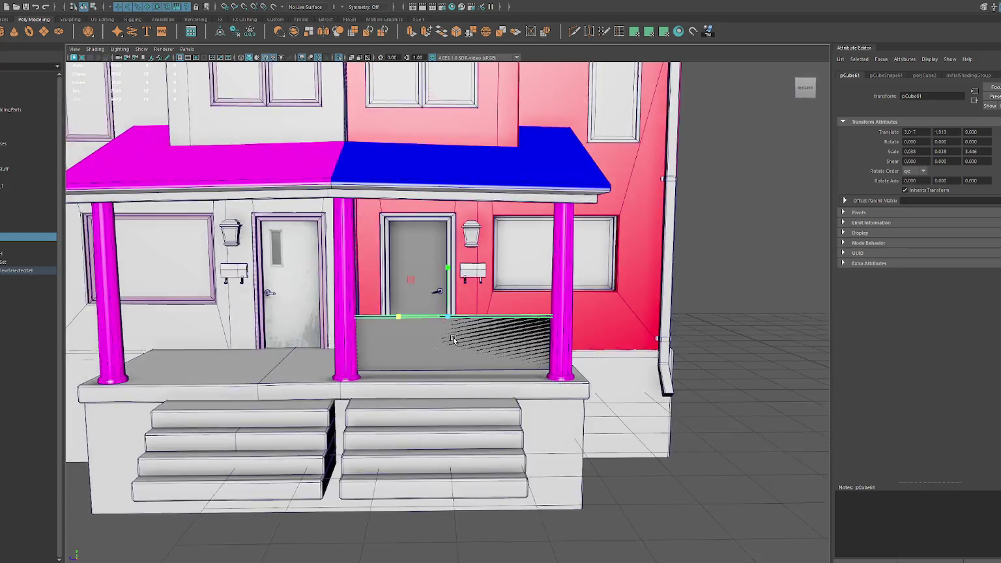
pyautogui.scroll(3, 449, 280)
pyautogui.hotkey('ctrl', 'd')
pyautogui.moveTo(448, 272); pyautogui.dragTo(448, 363)
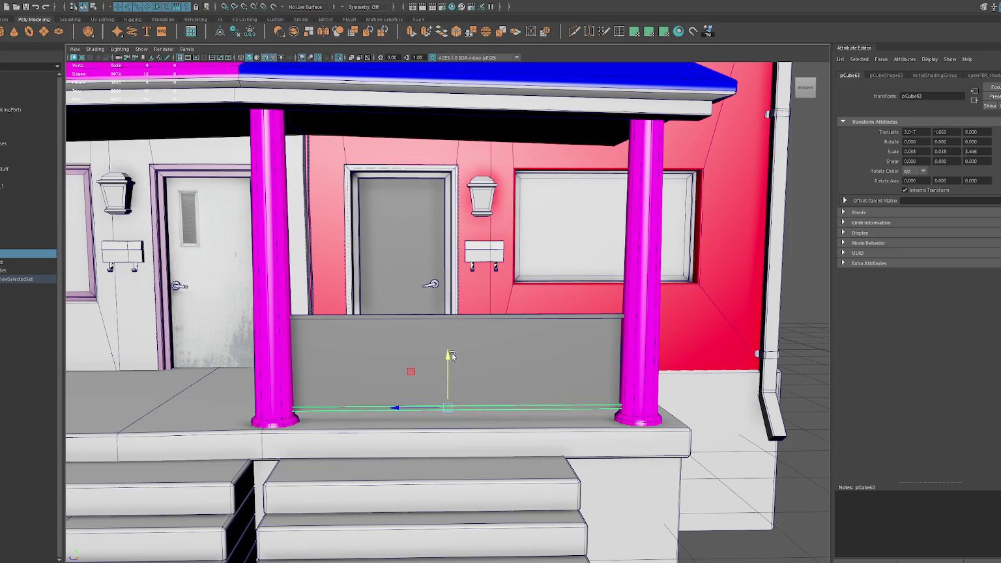
# - Shift the wall panel slightly along Z and combine the two planks into one object
pyautogui.click(405, 363)
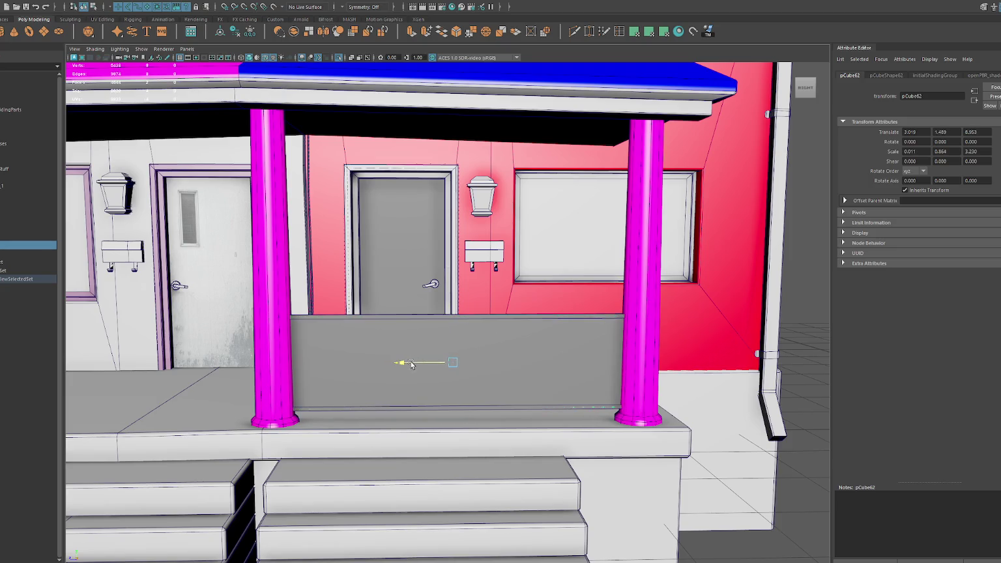
pyautogui.moveTo(407, 363); pyautogui.dragTo(446, 326)
pyautogui.click(441, 317)
pyautogui.moveTo(456, 410)
pyautogui.keyDown('alt'); pyautogui.mouseDown()
pyautogui.moveTo(366, 367)
pyautogui.moveTo(489, 361)
pyautogui.mouseUp(); pyautogui.keyUp('alt')
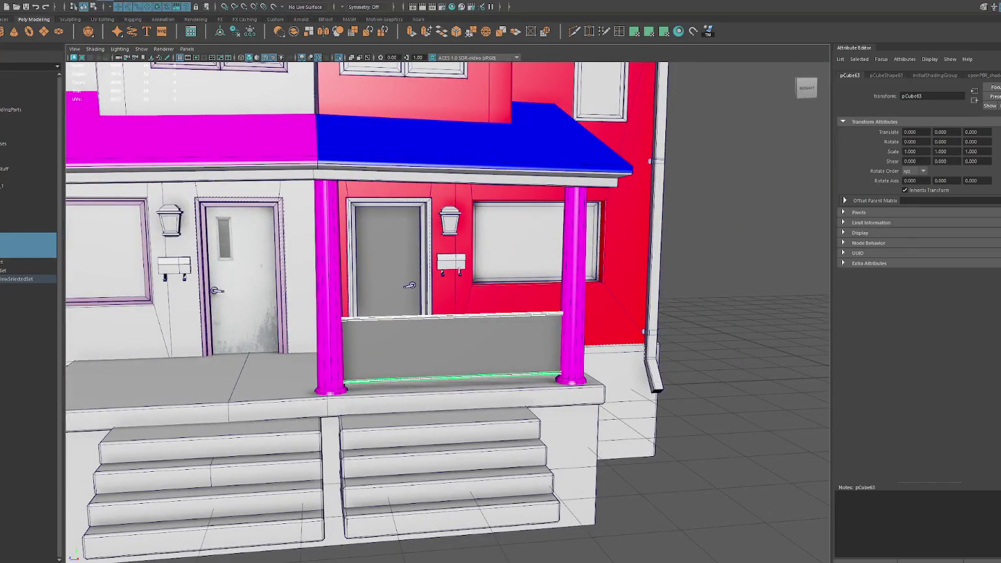
pyautogui.click(255, 30)
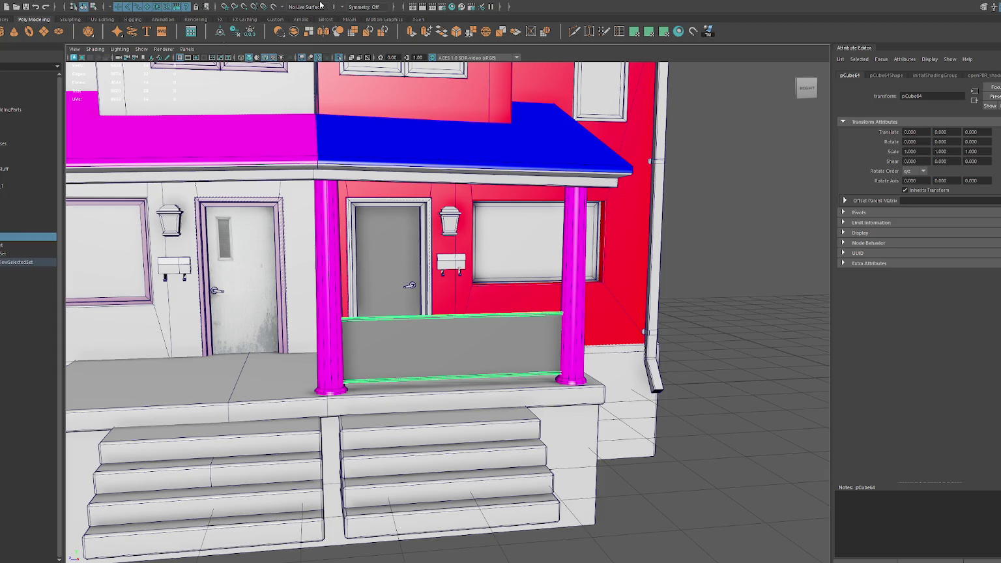
# - In the UV Editor, rescale the plank shells to the set texel density and straighten them
pyautogui.click(284, 2)
pyautogui.click(302, 13)
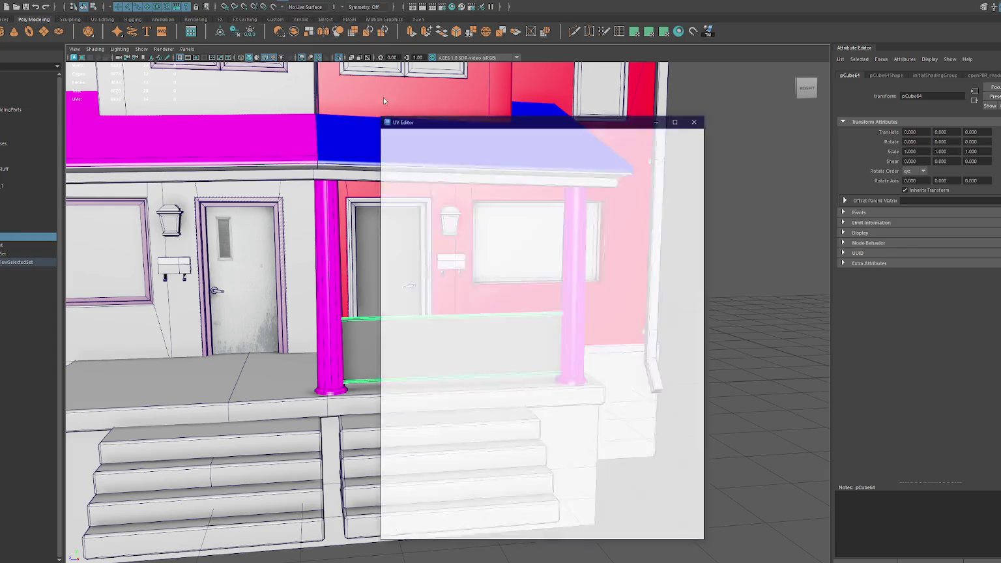
pyautogui.moveTo(498, 124)
pyautogui.mouseDown()
pyautogui.moveTo(755, 108)
pyautogui.moveTo(745, 108)
pyautogui.mouseUp()
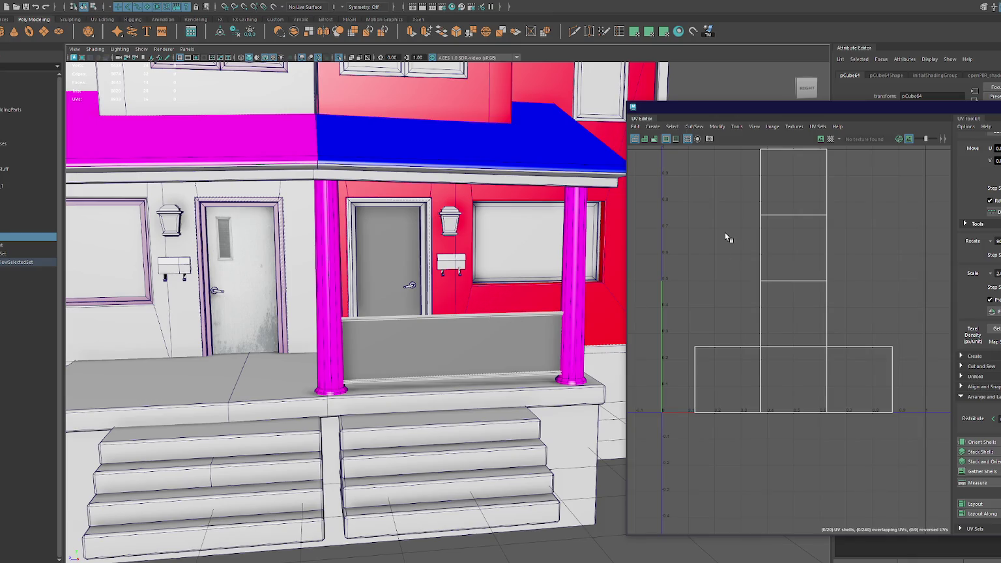
pyautogui.scroll(-3, 844, 364)
pyautogui.moveTo(755, 241); pyautogui.dragTo(796, 188, button='right')
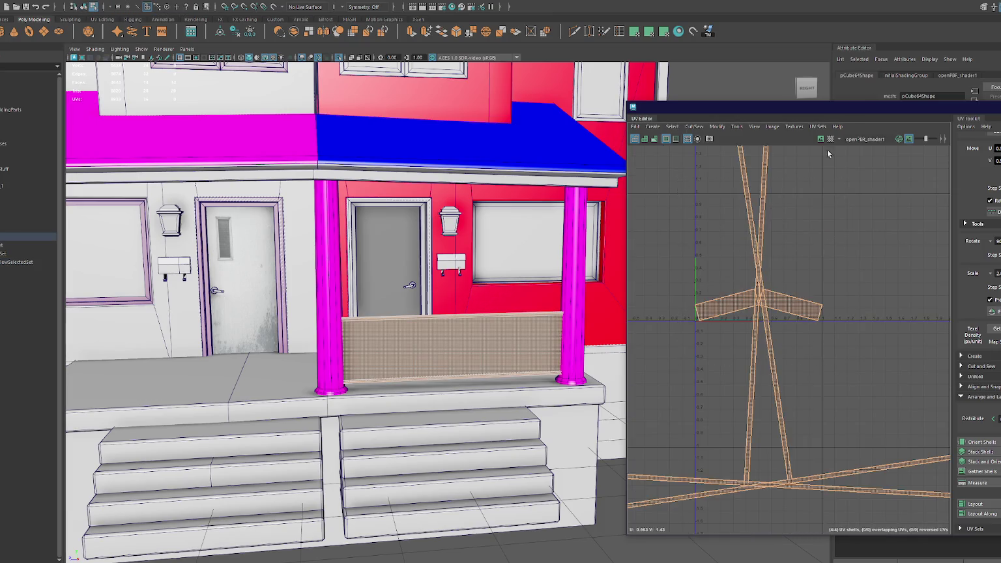
pyautogui.moveTo(749, 106); pyautogui.dragTo(598, 109)
pyautogui.click(901, 331)
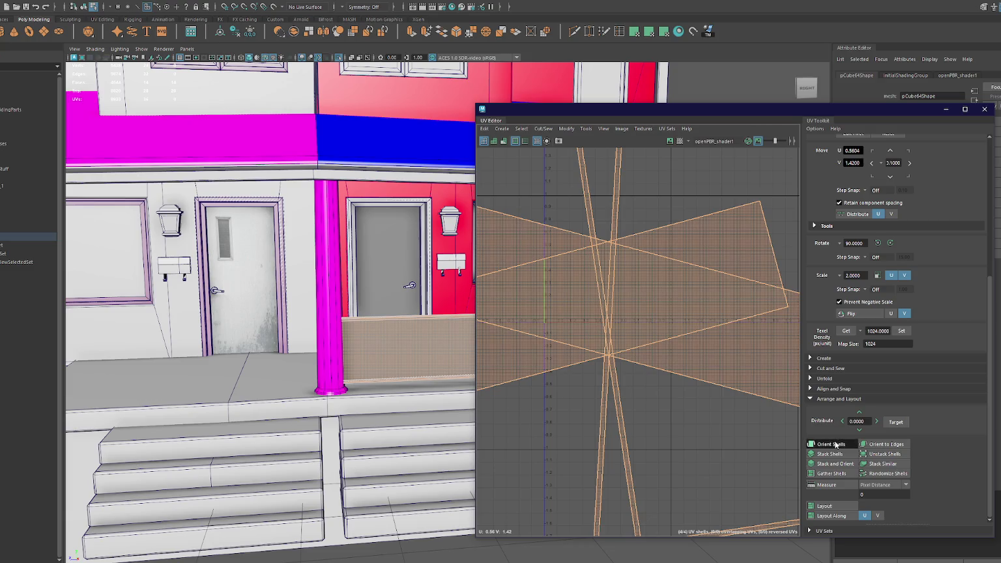
pyautogui.click(836, 445)
pyautogui.scroll(-3, 726, 313)
pyautogui.scroll(4, 650, 257)
pyautogui.scroll(2, 678, 324)
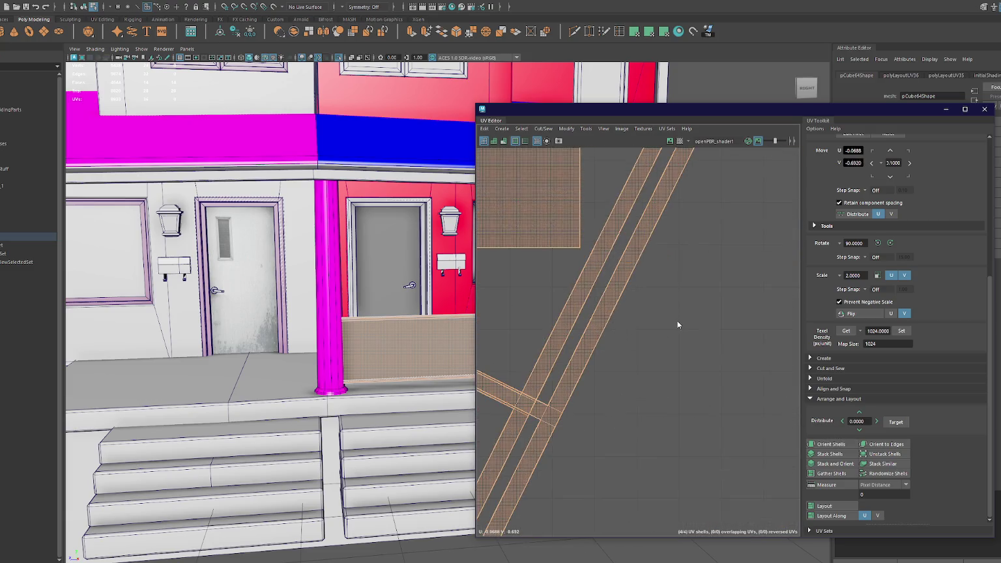
# - Cut the UVs along an edge, align all shells, and rotate the long vertical strip 90°
pyautogui.press('F10')
pyautogui.click(586, 387)
pyautogui.hotkey('ctrl', 'x')
pyautogui.scroll(-3, 710, 329)
pyautogui.scroll(-3, 674, 306)
pyautogui.press('F11')
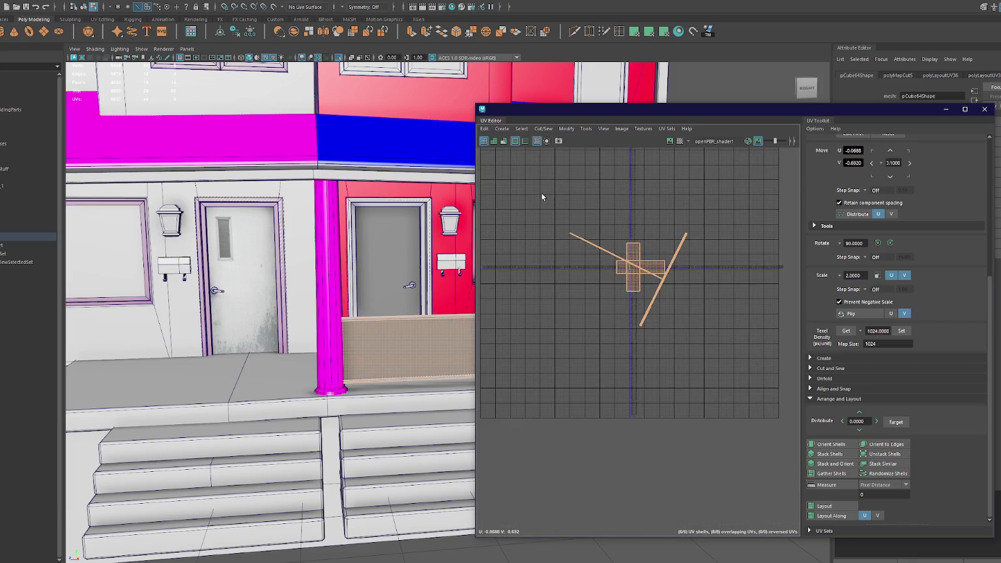
pyautogui.scroll(3, 578, 300)
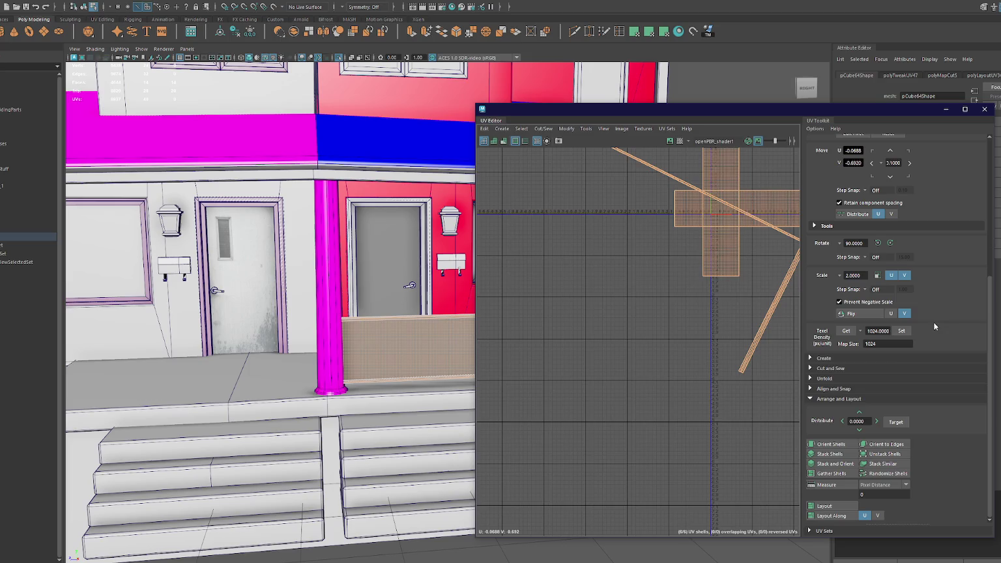
pyautogui.click(828, 443)
pyautogui.moveTo(664, 287)
pyautogui.keyDown('alt'); pyautogui.mouseDown(button='middle')
pyautogui.moveTo(489, 404)
pyautogui.moveTo(538, 411)
pyautogui.mouseUp(button='middle'); pyautogui.keyUp('alt')
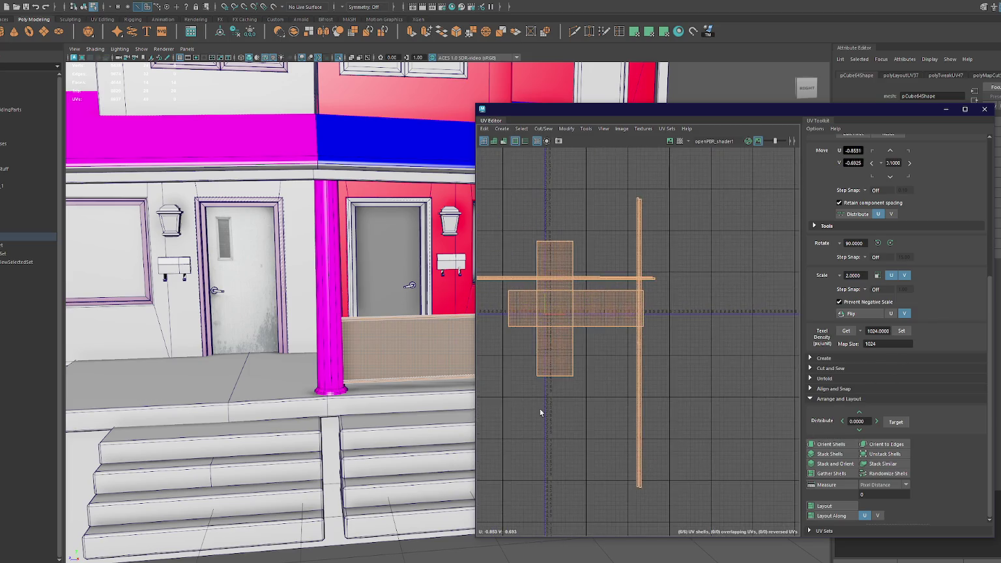
pyautogui.click(651, 387)
pyautogui.click(640, 391)
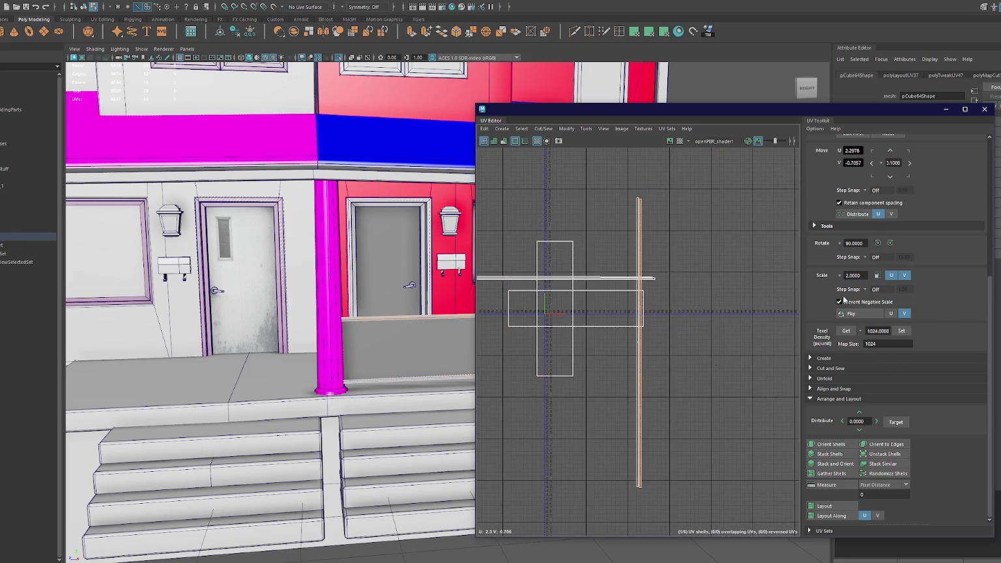
pyautogui.click(891, 242)
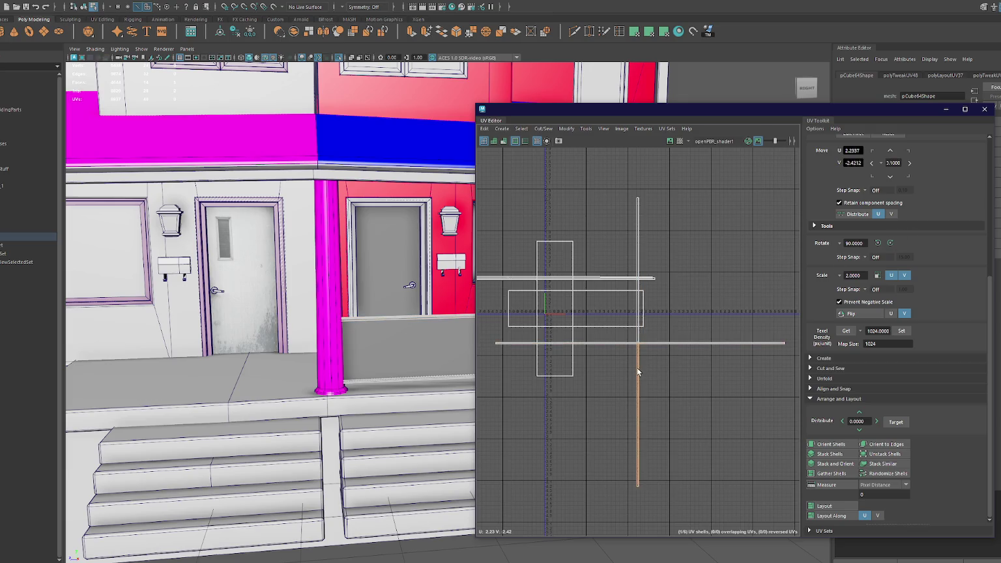
# - Rotate the tall narrow shell horizontal and stack the two rectangle shells
pyautogui.click(604, 317)
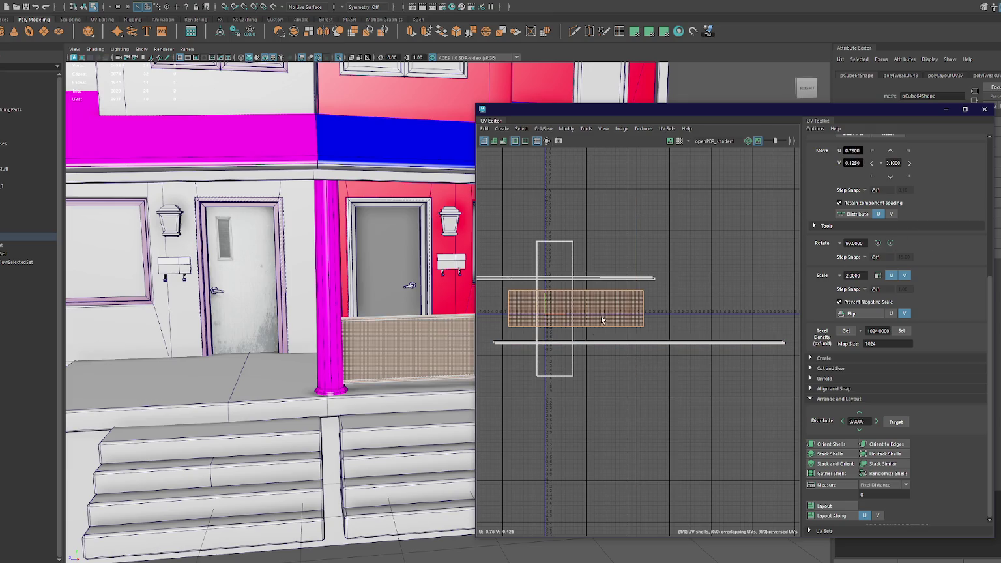
pyautogui.click(559, 365)
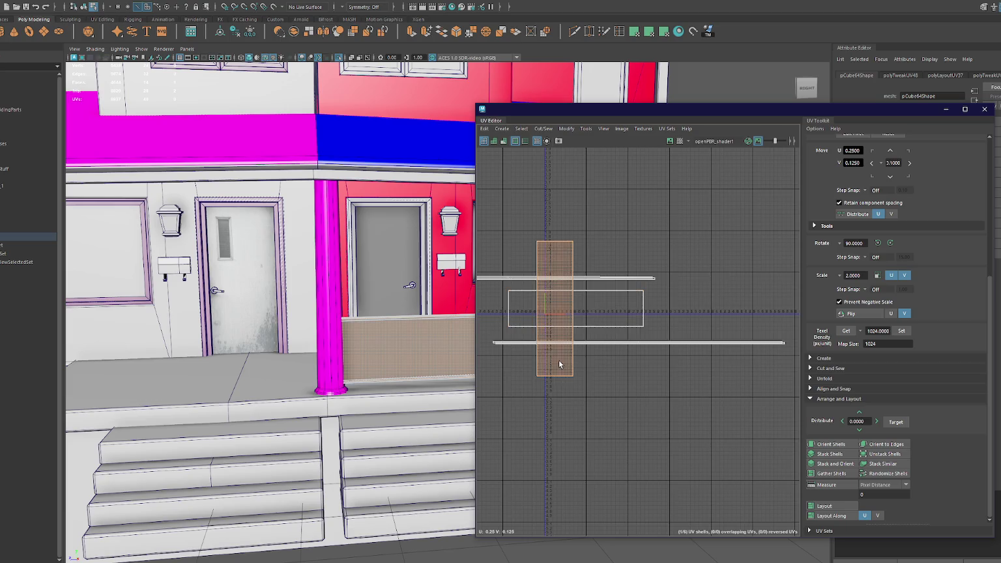
pyautogui.click(891, 242)
pyautogui.moveTo(567, 308); pyautogui.dragTo(681, 254)
pyautogui.click(717, 194)
pyautogui.click(687, 255)
pyautogui.click(590, 300)
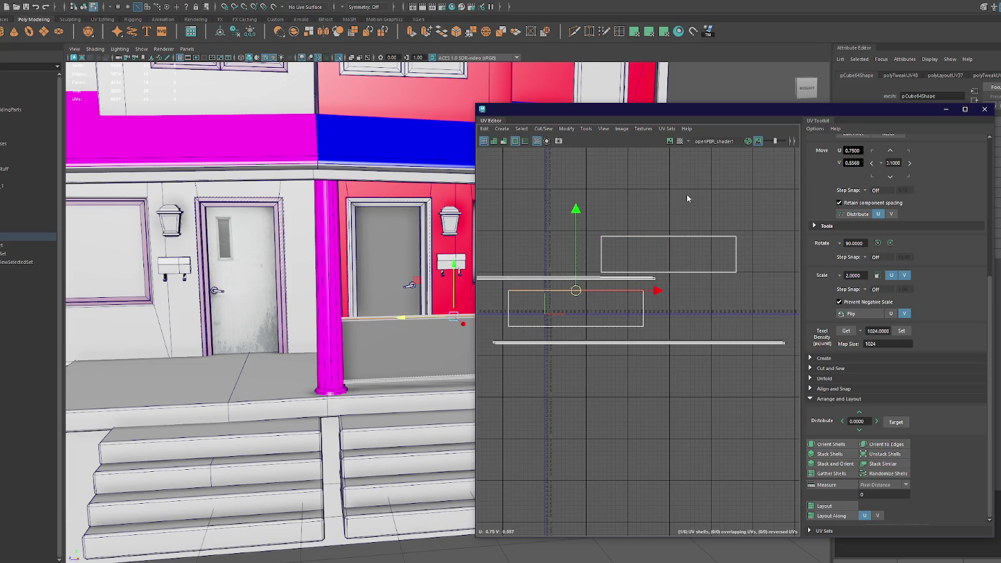
pyautogui.click(668, 254)
pyautogui.keyDown('shift'); pyautogui.click(587, 308); pyautogui.keyUp('shift')
pyautogui.click(834, 463)
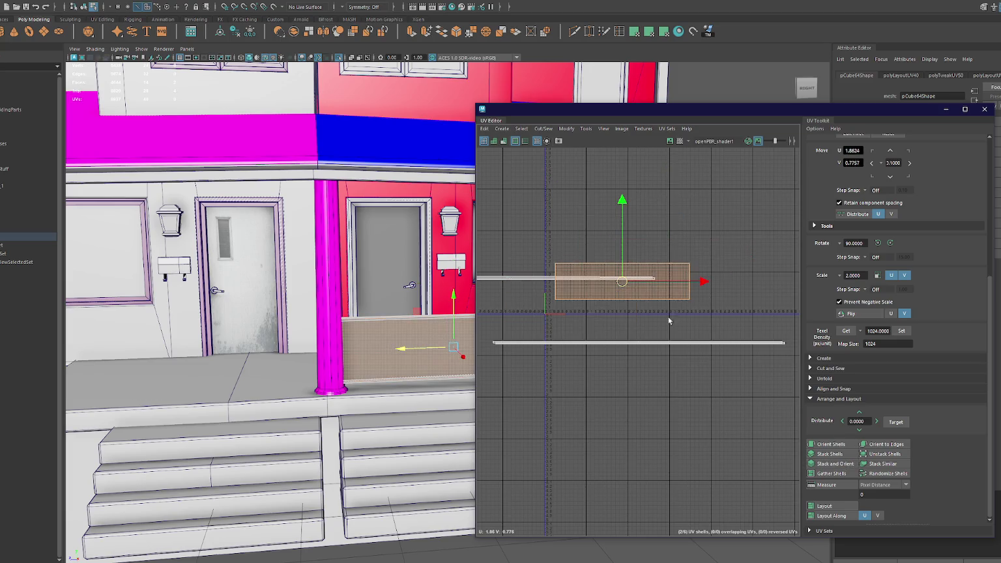
# - Snap the shell onto the 0–1 UV boundary, centre it at U 0.5, and scale it
pyautogui.click(832, 389)
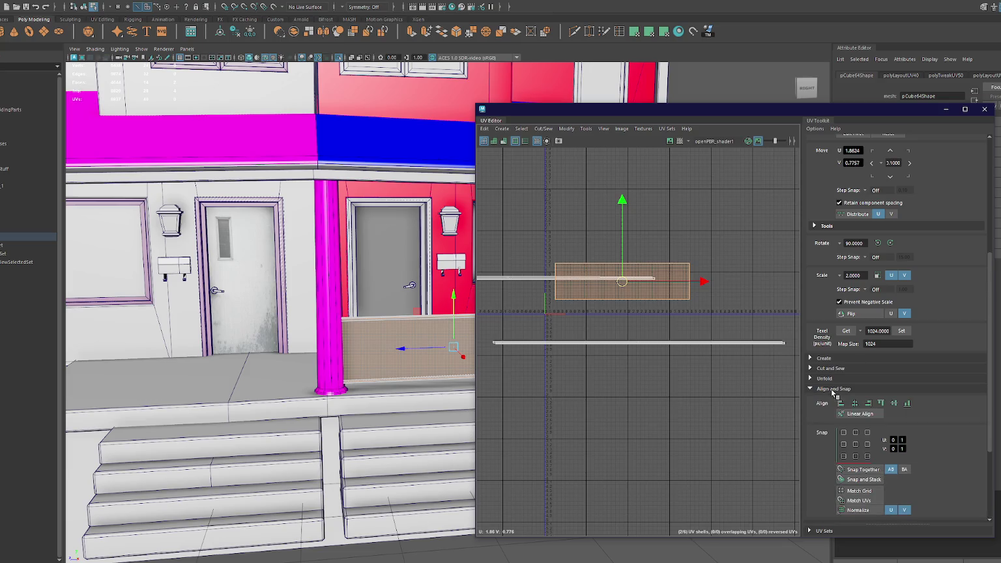
pyautogui.click(843, 445)
pyautogui.click(856, 444)
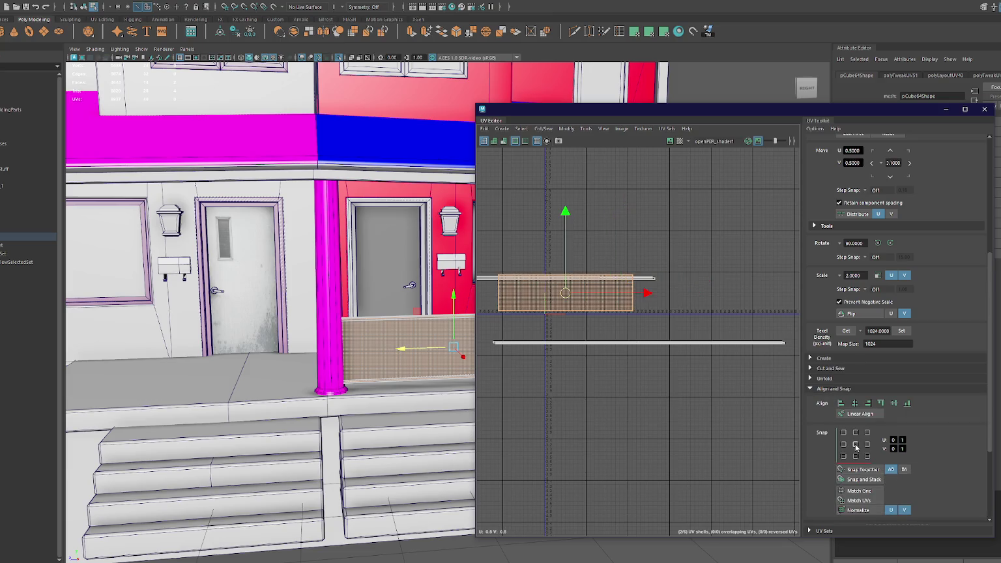
pyautogui.scroll(3, 581, 291)
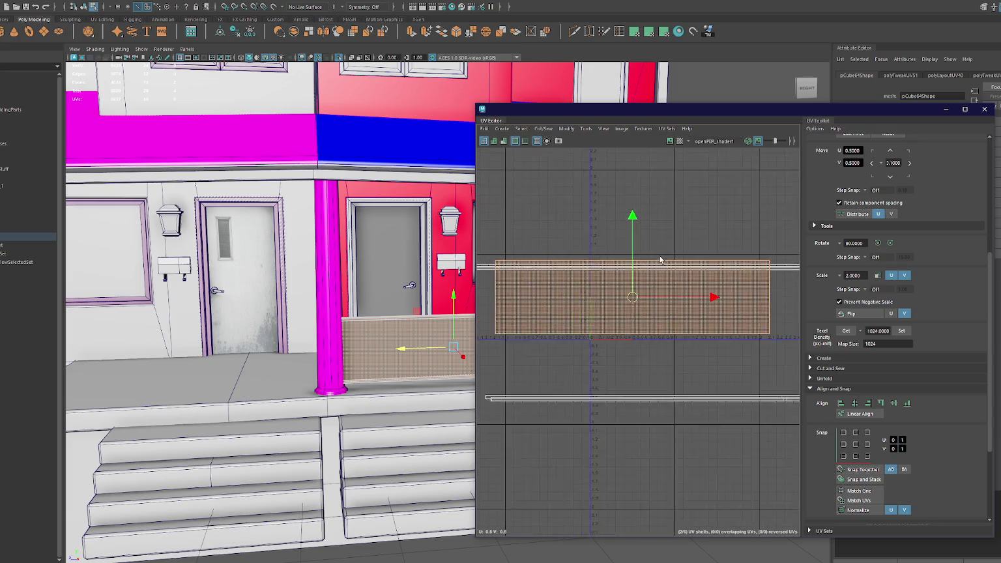
pyautogui.scroll(-1, 714, 297)
pyautogui.press('r')
pyautogui.moveTo(714, 296); pyautogui.dragTo(709, 297)
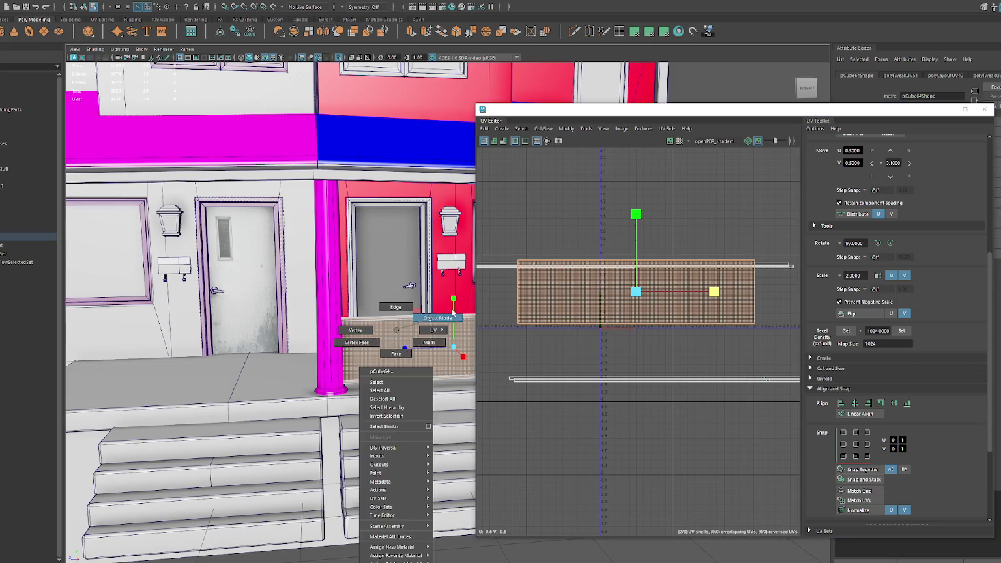
# - Close the UV Editor, duplicate the railing panel and rotate the copy about 105° in Y
pyautogui.moveTo(465, 333); pyautogui.dragTo(483, 312, button='right')
pyautogui.keyDown('alt'); pyautogui.moveTo(391, 300); pyautogui.dragTo(338, 298); pyautogui.keyUp('alt')
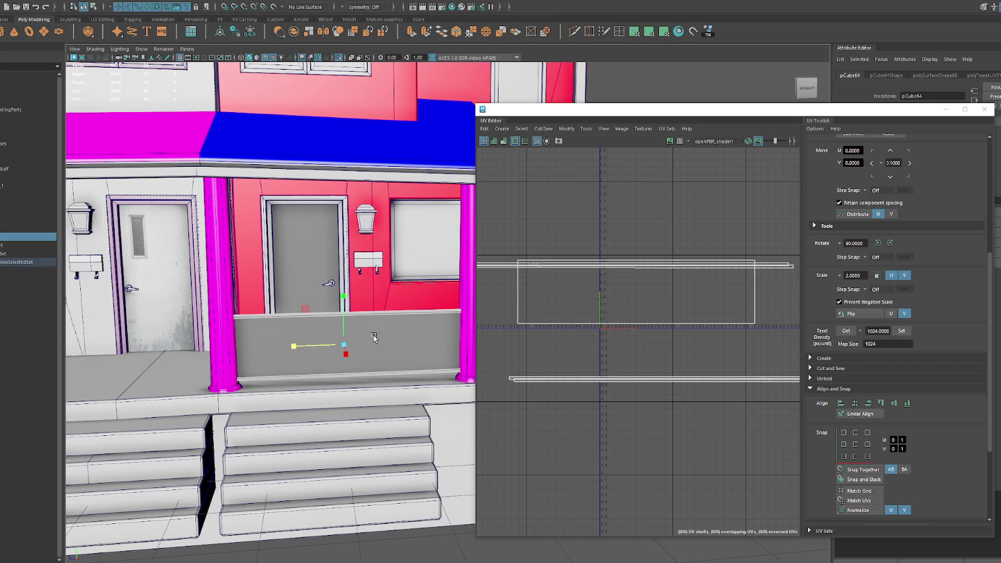
pyautogui.click(595, 308)
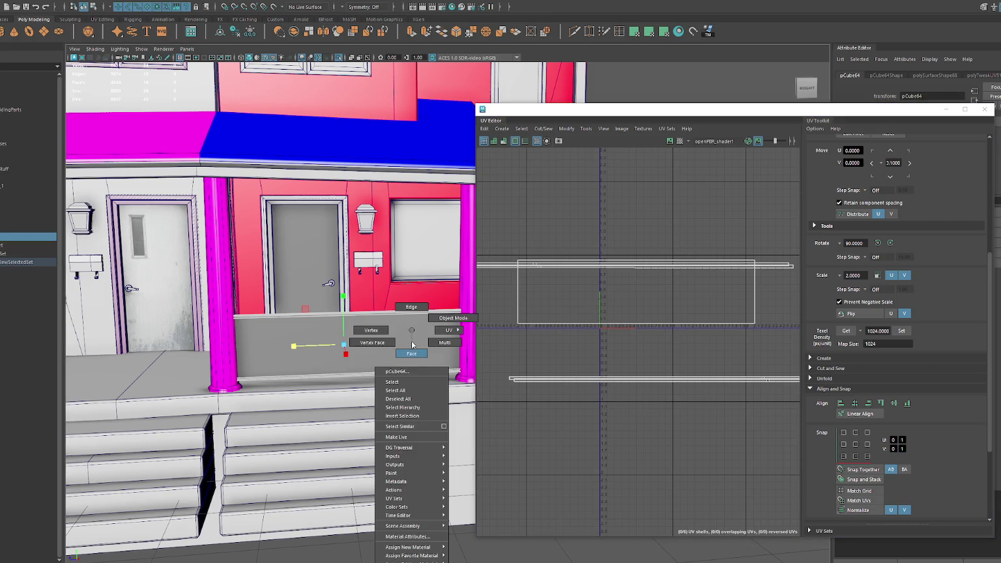
pyautogui.moveTo(366, 333); pyautogui.dragTo(413, 351, button='right')
pyautogui.moveTo(404, 345)
pyautogui.keyDown('alt'); pyautogui.mouseDown()
pyautogui.moveTo(344, 293)
pyautogui.moveTo(395, 285)
pyautogui.mouseUp(); pyautogui.keyUp('alt')
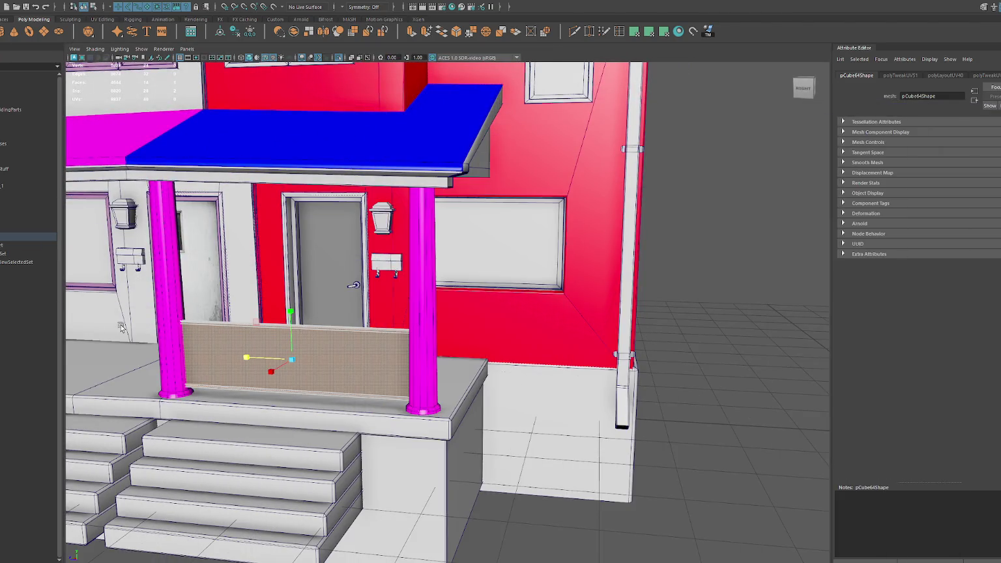
pyautogui.press('F8')
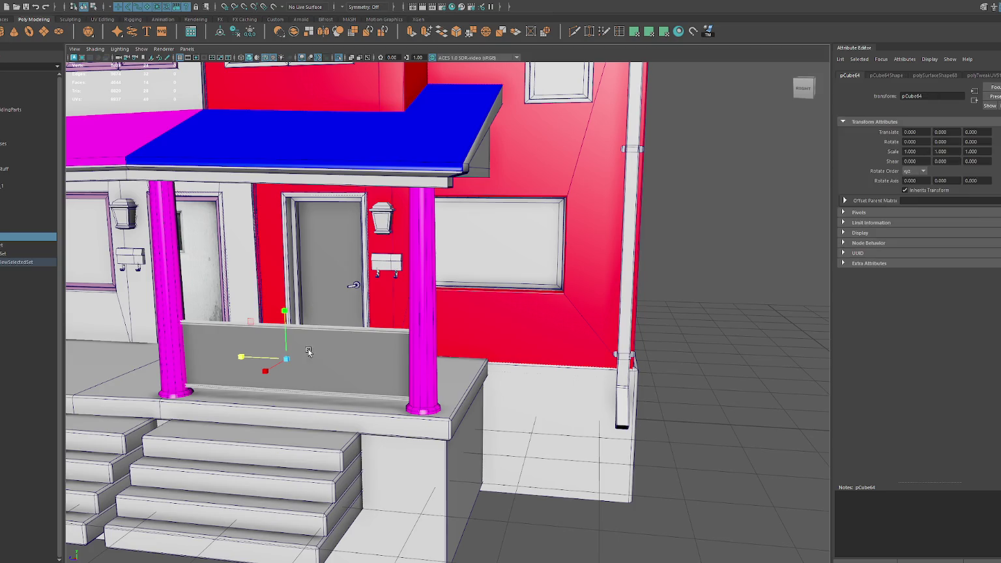
pyautogui.press('e')
pyautogui.moveTo(291, 372)
pyautogui.mouseDown()
pyautogui.moveTo(350, 362)
pyautogui.moveTo(339, 355)
pyautogui.mouseUp()
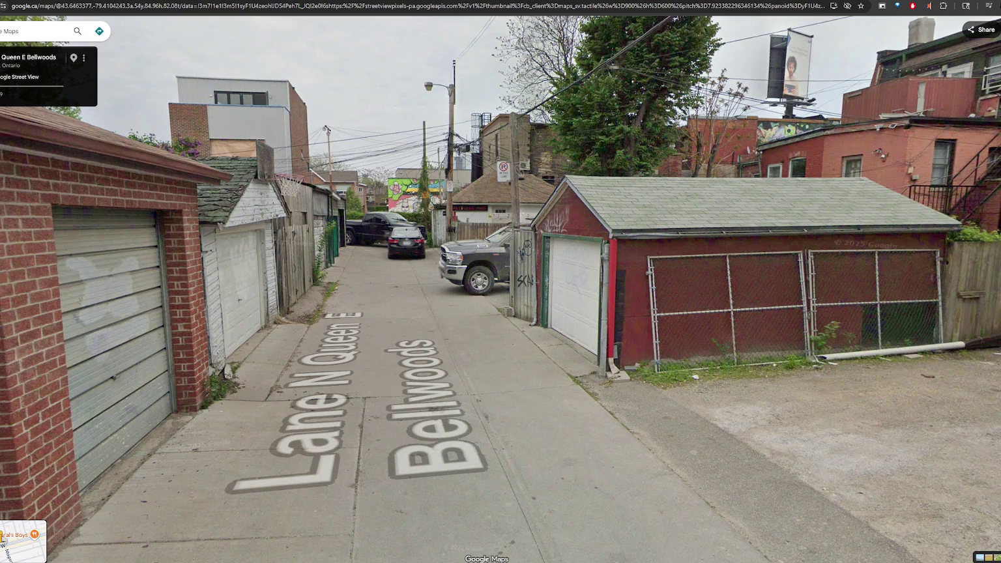
# - Walk Street View down Lane N Queen E Bellwoods past the garage and brick building
pyautogui.click(404, 362)
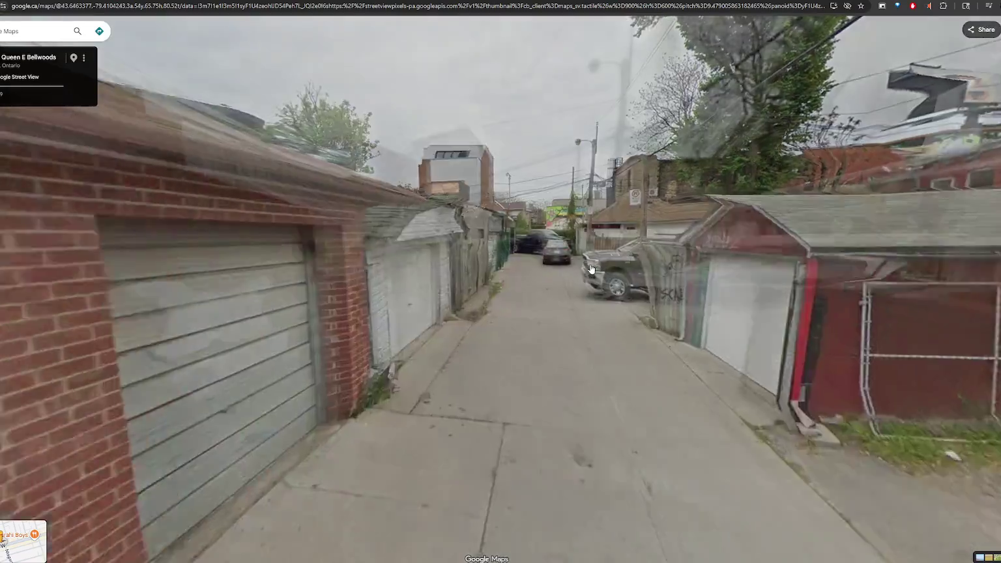
pyautogui.click(591, 269)
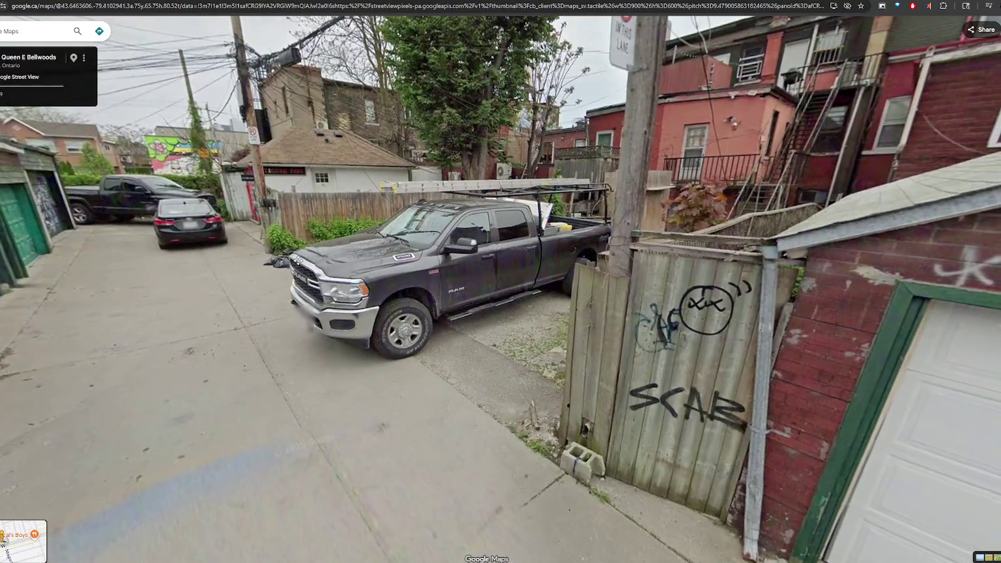
pyautogui.moveTo(879, 267); pyautogui.dragTo(449, 268)
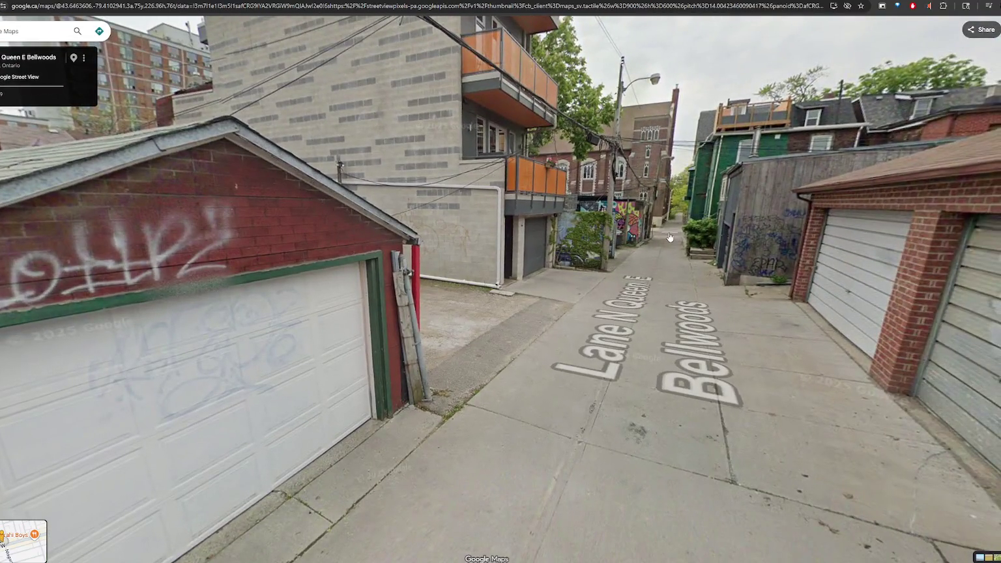
pyautogui.click(450, 268)
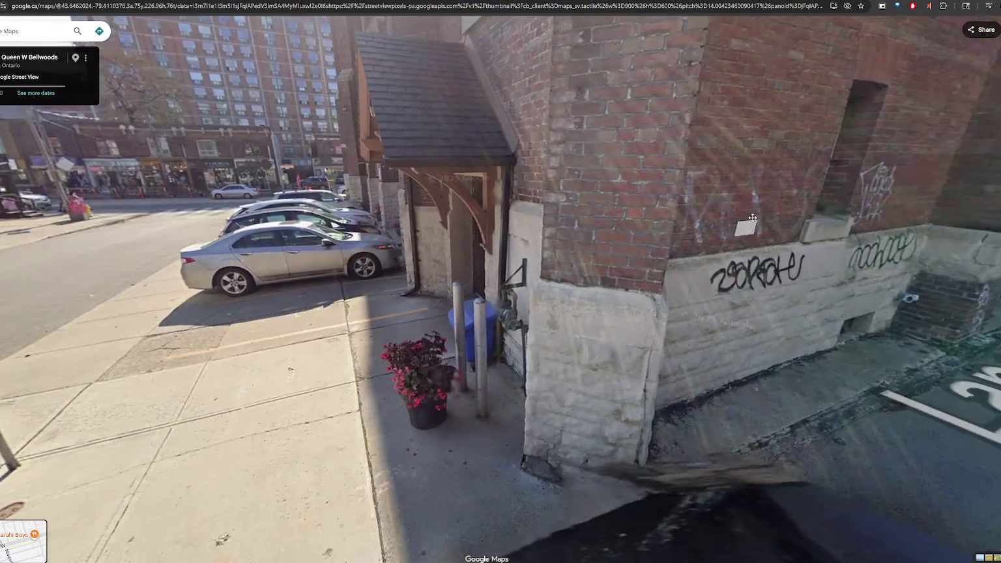
pyautogui.moveTo(641, 222); pyautogui.dragTo(821, 225)
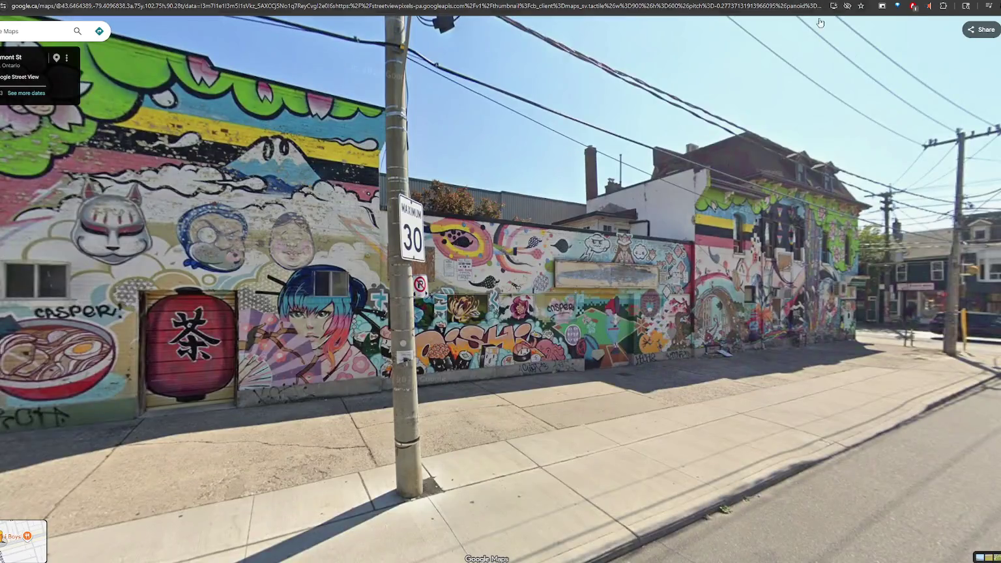
pyautogui.moveTo(821, 18); pyautogui.dragTo(59, 235)
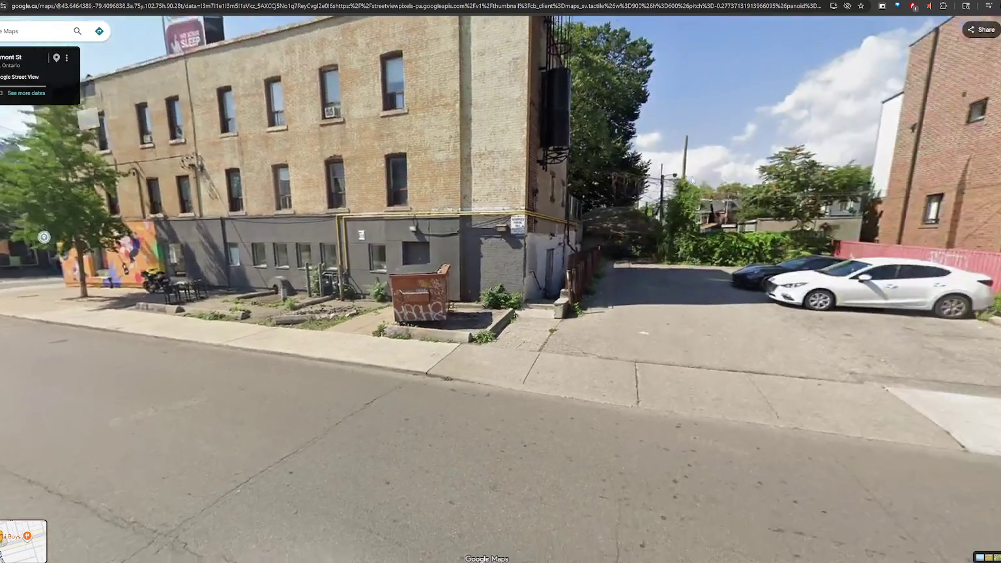
# - Move along Claremont St to view the brick houses with front-yard fences
pyautogui.moveTo(912, 235); pyautogui.dragTo(715, 222)
pyautogui.click(715, 217)
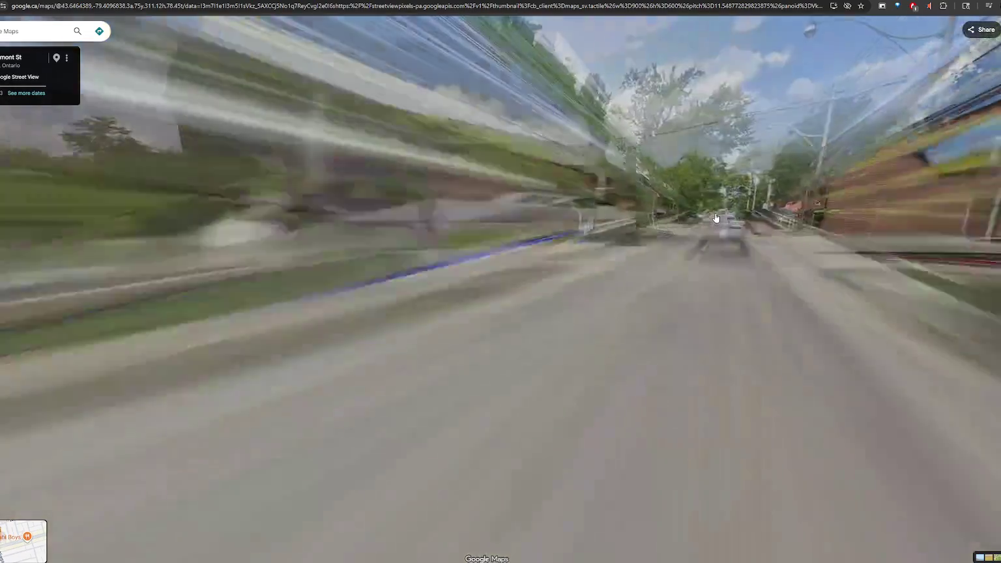
pyautogui.click(635, 246)
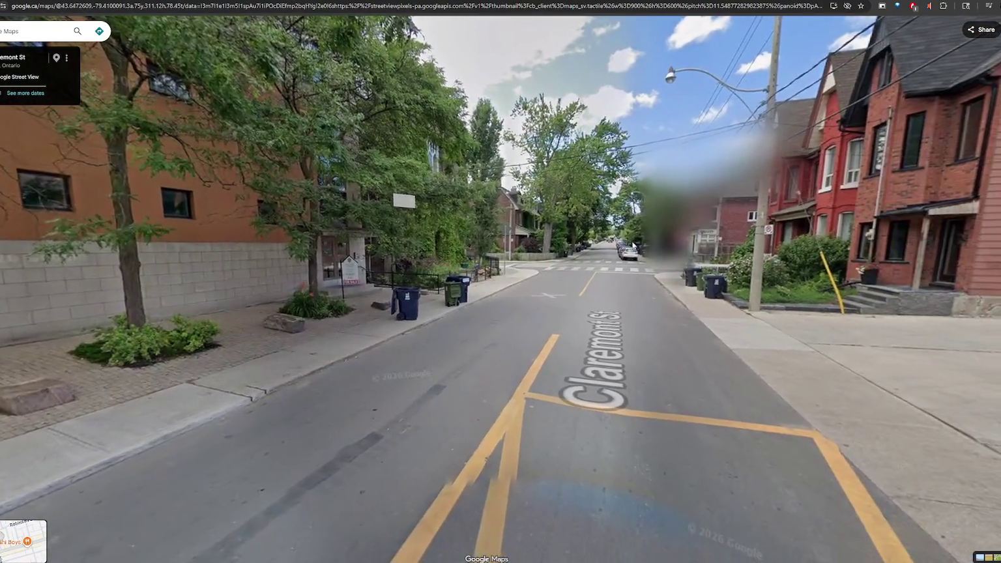
pyautogui.click(635, 246)
pyautogui.moveTo(635, 246); pyautogui.dragTo(899, 118)
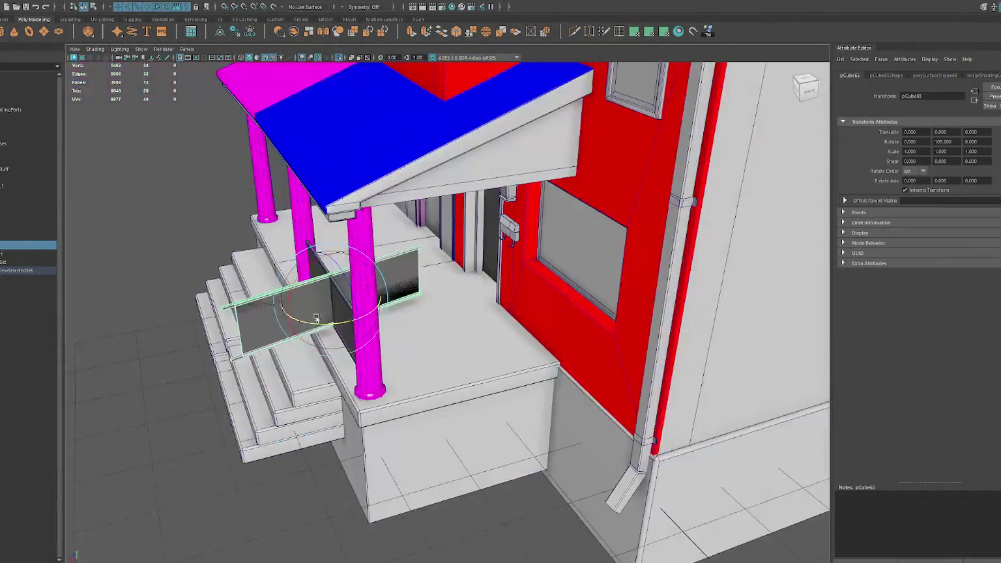
# - Back in Maya, set the side railing panel's Rotate Y to 90
pyautogui.moveTo(315, 318)
pyautogui.mouseDown()
pyautogui.moveTo(363, 320)
pyautogui.moveTo(334, 315)
pyautogui.moveTo(321, 363)
pyautogui.moveTo(405, 358)
pyautogui.moveTo(316, 366)
pyautogui.moveTo(326, 362)
pyautogui.moveTo(300, 344)
pyautogui.mouseUp()
pyautogui.press('w')
pyautogui.click(316, 366)
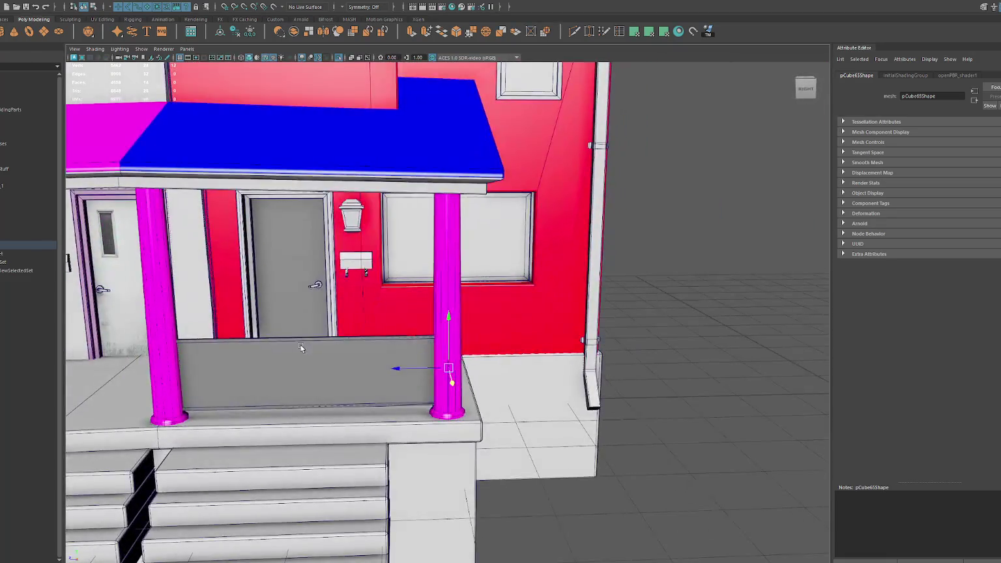
# - Shorten the front railing panel by sliding its left-end vertices to the right
pyautogui.click(300, 344)
pyautogui.moveTo(629, 228); pyautogui.dragTo(620, 236, button='right')
pyautogui.press('4')
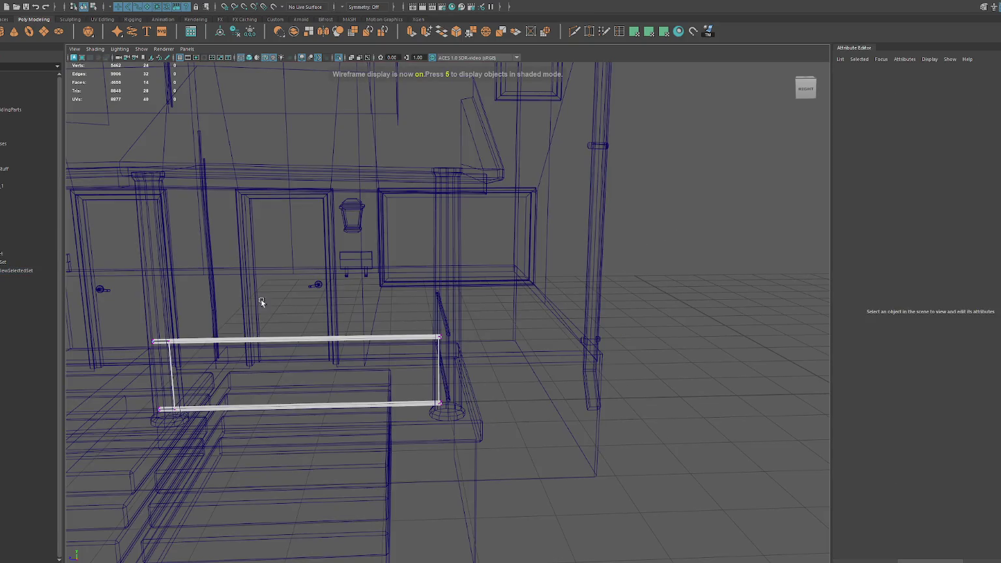
pyautogui.moveTo(225, 306); pyautogui.dragTo(130, 449)
pyautogui.moveTo(114, 375); pyautogui.dragTo(283, 383)
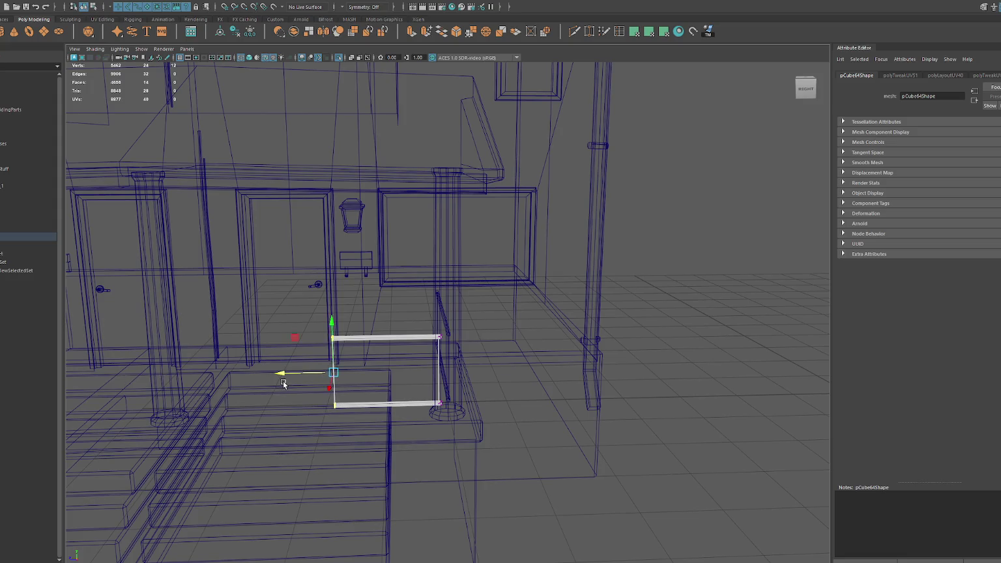
pyautogui.press('6')
pyautogui.keyDown('alt'); pyautogui.moveTo(284, 383); pyautogui.dragTo(375, 352, button='middle'); pyautogui.keyUp('alt')
pyautogui.moveTo(375, 352); pyautogui.dragTo(375, 353)
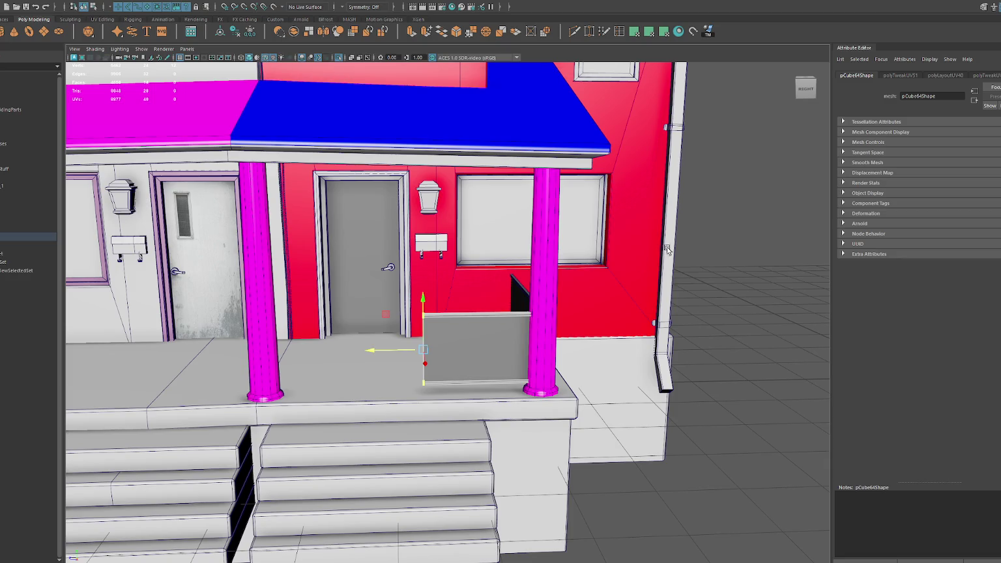
pyautogui.click(742, 228)
# - Stand the spare panel upright 90° about X and delete faces to leave a thin strip
pyautogui.click(442, 299)
pyautogui.press('e')
pyautogui.moveTo(421, 309); pyautogui.dragTo(416, 327)
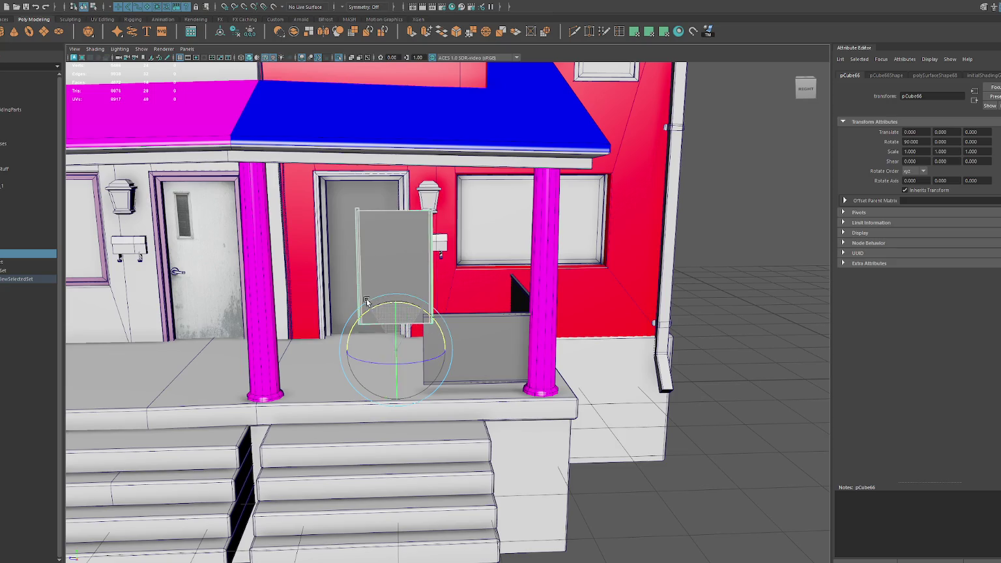
pyautogui.press('F11')
pyautogui.click(420, 253)
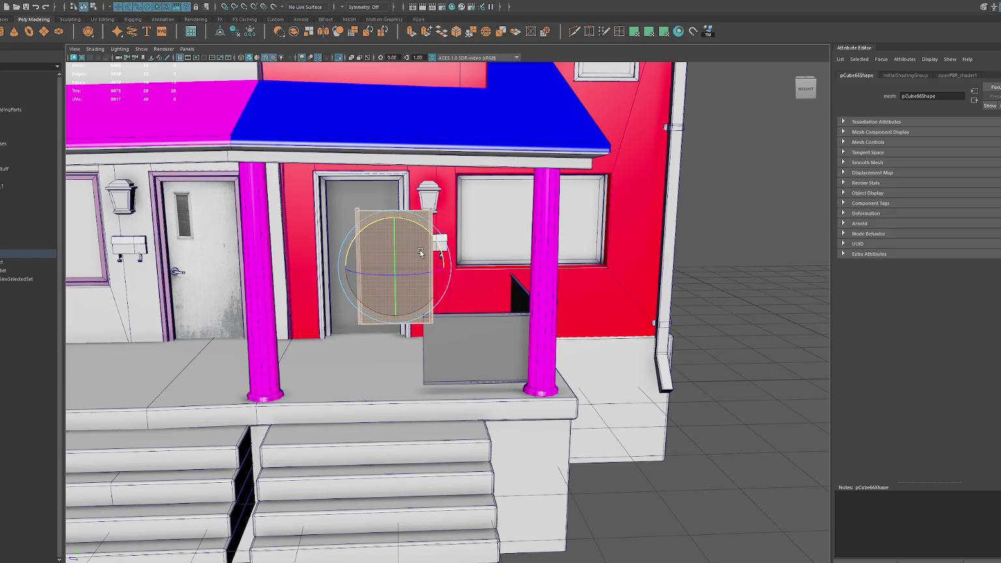
pyautogui.moveTo(379, 273); pyautogui.dragTo(404, 260)
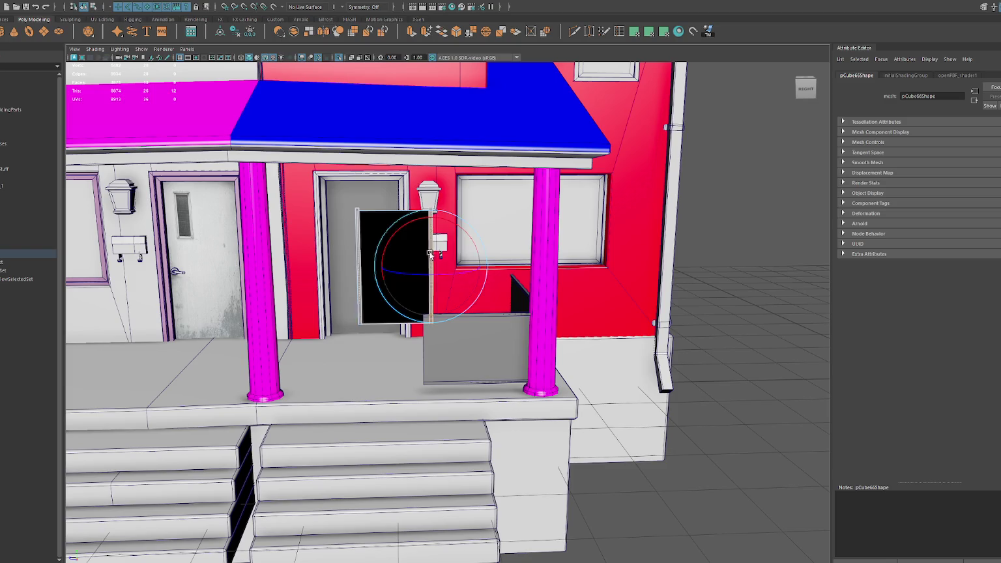
pyautogui.press('Delete')
# - Move the strip beside the mailbox and lower it toward the porch floor
pyautogui.press('F8')
pyautogui.press('w')
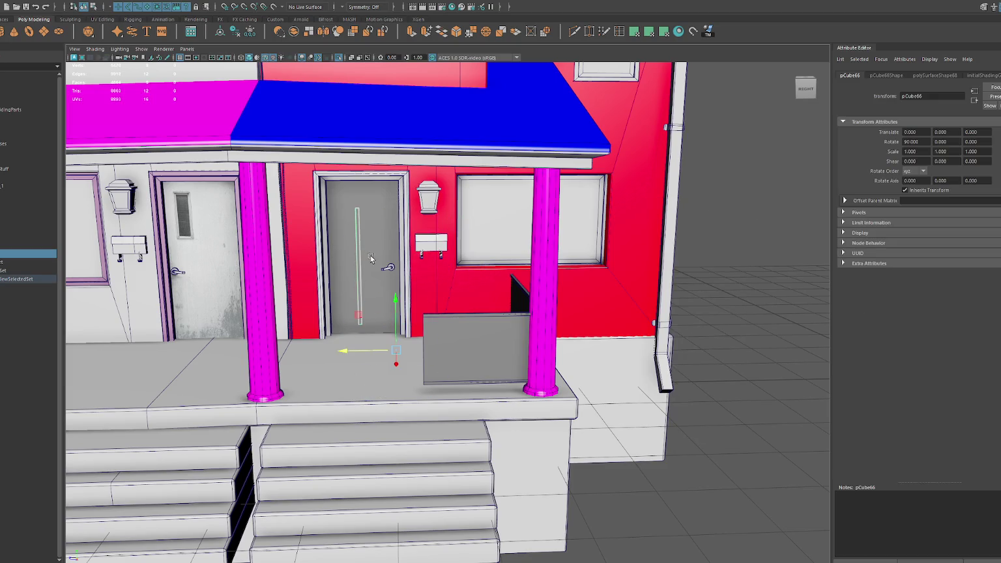
pyautogui.moveTo(344, 343); pyautogui.dragTo(407, 345)
pyautogui.moveTo(458, 301)
pyautogui.mouseDown()
pyautogui.moveTo(456, 382)
pyautogui.moveTo(458, 352)
pyautogui.mouseUp()
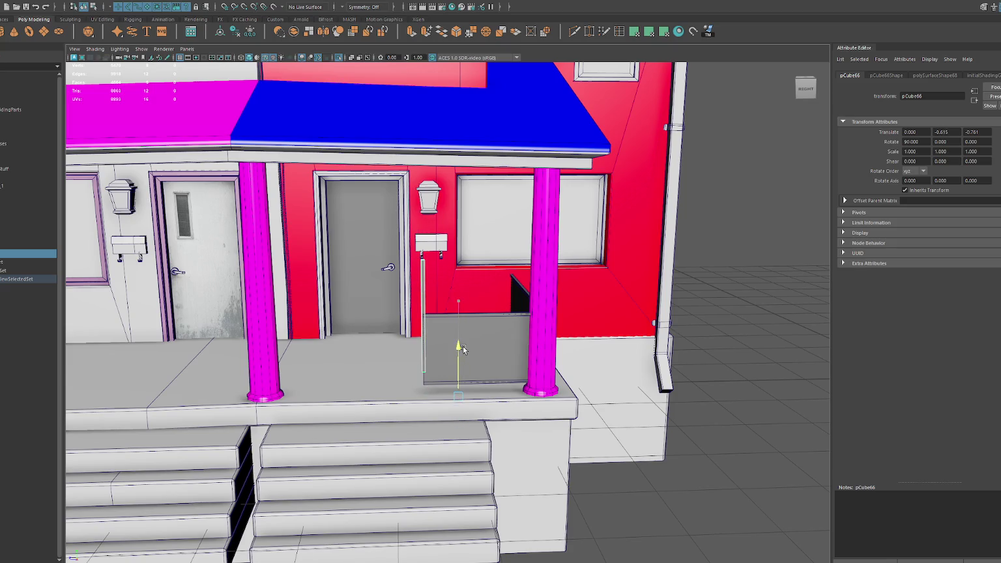
pyautogui.scroll(5, 517, 367)
pyautogui.scroll(-2, 517, 367)
pyautogui.keyDown('alt'); pyautogui.moveTo(516, 366); pyautogui.dragTo(488, 458); pyautogui.keyUp('alt')
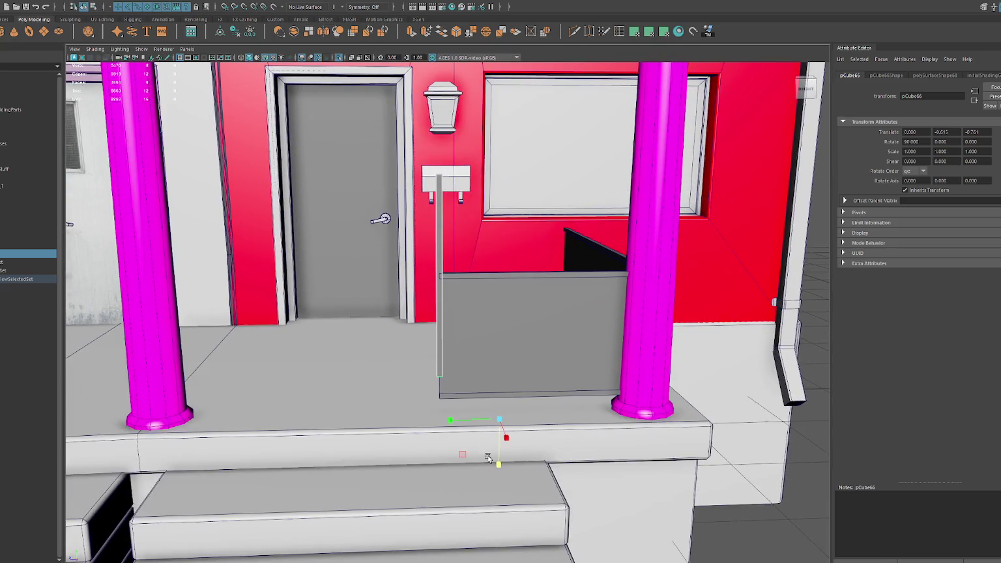
# - Freeze transformations, centre the pivot, then seat the post on the floor and thicken it slightly
pyautogui.click(247, 32)
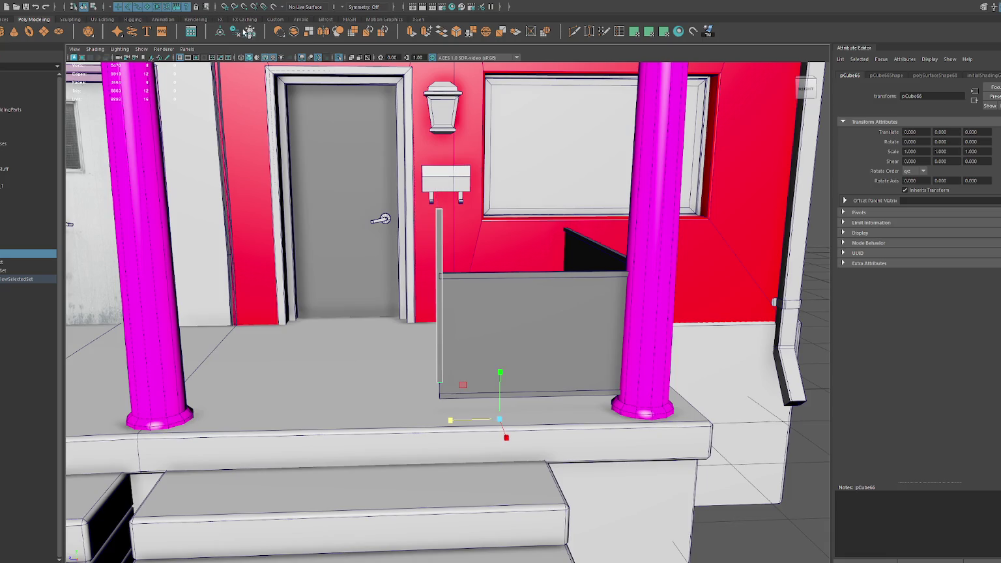
pyautogui.click(220, 32)
pyautogui.moveTo(440, 251); pyautogui.dragTo(439, 299)
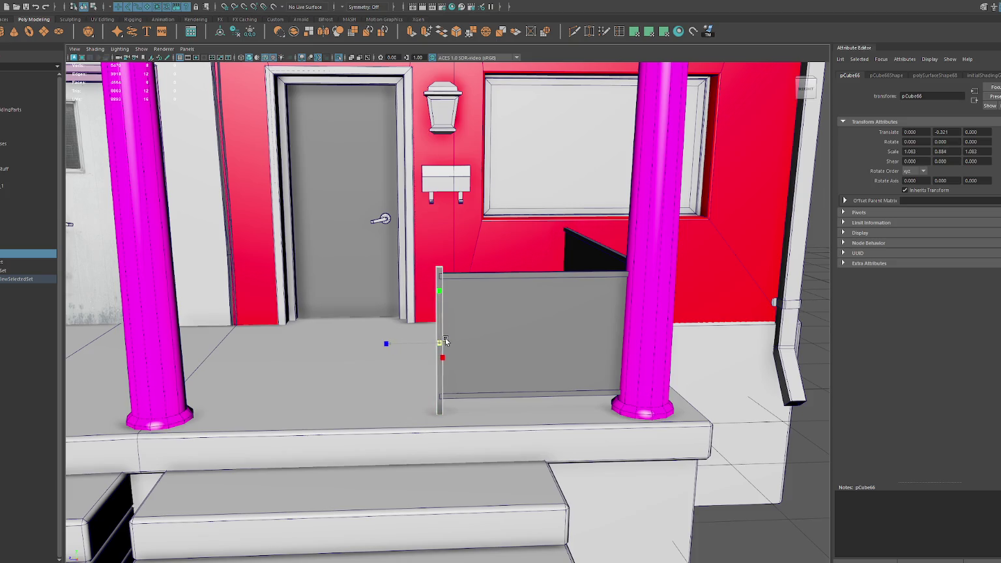
pyautogui.moveTo(445, 339); pyautogui.dragTo(439, 298)
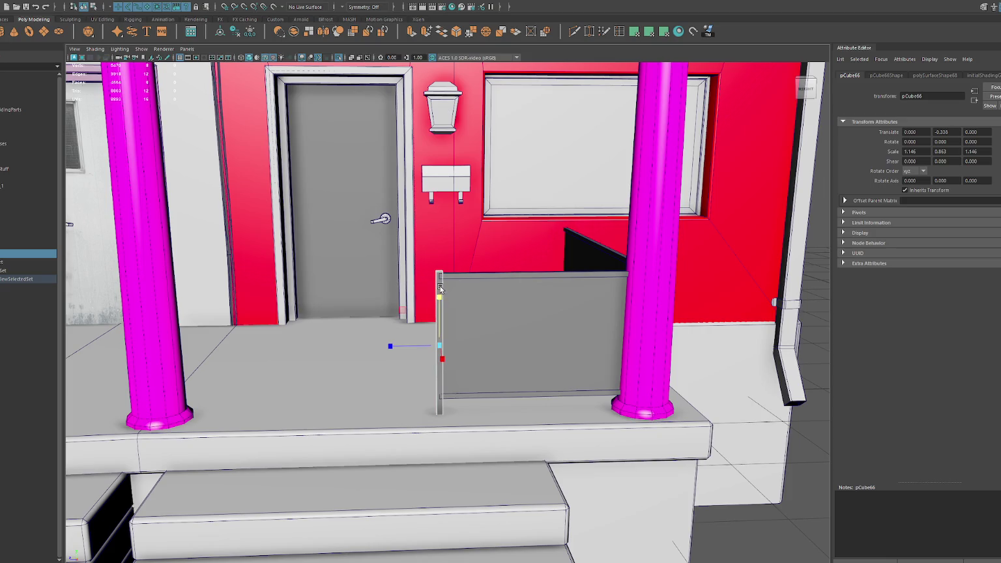
pyautogui.hotkey('ctrl', '1')
pyautogui.moveTo(472, 207); pyautogui.dragTo(476, 215, button='right')
# - Isolate the front and side railing panels and delete the selected panel faces
pyautogui.click(547, 344)
pyautogui.hotkey('ctrl', '1')
pyautogui.click(488, 296)
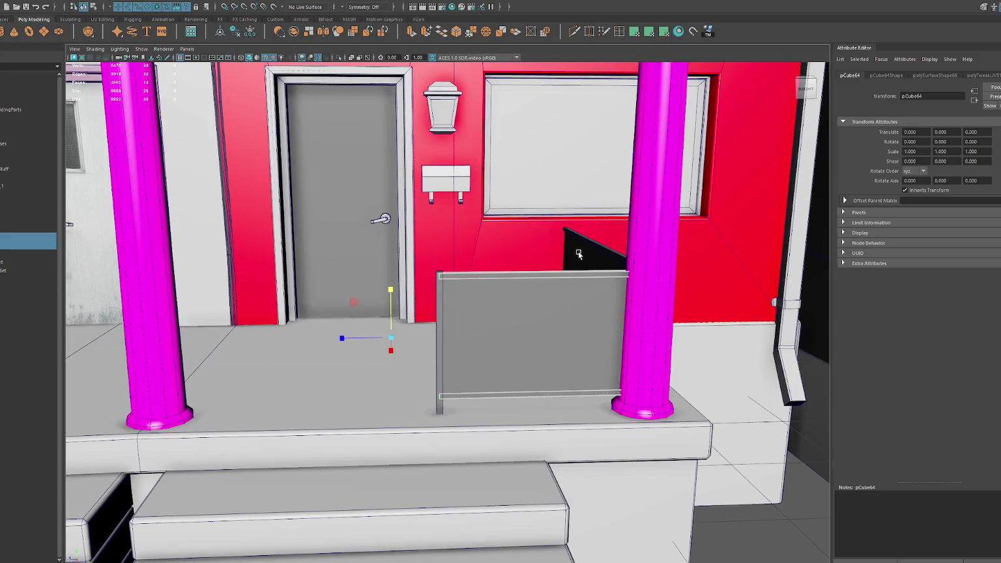
pyautogui.keyDown('shift'); pyautogui.click(578, 254); pyautogui.keyUp('shift')
pyautogui.hotkey('ctrl', '1')
pyautogui.press('Delete')
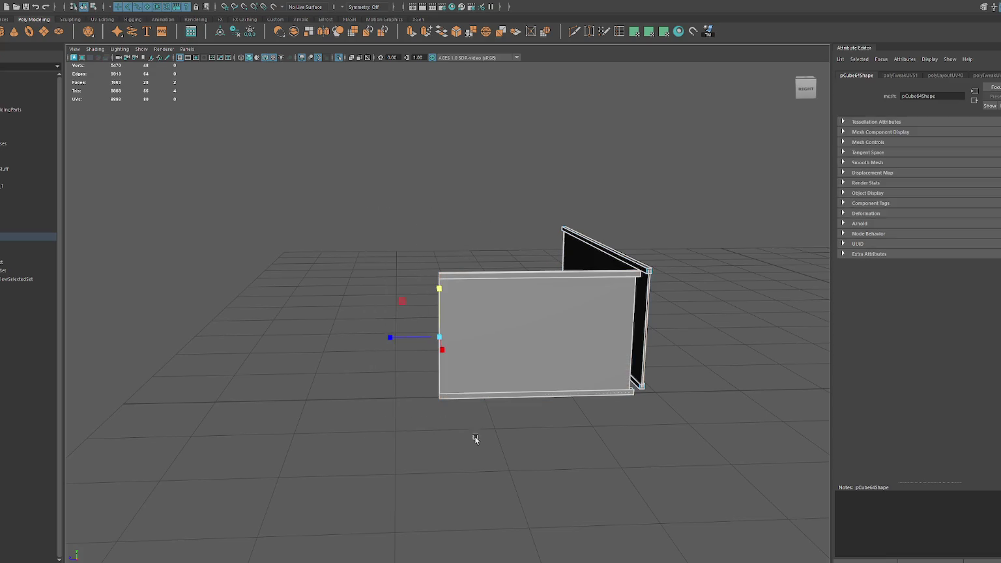
pyautogui.keyDown('alt'); pyautogui.moveTo(478, 424); pyautogui.dragTo(589, 424); pyautogui.keyUp('alt')
pyautogui.moveTo(610, 233); pyautogui.dragTo(683, 496)
# - Exit isolate view and check railing panels pCube65 and pCube66 between the porch pillars
pyautogui.click(564, 494)
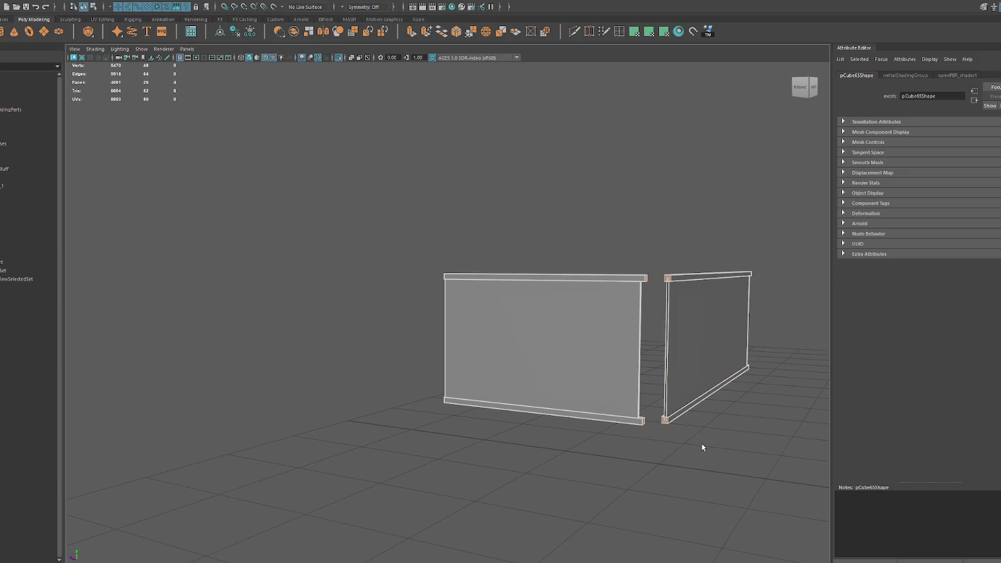
pyautogui.moveTo(655, 371)
pyautogui.keyDown('alt'); pyautogui.mouseDown()
pyautogui.moveTo(672, 356)
pyautogui.moveTo(624, 348)
pyautogui.moveTo(536, 295)
pyautogui.mouseUp(); pyautogui.keyUp('alt')
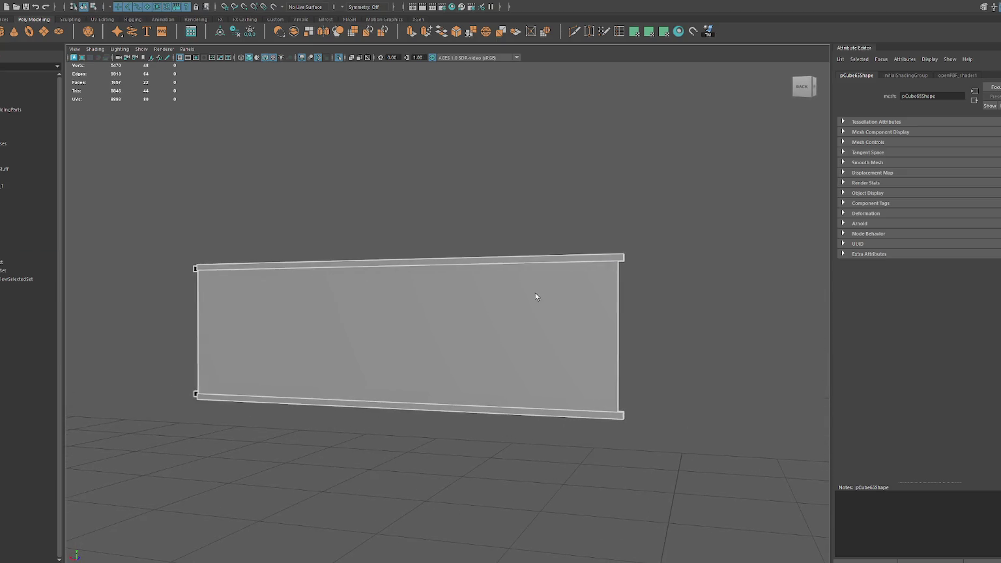
pyautogui.click(521, 270)
pyautogui.hotkey('ctrl', '1')
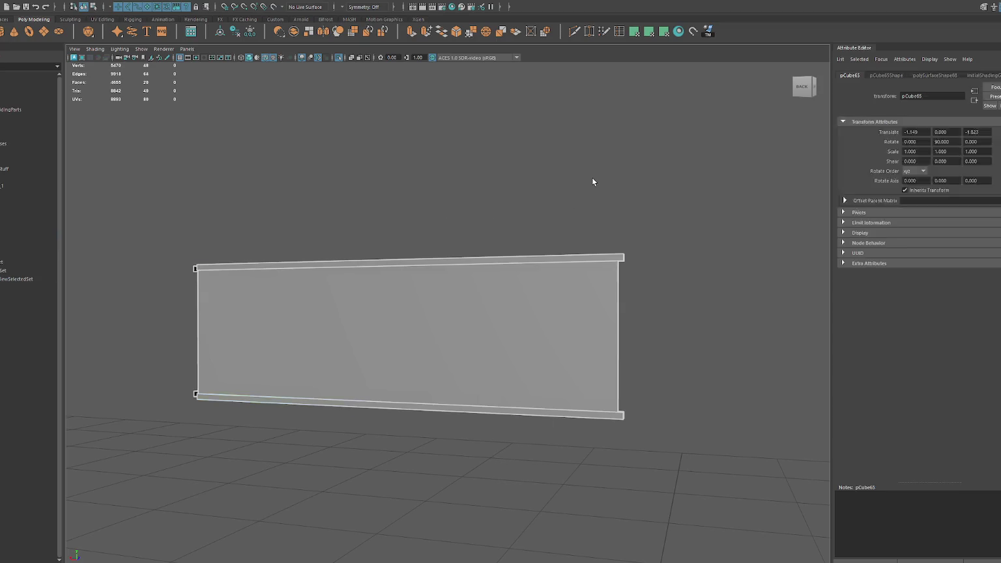
pyautogui.moveTo(484, 279)
pyautogui.keyDown('alt'); pyautogui.mouseDown()
pyautogui.moveTo(456, 391)
pyautogui.moveTo(516, 305)
pyautogui.mouseUp(); pyautogui.keyUp('alt')
pyautogui.click(456, 391)
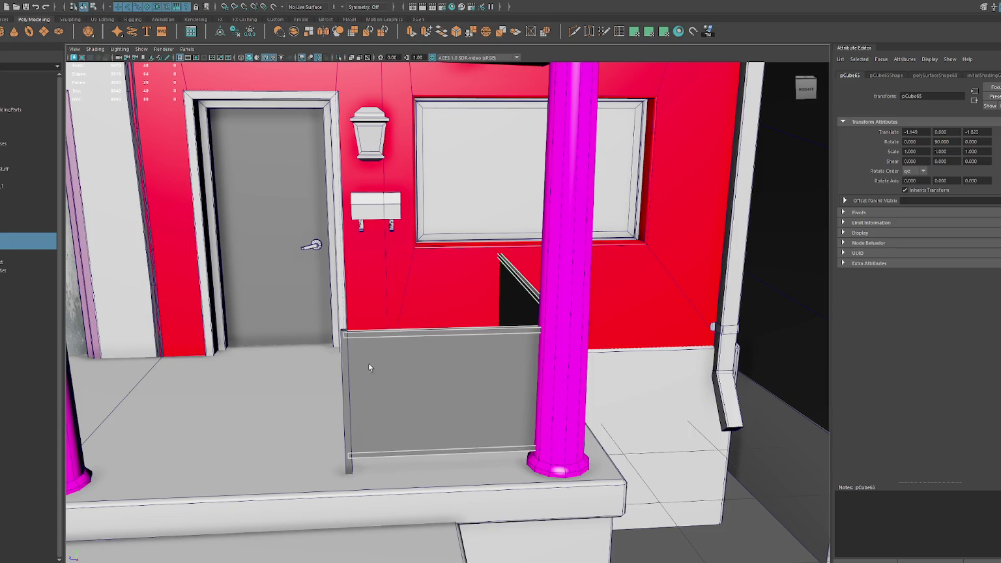
pyautogui.click(345, 365)
pyautogui.moveTo(384, 347)
pyautogui.keyDown('alt'); pyautogui.mouseDown()
pyautogui.moveTo(441, 346)
pyautogui.moveTo(397, 345)
pyautogui.mouseUp(); pyautogui.keyUp('alt')
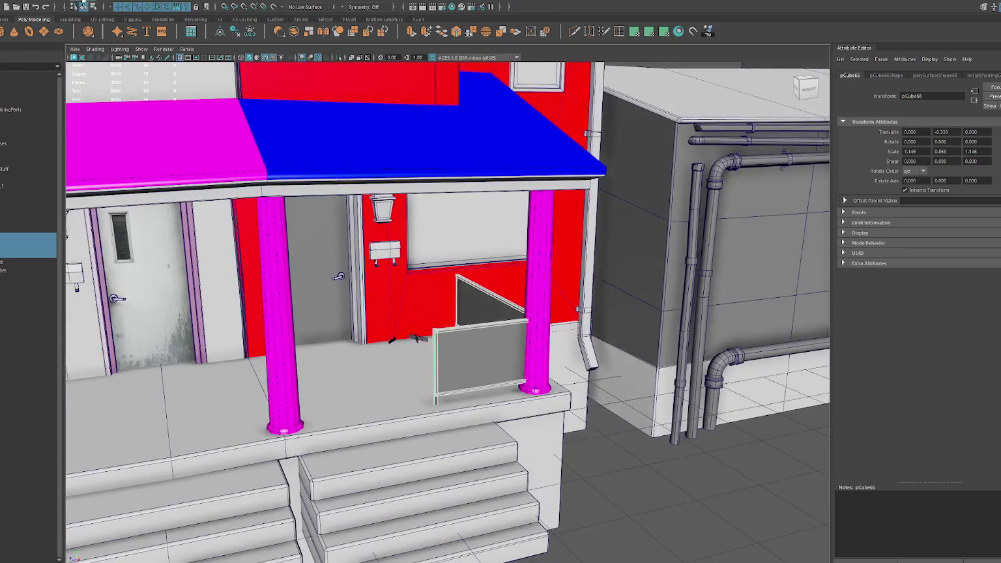
# - Duplicate the railing panel, move it to the left pillars and mirror it to Scale Z -1
pyautogui.click(96, 2)
pyautogui.click(130, 78)
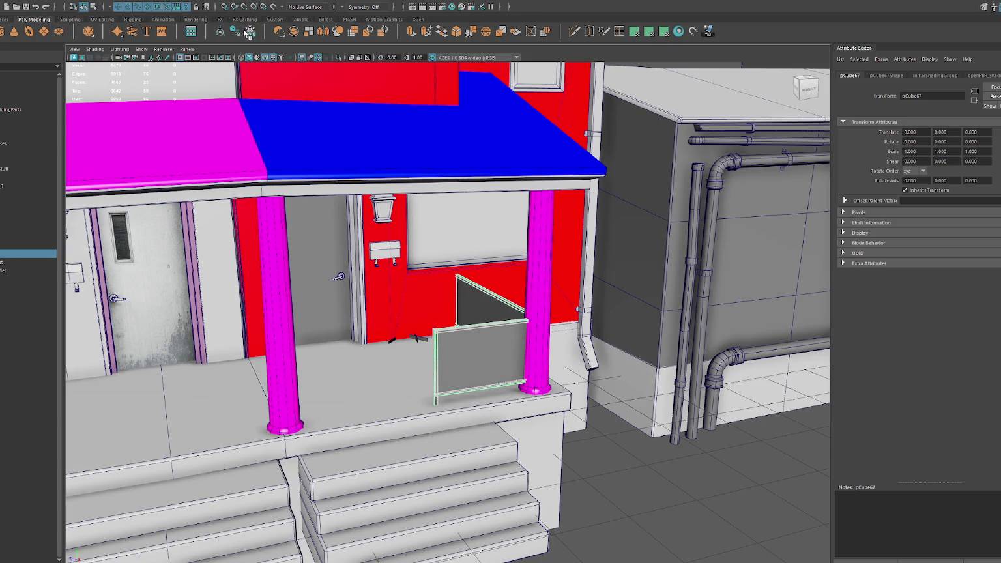
pyautogui.keyDown('alt'); pyautogui.moveTo(364, 130); pyautogui.dragTo(341, 94); pyautogui.keyUp('alt')
pyautogui.scroll(-3, 341, 94)
pyautogui.hotkey('ctrl', 'd')
pyautogui.moveTo(449, 329); pyautogui.dragTo(215, 335)
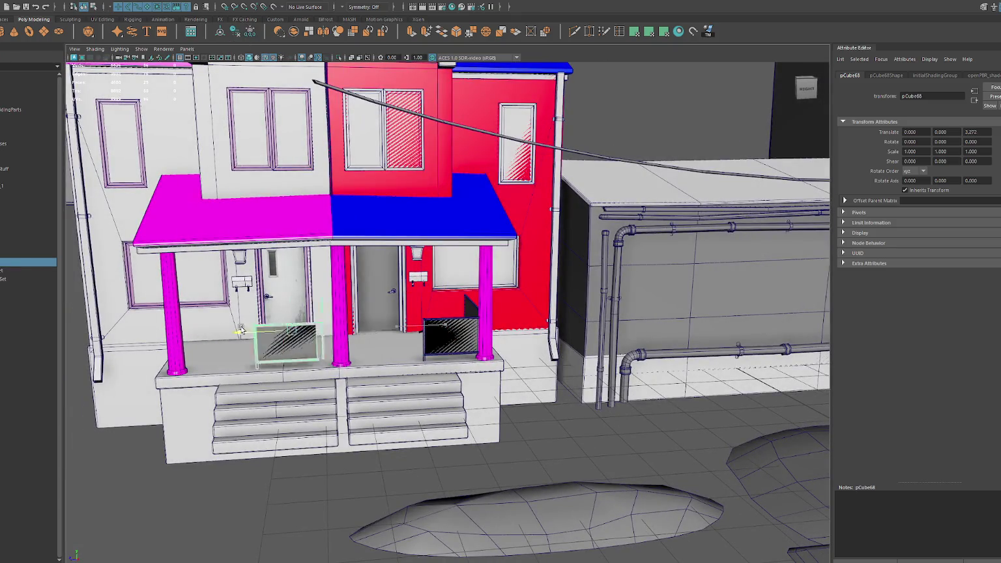
pyautogui.click(99, 7)
pyautogui.click(141, 135)
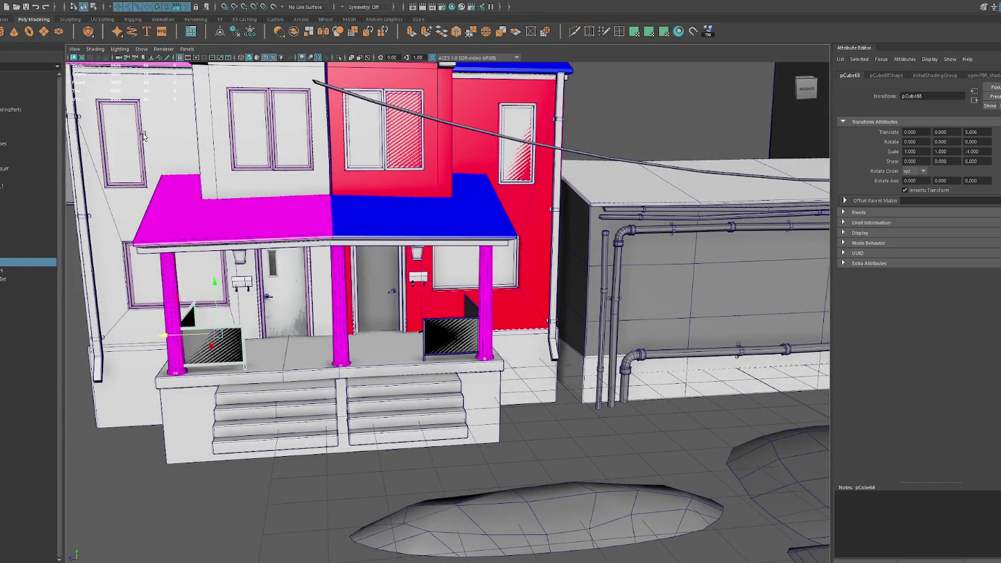
pyautogui.moveTo(166, 336)
pyautogui.mouseDown()
pyautogui.moveTo(276, 335)
pyautogui.moveTo(338, 388)
pyautogui.moveTo(347, 378)
pyautogui.mouseUp()
# - Duplicate the panel beside the porch and drag its end vertices to lengthen it into a fence
pyautogui.hotkey('ctrl', 'd')
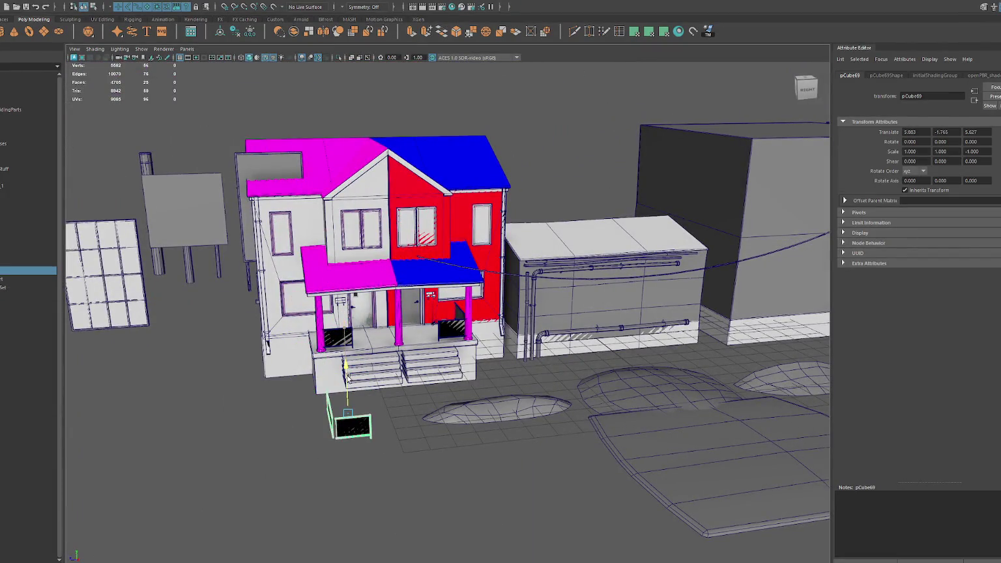
pyautogui.moveTo(311, 417); pyautogui.dragTo(258, 420)
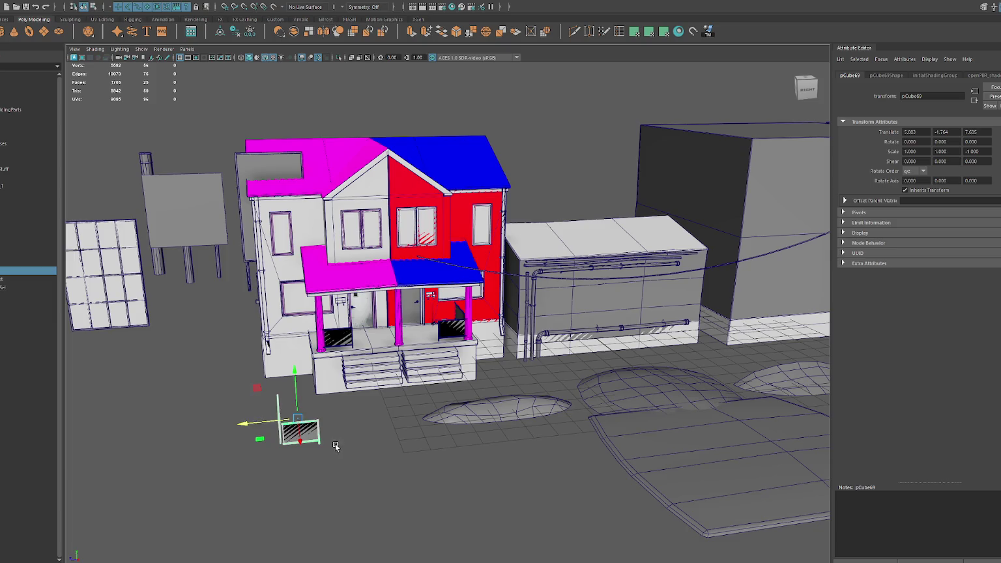
pyautogui.press('f')
pyautogui.scroll(-5, 468, 352)
pyautogui.keyDown('alt'); pyautogui.moveTo(467, 351); pyautogui.dragTo(570, 300); pyautogui.keyUp('alt')
pyautogui.moveTo(570, 299); pyautogui.dragTo(531, 385, button='right')
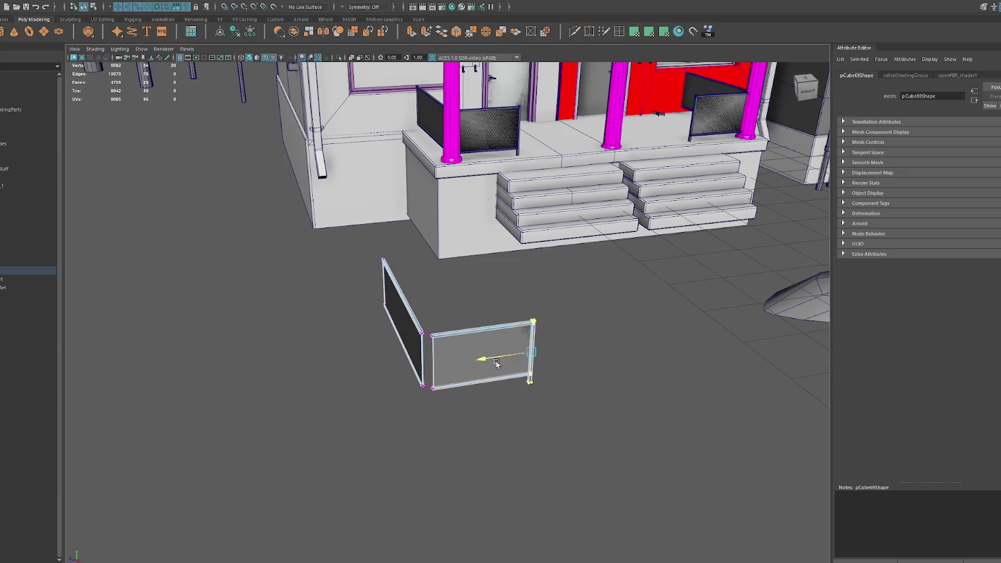
pyautogui.moveTo(531, 385); pyautogui.dragTo(651, 377)
pyautogui.moveTo(336, 335)
pyautogui.keyDown('alt'); pyautogui.mouseDown()
pyautogui.moveTo(433, 331)
pyautogui.moveTo(189, 343)
pyautogui.moveTo(266, 311)
pyautogui.moveTo(242, 306)
pyautogui.moveTo(328, 314)
pyautogui.mouseUp(); pyautogui.keyUp('alt')
# - Move the fence piece into place and rename it Gate
pyautogui.click(386, 290)
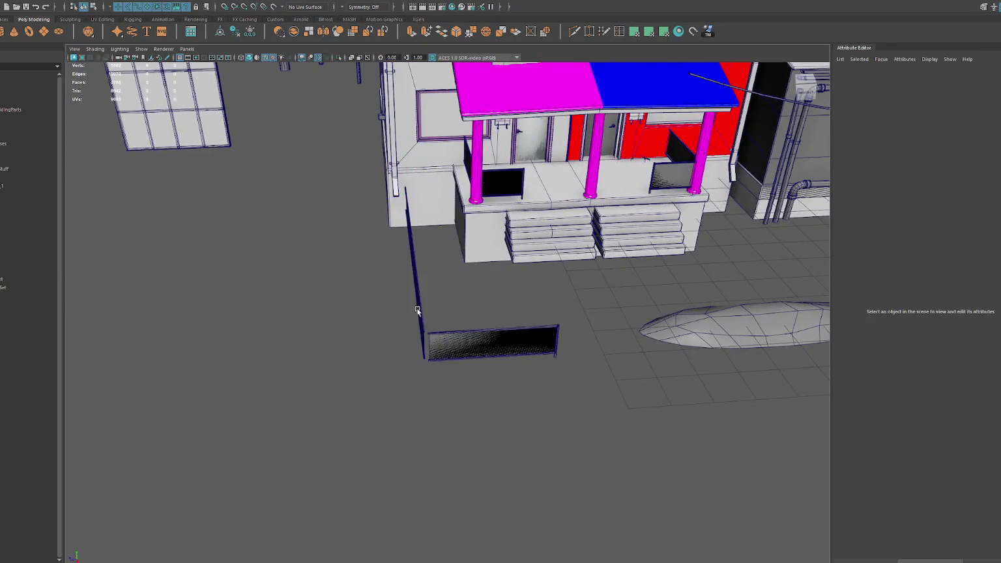
pyautogui.click(462, 340)
pyautogui.moveTo(398, 319)
pyautogui.mouseDown()
pyautogui.moveTo(381, 324)
pyautogui.moveTo(418, 290)
pyautogui.moveTo(399, 287)
pyautogui.mouseUp()
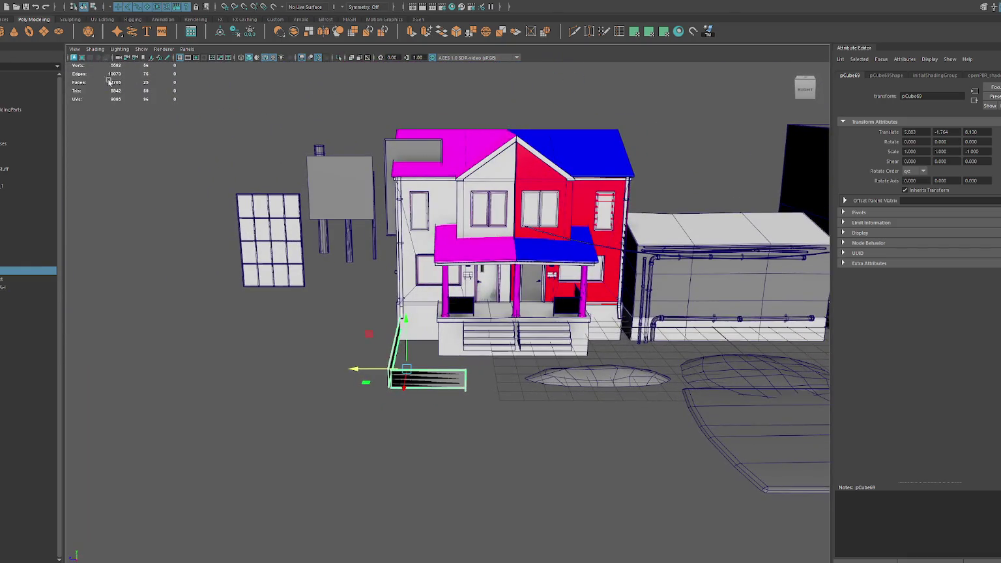
pyautogui.doubleClick(33, 271)
pyautogui.write('Gate')
pyautogui.press('Return')
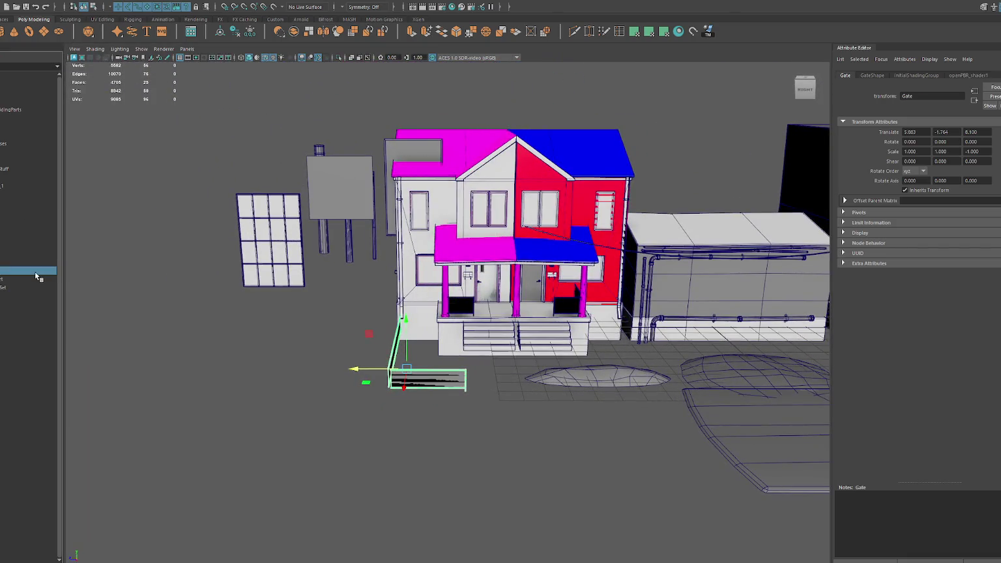
# - Separate the Gate mesh into pieces and move a post to the fence corner
pyautogui.scroll(5, 302, 355)
pyautogui.click(303, 355)
pyautogui.click(469, 423)
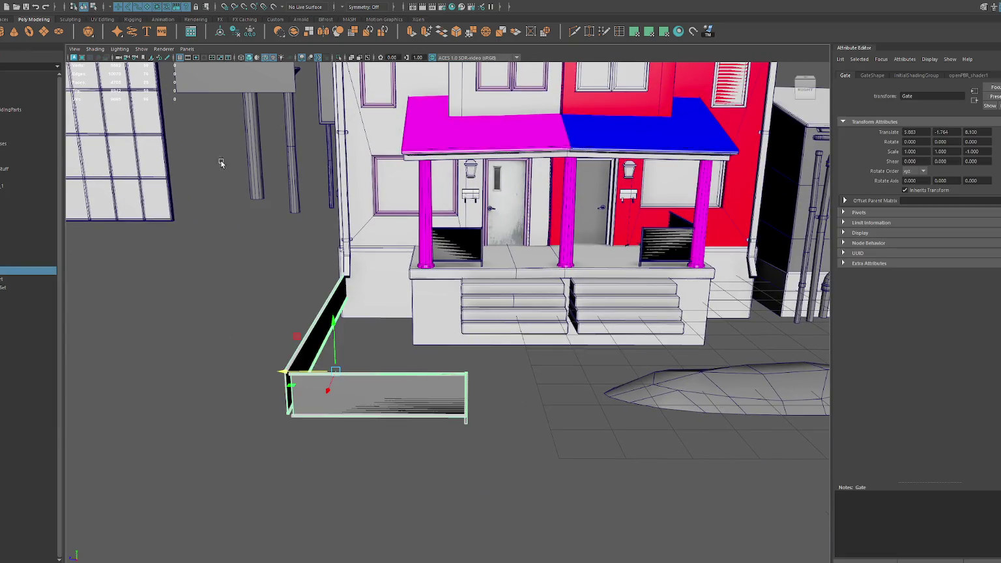
pyautogui.click(144, 36)
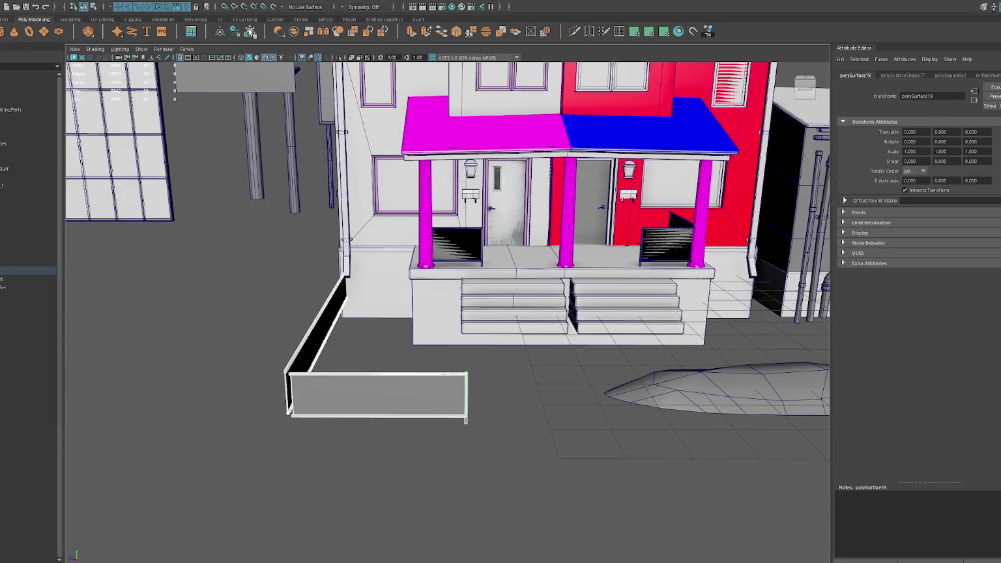
pyautogui.click(466, 427)
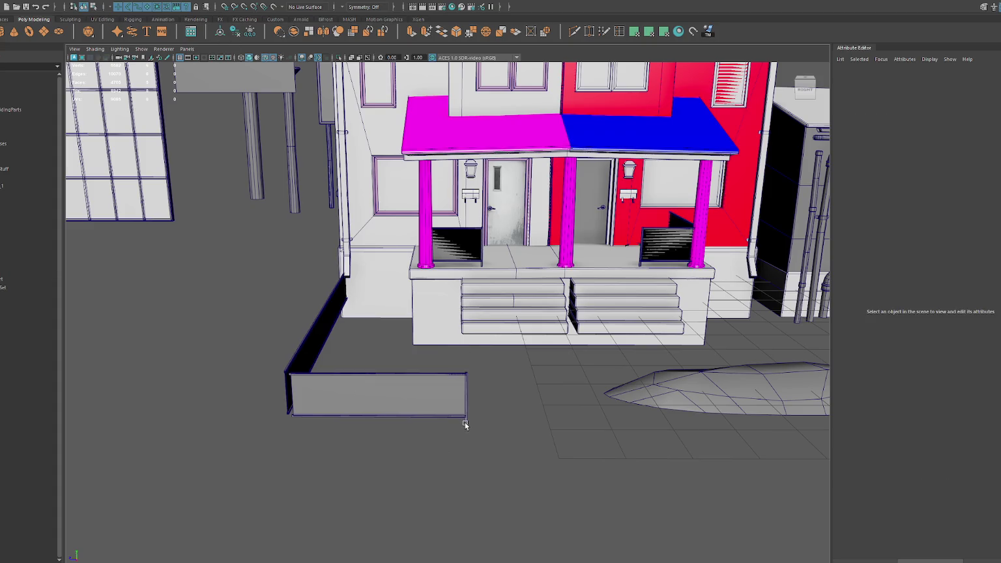
pyautogui.click(465, 425)
pyautogui.moveTo(467, 405); pyautogui.dragTo(234, 398)
pyautogui.press('f')
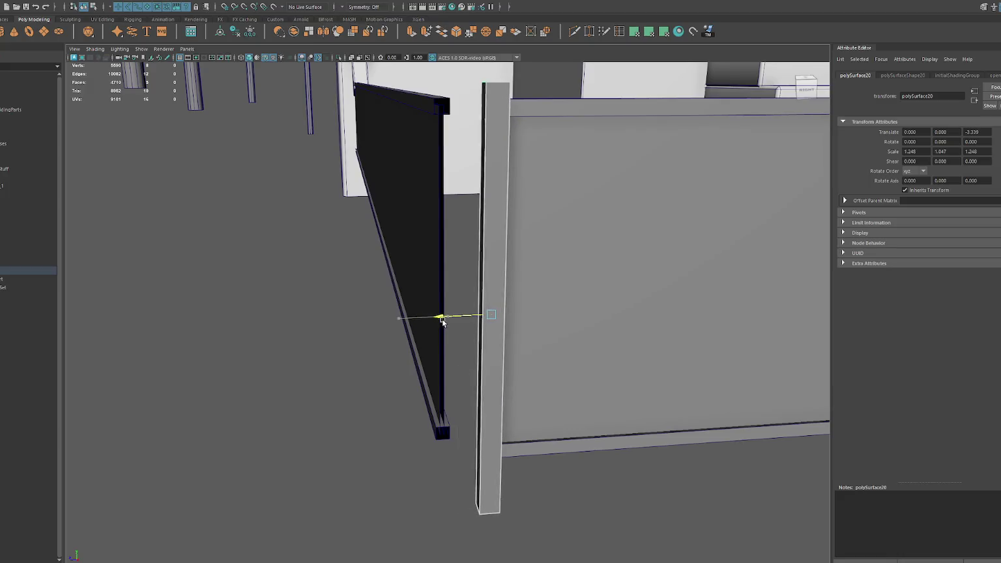
pyautogui.moveTo(441, 321)
pyautogui.keyDown('alt'); pyautogui.mouseDown()
pyautogui.moveTo(509, 313)
pyautogui.moveTo(459, 267)
pyautogui.moveTo(545, 277)
pyautogui.moveTo(488, 284)
pyautogui.moveTo(440, 314)
pyautogui.mouseUp(); pyautogui.keyUp('alt')
# - Duplicate the end post twice, placing copies along the short and long fence panels
pyautogui.moveTo(355, 331)
pyautogui.keyDown('alt'); pyautogui.mouseDown()
pyautogui.moveTo(592, 308)
pyautogui.moveTo(625, 318)
pyautogui.mouseUp(); pyautogui.keyUp('alt')
pyautogui.rightClick(631, 326)
pyautogui.moveTo(631, 328); pyautogui.dragTo(651, 297, button='right')
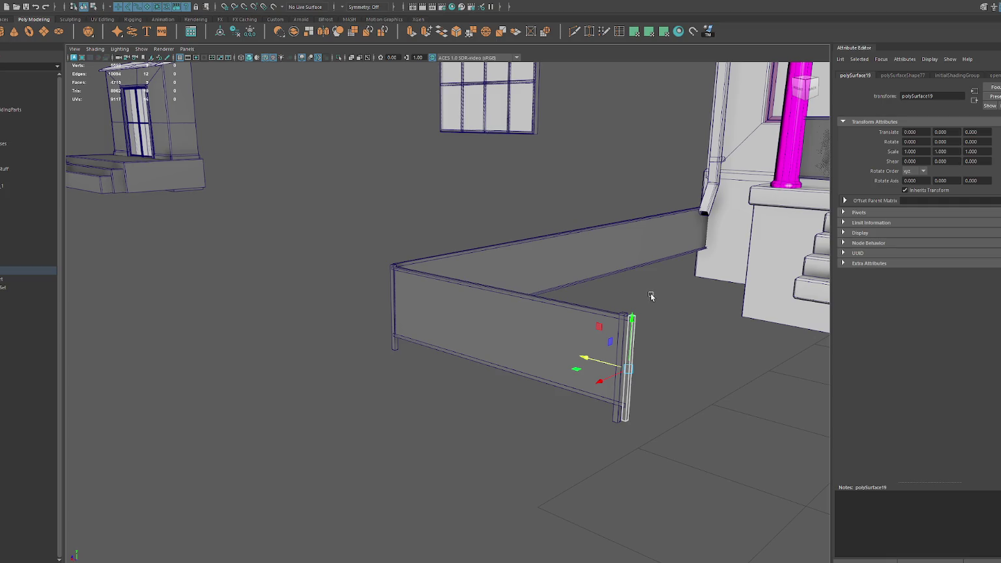
pyautogui.click(651, 297)
pyautogui.click(622, 337)
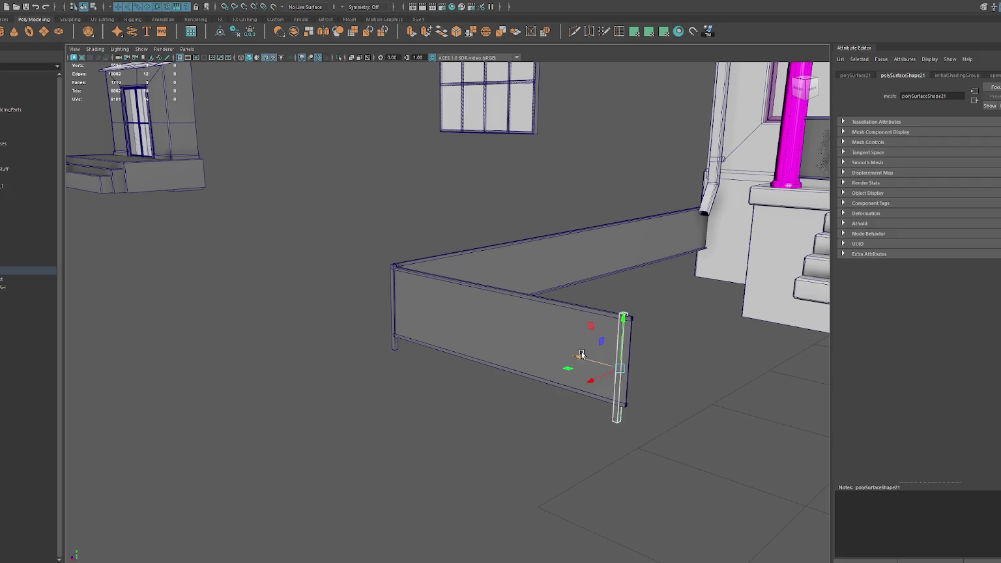
pyautogui.hotkey('ctrl', 'd')
pyautogui.moveTo(585, 356); pyautogui.dragTo(440, 324)
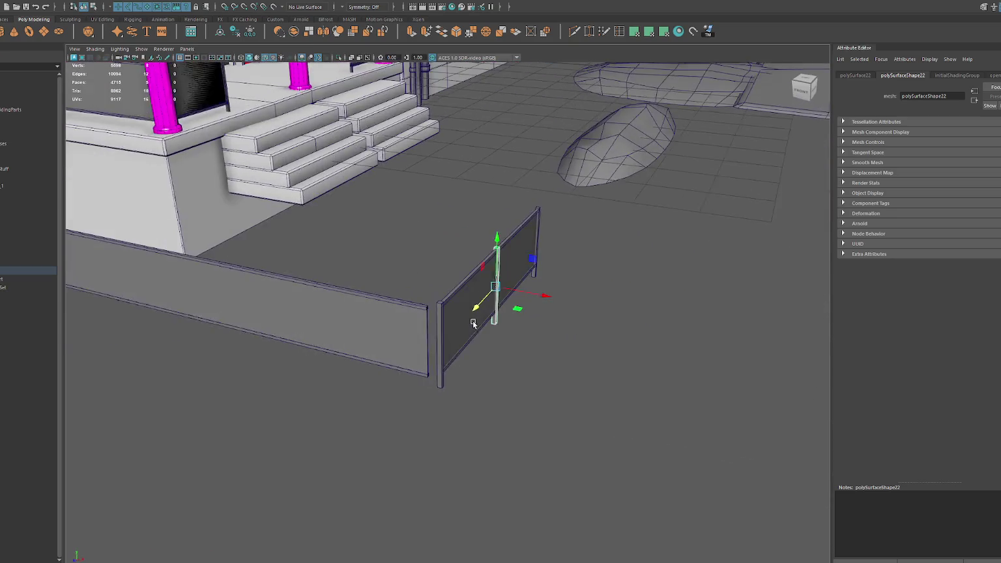
pyautogui.hotkey('ctrl', 'd')
pyautogui.moveTo(496, 286)
pyautogui.mouseDown()
pyautogui.moveTo(403, 352)
pyautogui.moveTo(373, 344)
pyautogui.moveTo(437, 310)
pyautogui.mouseUp()
# - Duplicate the long fence panel and line the copy up against the house
pyautogui.click(437, 310)
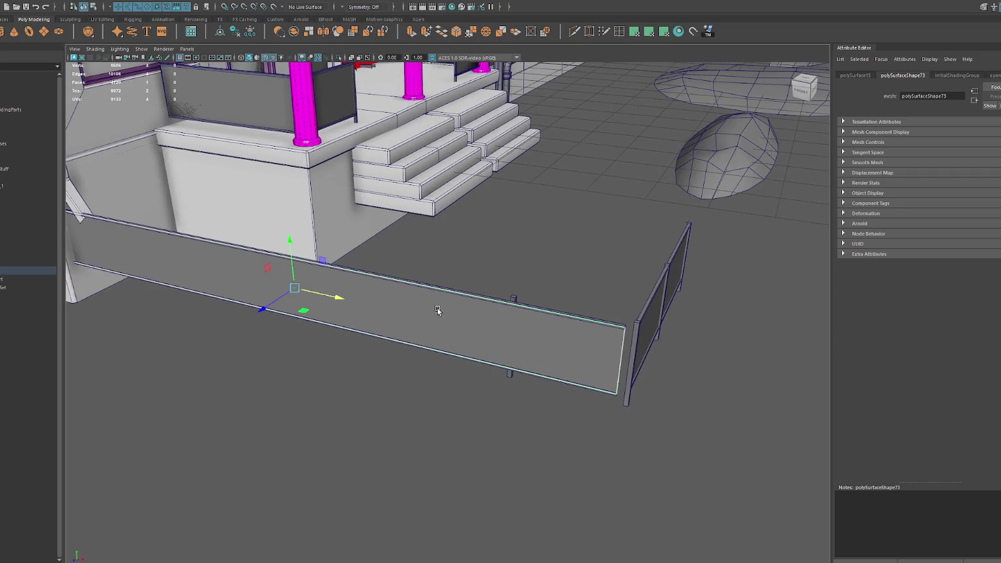
pyautogui.hotkey('ctrl', 'd')
pyautogui.moveTo(277, 311); pyautogui.dragTo(272, 308)
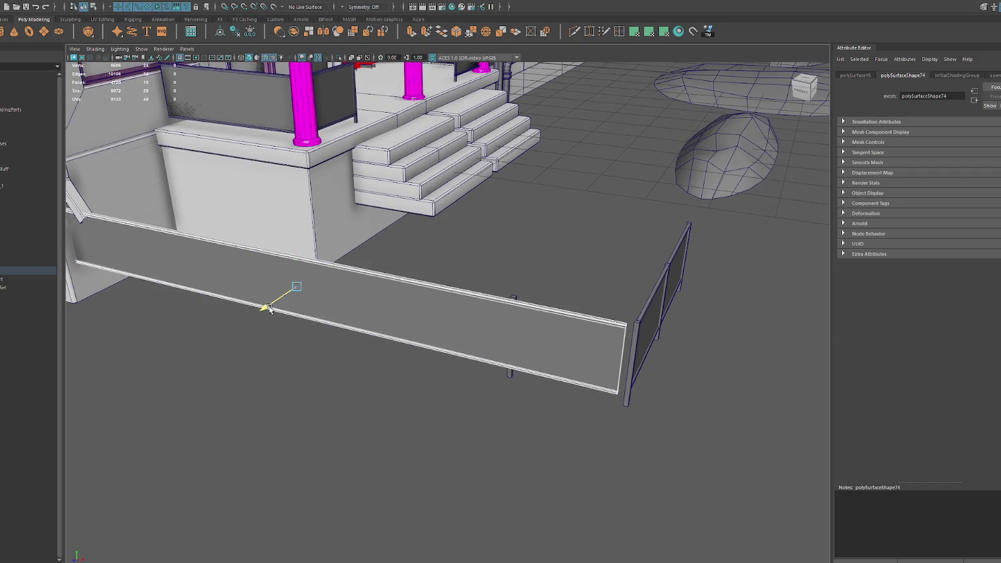
pyautogui.scroll(-2, 403, 316)
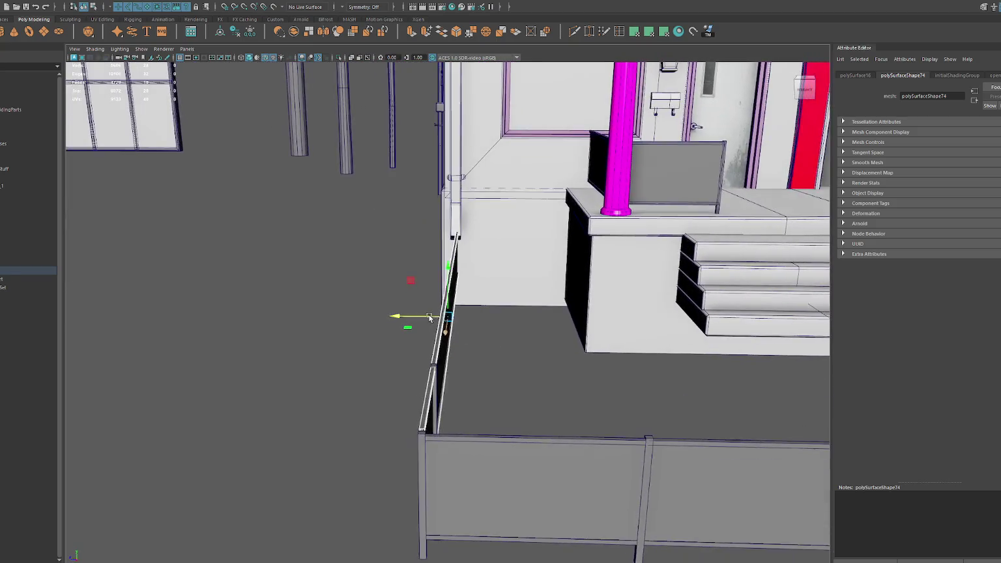
pyautogui.scroll(3, 395, 319)
pyautogui.moveTo(394, 315); pyautogui.dragTo(402, 316)
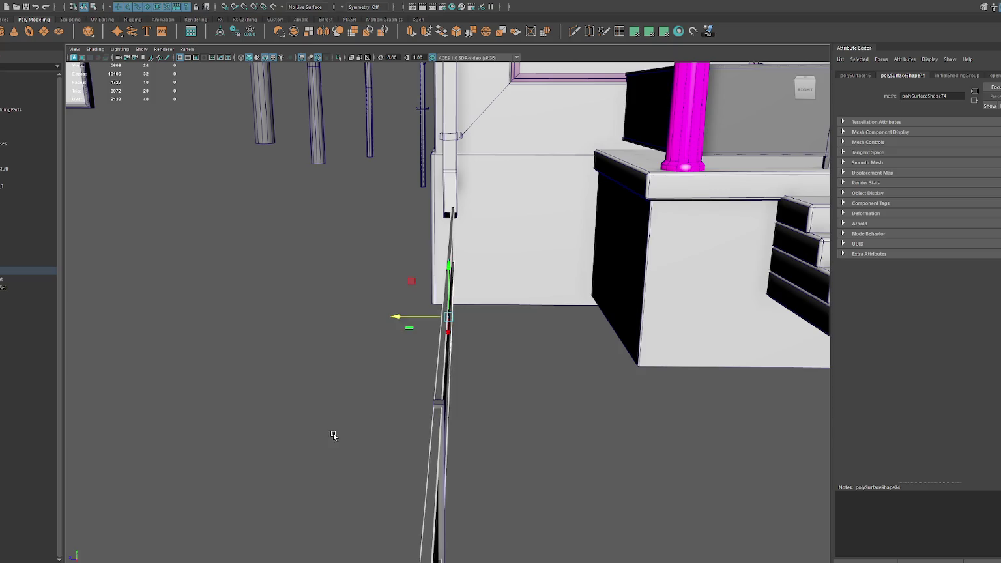
pyautogui.keyDown('alt'); pyautogui.moveTo(334, 431); pyautogui.dragTo(630, 350); pyautogui.keyUp('alt')
pyautogui.click(599, 350)
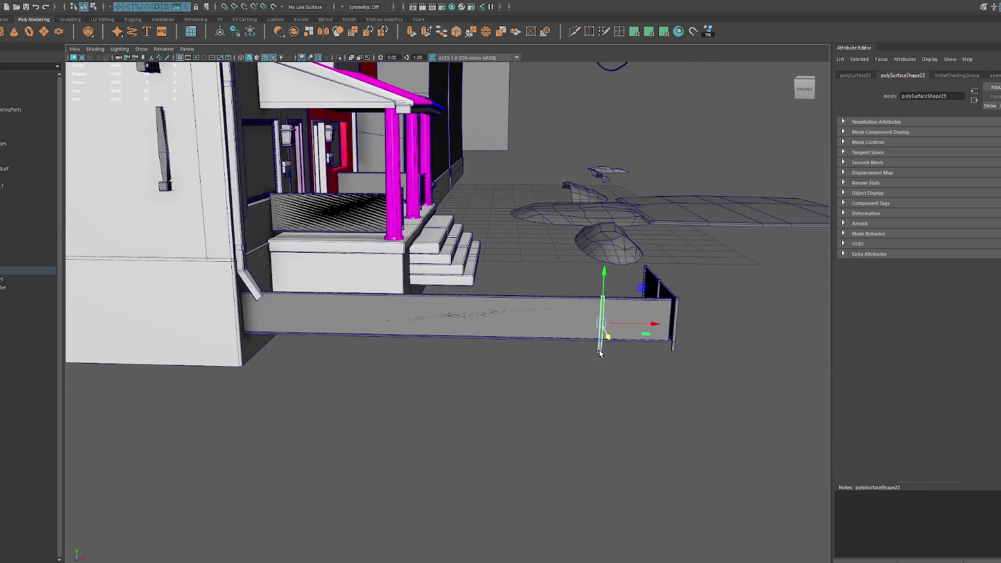
# - Nudge the long panel right and space duplicated posts evenly along the long fence
pyautogui.click(507, 319)
pyautogui.moveTo(506, 321); pyautogui.dragTo(513, 320)
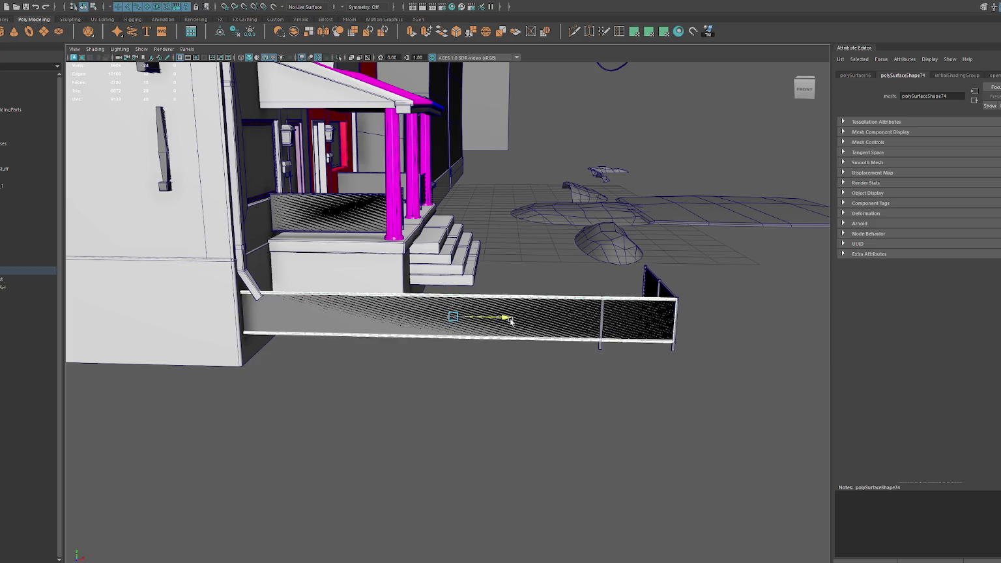
pyautogui.click(625, 349)
pyautogui.click(602, 347)
pyautogui.moveTo(623, 326); pyautogui.dragTo(529, 322)
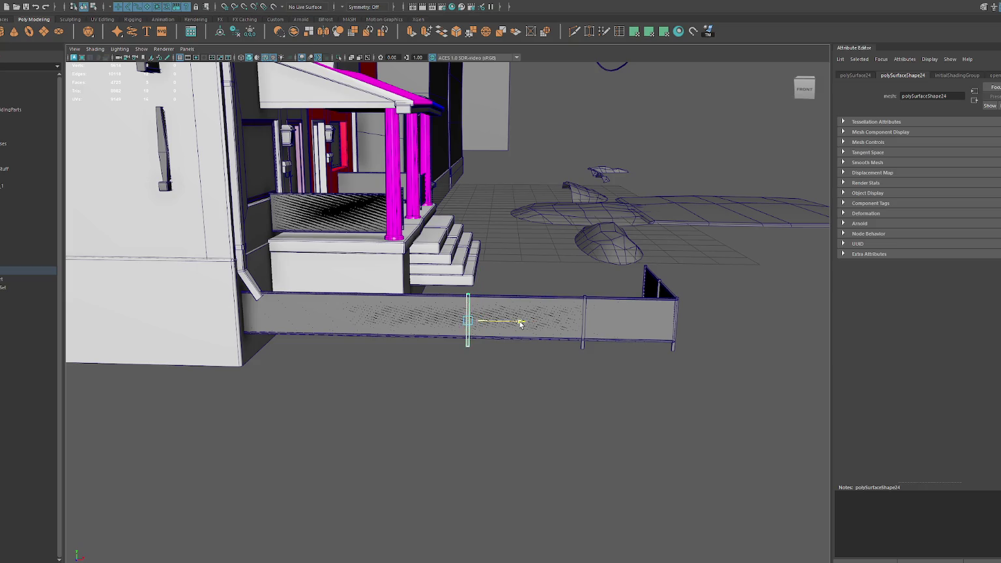
pyautogui.hotkey('ctrl', 'd')
pyautogui.moveTo(529, 322); pyautogui.dragTo(400, 321)
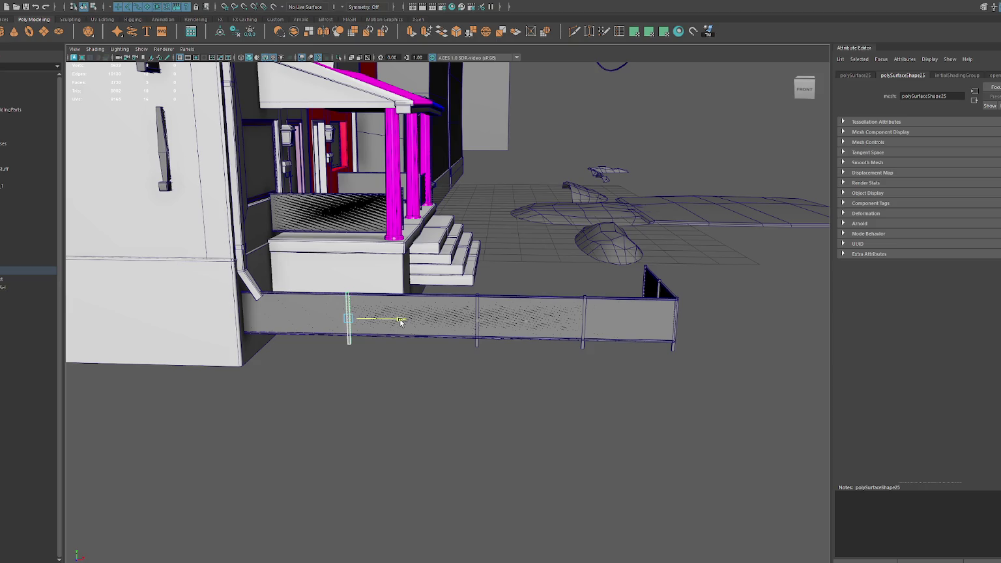
pyautogui.moveTo(402, 321)
pyautogui.mouseDown()
pyautogui.moveTo(295, 320)
pyautogui.moveTo(405, 322)
pyautogui.moveTo(313, 334)
pyautogui.moveTo(488, 274)
pyautogui.moveTo(204, 373)
pyautogui.mouseUp()
pyautogui.hotkey('ctrl', 'd')
# - Select the side railing section and the whole front railing
pyautogui.keyDown('alt'); pyautogui.moveTo(246, 458); pyautogui.dragTo(388, 471); pyautogui.keyUp('alt')
pyautogui.click(389, 472)
pyautogui.moveTo(278, 282); pyautogui.dragTo(507, 517)
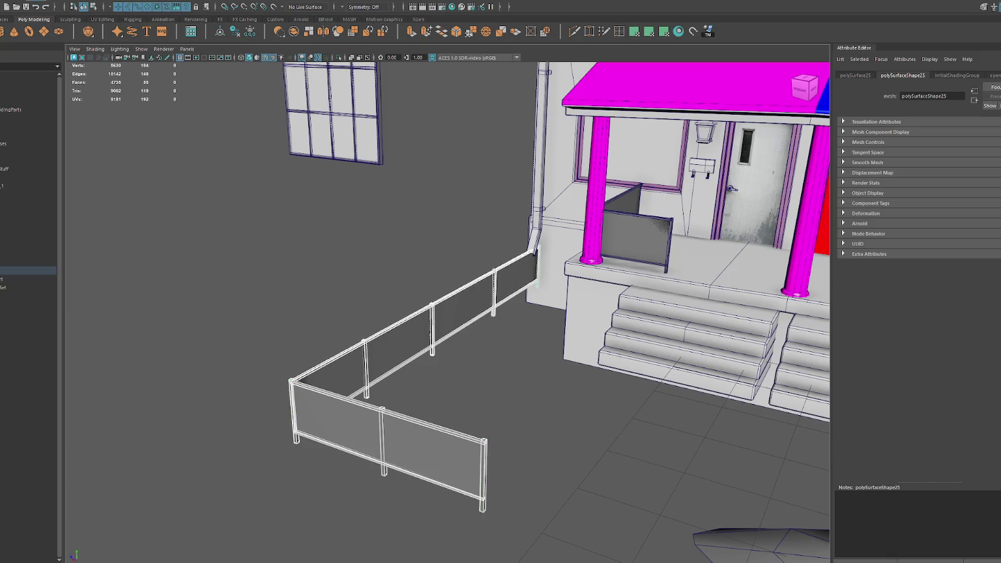
# - Select all porch railing and fence pieces to show their UVs in the UV Editor
pyautogui.click(108, 3)
pyautogui.click(133, 24)
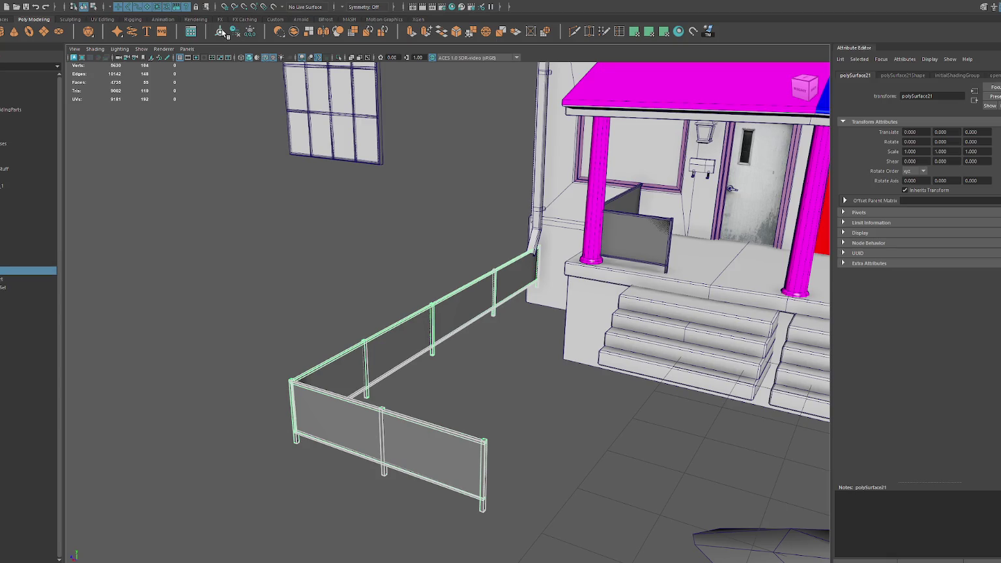
pyautogui.scroll(-3, 451, 242)
pyautogui.scroll(-3, 451, 242)
pyautogui.scroll(-2, 476, 260)
pyautogui.moveTo(522, 181)
pyautogui.mouseDown()
pyautogui.moveTo(550, 168)
pyautogui.moveTo(708, 166)
pyautogui.mouseUp()
pyautogui.keyDown('alt'); pyautogui.moveTo(555, 247); pyautogui.dragTo(478, 246, button='middle'); pyautogui.keyUp('alt')
pyautogui.keyDown('alt'); pyautogui.moveTo(479, 247); pyautogui.dragTo(480, 198); pyautogui.keyUp('alt')
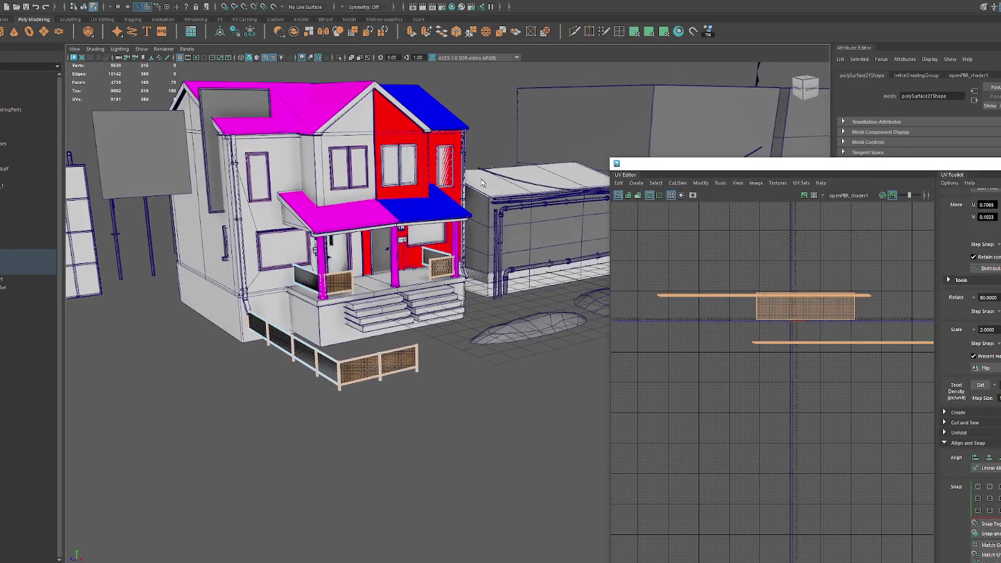
pyautogui.click(443, 264)
pyautogui.click(328, 279)
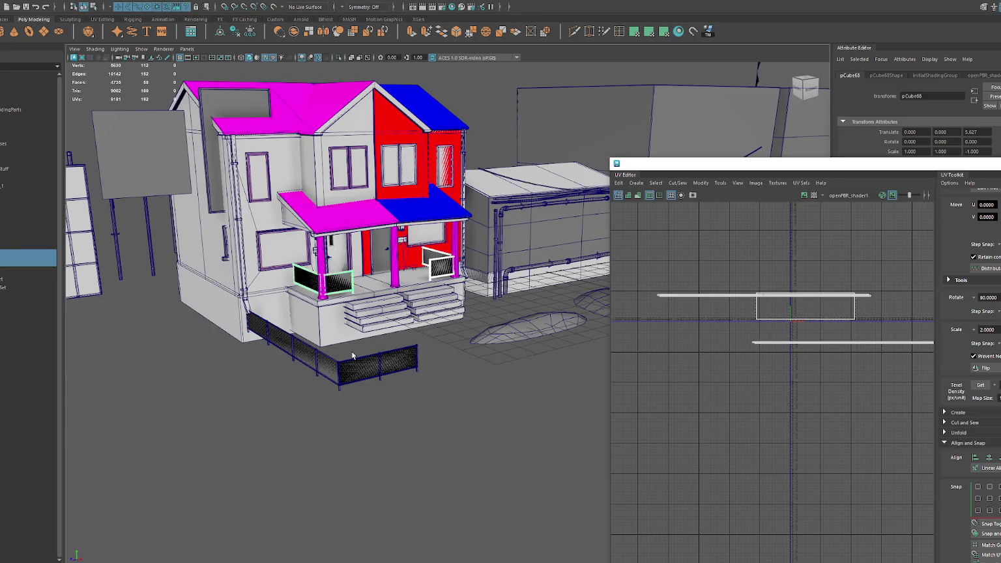
pyautogui.keyDown('shift'); pyautogui.click(356, 358); pyautogui.keyUp('shift')
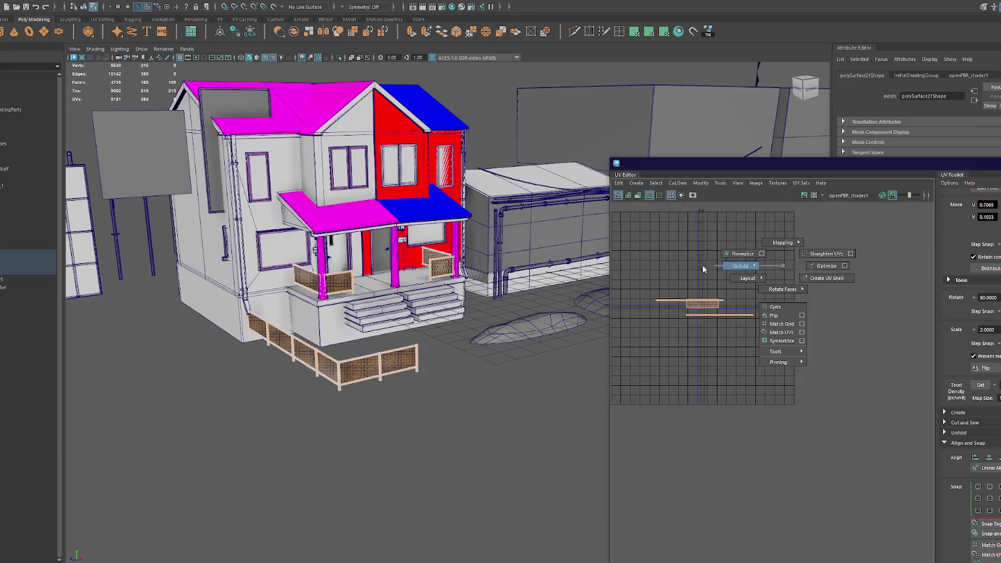
pyautogui.moveTo(737, 352); pyautogui.dragTo(723, 293, button='right')
pyautogui.moveTo(911, 166); pyautogui.dragTo(546, 119)
# - Set a uniform texel density and straighten the tilted UV shells
pyautogui.click(673, 337)
pyautogui.click(443, 282)
pyautogui.scroll(5, 469, 294)
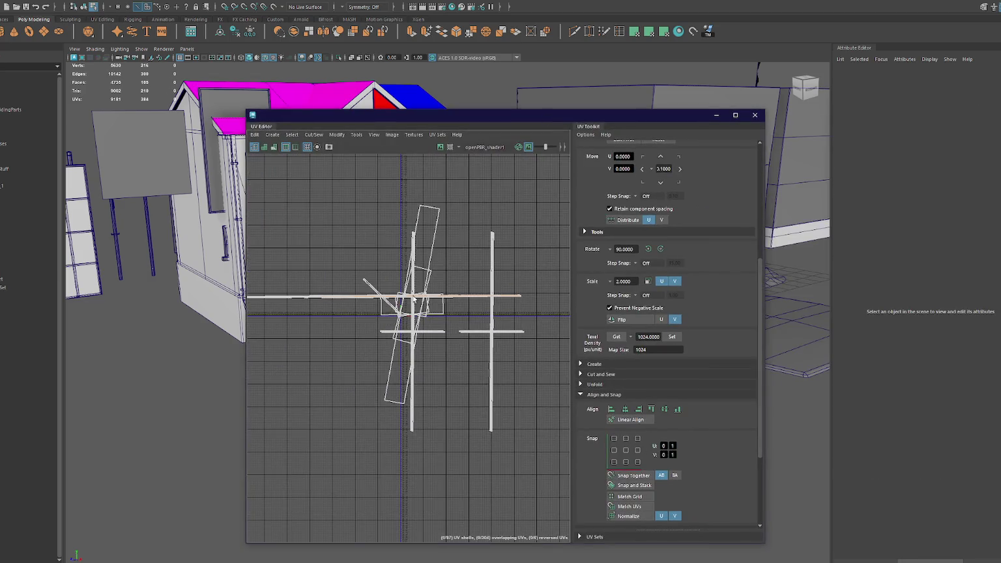
pyautogui.click(430, 263)
pyautogui.scroll(-3, 418, 231)
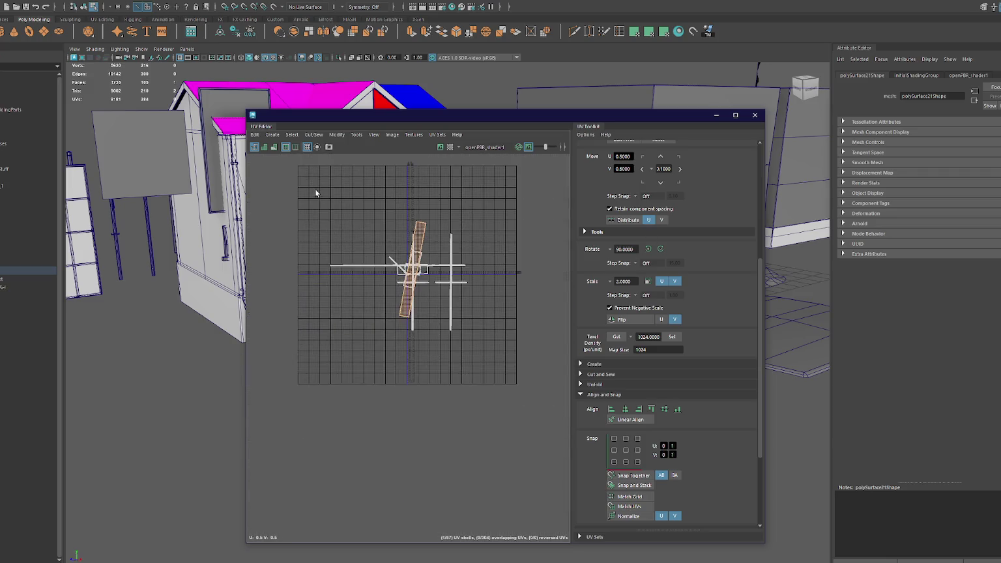
pyautogui.moveTo(318, 193); pyautogui.dragTo(482, 346)
pyautogui.scroll(-3, 606, 433)
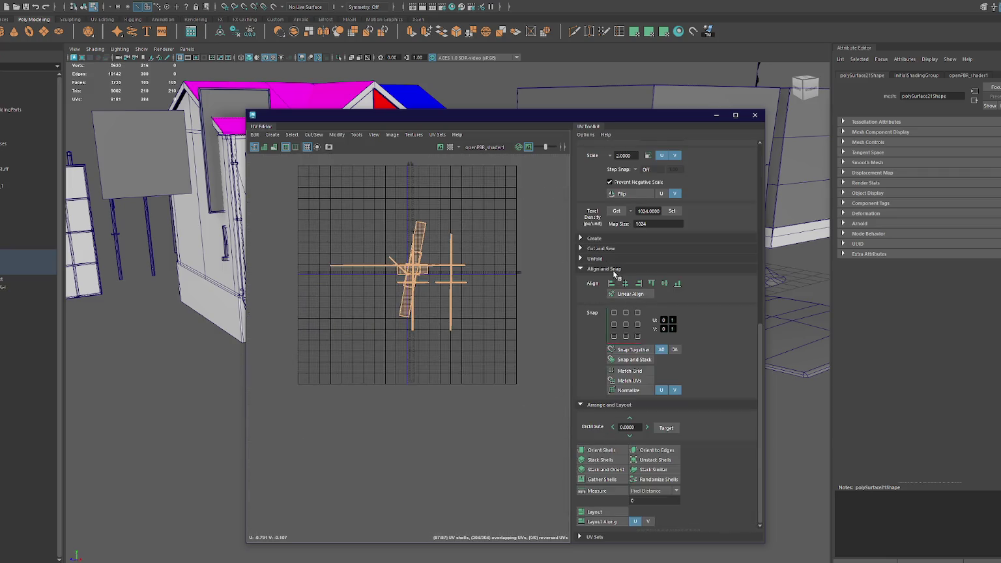
pyautogui.click(613, 269)
pyautogui.click(599, 450)
pyautogui.scroll(3, 410, 239)
pyautogui.scroll(2, 439, 266)
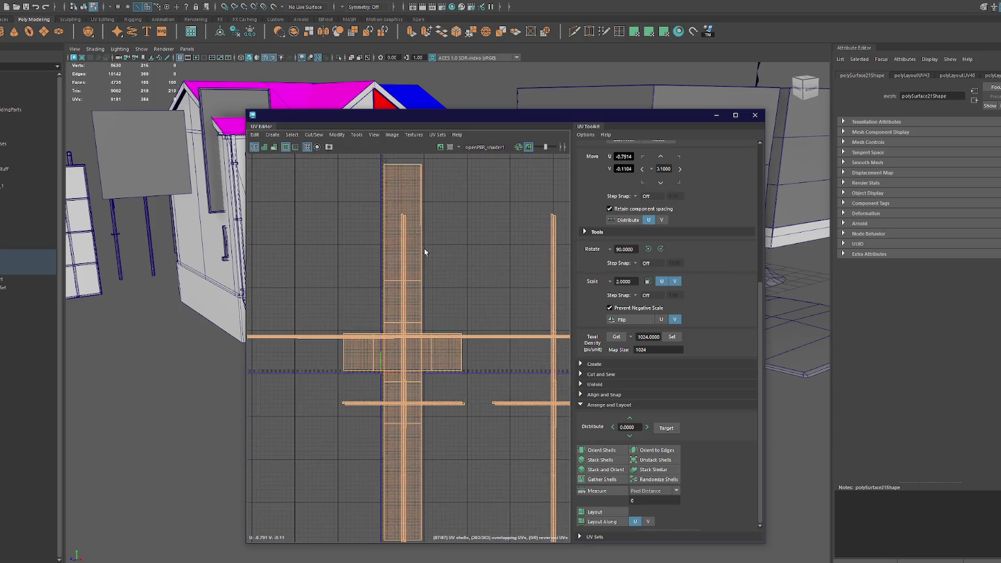
# - Rotate the tall vertical UV shell 90 degrees and sort through the horizontal and vertical shells
pyautogui.click(439, 267)
pyautogui.click(659, 249)
pyautogui.click(660, 249)
pyautogui.click(660, 250)
pyautogui.hotkey('ctrl', 'z')
pyautogui.hotkey('ctrl', 'z')
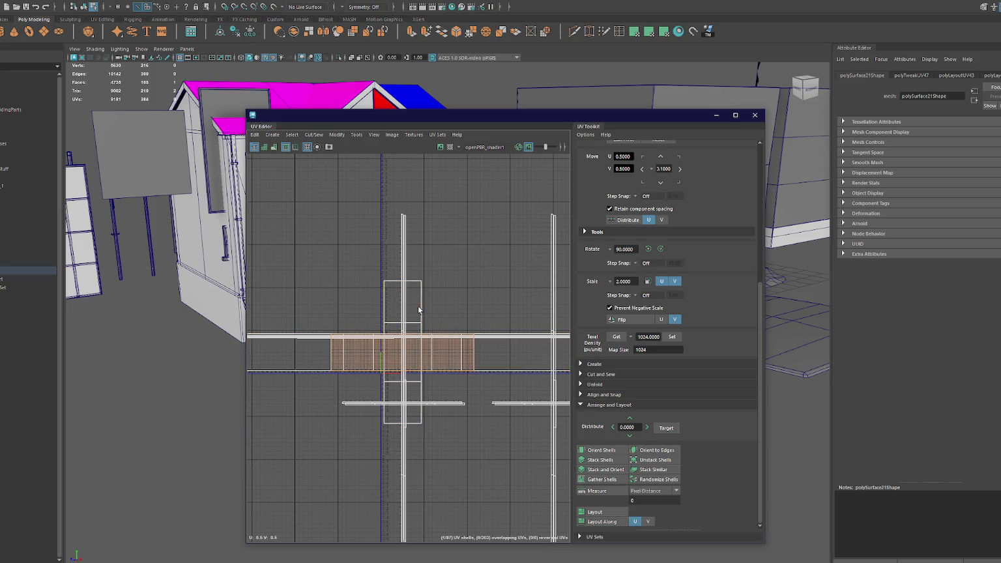
pyautogui.hotkey('ctrl', 'z')
pyautogui.hotkey('ctrl', 'z')
pyautogui.hotkey('ctrl', 'z')
pyautogui.hotkey('ctrl', 'z')
pyautogui.hotkey('ctrl', 'z')
pyautogui.click(413, 325)
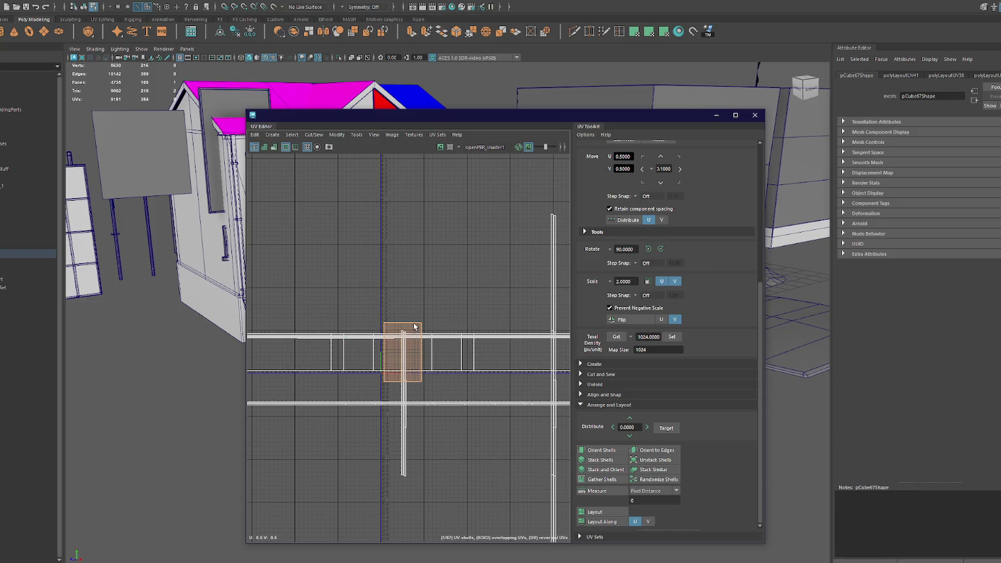
pyautogui.click(554, 290)
pyautogui.click(551, 290)
pyautogui.click(552, 288)
pyautogui.click(554, 289)
pyautogui.click(554, 357)
pyautogui.click(554, 391)
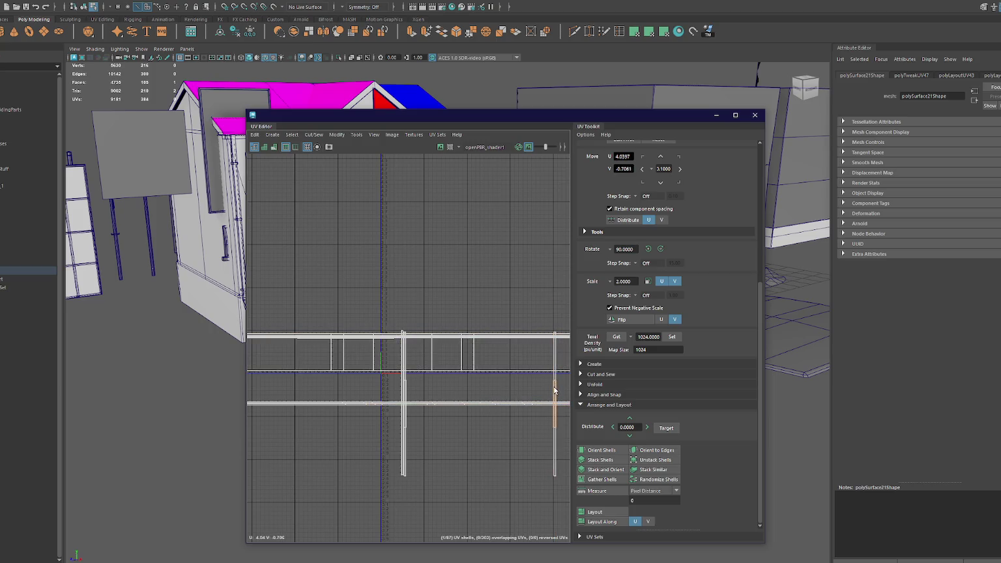
pyautogui.click(554, 388)
pyautogui.click(555, 390)
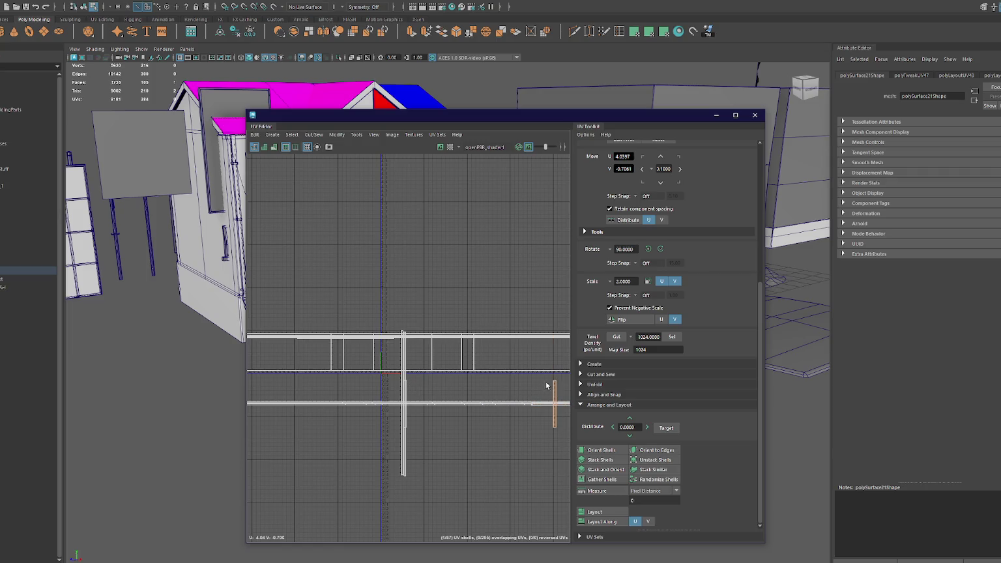
pyautogui.click(403, 389)
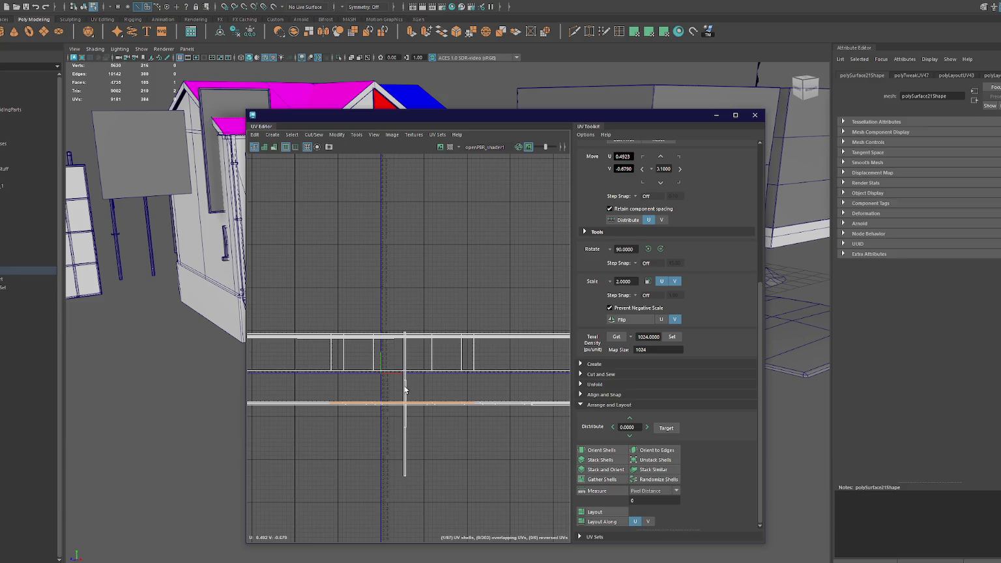
# - Marquee-select all the shells' UVs, then close the UV Editor
pyautogui.hotkey('ctrl', 'z')
pyautogui.hotkey('ctrl', 'z')
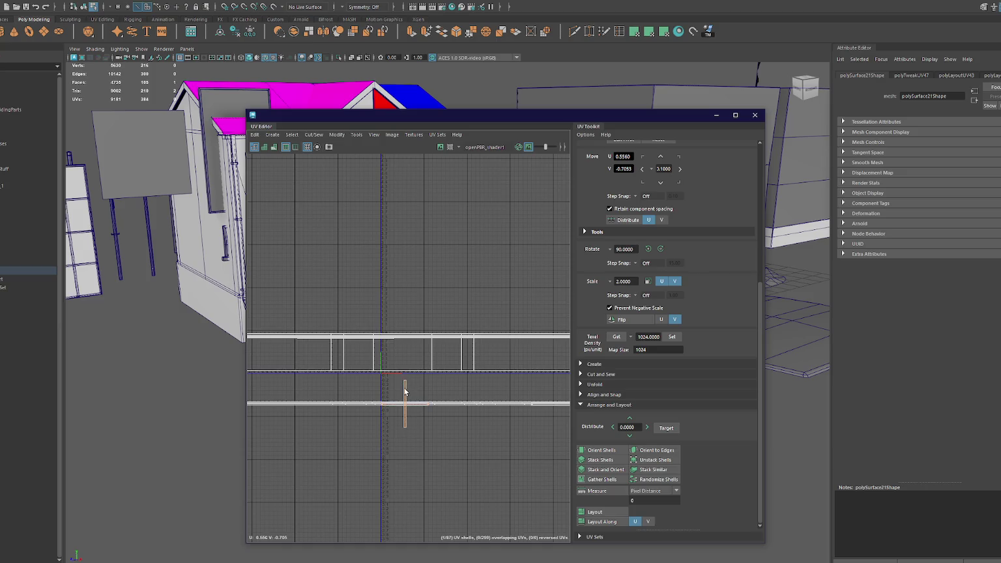
pyautogui.scroll(-2, 431, 370)
pyautogui.click(432, 369)
pyautogui.moveTo(461, 288)
pyautogui.mouseDown(button='right')
pyautogui.moveTo(449, 288)
pyautogui.moveTo(498, 288)
pyautogui.mouseUp(button='right')
pyautogui.scroll(-2, 305, 316)
pyautogui.moveTo(298, 321); pyautogui.dragTo(476, 341)
pyautogui.click(754, 114)
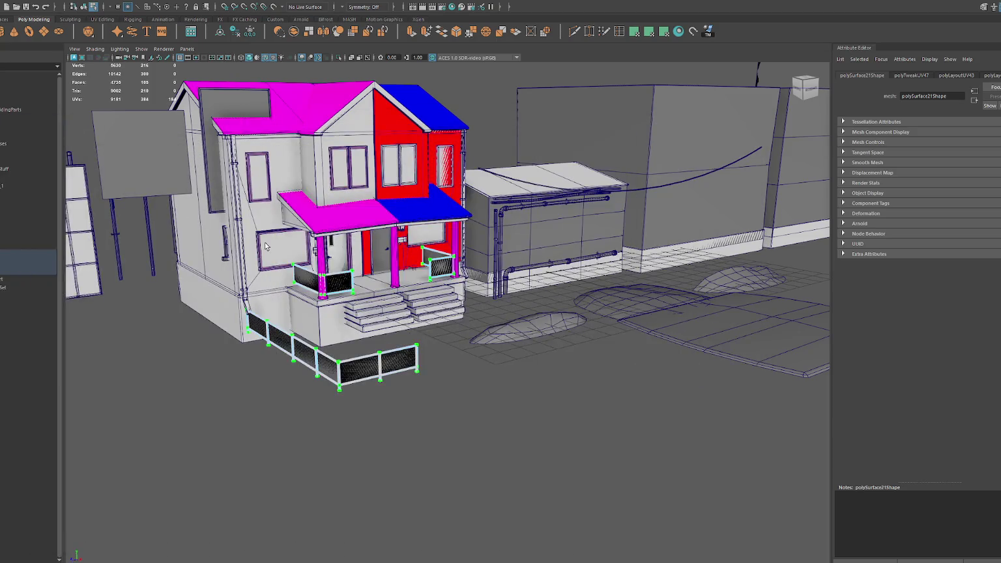
pyautogui.scroll(5, 379, 288)
pyautogui.keyDown('alt'); pyautogui.moveTo(379, 289); pyautogui.dragTo(469, 299); pyautogui.keyUp('alt')
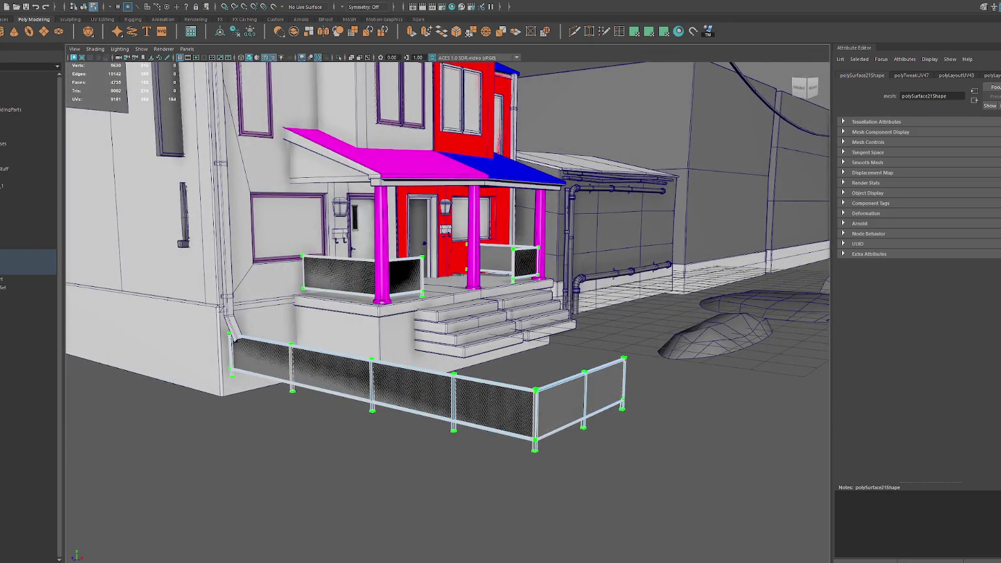
pyautogui.press('F8')
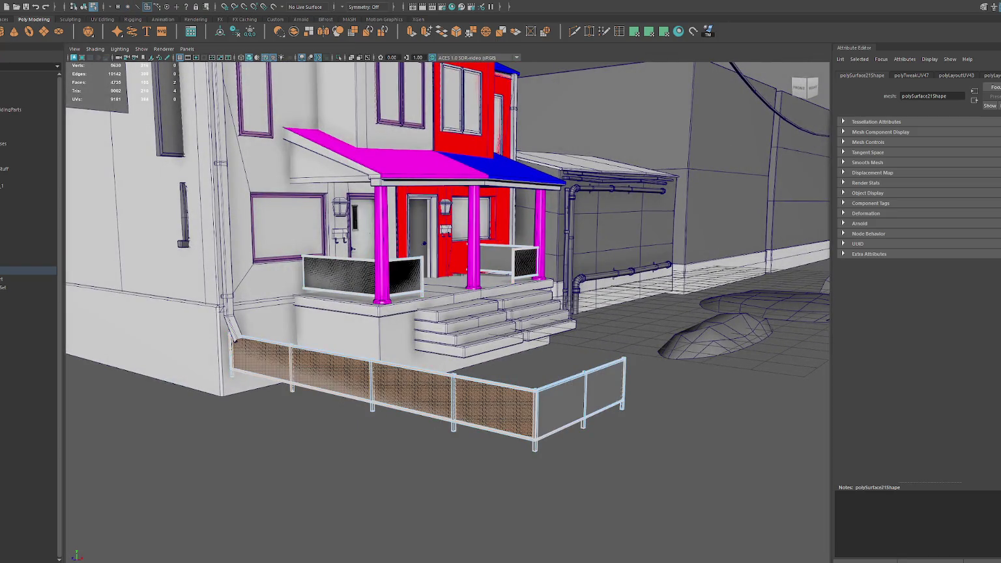
pyautogui.click(509, 261)
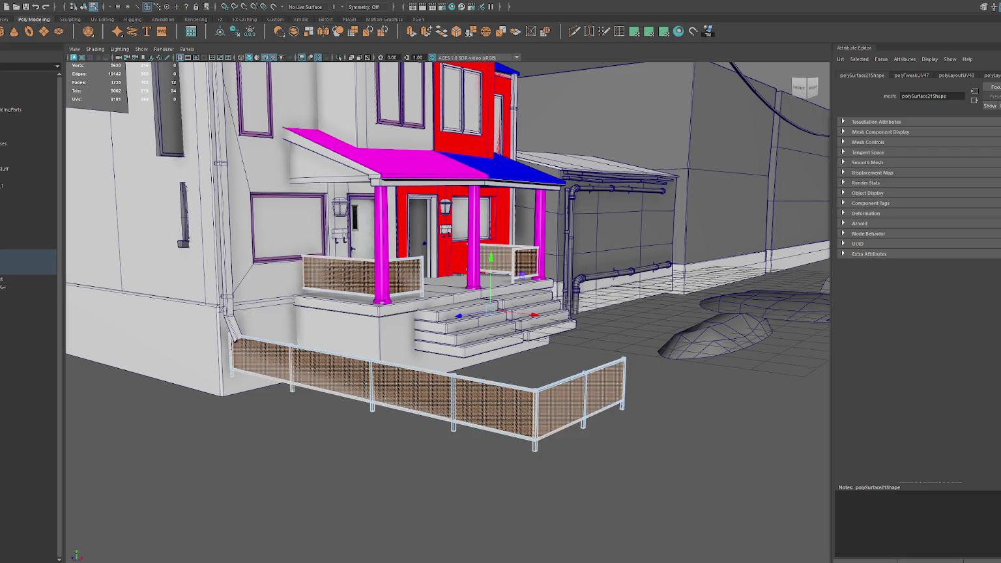
pyautogui.press('F8')
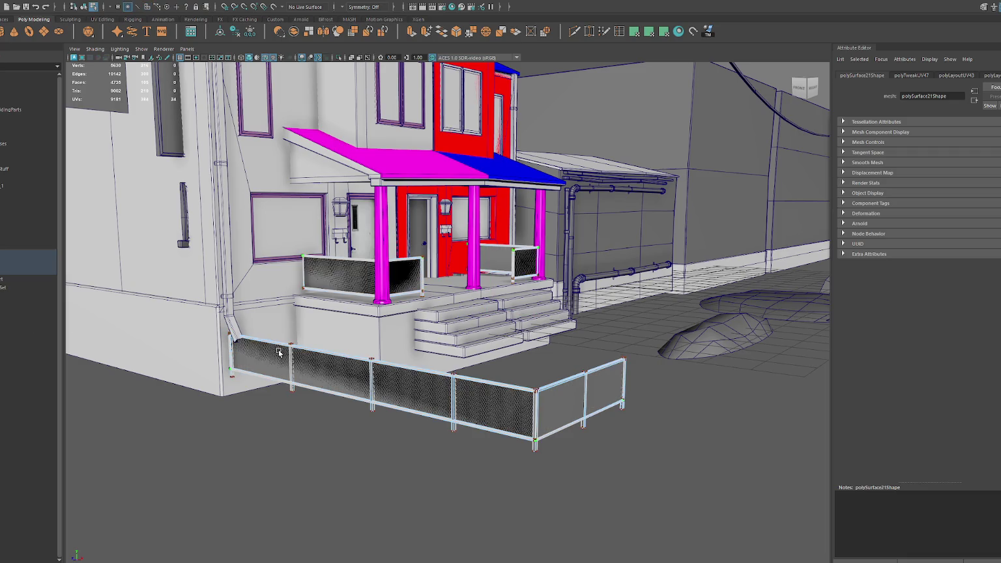
pyautogui.press('4')
pyautogui.moveTo(275, 351)
pyautogui.keyDown('alt'); pyautogui.mouseDown()
pyautogui.moveTo(391, 360)
pyautogui.moveTo(366, 374)
pyautogui.moveTo(397, 362)
pyautogui.moveTo(283, 365)
pyautogui.mouseUp(); pyautogui.keyUp('alt')
pyautogui.press('F11')
pyautogui.click(288, 356)
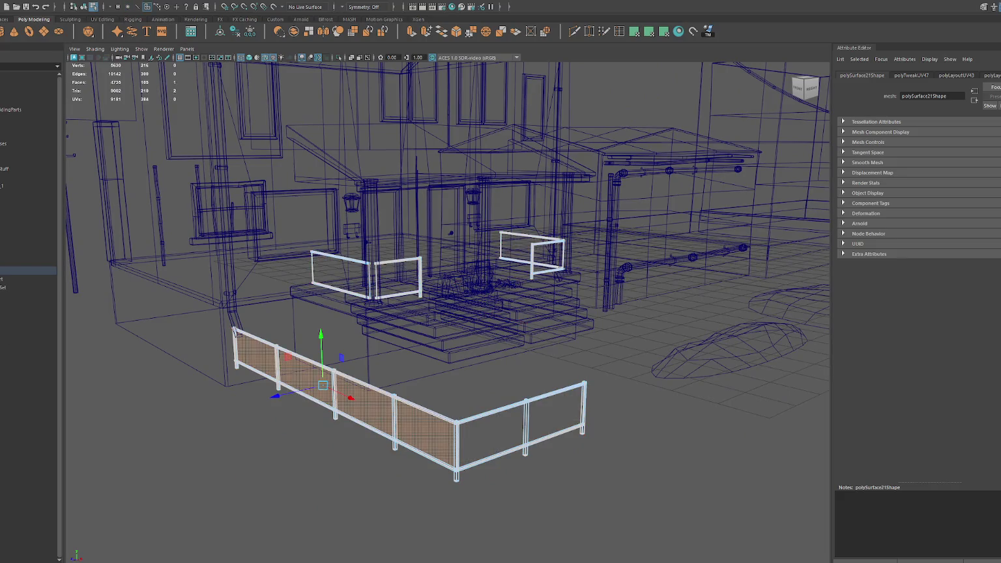
pyautogui.press('F9')
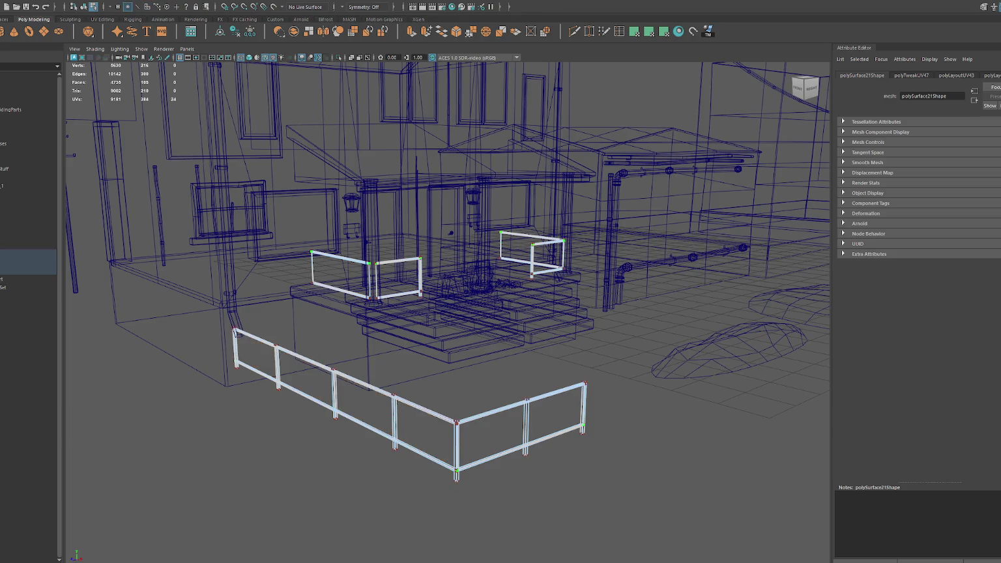
pyautogui.keyDown('alt'); pyautogui.moveTo(60, 364); pyautogui.dragTo(82, 357, button='right'); pyautogui.keyUp('alt')
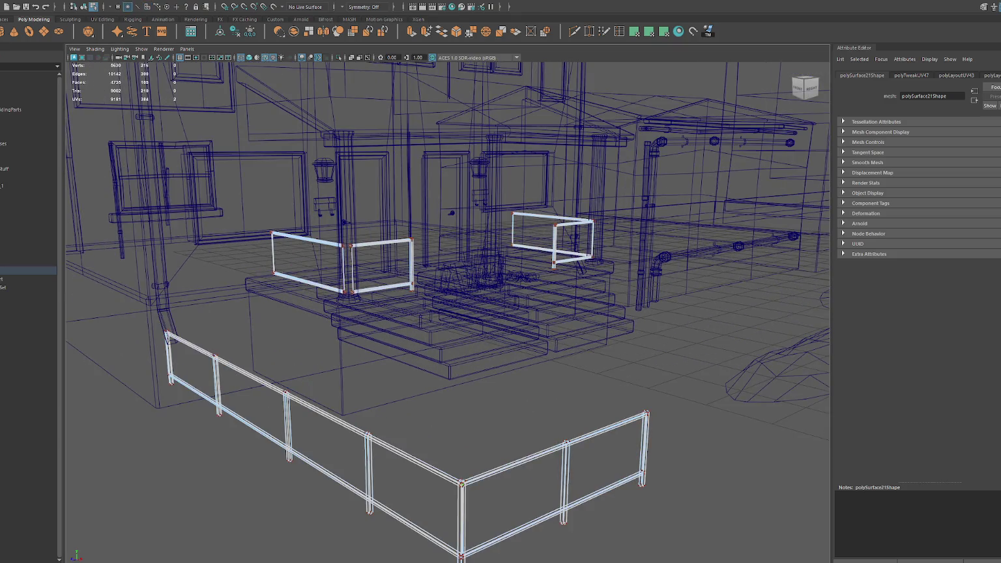
pyautogui.press('F11')
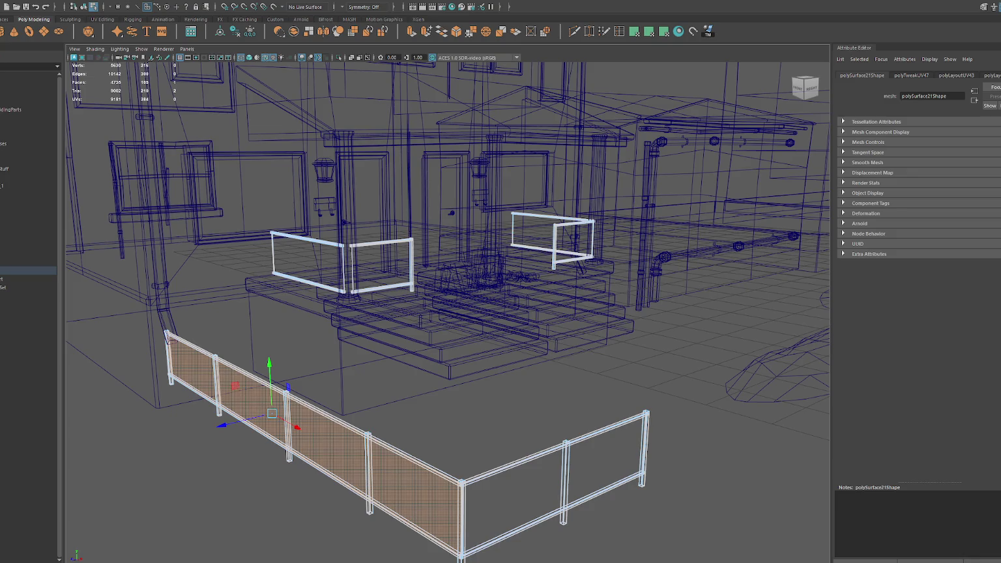
pyautogui.press('F9')
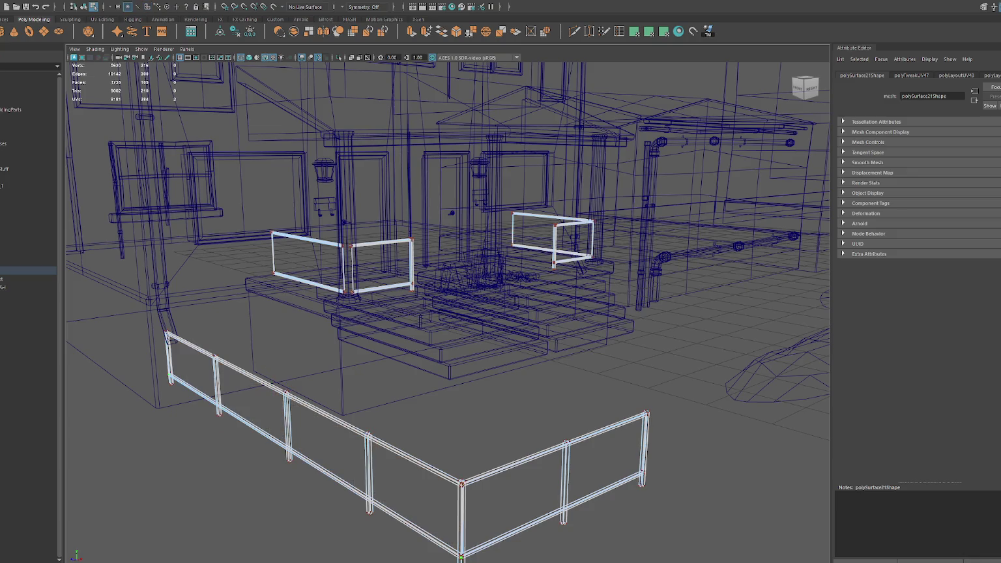
pyautogui.press('F11')
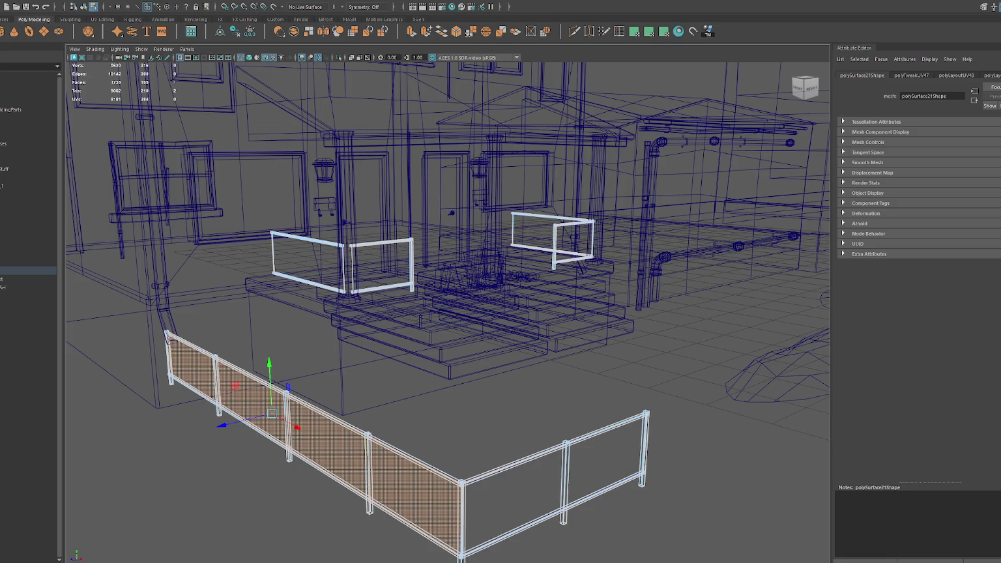
pyautogui.click(573, 240)
pyautogui.press('F9')
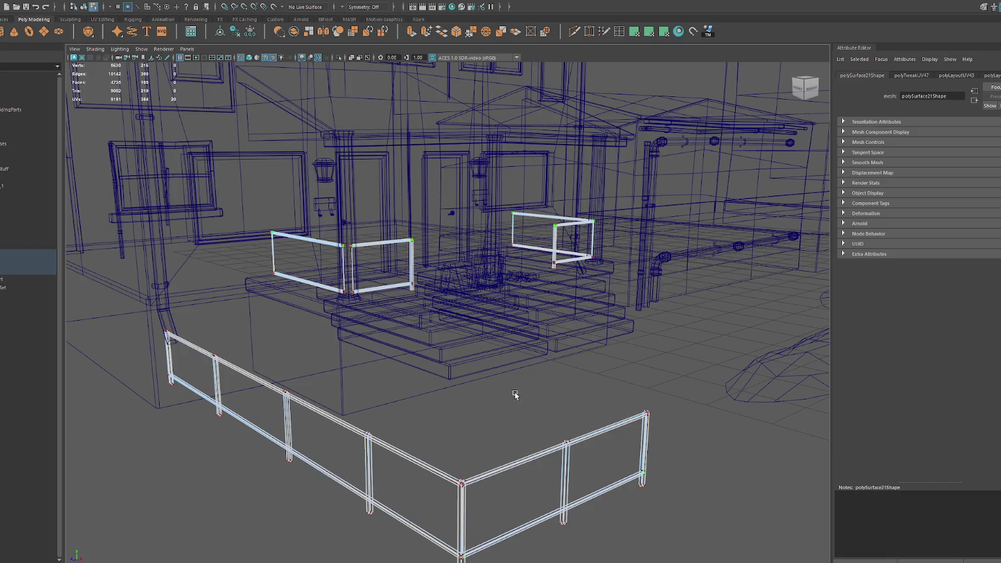
pyautogui.press('6')
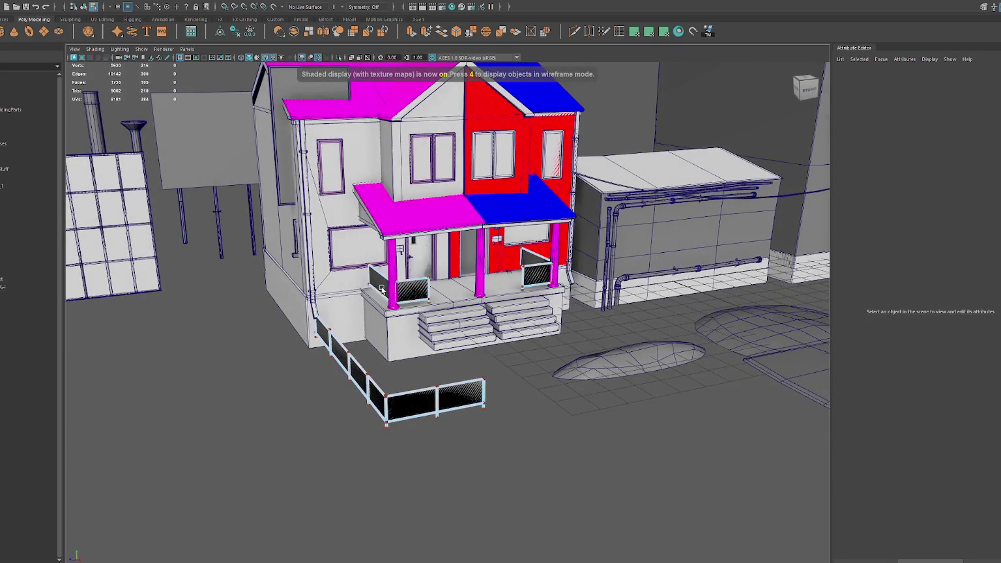
pyautogui.click(386, 284)
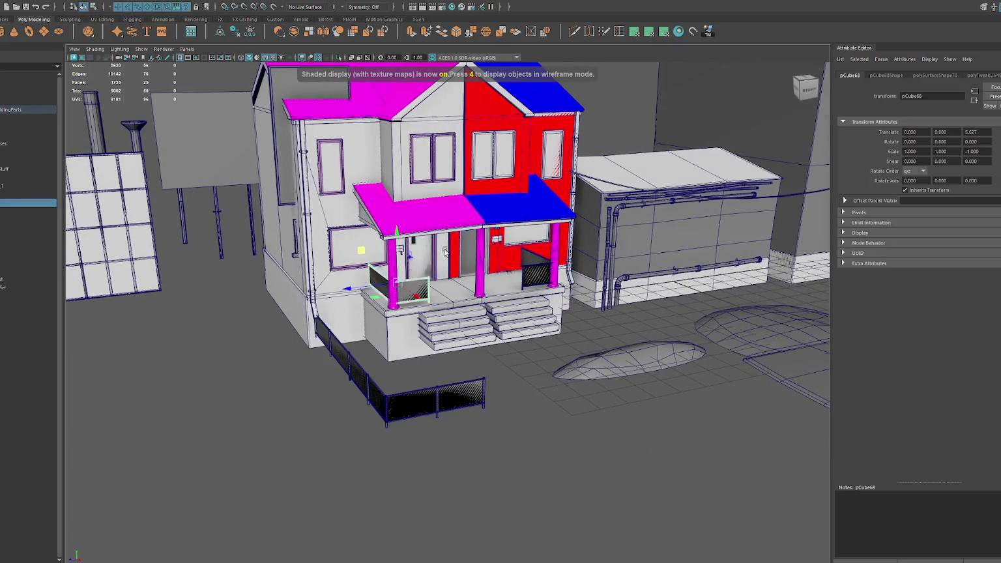
# - Rename the front-yard fence object from Gate to Fence in the Outliner
pyautogui.click(531, 274)
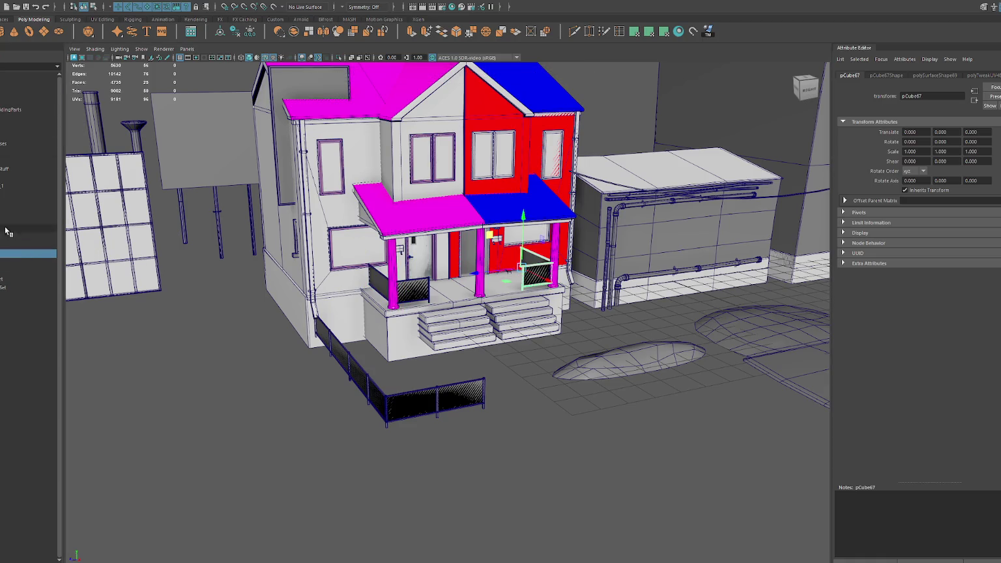
pyautogui.click(20, 261)
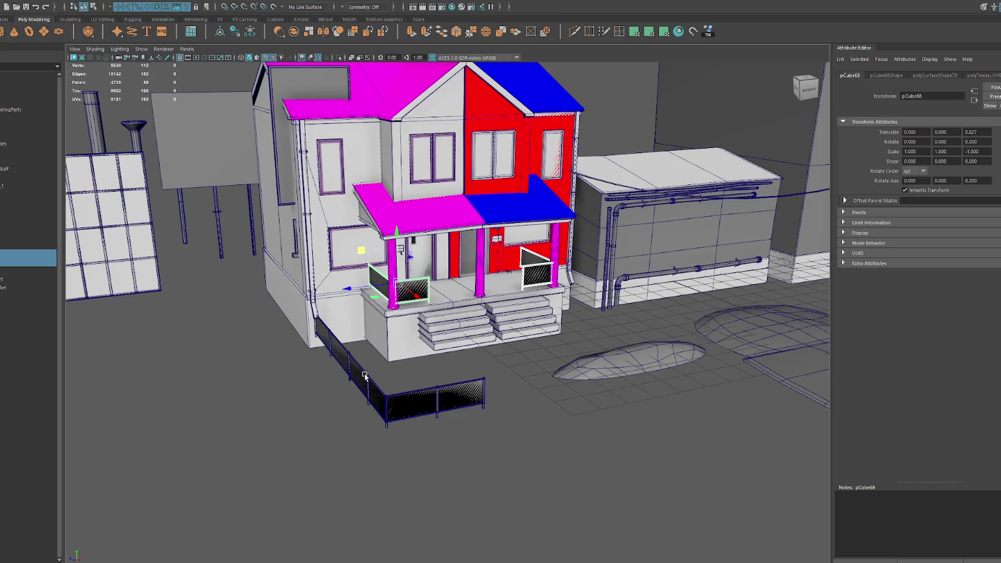
pyautogui.click(13, 285)
pyautogui.click(20, 260)
pyautogui.doubleClick(20, 261)
pyautogui.doubleClick(20, 253)
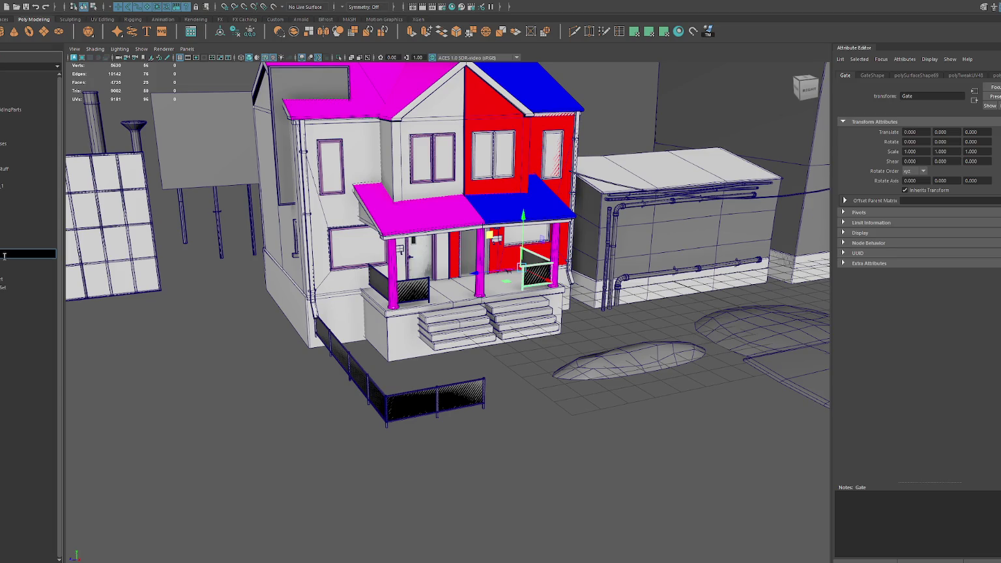
pyautogui.press('Return')
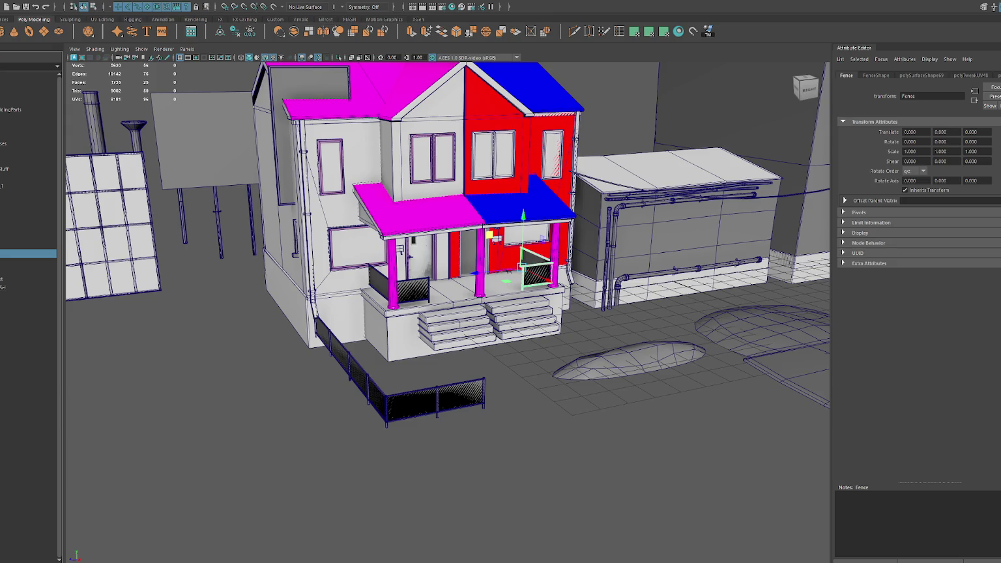
# - Rename the lawn fence object to Fence_Lawn in the Outliner
pyautogui.click(324, 348)
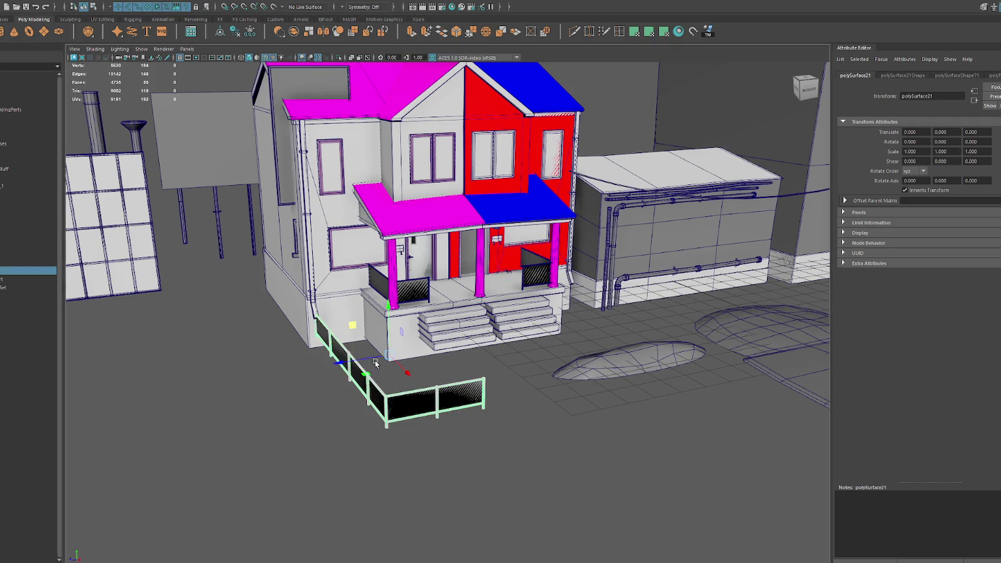
pyautogui.doubleClick(46, 270)
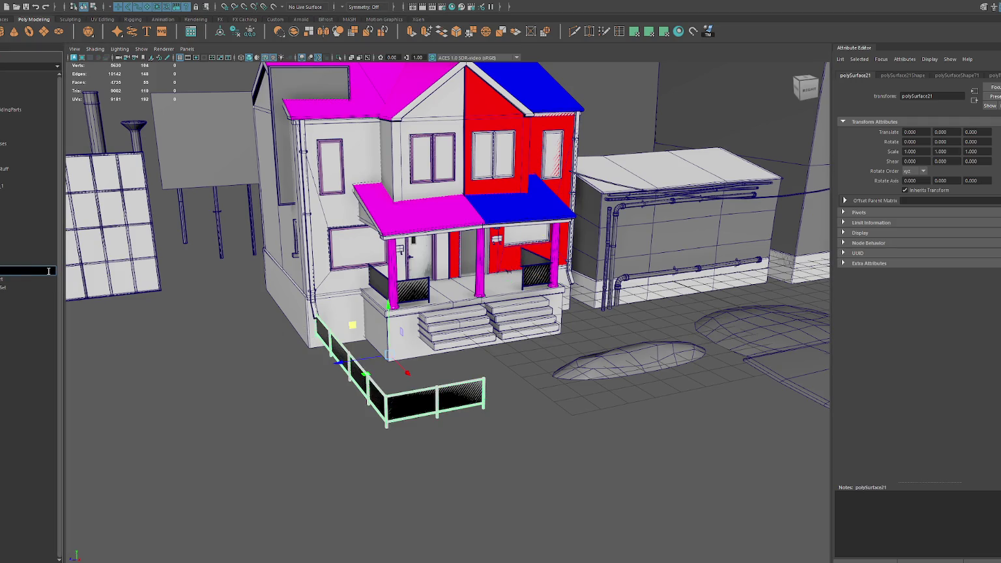
pyautogui.click(29, 262)
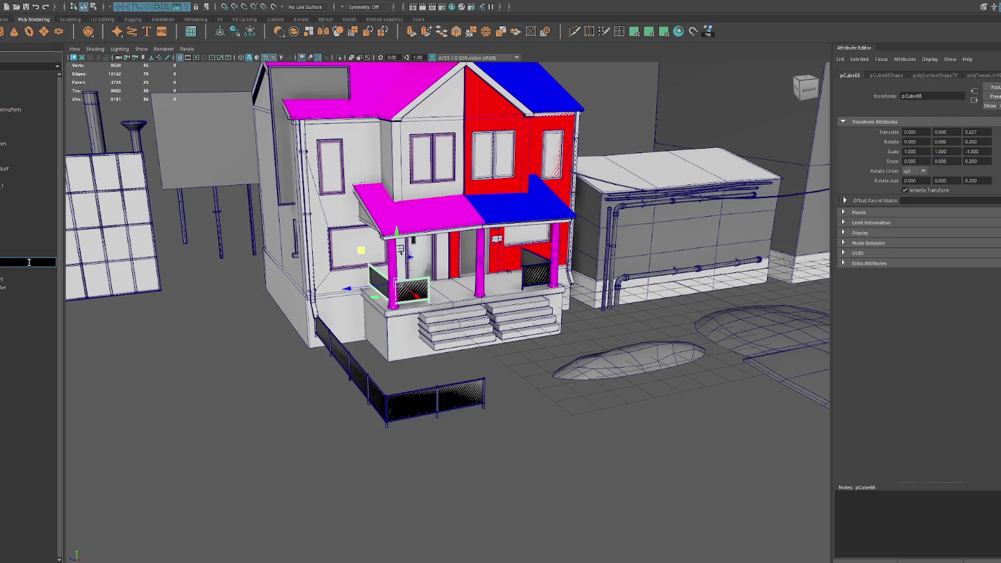
pyautogui.press('Return')
pyautogui.click(23, 258)
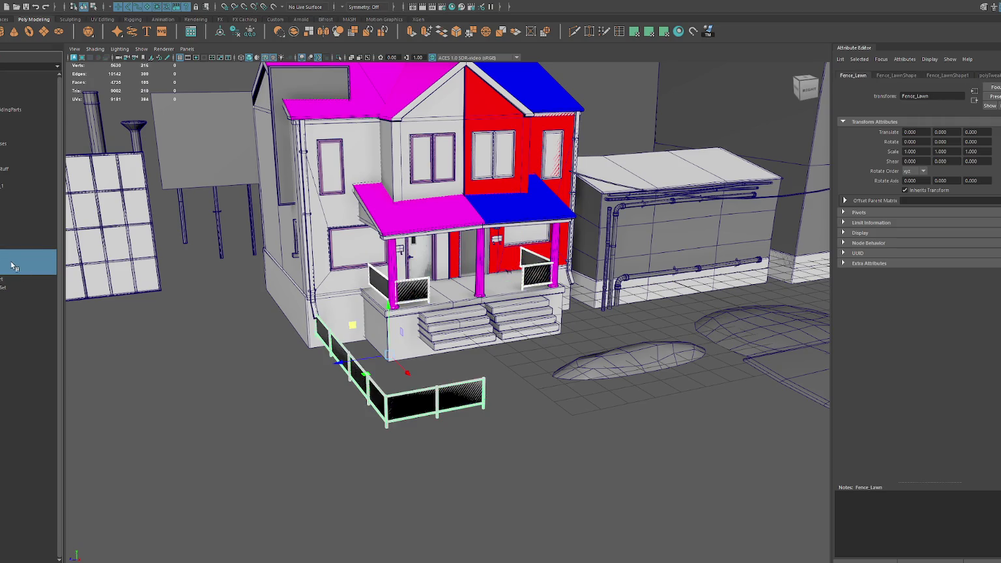
# - Select the WastelandBuildingParts group and export it with File > Export Selection
pyautogui.click(10, 111)
pyautogui.click(10, 3)
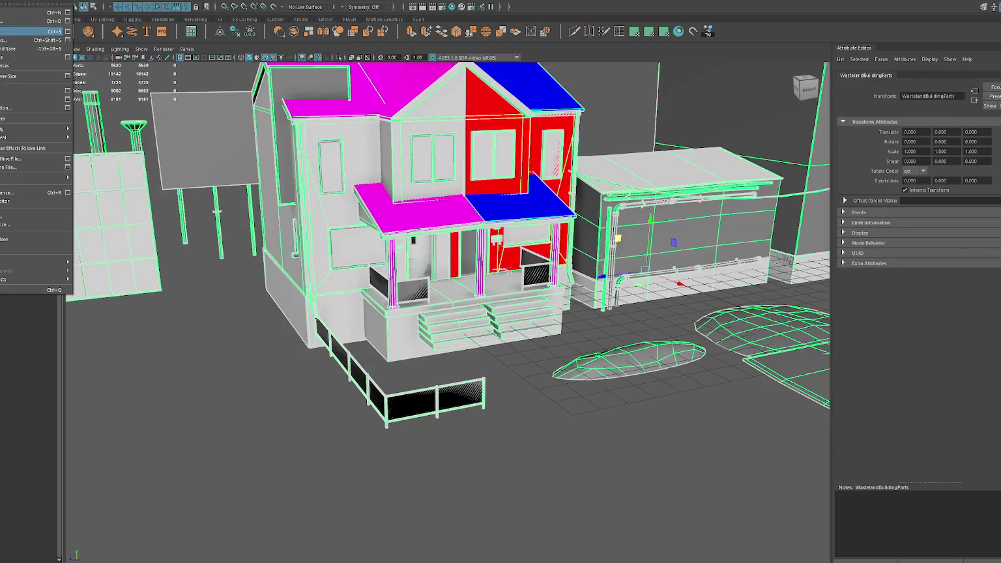
pyautogui.click(11, 107)
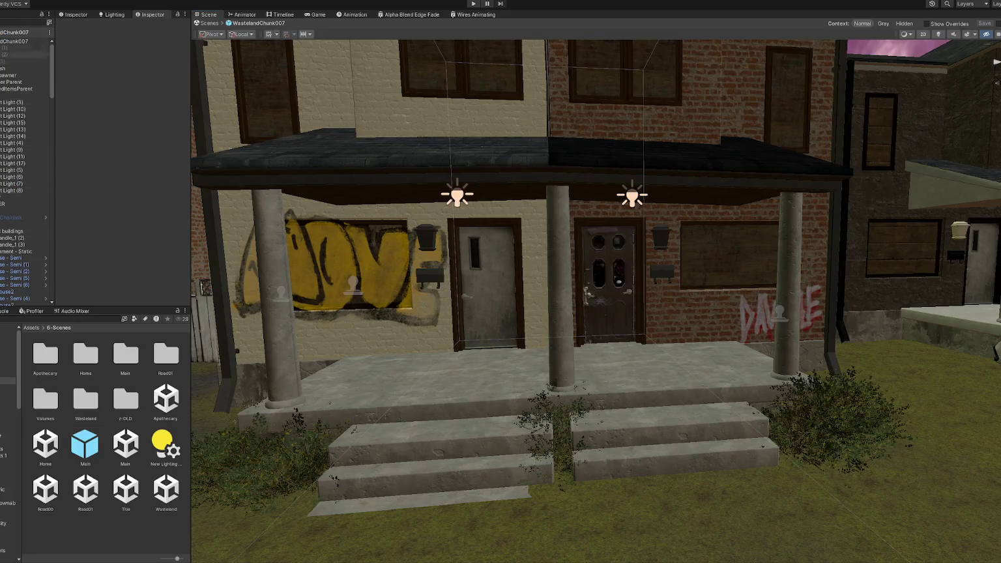
# - Expand the static environment group and select the dried grass and bush objects
pyautogui.click(2, 95)
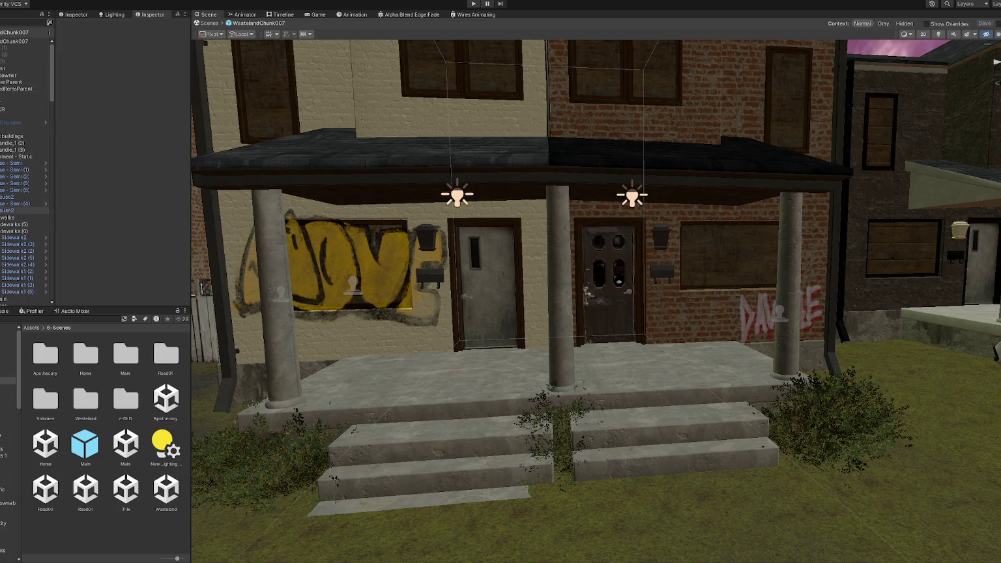
pyautogui.click(2, 156)
pyautogui.click(10, 163)
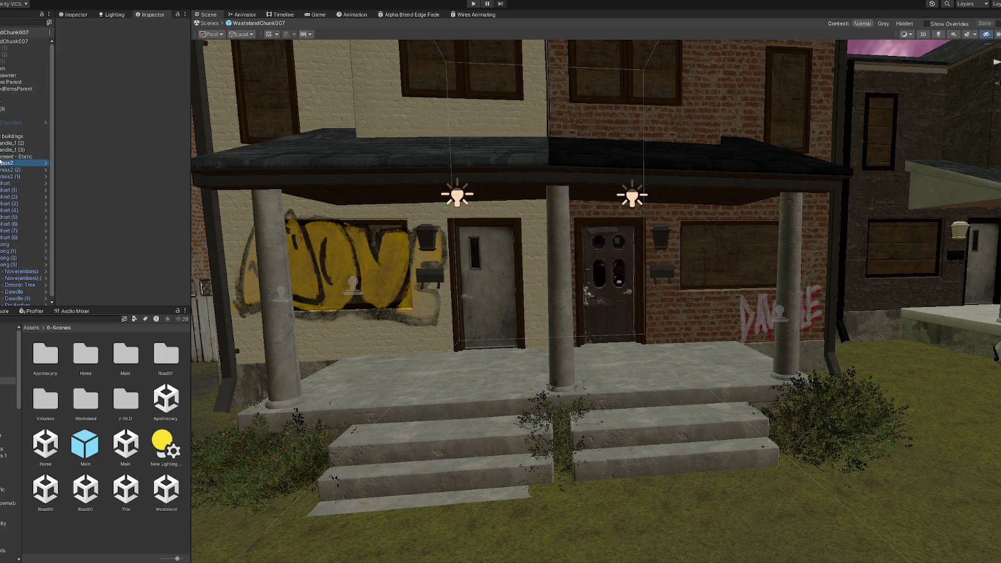
pyautogui.click(20, 268)
pyautogui.keyDown('shift'); pyautogui.click(16, 302); pyautogui.keyUp('shift')
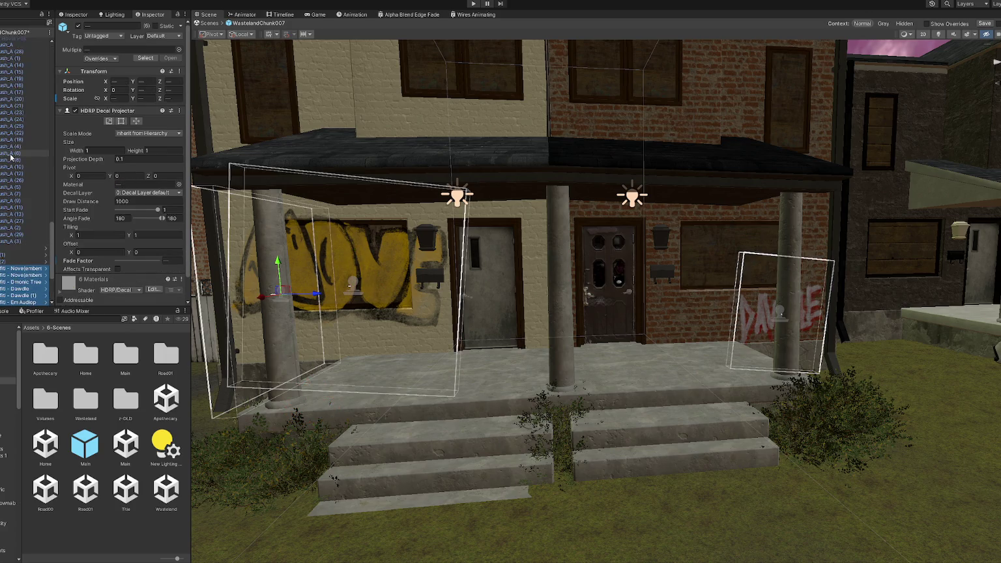
pyautogui.scroll(-5, 19, 163)
pyautogui.scroll(-5, 20, 163)
pyautogui.scroll(10, 20, 163)
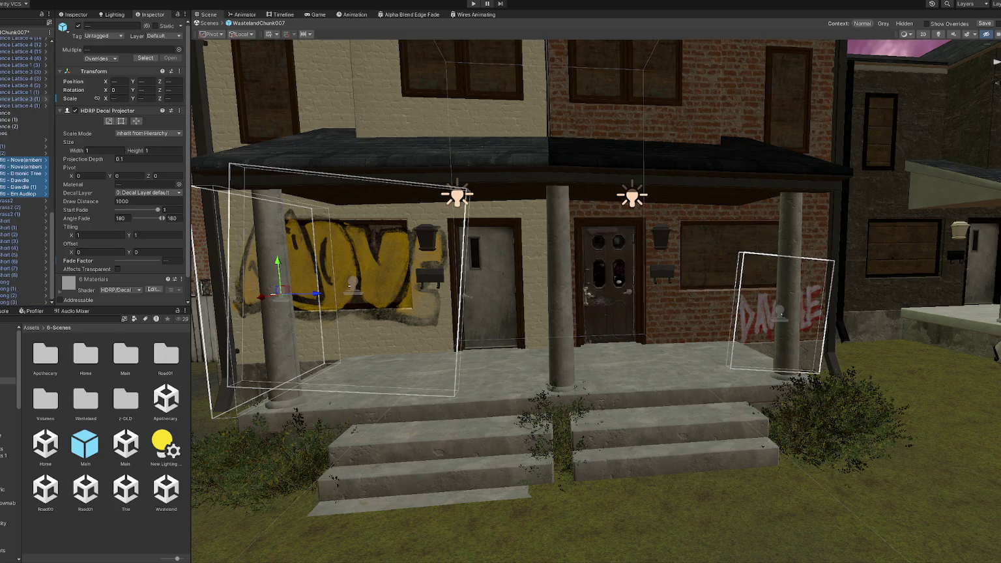
pyautogui.click(10, 200)
pyautogui.keyDown('shift'); pyautogui.click(18, 302); pyautogui.keyUp('shift')
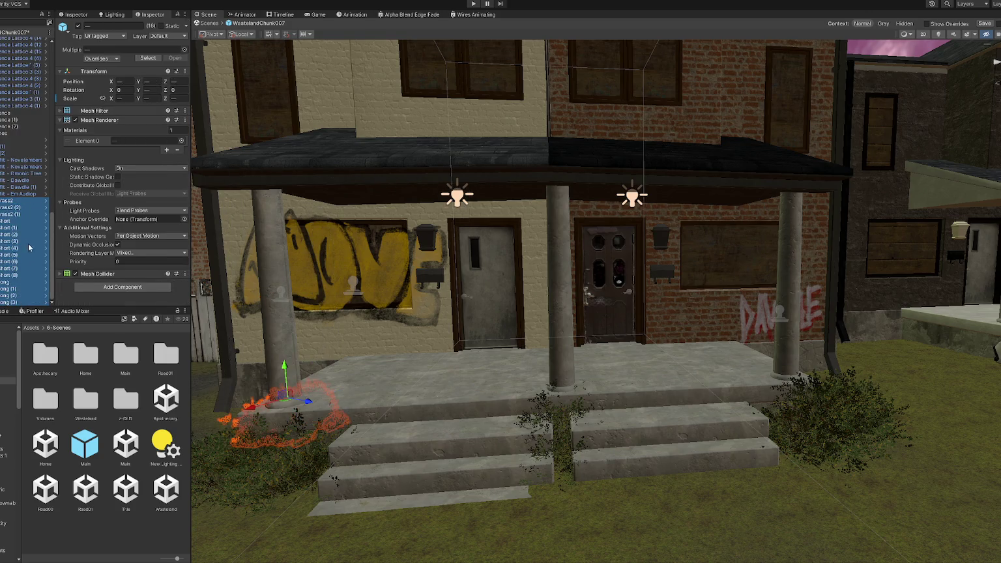
# - Group the selected grass objects under a new empty parent named Foliage
pyautogui.rightClick(26, 296)
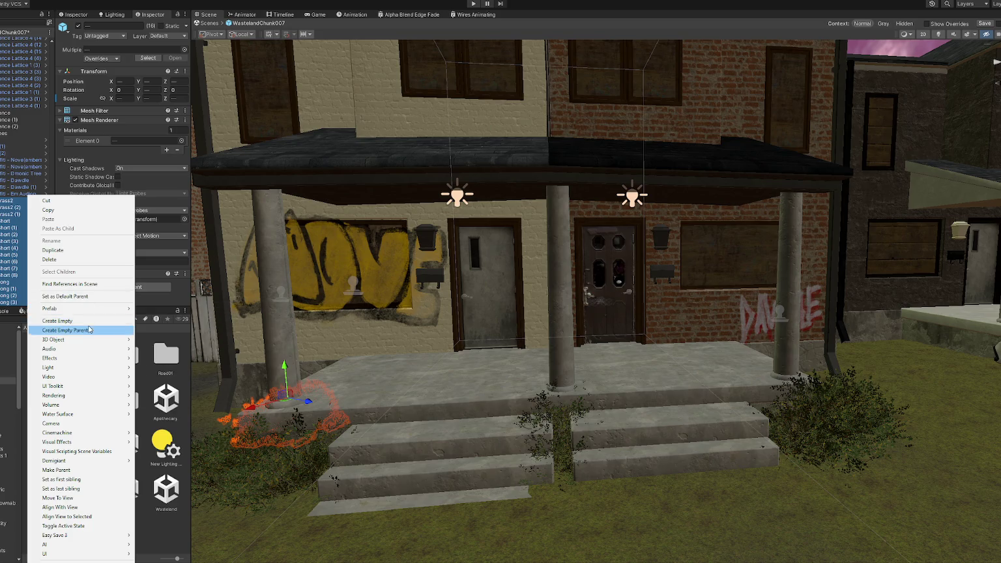
pyautogui.click(65, 330)
pyautogui.write('Foliage')
pyautogui.press('Return')
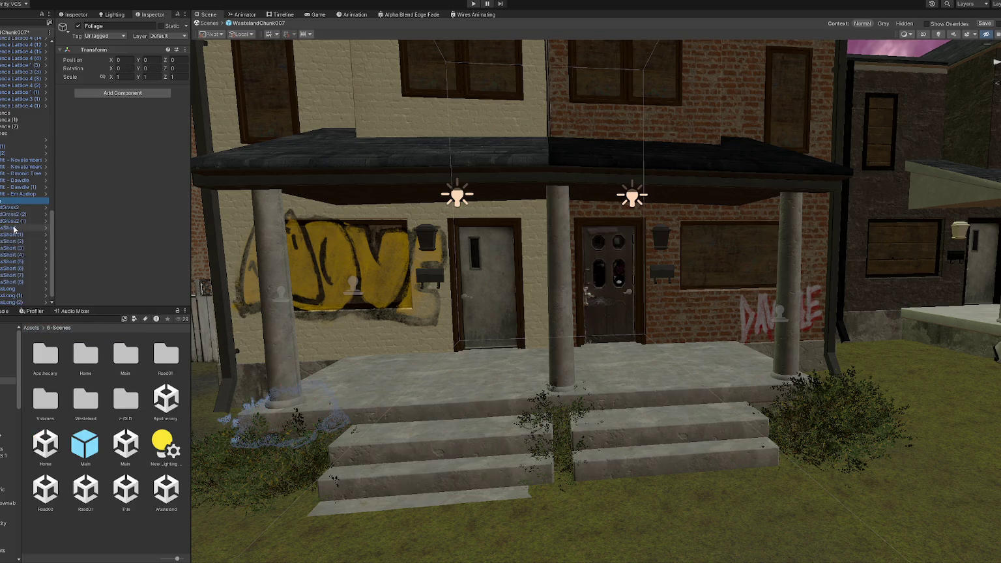
pyautogui.scroll(5, 13, 228)
pyautogui.scroll(5, 26, 169)
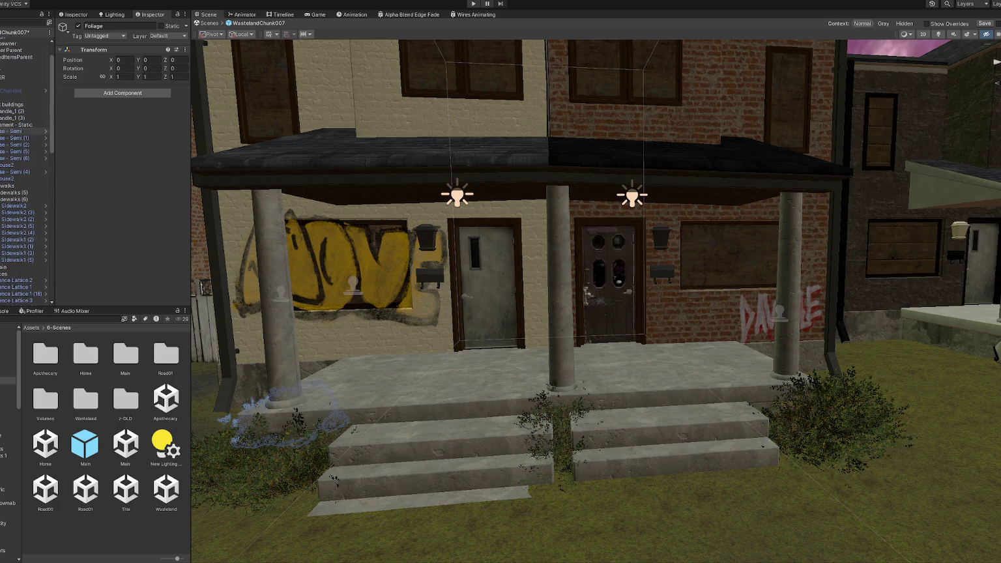
pyautogui.scroll(2, 26, 163)
pyautogui.click(1, 190)
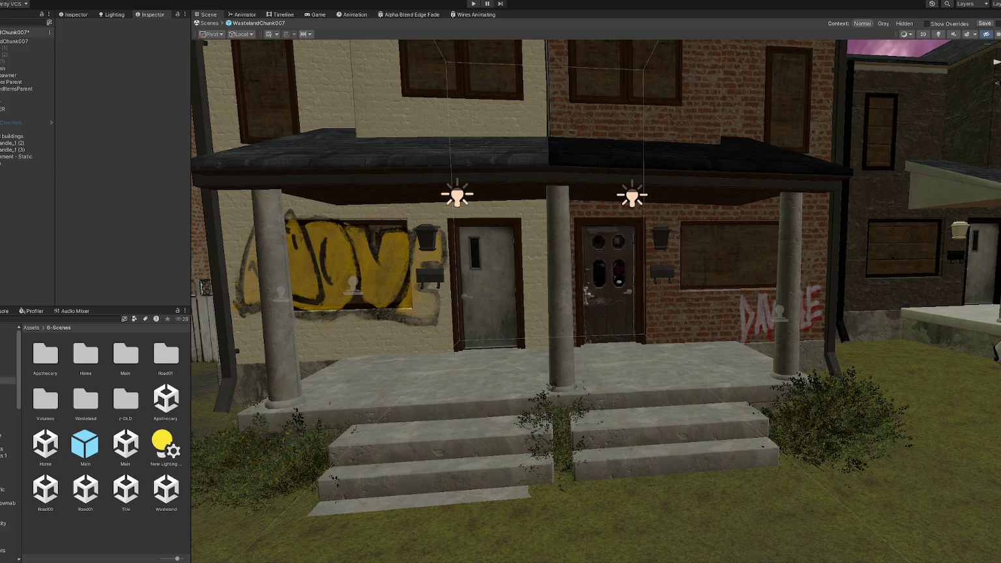
# - Open the Assets/1-3D folder in the Project window
pyautogui.click(8, 347)
pyautogui.scroll(-1, 149, 435)
pyautogui.scroll(-5, 149, 435)
pyautogui.scroll(-5, 153, 439)
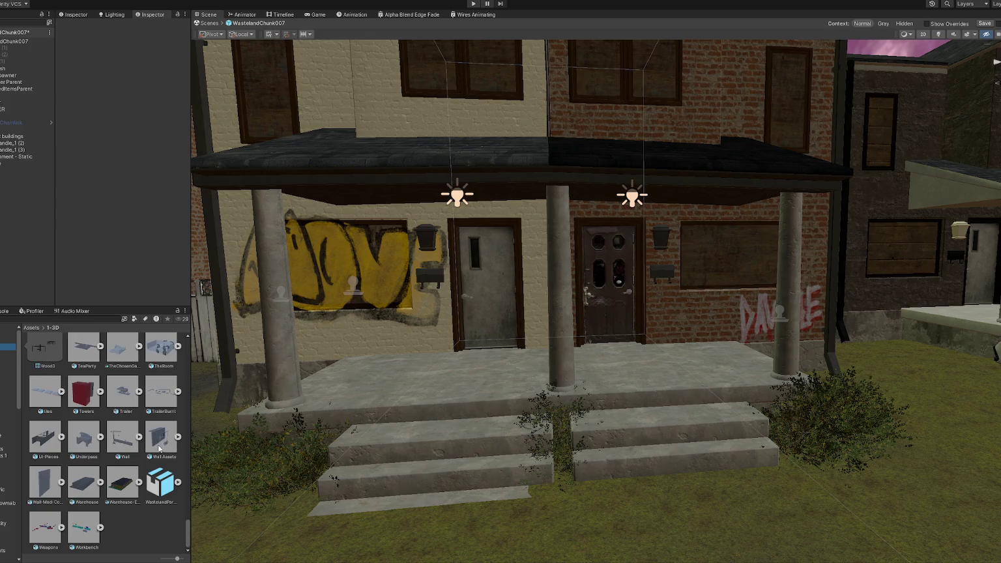
# - Add the WastelandParts model and duplicate its three fences out of the group
pyautogui.moveTo(43, 273); pyautogui.dragTo(16, 225)
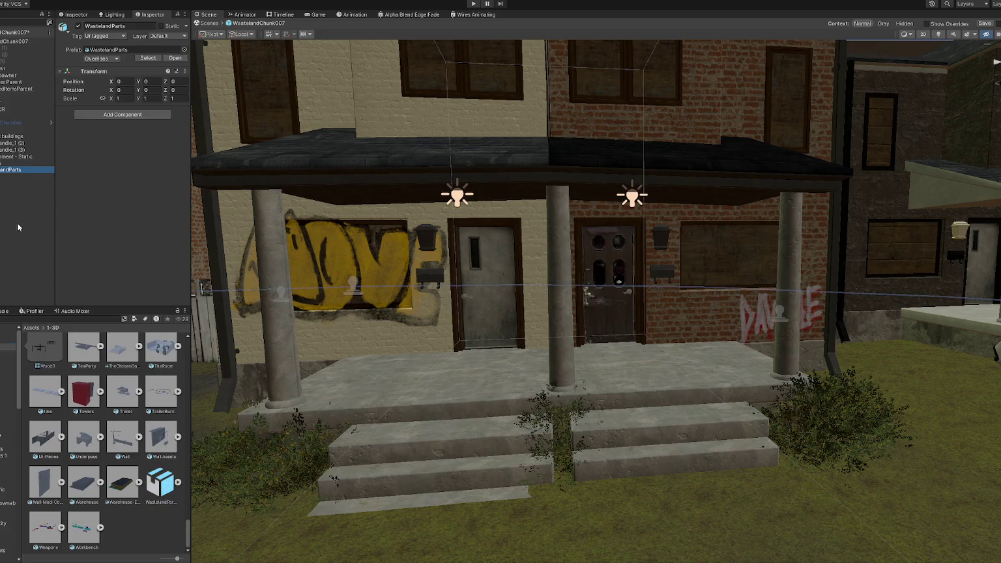
pyautogui.click(12, 258)
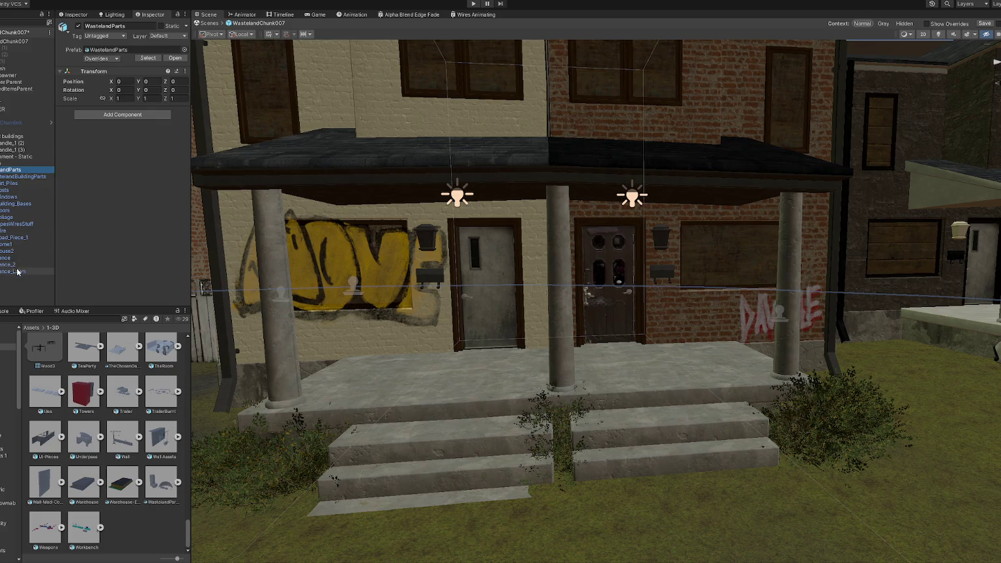
pyautogui.keyDown('shift'); pyautogui.click(13, 270); pyautogui.keyUp('shift')
pyautogui.hotkey('ctrl', 'd')
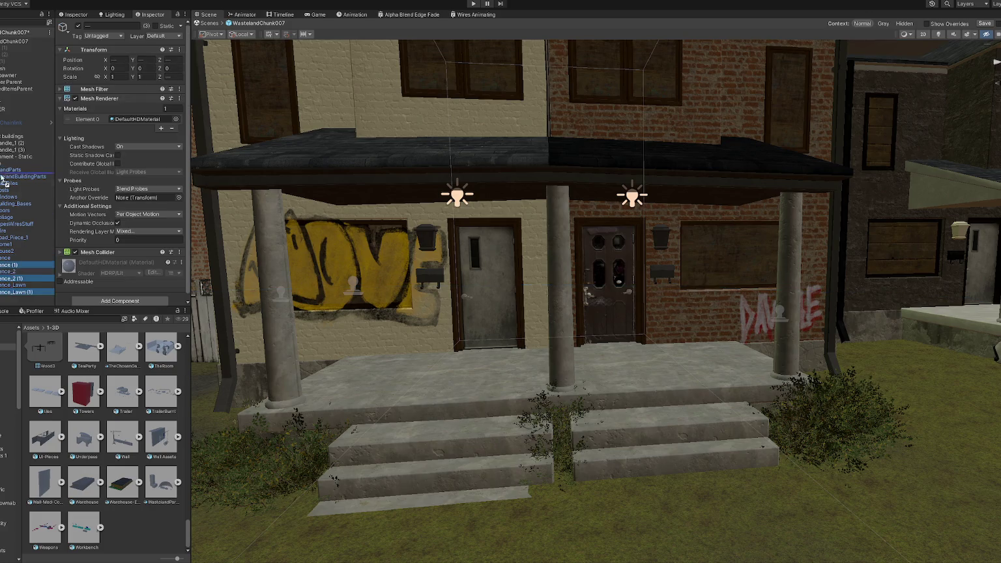
pyautogui.moveTo(3, 181); pyautogui.dragTo(7, 168)
# - Set the rotation of the three fence copies to 0
pyautogui.click(13, 190)
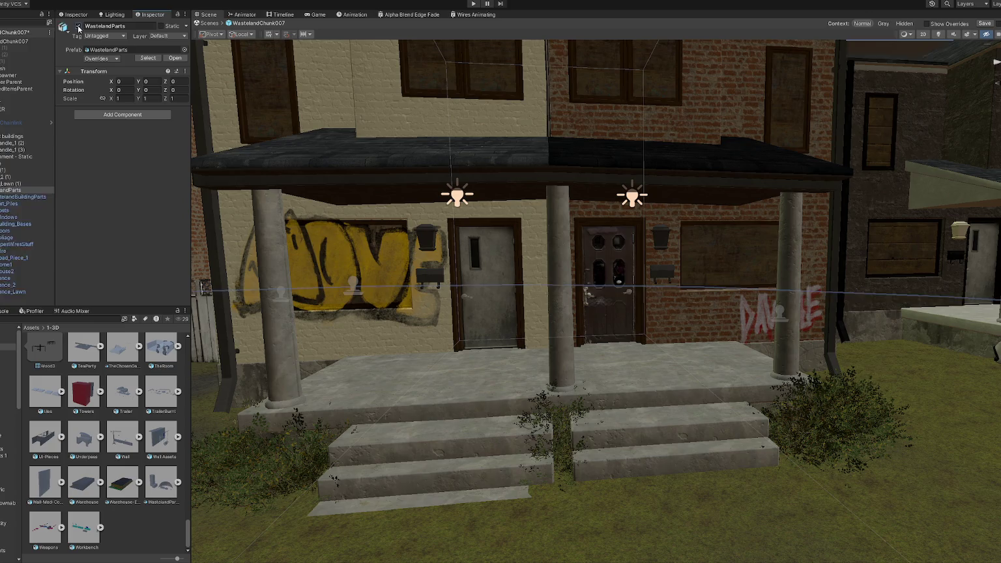
pyautogui.click(22, 171)
pyautogui.keyDown('shift'); pyautogui.click(19, 183); pyautogui.keyUp('shift')
pyautogui.press('f')
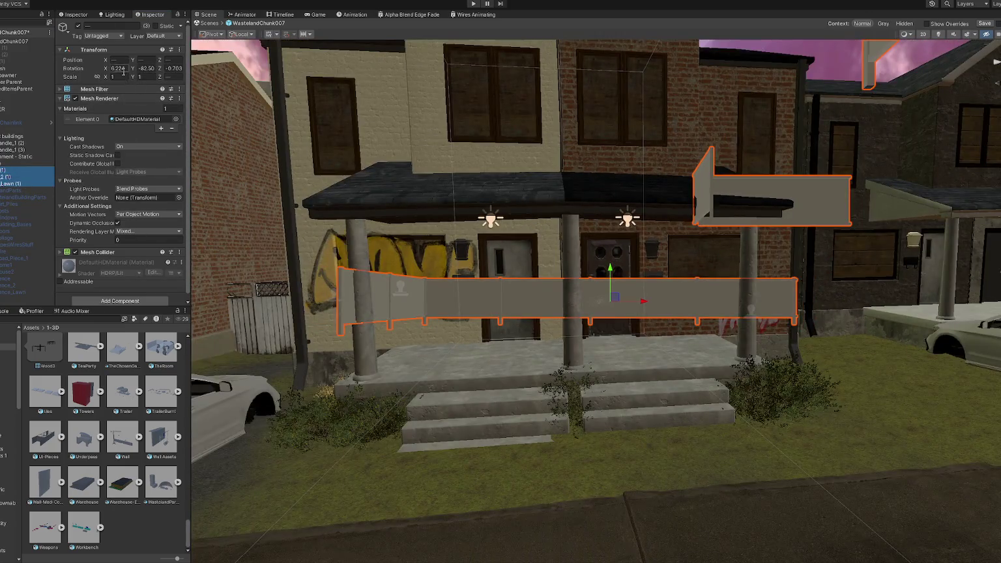
pyautogui.click(123, 70)
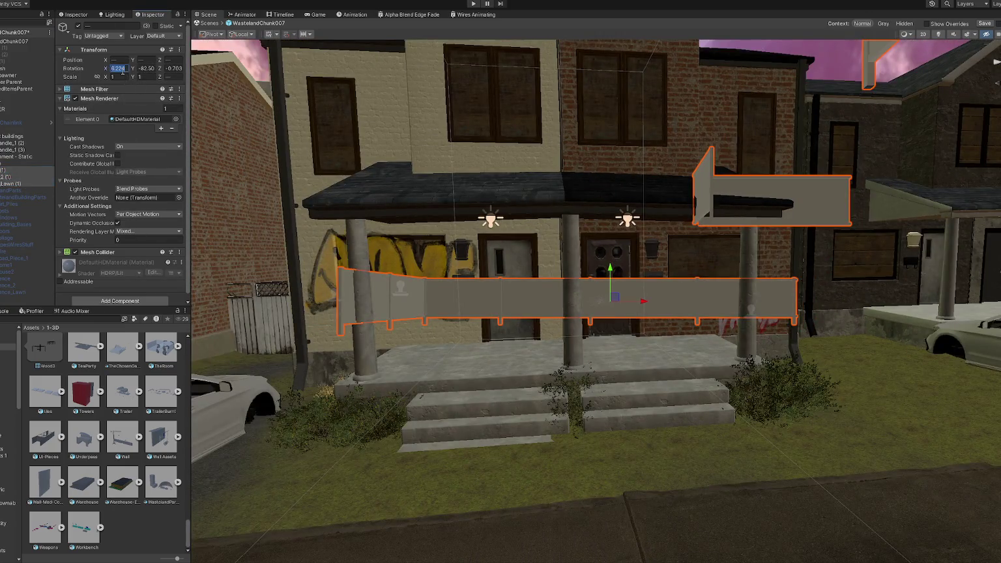
pyautogui.write('0')
pyautogui.press('Tab')
pyautogui.write('0')
pyautogui.press('Tab')
pyautogui.write('0')
# - Rotate Fence_Lawn (1) to about 105 degrees
pyautogui.click(688, 304)
pyautogui.press('f')
pyautogui.press('e')
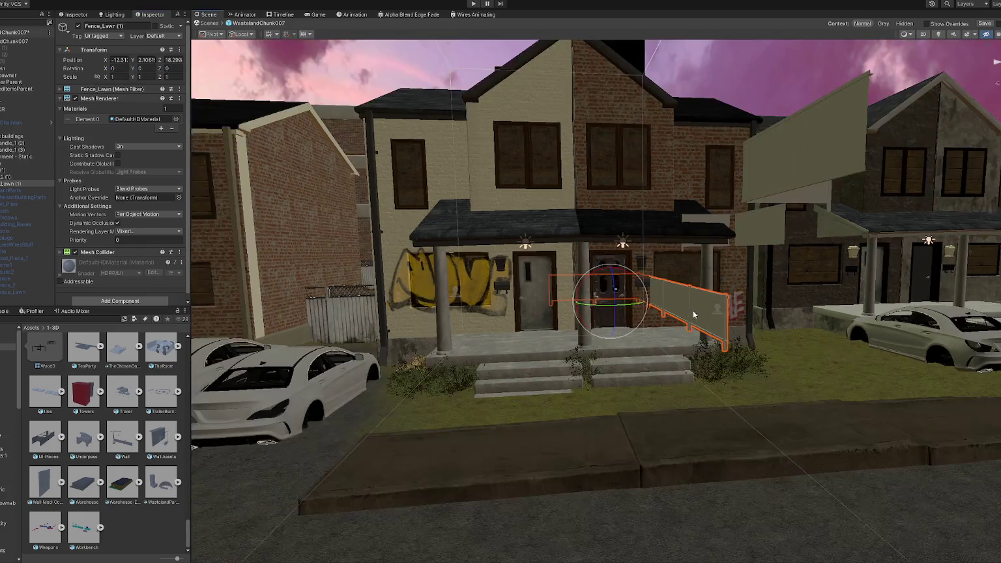
pyautogui.moveTo(590, 306)
pyautogui.mouseDown()
pyautogui.moveTo(559, 304)
pyautogui.moveTo(590, 293)
pyautogui.moveTo(609, 352)
pyautogui.moveTo(684, 389)
pyautogui.moveTo(417, 443)
pyautogui.moveTo(477, 389)
pyautogui.mouseUp()
pyautogui.press('w')
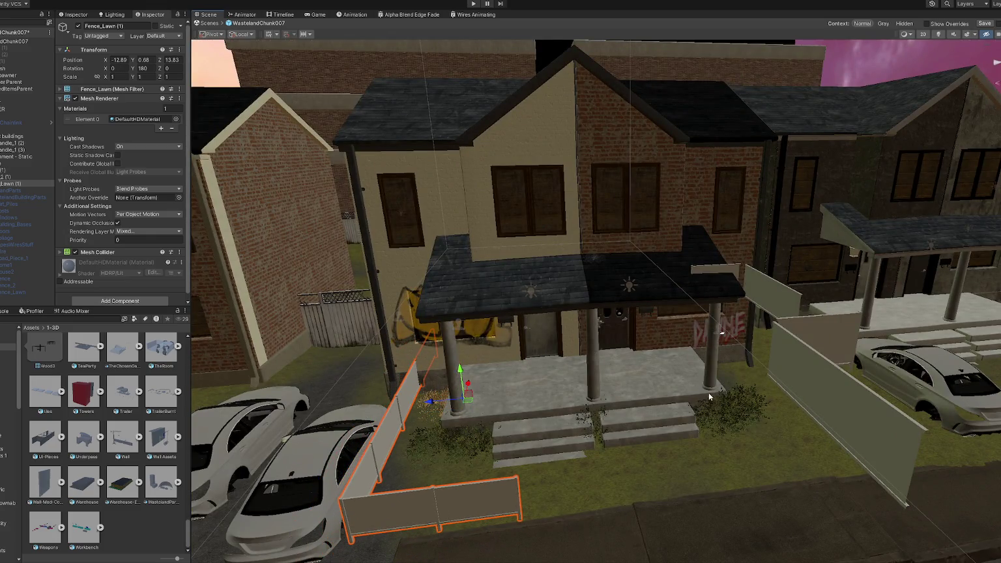
# - Set the fence's Z scale to -1 and slide the lawn fence toward the porch steps
pyautogui.moveTo(680, 377); pyautogui.dragTo(645, 350, button='middle')
pyautogui.click(178, 77)
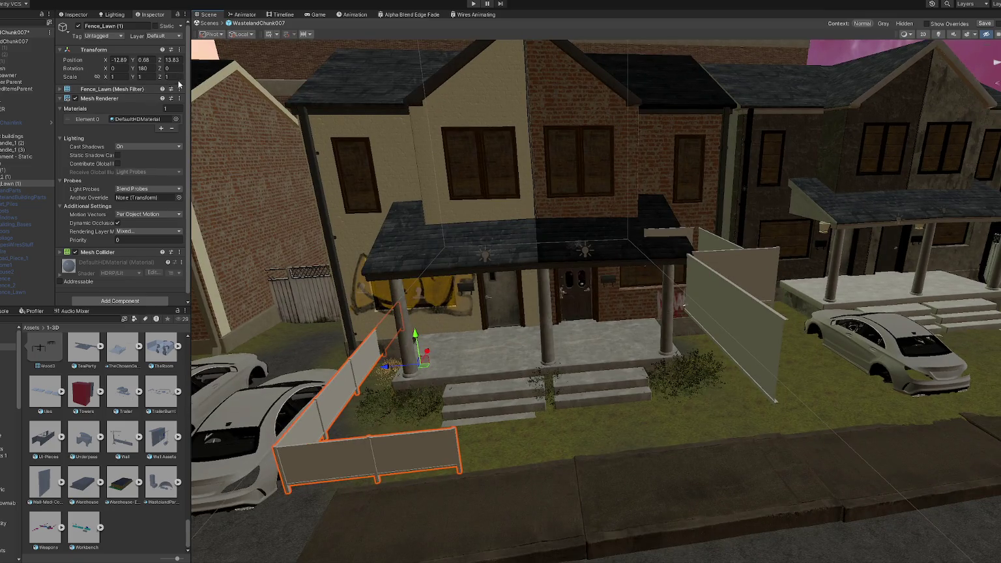
pyautogui.write('-1')
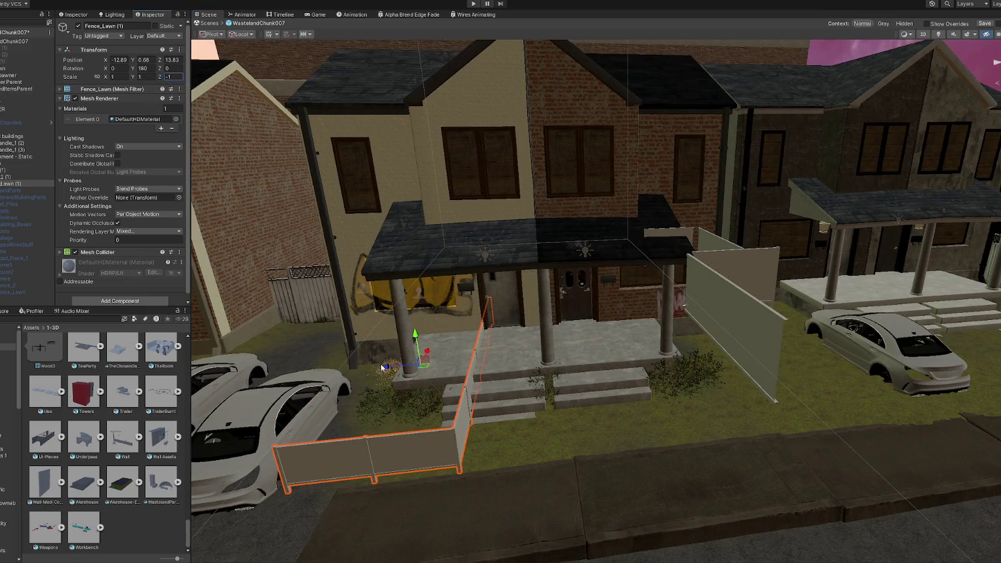
pyautogui.moveTo(383, 367); pyautogui.dragTo(702, 278)
# - Turn Fence (1) around and place it beside the porch in front of the house
pyautogui.click(702, 278)
pyautogui.moveTo(728, 292); pyautogui.dragTo(554, 293)
pyautogui.press('e')
pyautogui.moveTo(600, 337)
pyautogui.mouseDown()
pyautogui.moveTo(478, 349)
pyautogui.moveTo(529, 359)
pyautogui.mouseUp()
pyautogui.press('w')
pyautogui.keyDown('alt'); pyautogui.moveTo(574, 325); pyautogui.dragTo(629, 333); pyautogui.keyUp('alt')
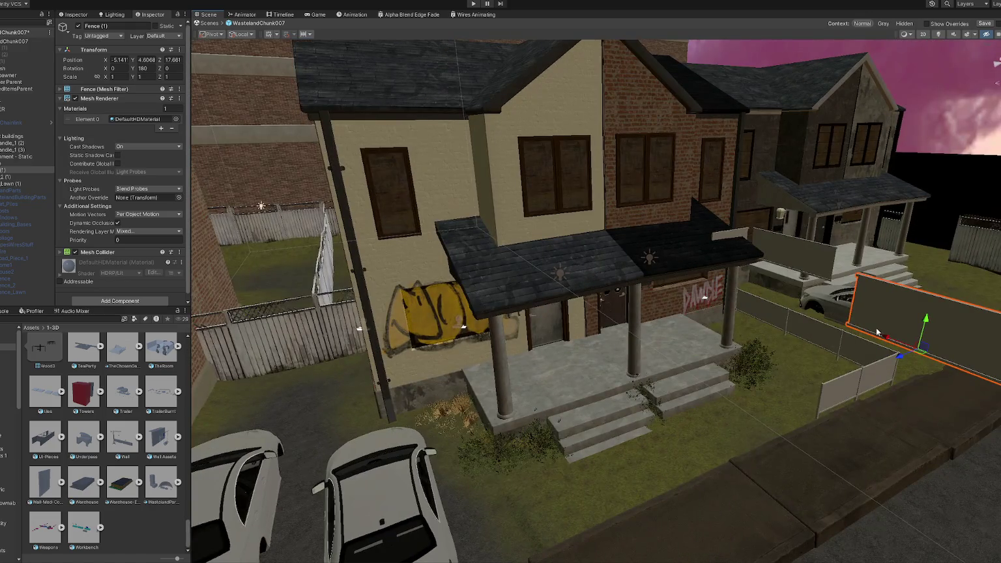
pyautogui.moveTo(882, 338); pyautogui.dragTo(681, 255)
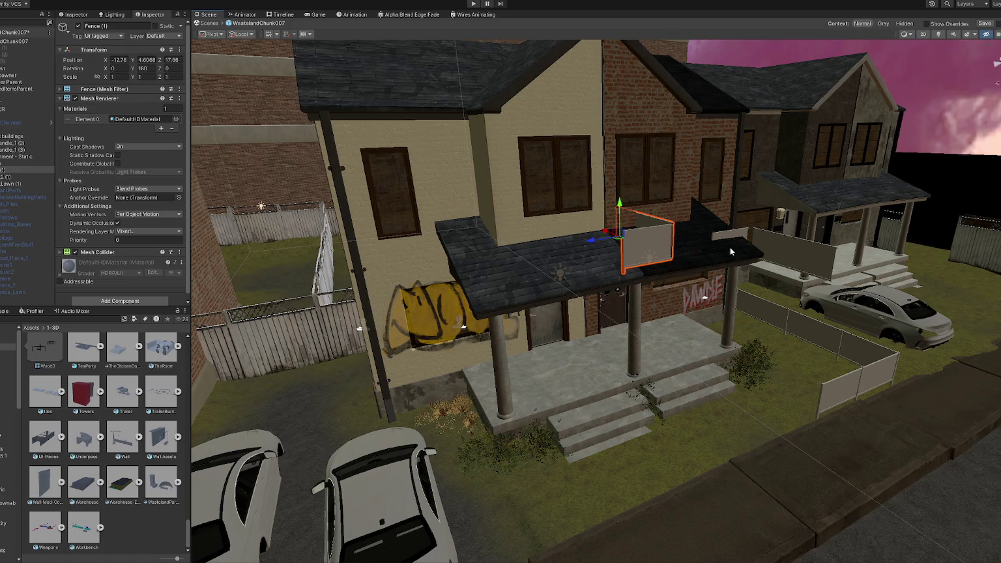
# - Position Fence_2 (1) and a second panel onto the porch steps
pyautogui.click(729, 234)
pyautogui.moveTo(729, 234)
pyautogui.keyDown('alt'); pyautogui.mouseDown()
pyautogui.moveTo(684, 228)
pyautogui.moveTo(476, 271)
pyautogui.moveTo(497, 254)
pyautogui.mouseUp(); pyautogui.keyUp('alt')
pyautogui.press('e')
pyautogui.press('w')
pyautogui.keyDown('shift'); pyautogui.click(531, 231); pyautogui.keyUp('shift')
pyautogui.moveTo(537, 210)
pyautogui.mouseDown()
pyautogui.moveTo(561, 340)
pyautogui.moveTo(518, 389)
pyautogui.mouseUp()
pyautogui.click(469, 413)
pyautogui.moveTo(469, 412); pyautogui.dragTo(497, 345)
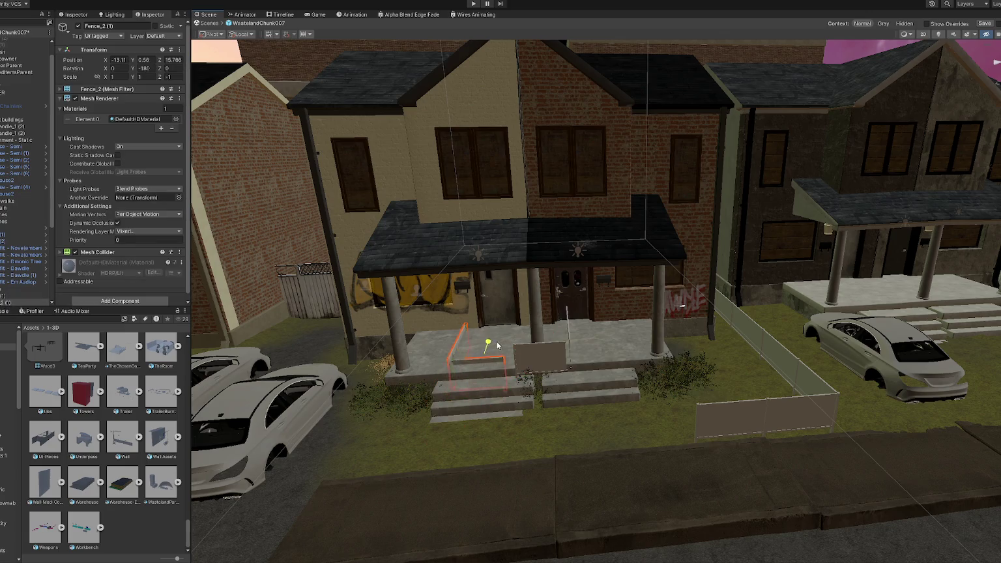
pyautogui.keyDown('shift'); pyautogui.click(548, 353); pyautogui.keyUp('shift')
pyautogui.press('f')
pyautogui.moveTo(670, 346)
pyautogui.keyDown('alt'); pyautogui.mouseDown()
pyautogui.moveTo(616, 286)
pyautogui.moveTo(619, 257)
pyautogui.mouseUp(); pyautogui.keyUp('alt')
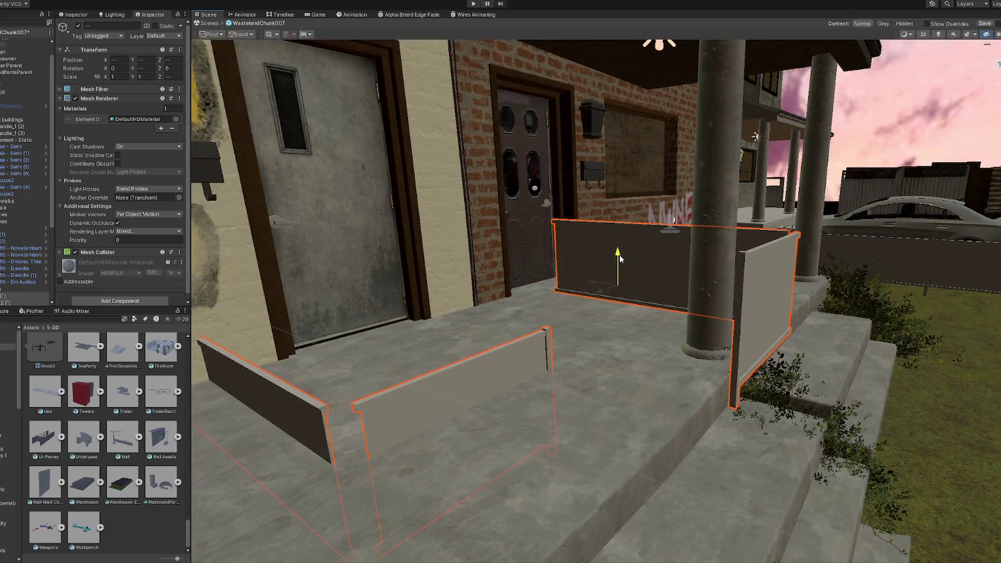
# - Fine-tune Fence (1) along the porch edge and raise both porch fences slightly
pyautogui.click(649, 258)
pyautogui.press('f')
pyautogui.moveTo(581, 287)
pyautogui.mouseDown()
pyautogui.moveTo(831, 264)
pyautogui.moveTo(528, 323)
pyautogui.moveTo(580, 292)
pyautogui.mouseUp()
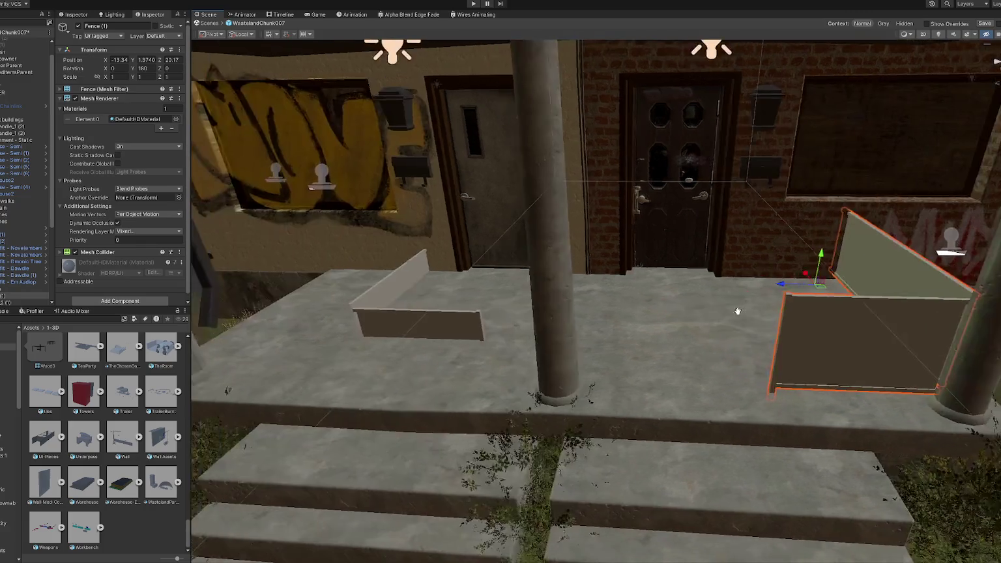
pyautogui.click(463, 324)
pyautogui.press('f')
pyautogui.moveTo(551, 248)
pyautogui.mouseDown()
pyautogui.moveTo(550, 227)
pyautogui.moveTo(526, 291)
pyautogui.moveTo(405, 290)
pyautogui.moveTo(504, 244)
pyautogui.mouseUp()
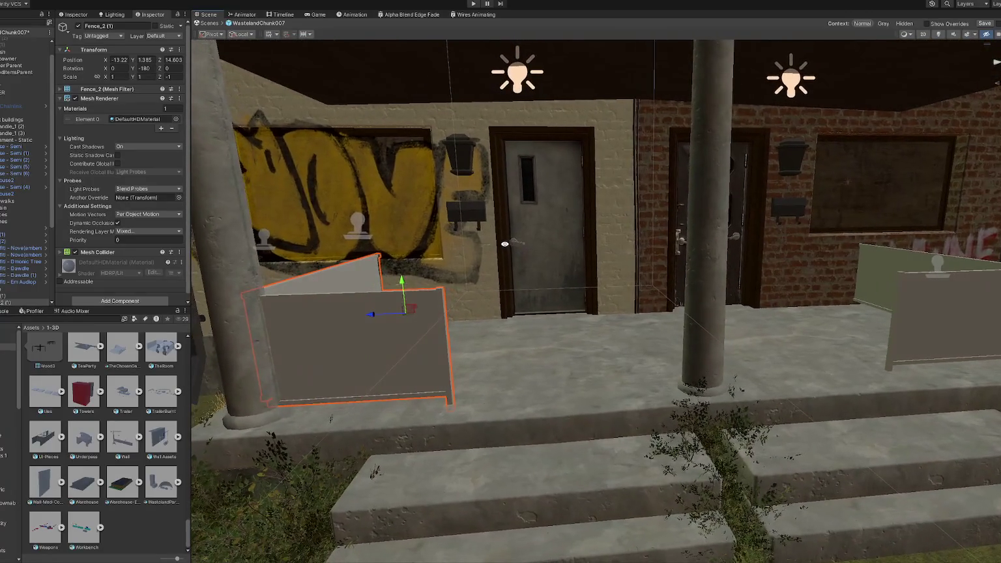
pyautogui.keyDown('shift'); pyautogui.click(896, 331); pyautogui.keyUp('shift')
pyautogui.moveTo(870, 262); pyautogui.dragTo(456, 300)
pyautogui.scroll(-3, 871, 261)
# - Move the left porch fence down onto the porch floor, undoing a trial resize
pyautogui.click(445, 301)
pyautogui.moveTo(460, 265)
pyautogui.mouseDown()
pyautogui.moveTo(461, 276)
pyautogui.moveTo(623, 300)
pyautogui.mouseUp()
pyautogui.press('r')
pyautogui.hotkey('ctrl', 'z')
pyautogui.press('w')
pyautogui.scroll(-5, 623, 300)
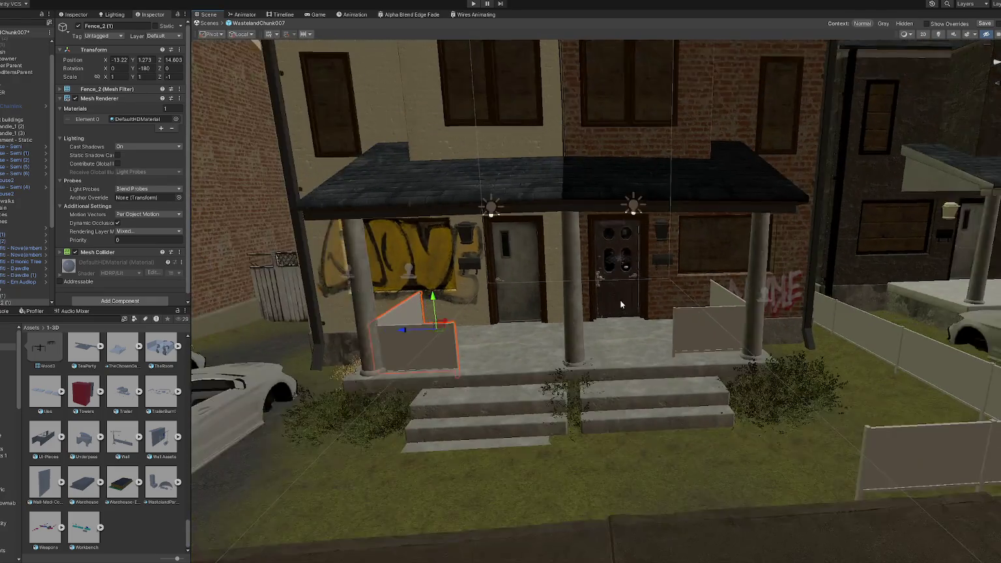
# - Apply the Blackbody material to the porch and lawn fences
pyautogui.scroll(-3, 606, 301)
pyautogui.write('blackbo')
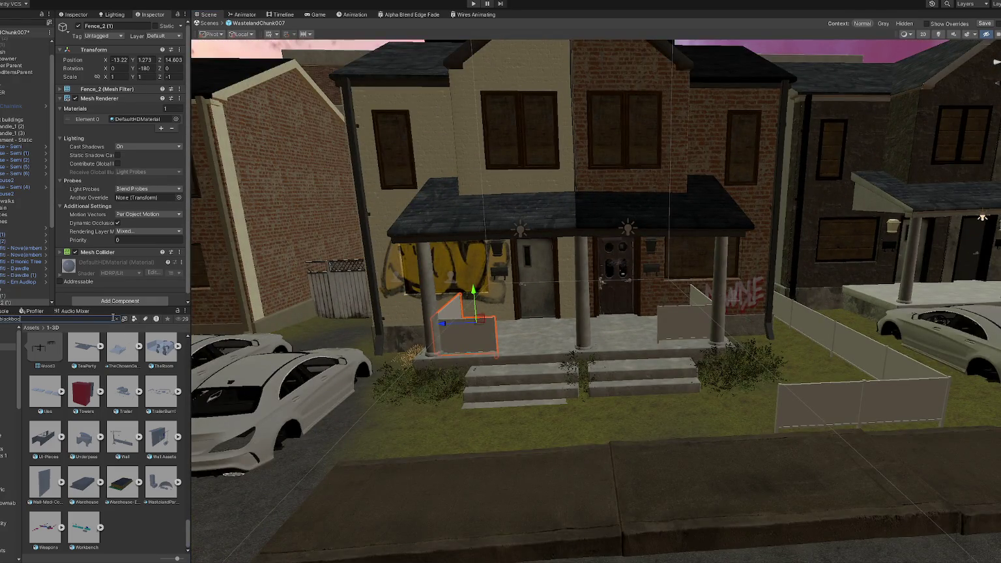
pyautogui.write('dy')
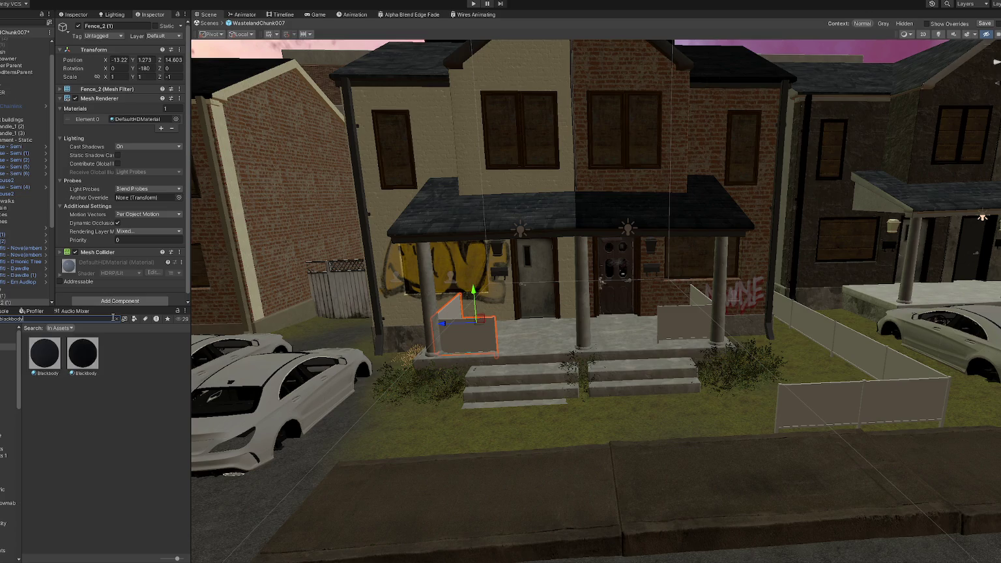
pyautogui.moveTo(91, 355); pyautogui.dragTo(465, 332)
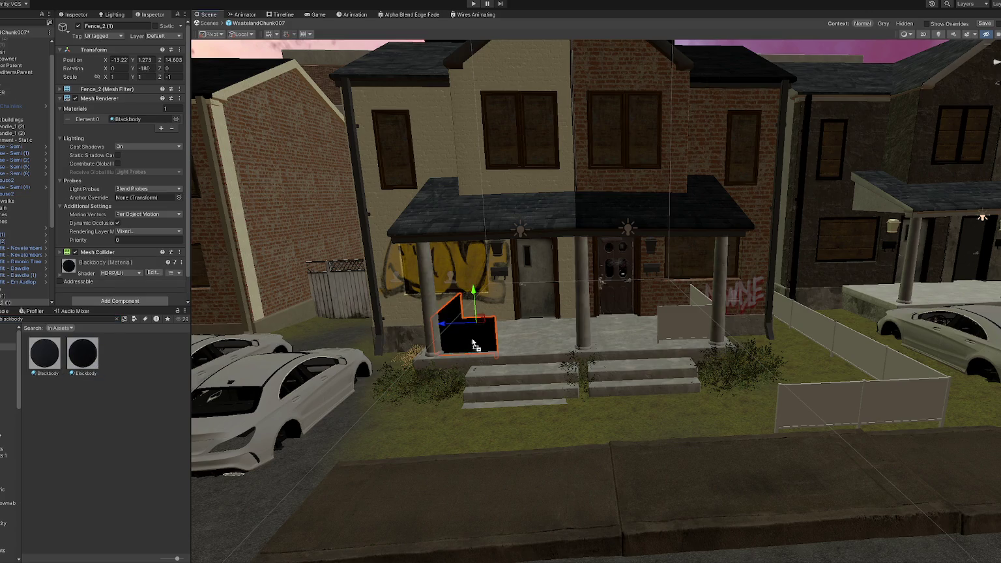
pyautogui.moveTo(97, 348); pyautogui.dragTo(847, 408)
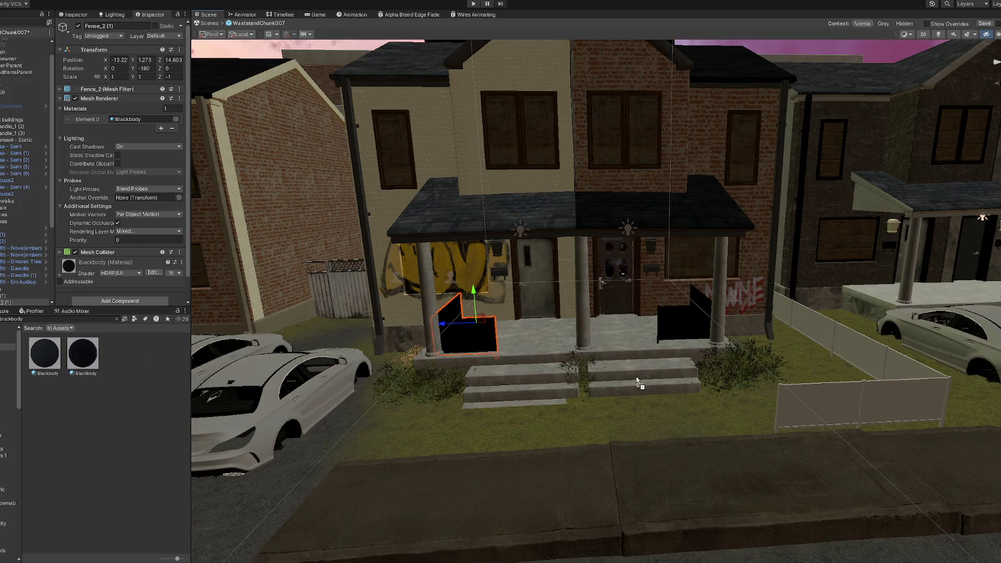
# - Apply the chain-link Entrance Steps Fence material to the porch fence and lawn fence
pyautogui.click(102, 321)
pyautogui.write('fence')
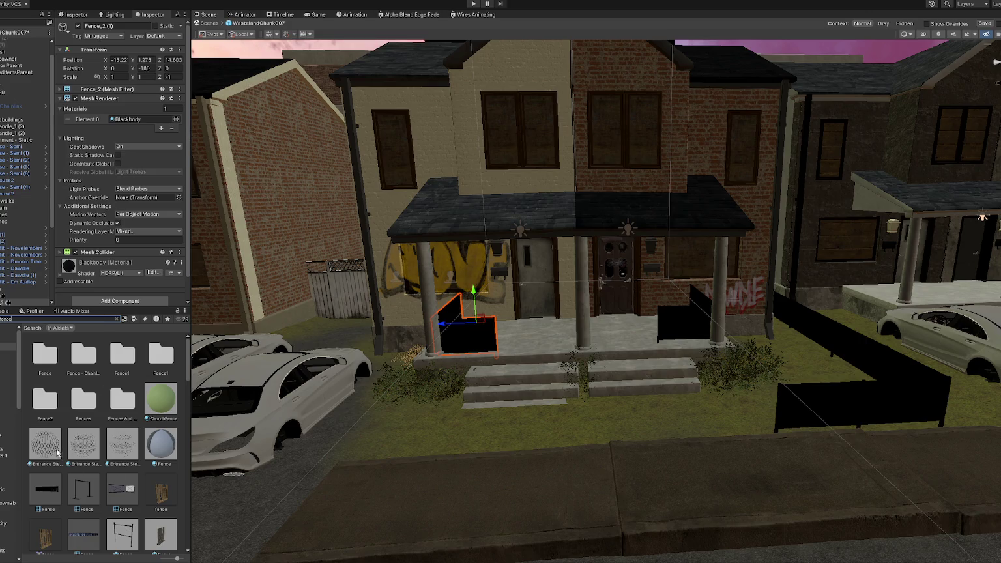
pyautogui.moveTo(463, 364); pyautogui.dragTo(464, 336)
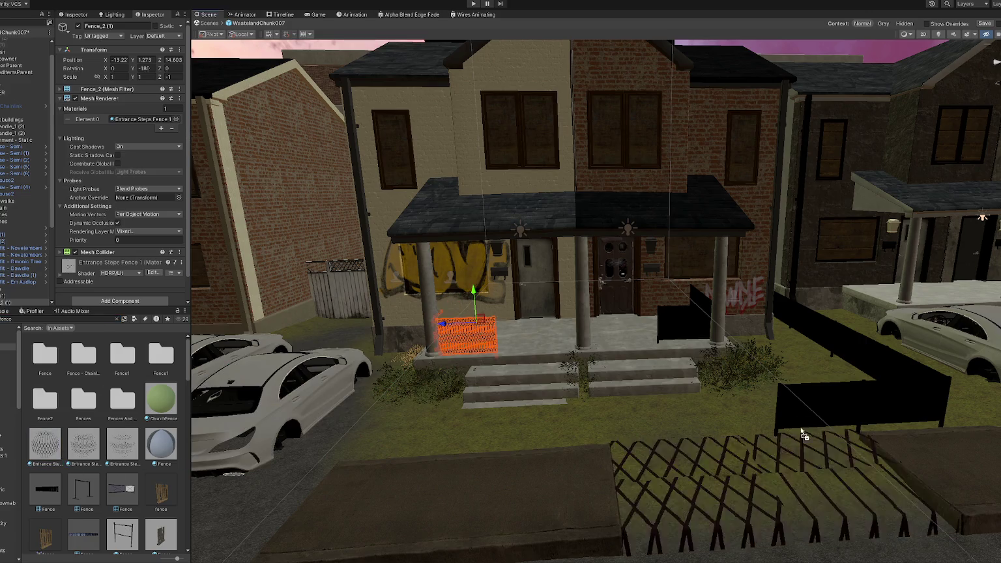
pyautogui.moveTo(45, 445); pyautogui.dragTo(787, 413)
pyautogui.moveTo(128, 449)
pyautogui.mouseDown()
pyautogui.moveTo(696, 334)
pyautogui.moveTo(141, 460)
pyautogui.mouseUp()
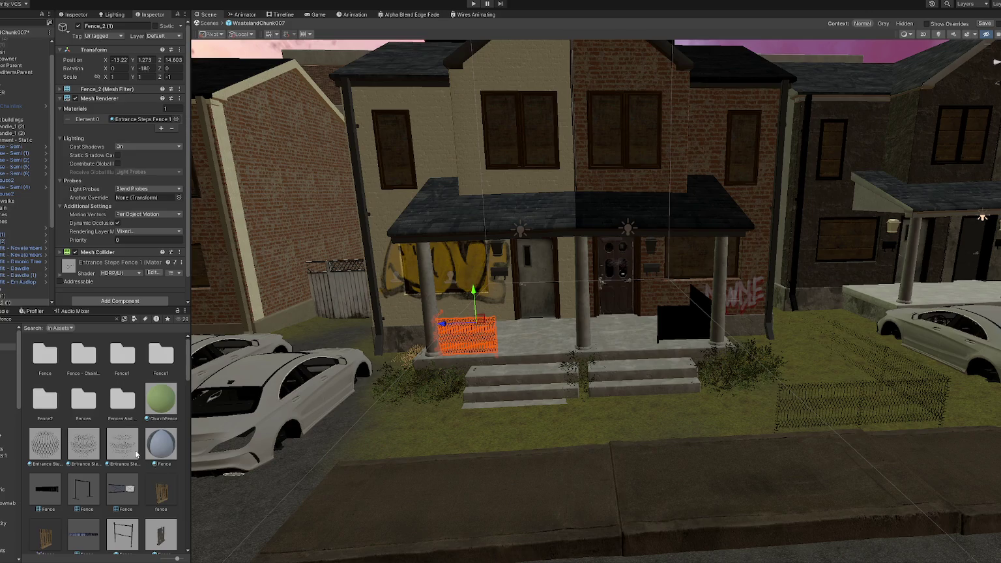
# - Filter the Project list to materials and apply the dark chainlink material to the black porch fence
pyautogui.scroll(-2, 138, 451)
pyautogui.click(134, 319)
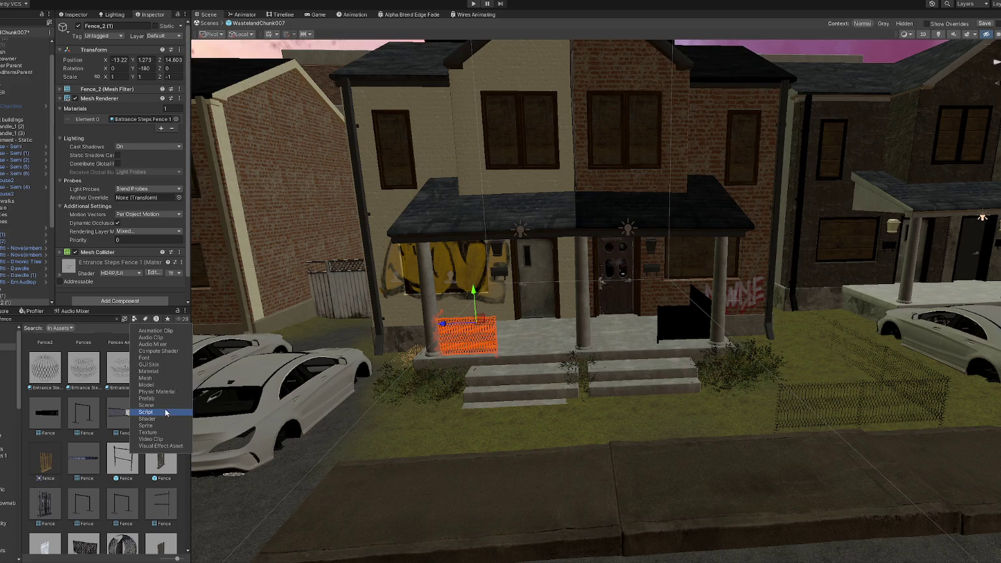
pyautogui.click(148, 371)
pyautogui.click(102, 436)
pyautogui.moveTo(90, 401); pyautogui.dragTo(683, 332)
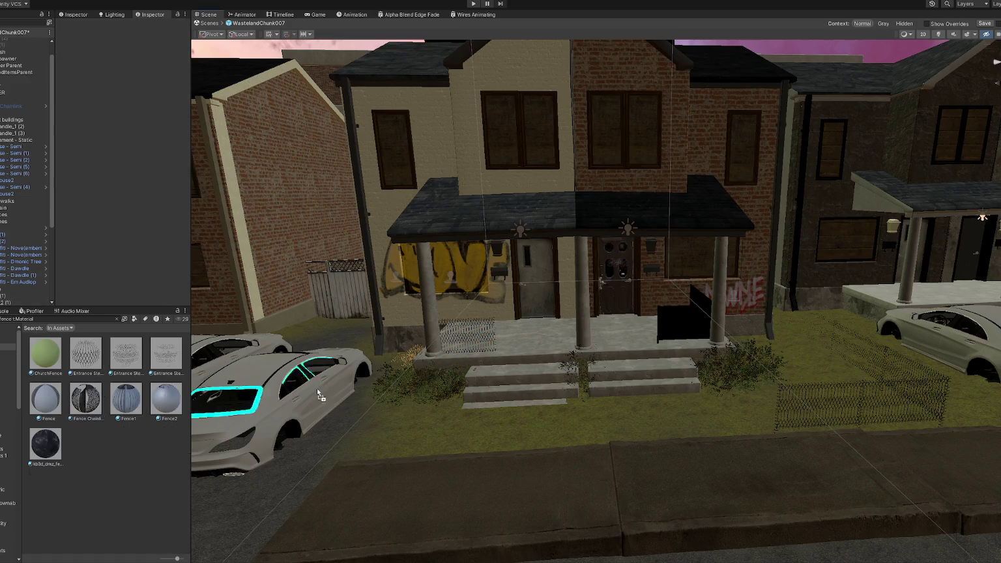
# - Fly the Scene view along the porch to inspect the chain-link fences and house fronts
pyautogui.scroll(3, 684, 333)
pyautogui.scroll(2, 671, 366)
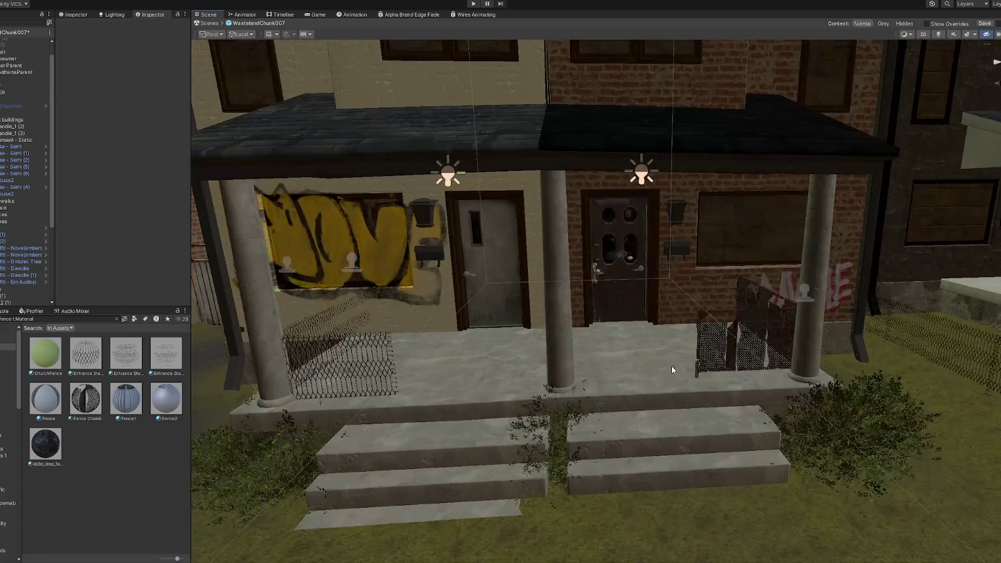
pyautogui.scroll(-2, 671, 366)
pyautogui.scroll(3, 675, 376)
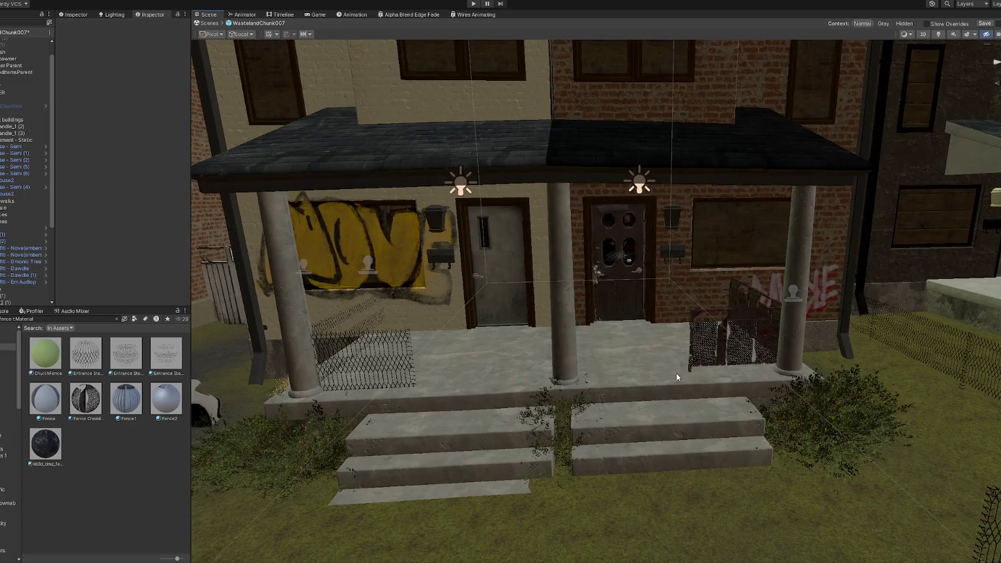
pyautogui.scroll(-4, 485, 370)
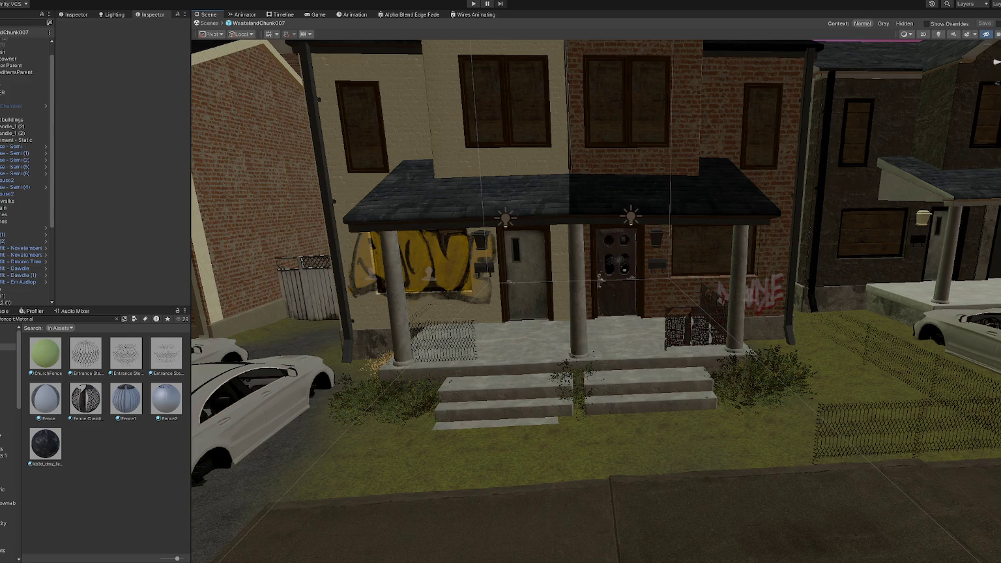
pyautogui.moveTo(526, 345)
pyautogui.mouseDown(button='right')
pyautogui.moveTo(455, 289)
pyautogui.moveTo(560, 308)
pyautogui.mouseUp(button='right')
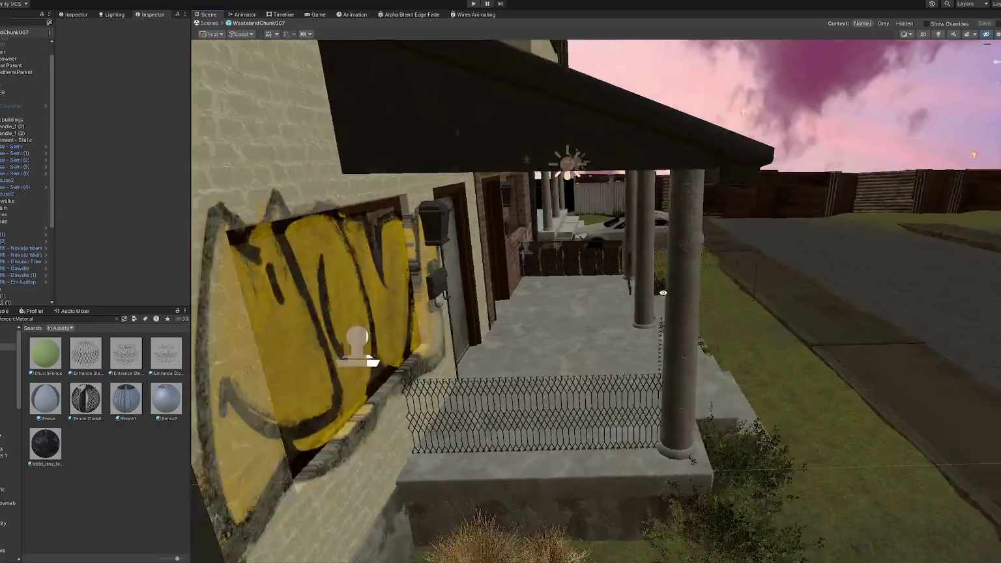
pyautogui.moveTo(561, 307); pyautogui.dragTo(502, 280, button='right')
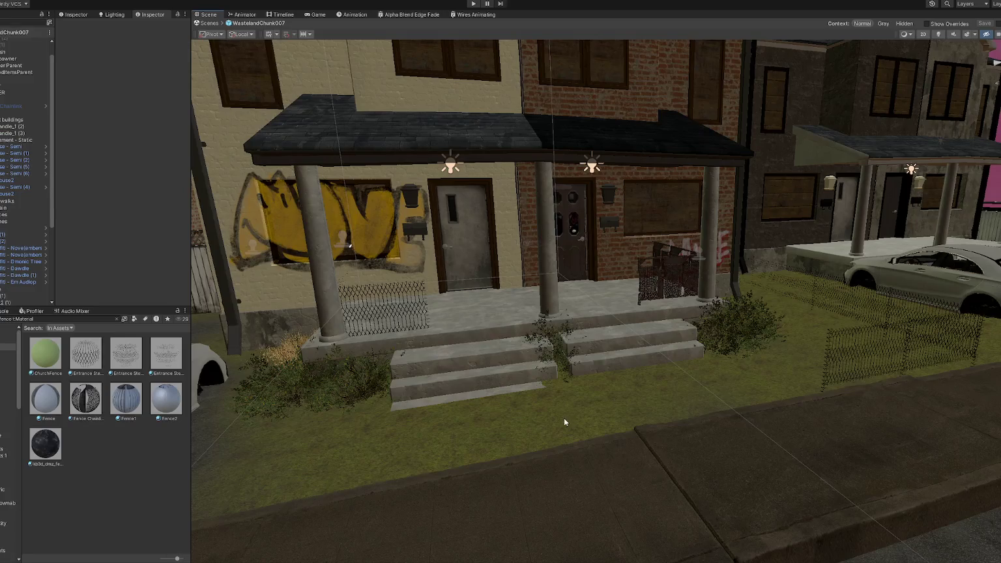
pyautogui.moveTo(563, 418)
pyautogui.mouseDown(button='right')
pyautogui.moveTo(540, 400)
pyautogui.moveTo(599, 402)
pyautogui.moveTo(604, 413)
pyautogui.moveTo(515, 409)
pyautogui.moveTo(614, 402)
pyautogui.moveTo(547, 372)
pyautogui.mouseUp(button='right')
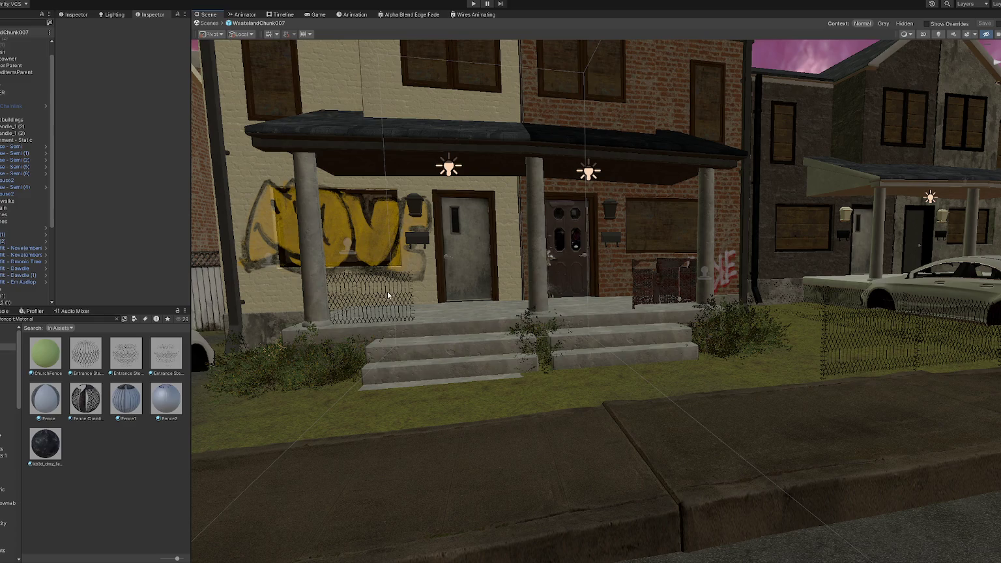
# - Orbit the Scene view to a close oblique view of the porch
pyautogui.scroll(-4, 387, 290)
pyautogui.scroll(2, 440, 256)
pyautogui.moveTo(467, 236)
pyautogui.keyDown('alt'); pyautogui.mouseDown()
pyautogui.moveTo(616, 256)
pyautogui.moveTo(338, 337)
pyautogui.mouseUp(); pyautogui.keyUp('alt')
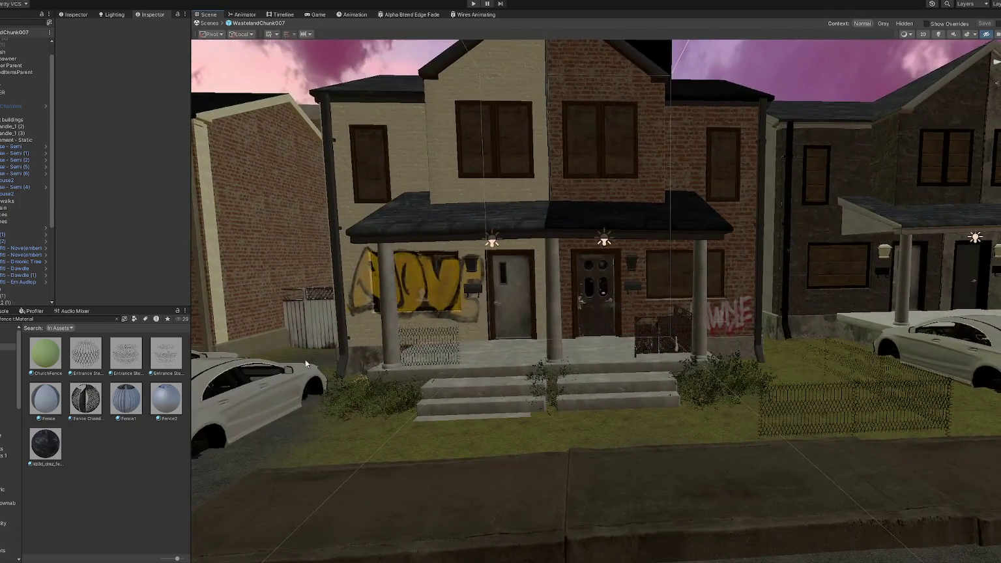
# - Launch Photoshop CS6 from the Windows Start menu
pyautogui.press('super')
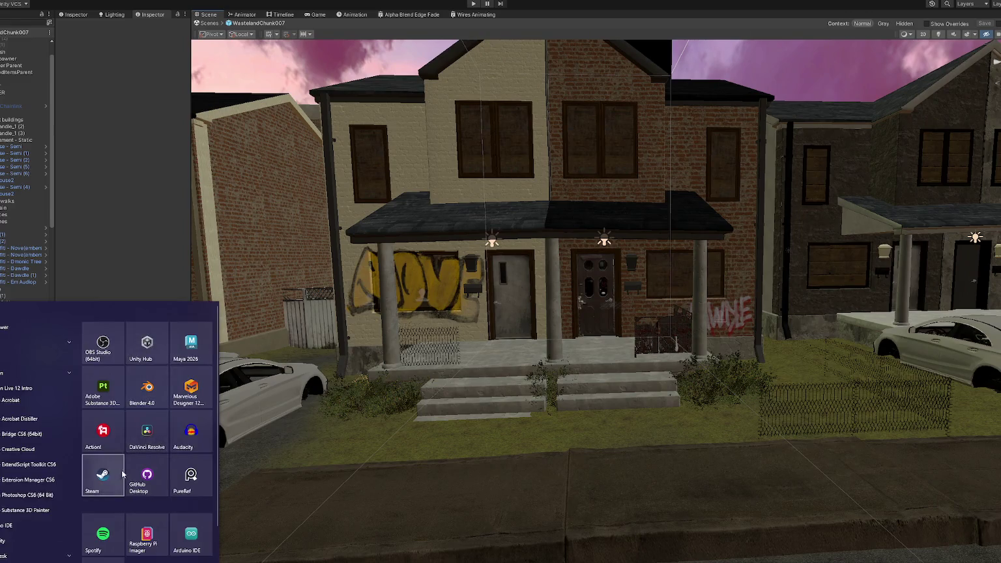
pyautogui.scroll(-2, 172, 448)
pyautogui.click(163, 437)
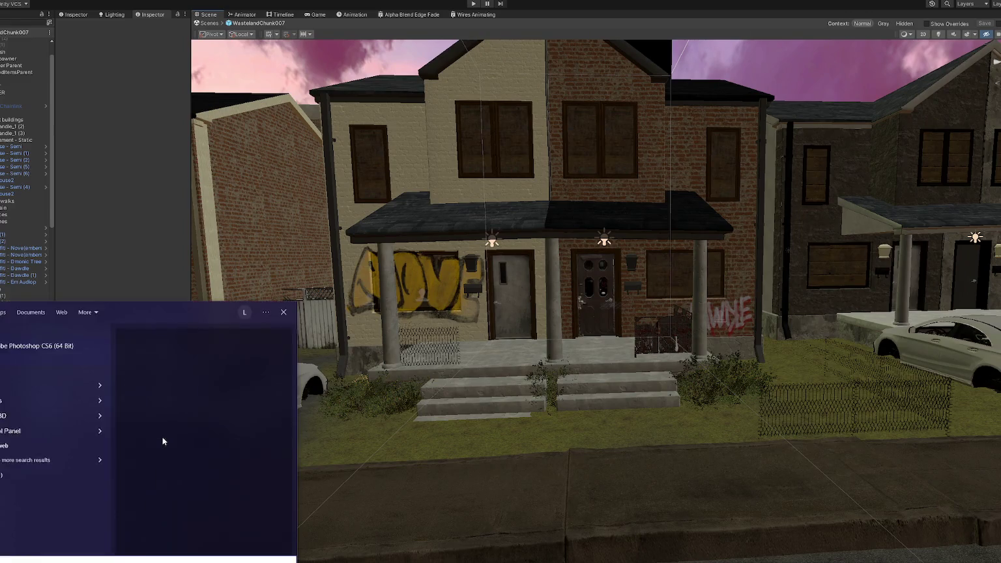
pyautogui.click(313, 439)
pyautogui.moveTo(313, 439)
pyautogui.keyDown('alt'); pyautogui.mouseDown()
pyautogui.moveTo(571, 345)
pyautogui.moveTo(749, 346)
pyautogui.moveTo(597, 335)
pyautogui.moveTo(715, 348)
pyautogui.moveTo(642, 350)
pyautogui.mouseUp(); pyautogui.keyUp('alt')
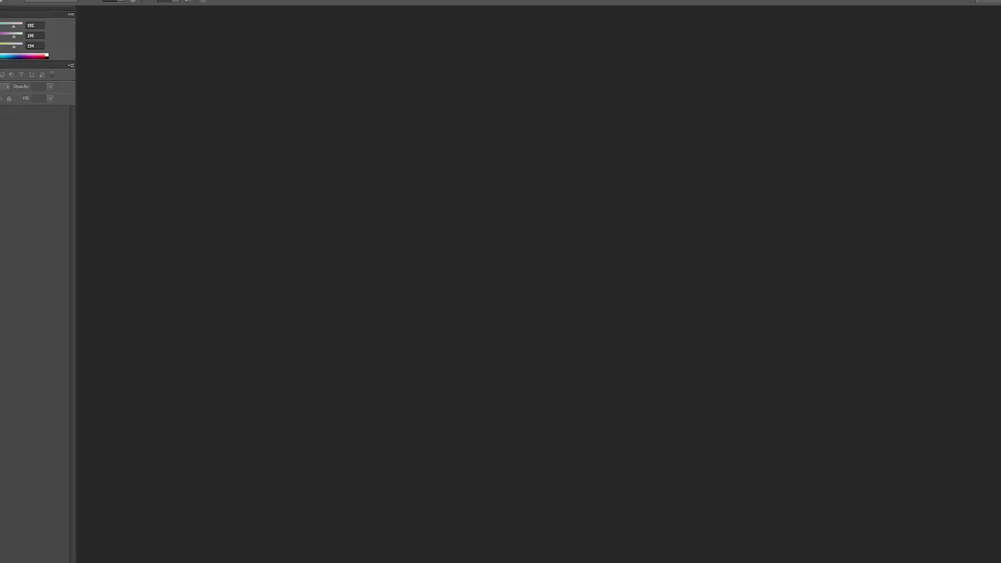
pyautogui.moveTo(35, 42)
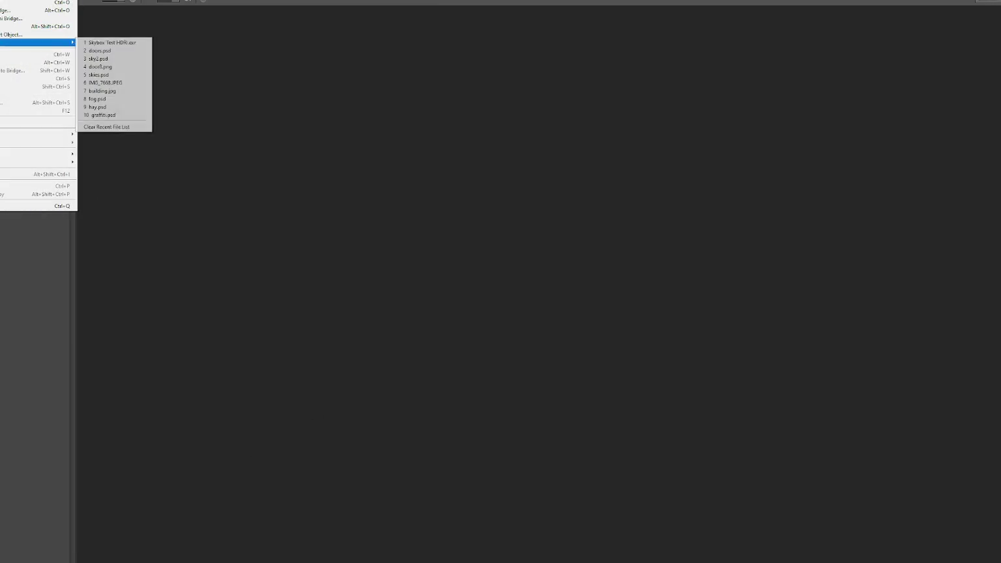
# - Reopen doors.psd from recent files, then switch to the browser's iron fence image results
pyautogui.click(92, 50)
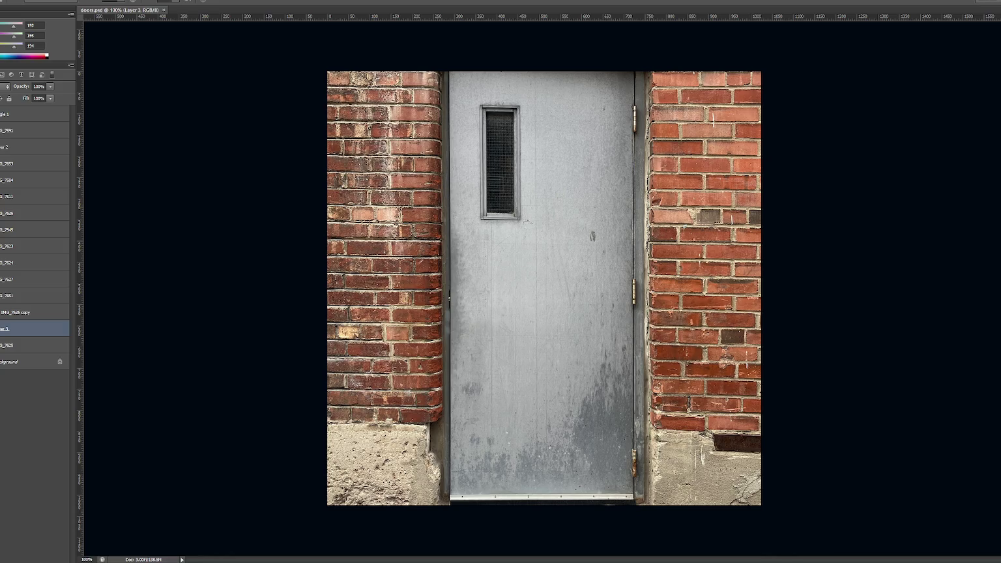
pyautogui.hotkey('alt', 'Tab')
pyautogui.scroll(-3, 435, 293)
pyautogui.scroll(-1, 435, 293)
# - Scroll through the DuckDuckGo 'iron fence' image results for reference
pyautogui.scroll(-1, 435, 293)
pyautogui.scroll(-1, 435, 293)
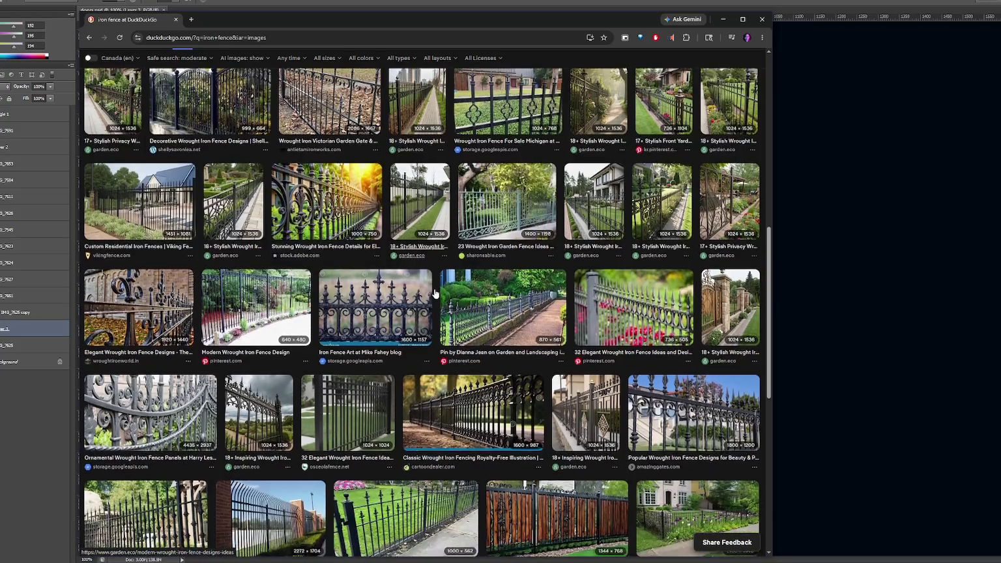
pyautogui.scroll(-1, 435, 294)
pyautogui.scroll(-1, 436, 293)
pyautogui.scroll(-1, 436, 294)
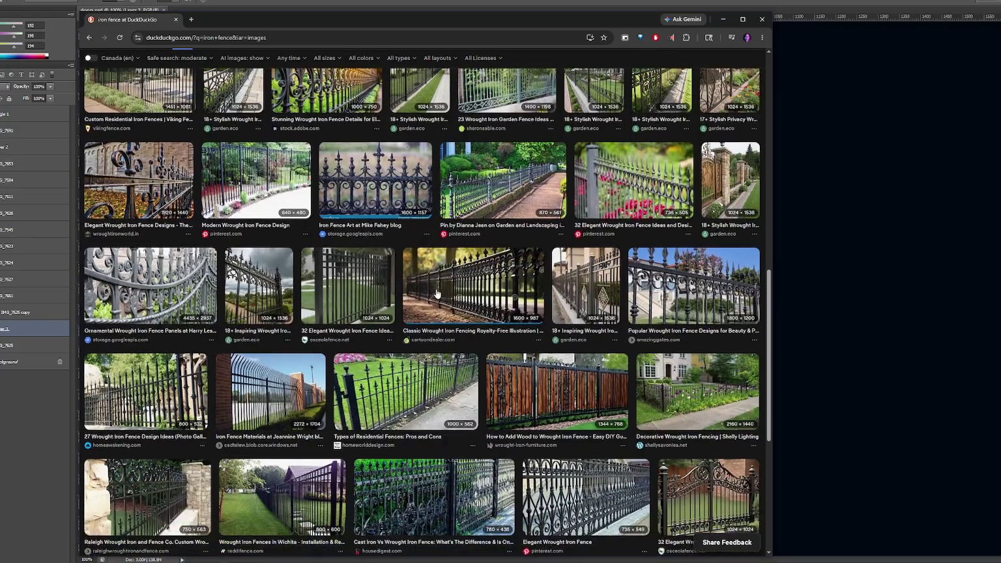
pyautogui.scroll(-4, 437, 294)
pyautogui.scroll(-1, 440, 294)
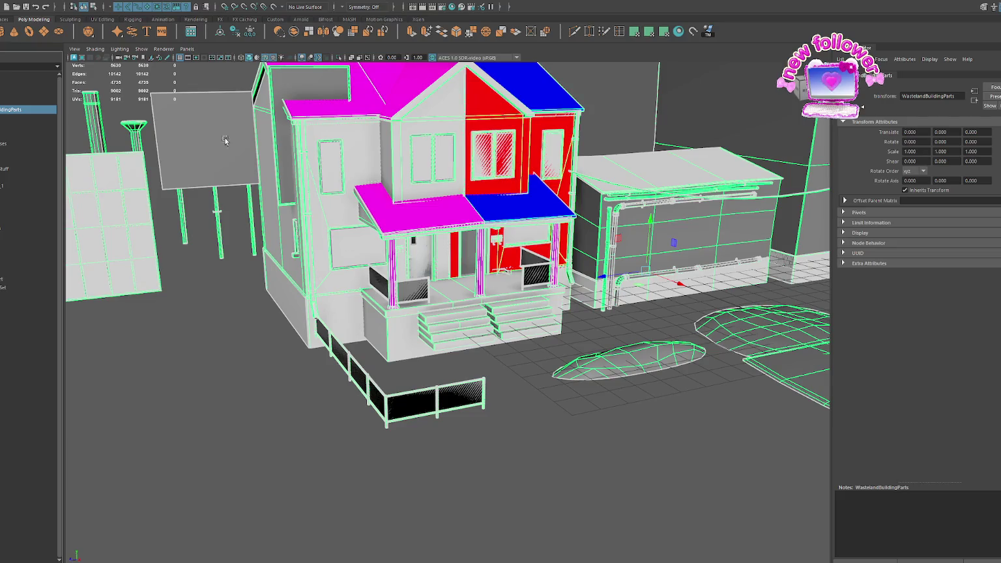
# - Select Fence_Lawn's left and right fence sections and shift their UV shell to V 0.5
pyautogui.click(412, 394)
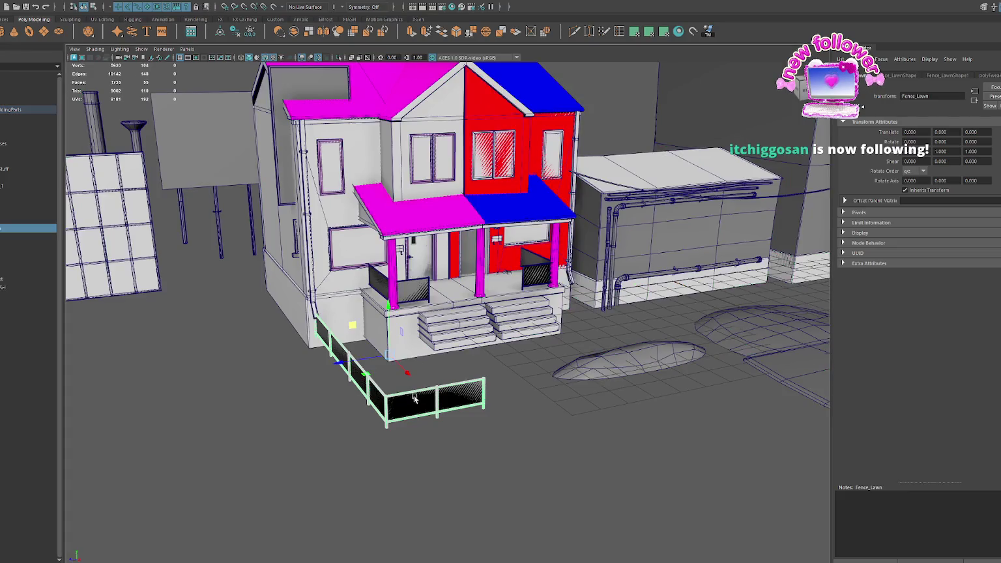
pyautogui.click(287, 5)
pyautogui.press('F8')
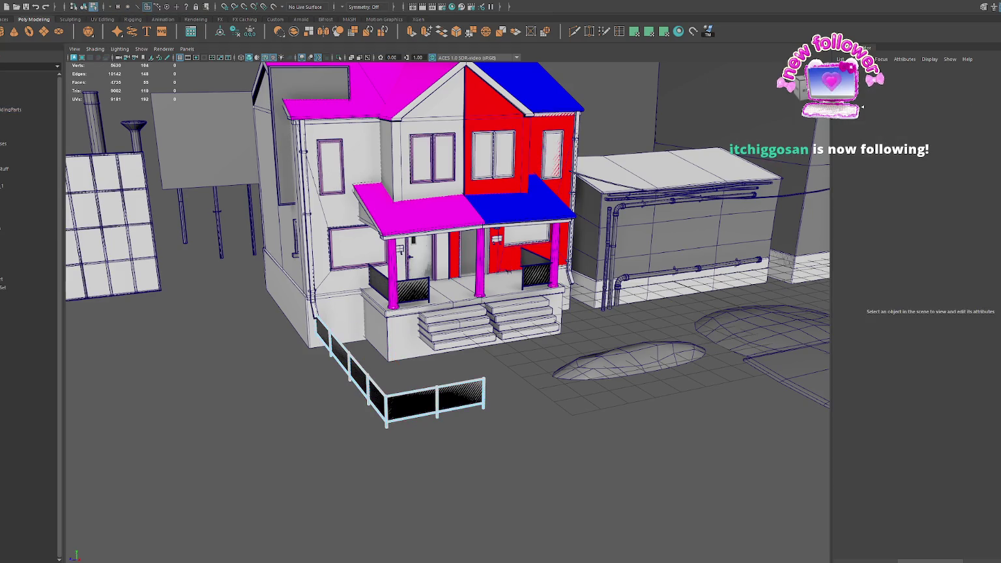
pyautogui.click(355, 375)
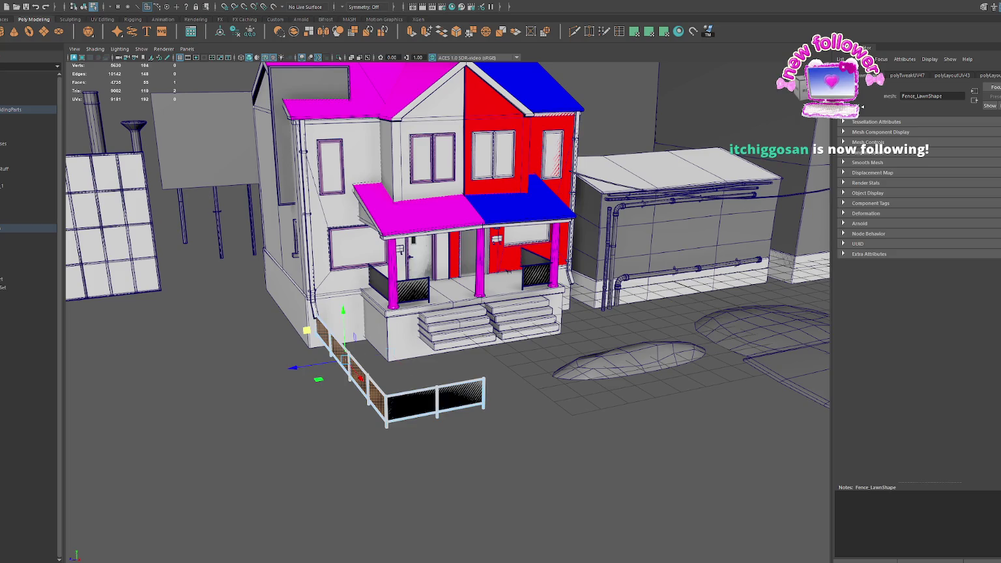
pyautogui.keyDown('shift'); pyautogui.click(435, 399); pyautogui.keyUp('shift')
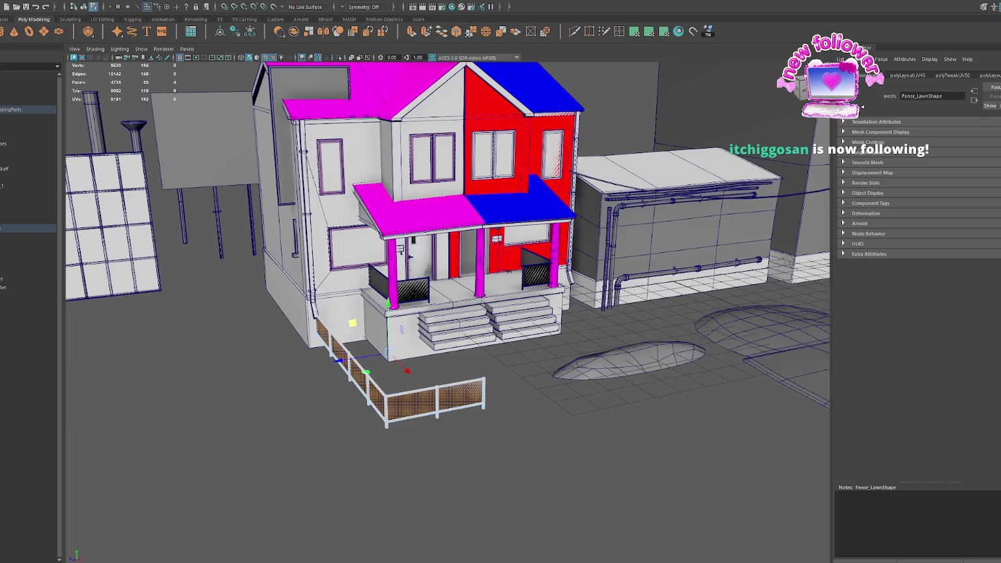
pyautogui.hotkey('alt', 'Tab')
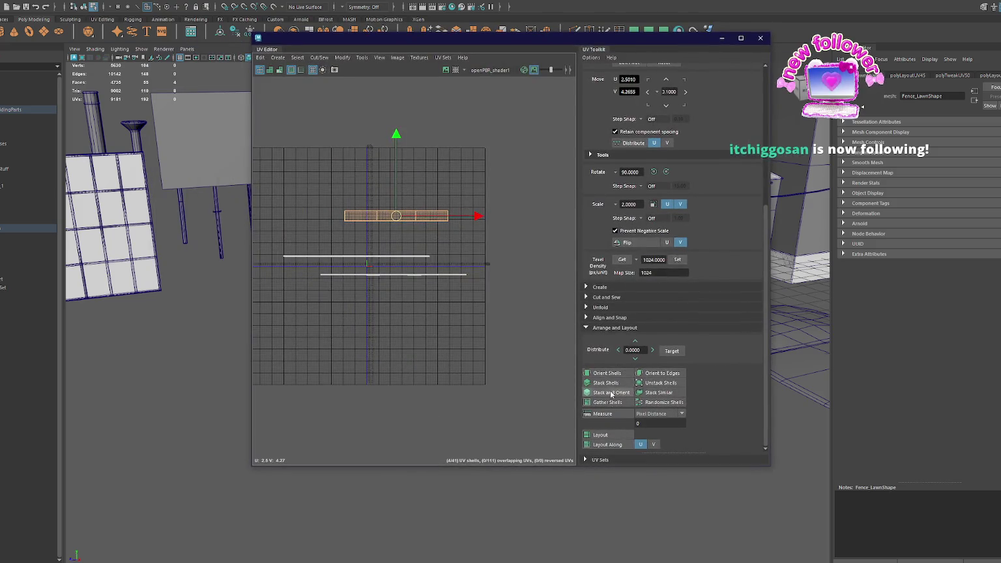
pyautogui.click(606, 317)
pyautogui.click(619, 373)
pyautogui.click(620, 360)
# - Stack the long Fence_Lawn UV strips and snap them to the bottom-left corner
pyautogui.moveTo(268, 238); pyautogui.dragTo(465, 301)
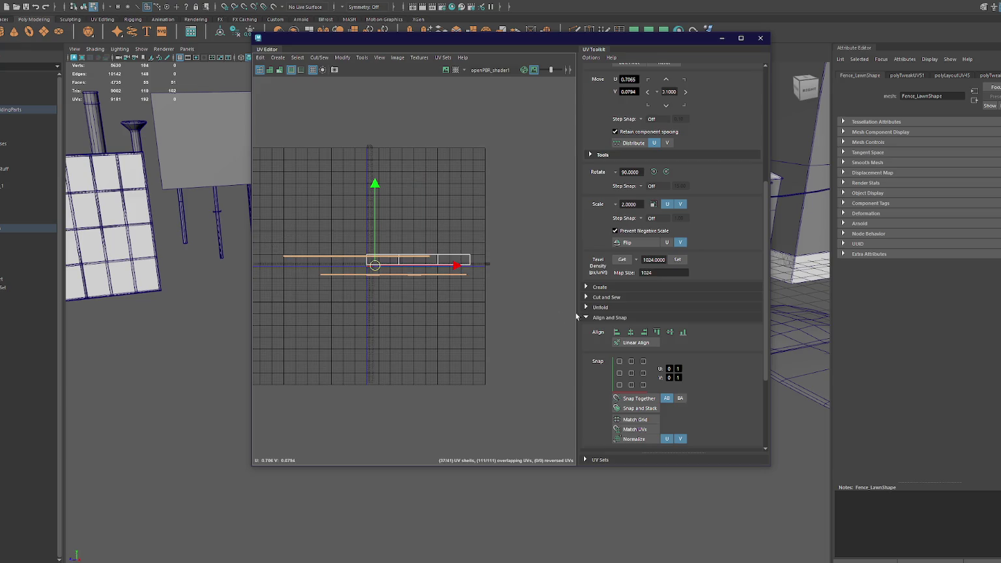
pyautogui.scroll(-3, 611, 386)
pyautogui.click(606, 383)
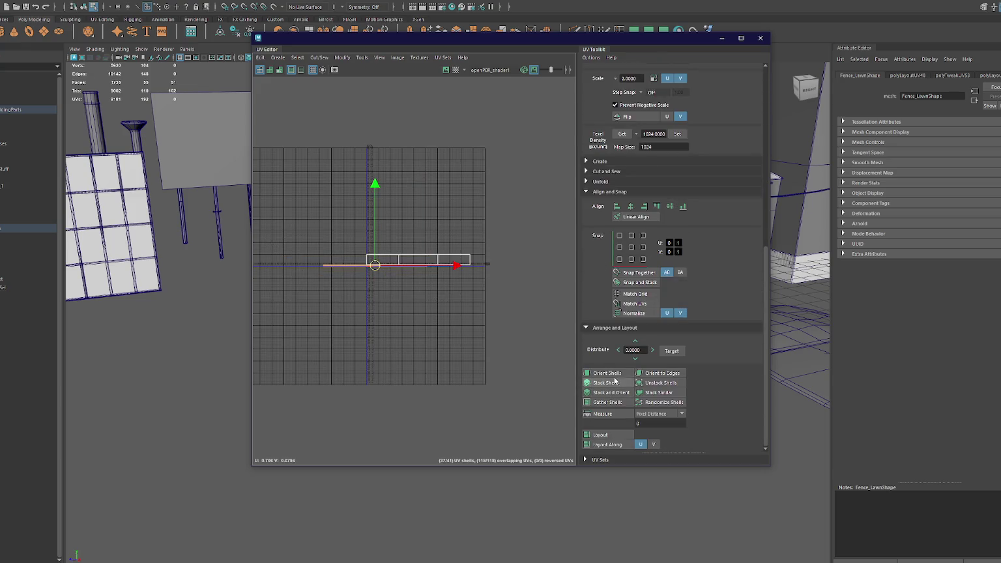
pyautogui.click(619, 259)
pyautogui.press('f')
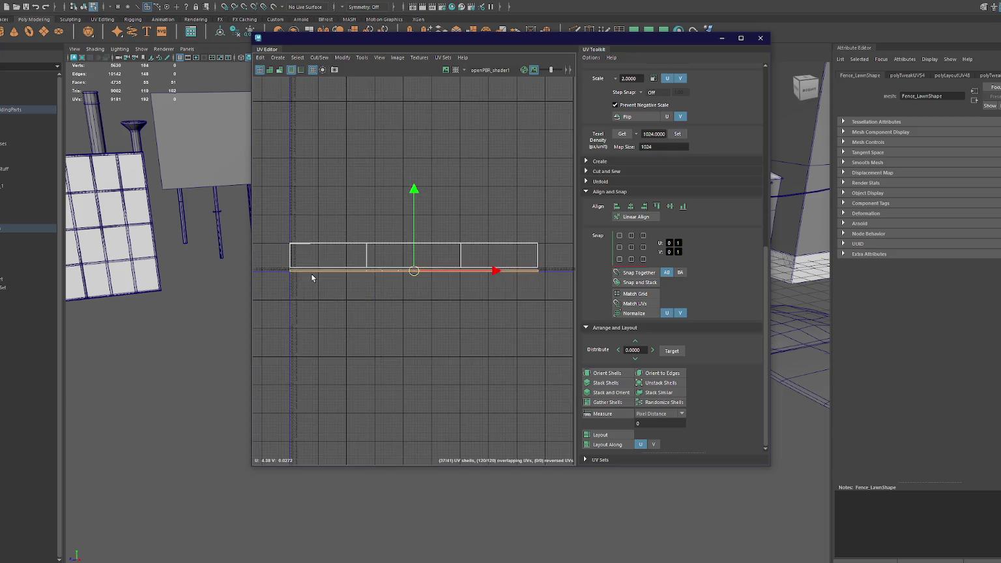
pyautogui.click(634, 31)
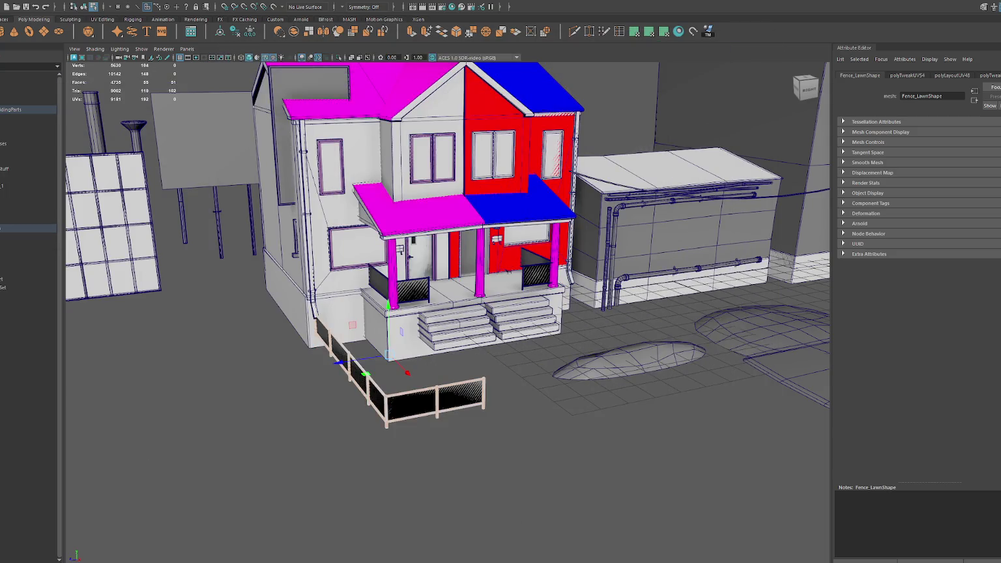
# - With Fence and Fence_Lawn selected, snap the small UV shell into alignment
pyautogui.click(14, 213)
pyautogui.keyDown('shift'); pyautogui.click(14, 221); pyautogui.keyUp('shift')
pyautogui.click(634, 31)
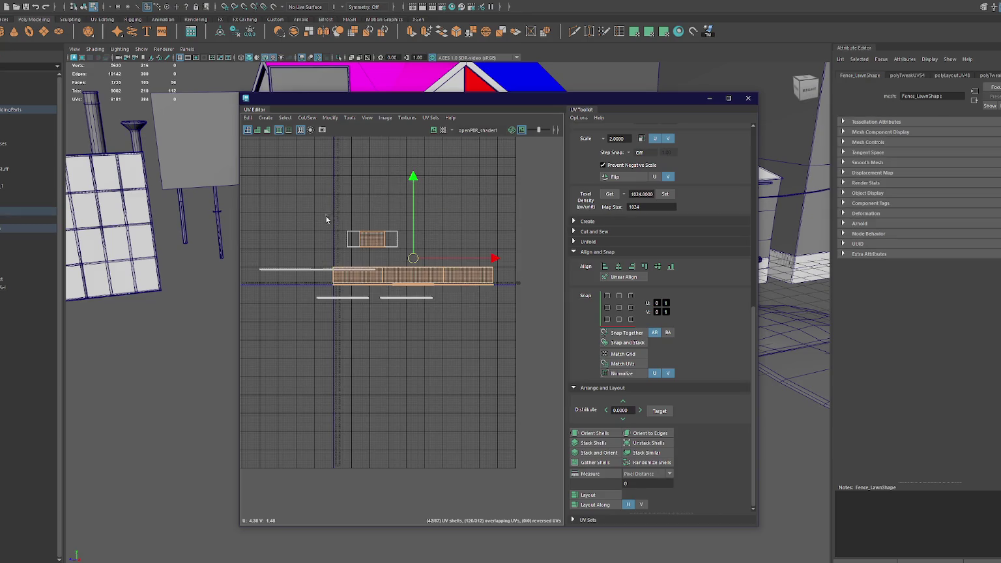
pyautogui.moveTo(325, 215); pyautogui.dragTo(411, 251)
pyautogui.click(608, 296)
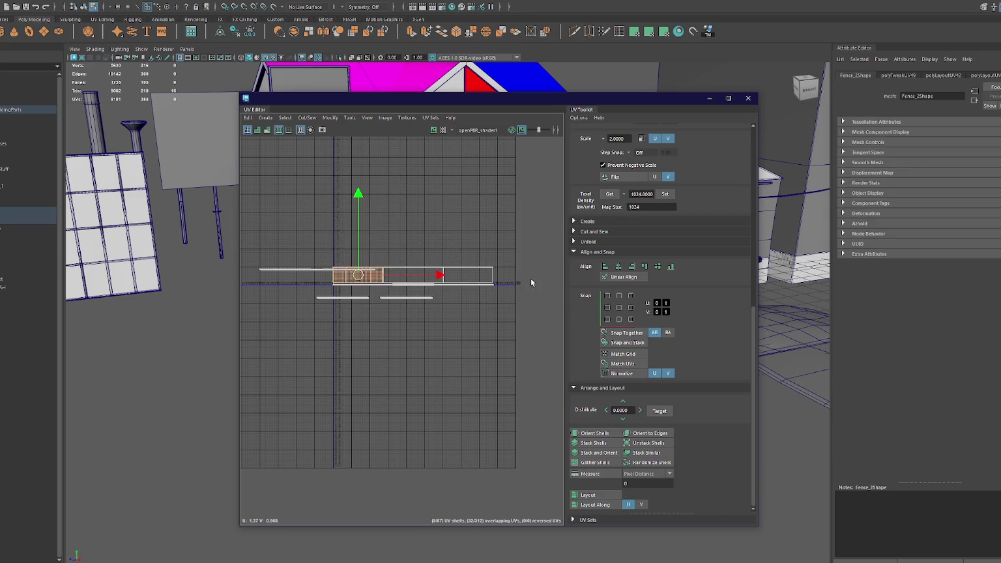
pyautogui.keyDown('shift'); pyautogui.click(456, 275); pyautogui.keyUp('shift')
pyautogui.moveTo(240, 288)
pyautogui.mouseDown()
pyautogui.moveTo(248, 287)
pyautogui.moveTo(219, 287)
pyautogui.mouseUp()
# - Stack and orient all fence UV shells onto one line and snap them into position
pyautogui.moveTo(236, 244); pyautogui.dragTo(487, 351)
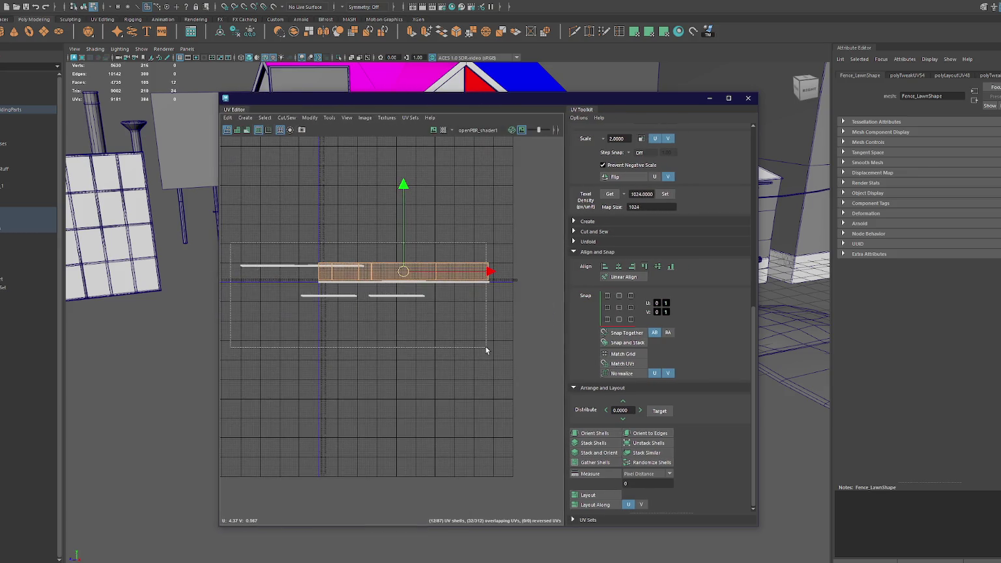
pyautogui.click(606, 453)
pyautogui.click(606, 320)
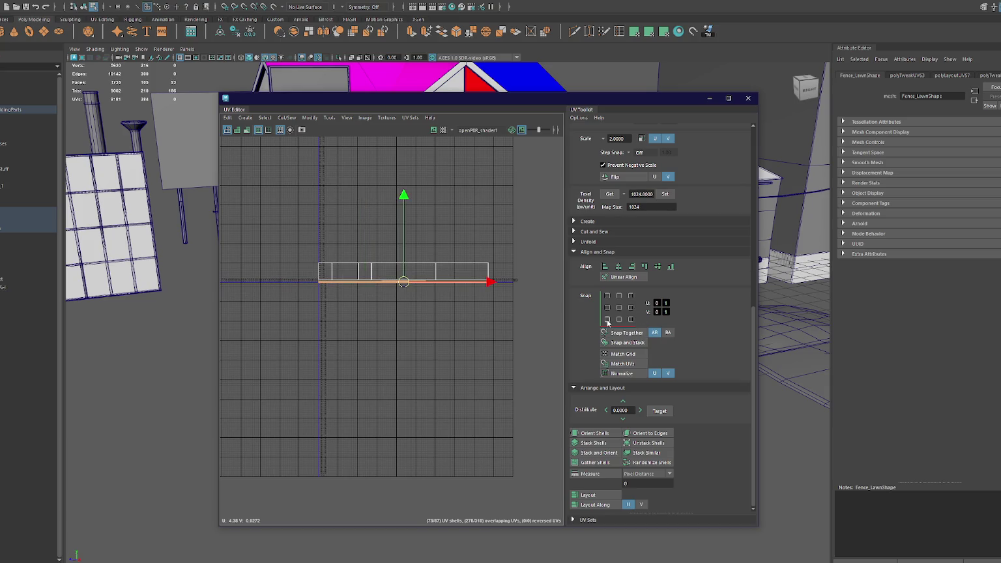
pyautogui.click(748, 97)
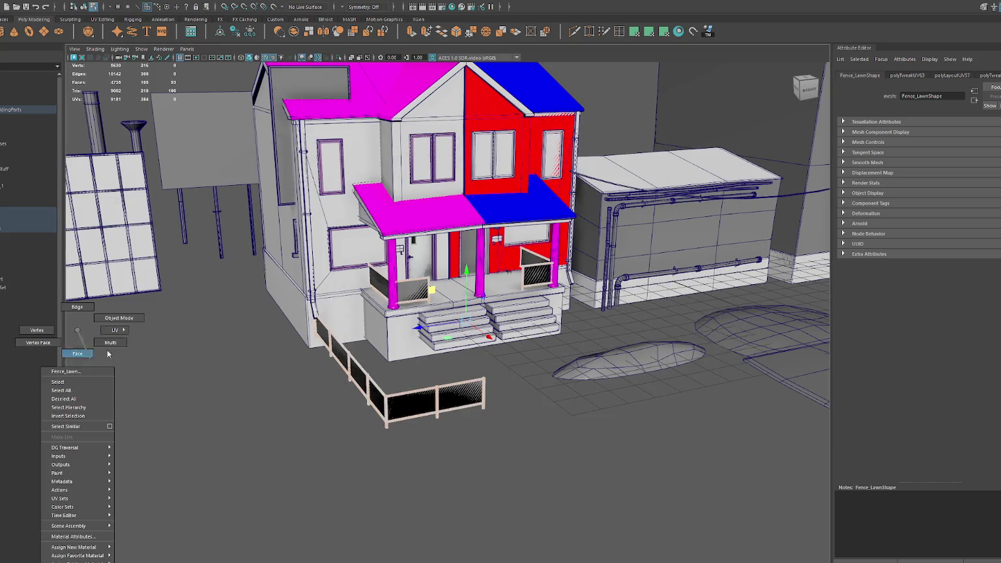
pyautogui.scroll(5, 271, 385)
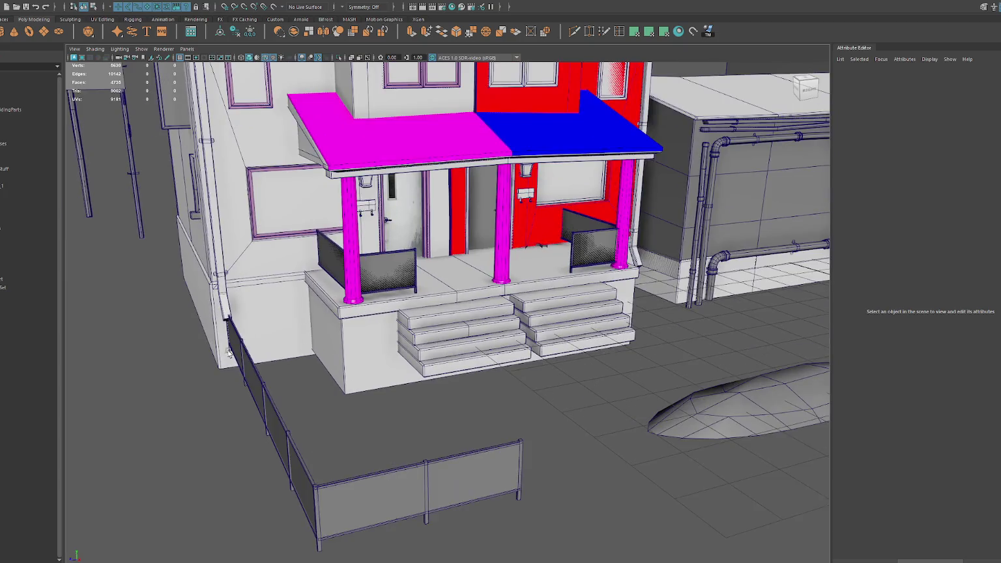
pyautogui.click(270, 385)
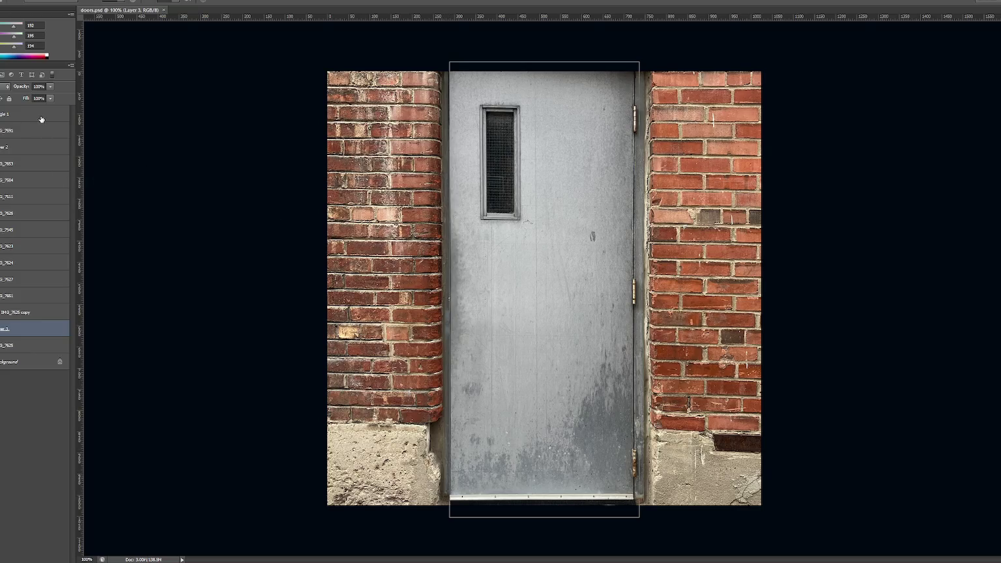
# - Above Rectangle 1, add a white-filled layer with a black strip along its bottom edge
pyautogui.click(41, 118)
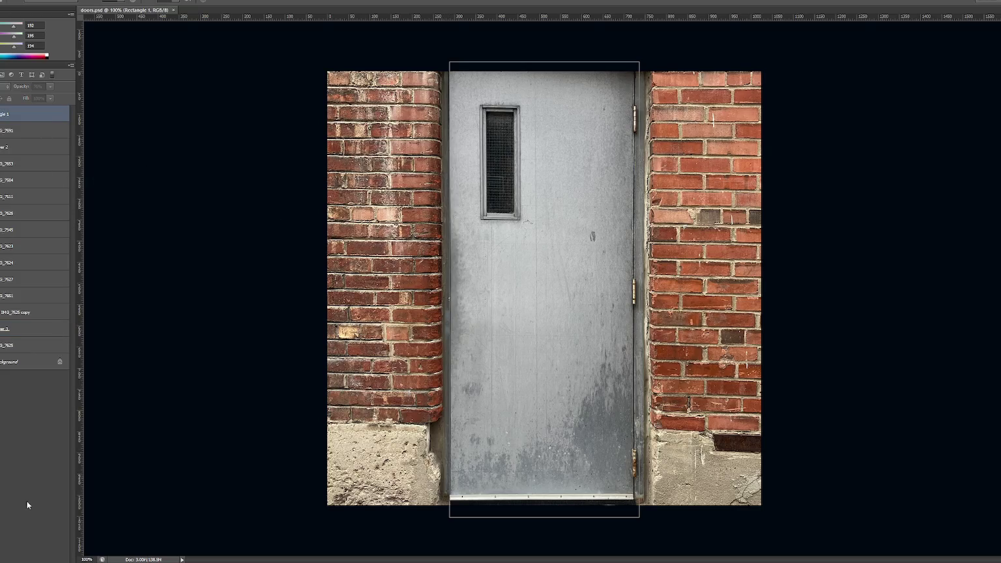
pyautogui.hotkey('ctrl', 'shift', 'alt', 'n')
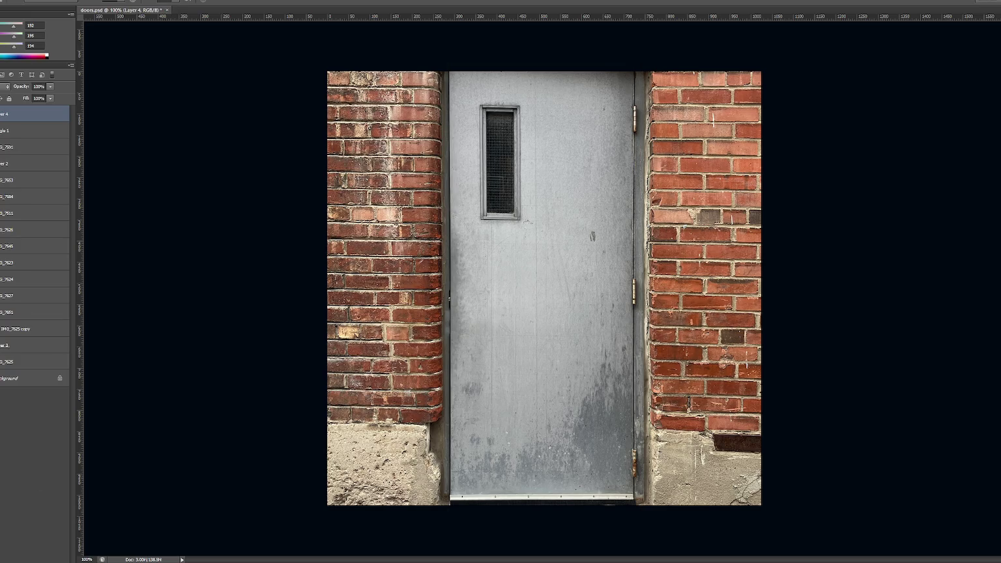
pyautogui.hotkey('ctrl', 'BackSpace')
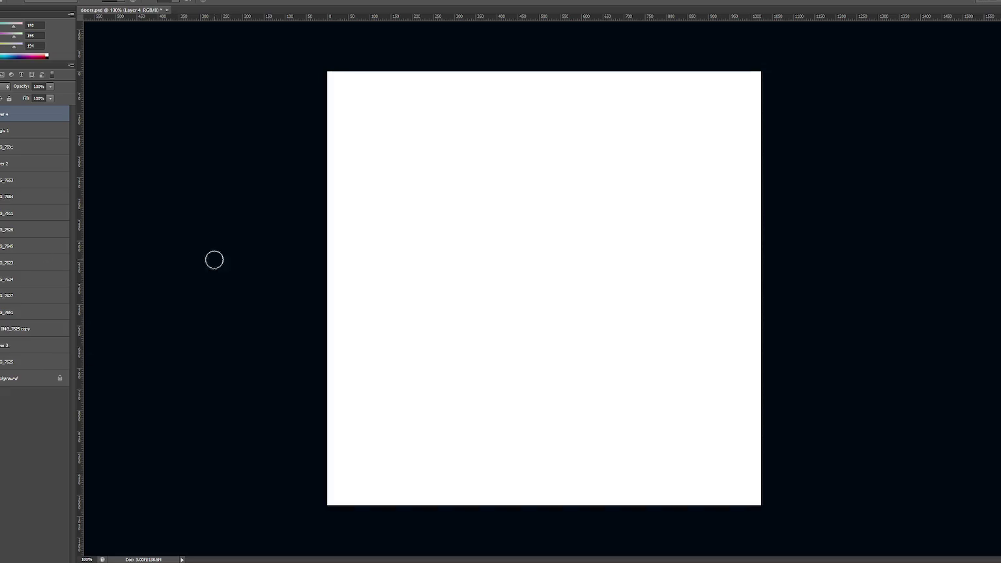
pyautogui.press('d')
pyautogui.moveTo(312, 521); pyautogui.dragTo(799, 474)
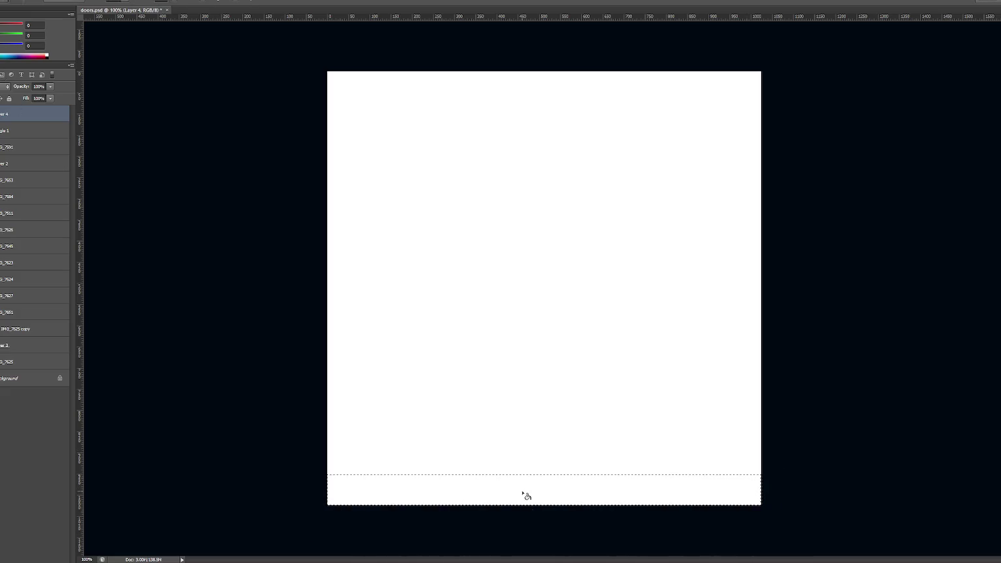
pyautogui.hotkey('alt', 'BackSpace')
pyautogui.hotkey('ctrl', 'd')
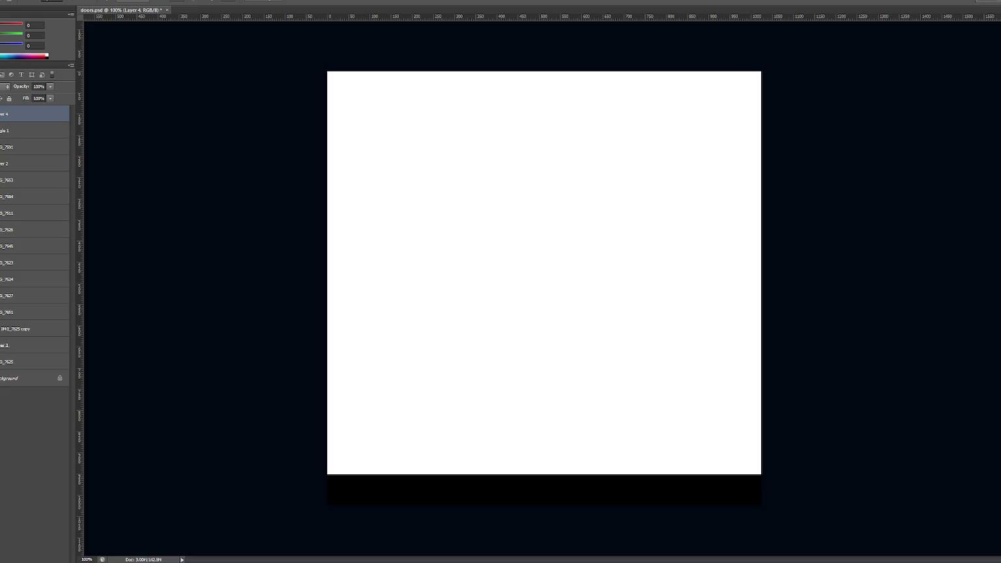
pyautogui.hotkey('alt', 'Tab')
# - Scroll through the iron fence image results and open the Rod Iron Fencing preview
pyautogui.scroll(-2, 381, 248)
pyautogui.scroll(-2, 381, 248)
pyautogui.scroll(-1, 381, 249)
pyautogui.scroll(-1, 385, 248)
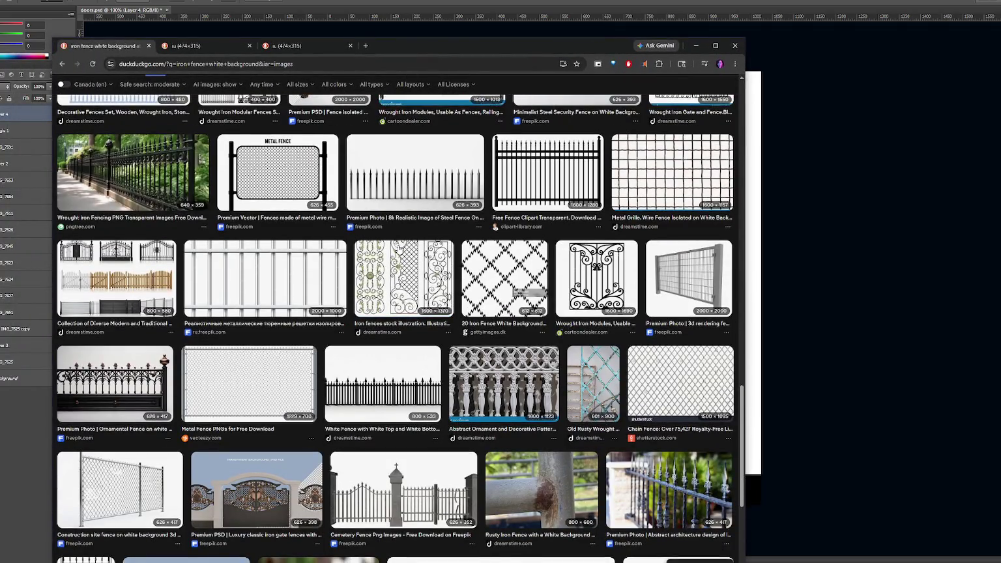
pyautogui.scroll(-1, 399, 249)
pyautogui.scroll(-1, 398, 249)
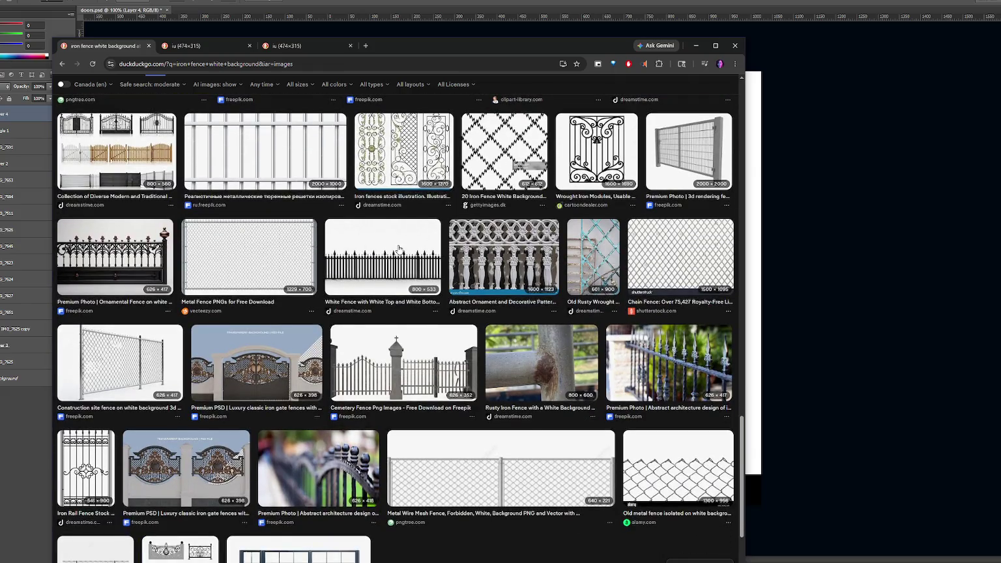
pyautogui.scroll(-2, 398, 249)
pyautogui.scroll(-2, 382, 221)
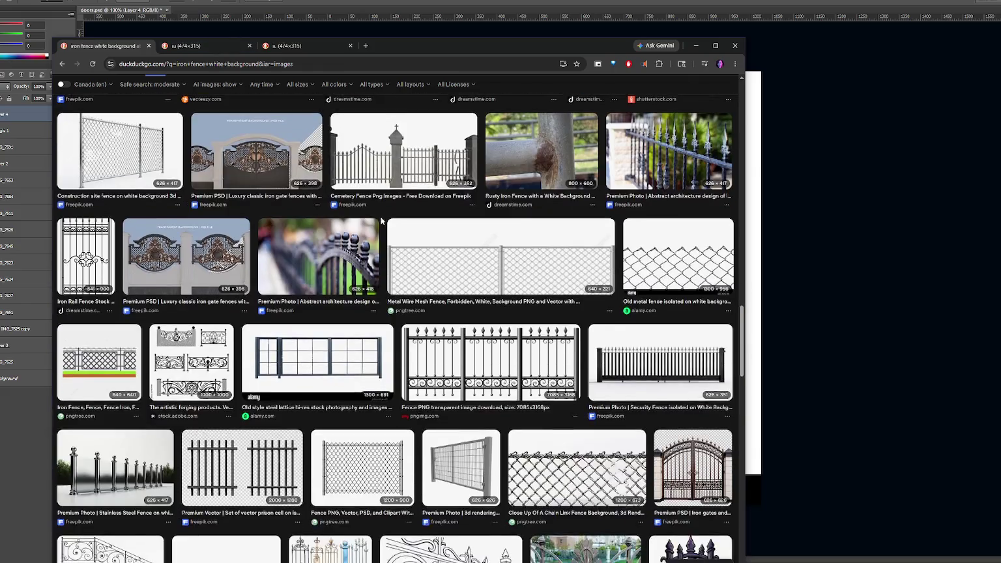
pyautogui.hotkey('alt', 'Tab')
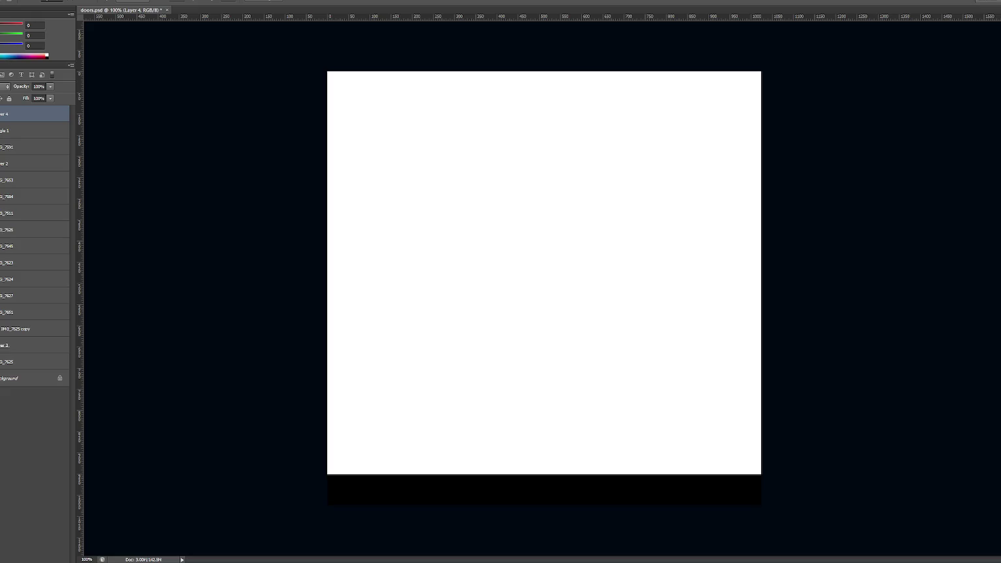
pyautogui.hotkey('alt', 'Tab')
pyautogui.scroll(-1, 452, 191)
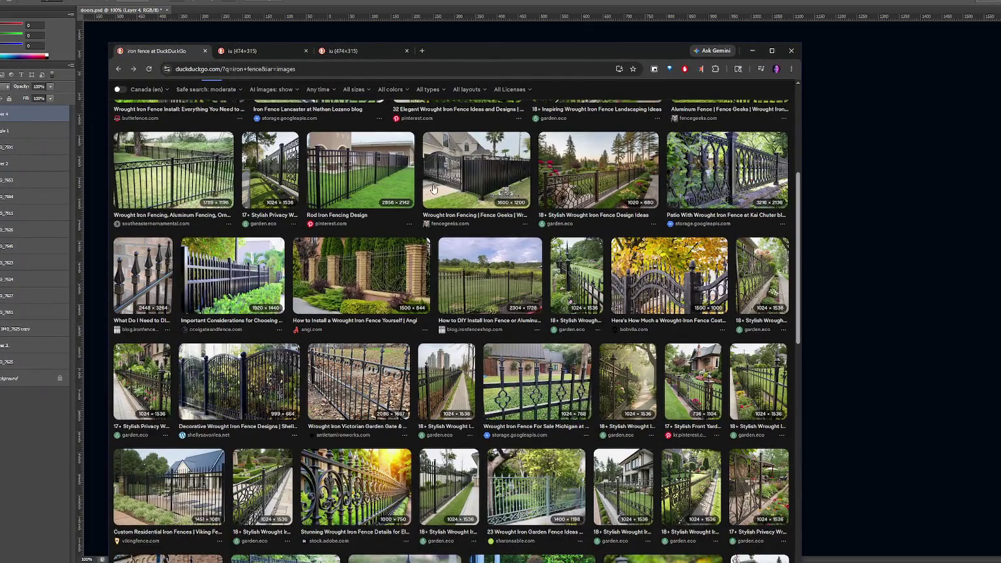
pyautogui.click(334, 177)
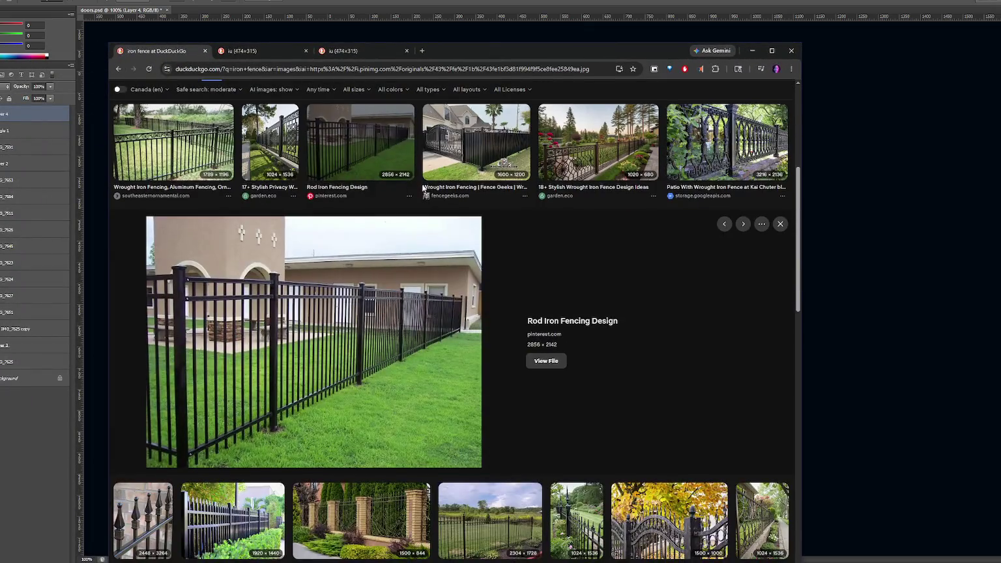
pyautogui.hotkey('alt', 'Tab')
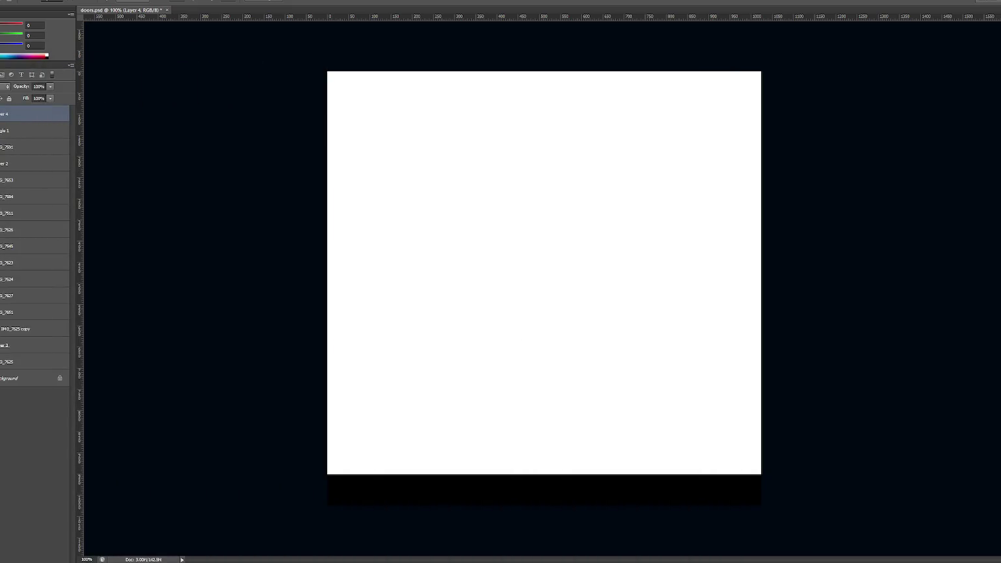
# - Fill an 18 px strip along the top of the canvas with black
pyautogui.moveTo(324, 94); pyautogui.dragTo(861, 112)
pyautogui.moveTo(861, 111); pyautogui.dragTo(866, 106)
pyautogui.click(358, 118)
pyautogui.moveTo(315, 67); pyautogui.dragTo(819, 78)
pyautogui.hotkey('alt', 'BackSpace')
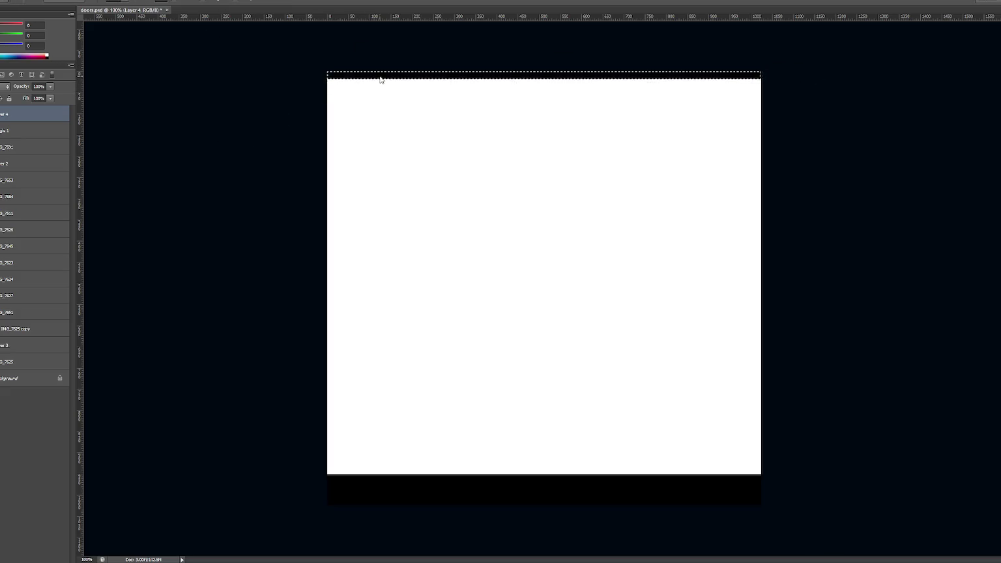
pyautogui.click(339, 83)
# - Undo the trial transforms and recreate the black top strip on its own new layer
pyautogui.hotkey('ctrl', 'j')
pyautogui.hotkey('ctrl', 't')
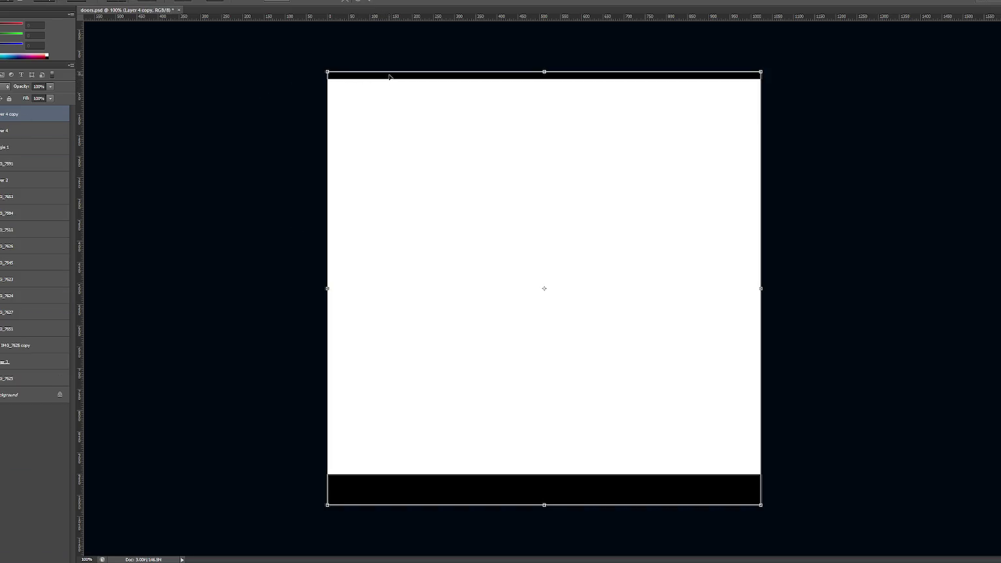
pyautogui.press('Return')
pyautogui.hotkey('ctrl', 't')
pyautogui.press('Return')
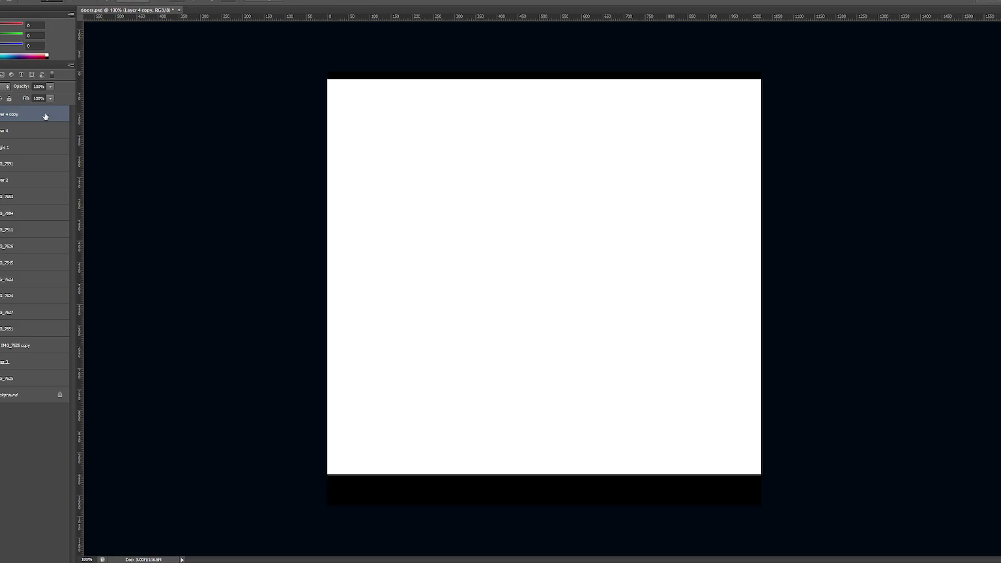
pyautogui.hotkey('ctrl', 'alt', 'z')
pyautogui.hotkey('ctrl', 'alt', 'z')
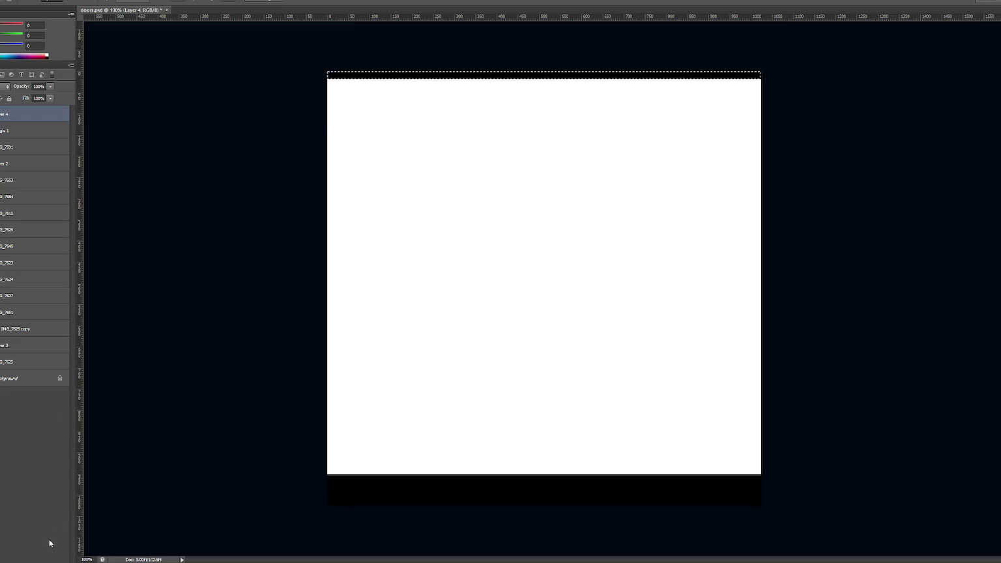
pyautogui.hotkey('ctrl', 'shift', 'alt', 'n')
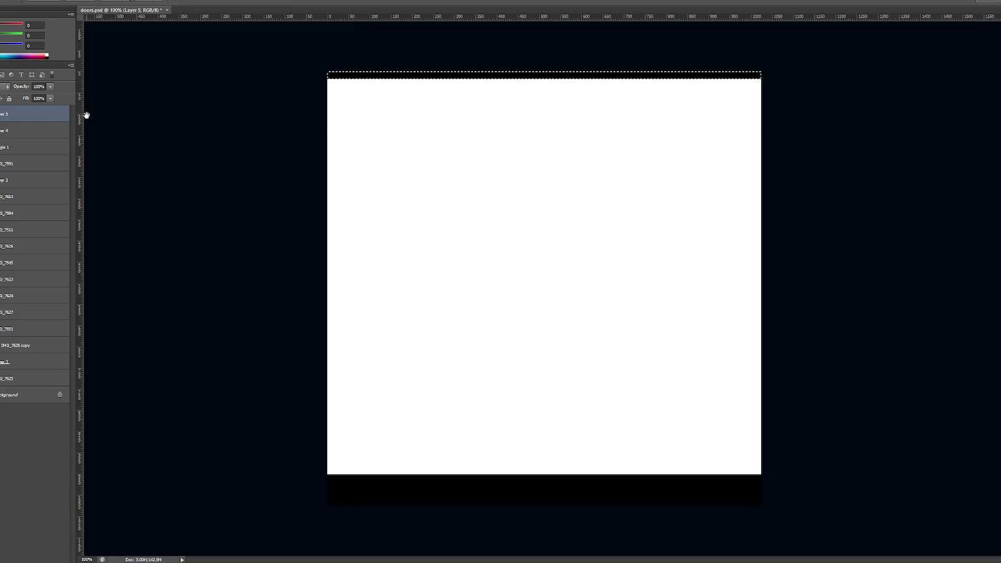
pyautogui.hotkey('ctrl', 'BackSpace')
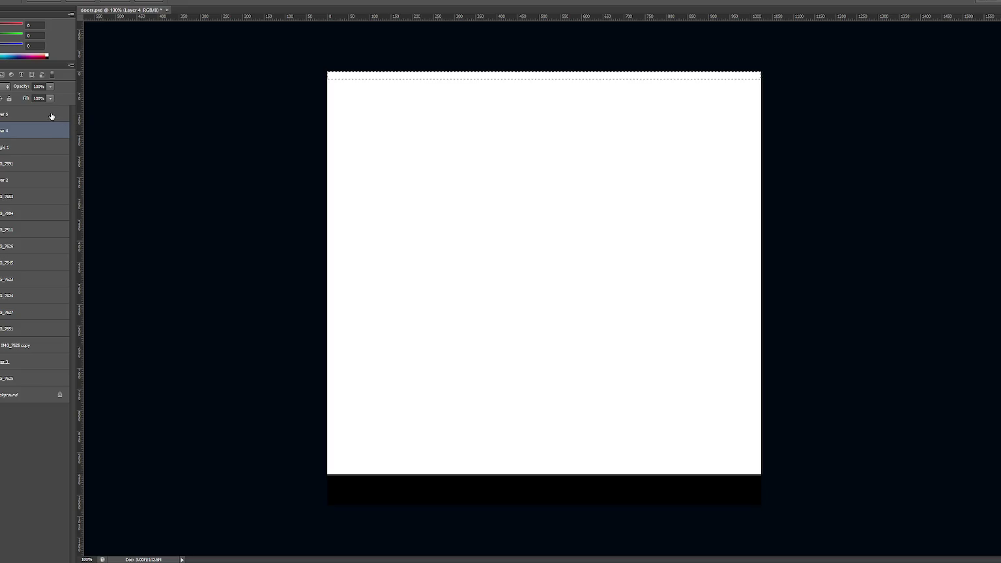
pyautogui.hotkey('ctrl', 'z')
pyautogui.hotkey('ctrl', 'd')
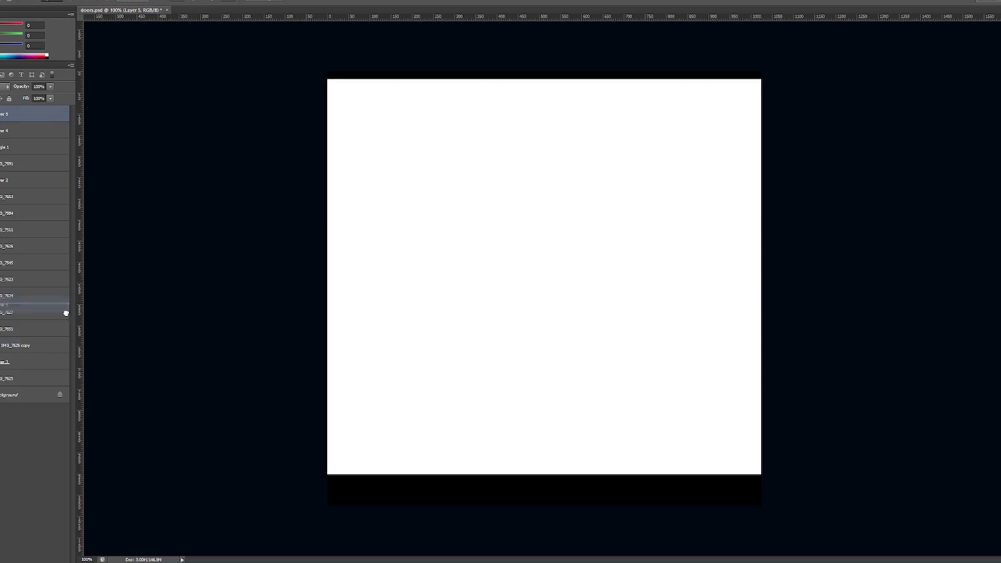
# - Duplicate the black strip and rotate the copy 90° into a vertical bar
pyautogui.hotkey('ctrl', 'j')
pyautogui.hotkey('ctrl', 't')
pyautogui.moveTo(483, 78); pyautogui.dragTo(476, 325)
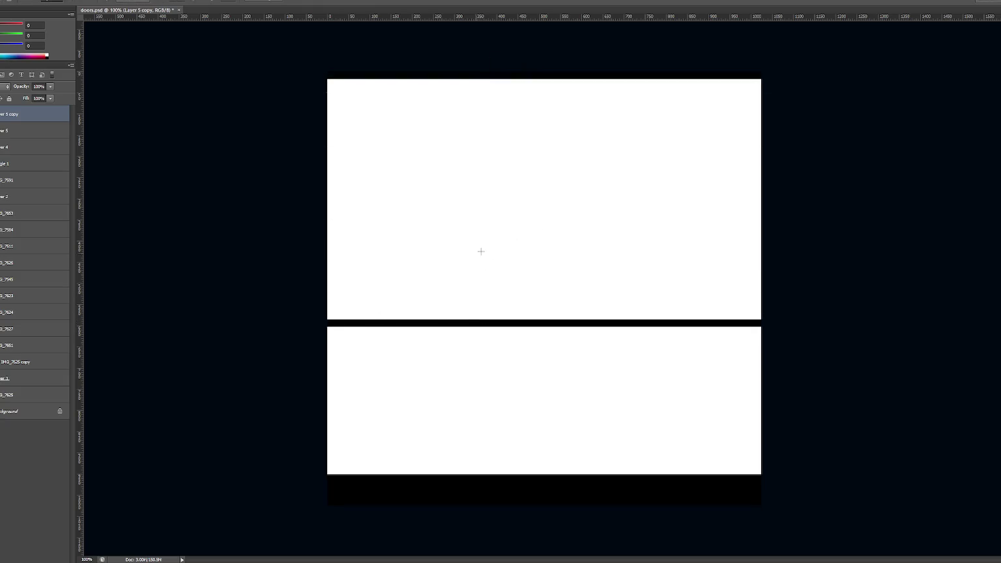
pyautogui.keyDown('shift'); pyautogui.moveTo(731, 223); pyautogui.dragTo(606, 414); pyautogui.keyUp('shift')
pyautogui.press('Return')
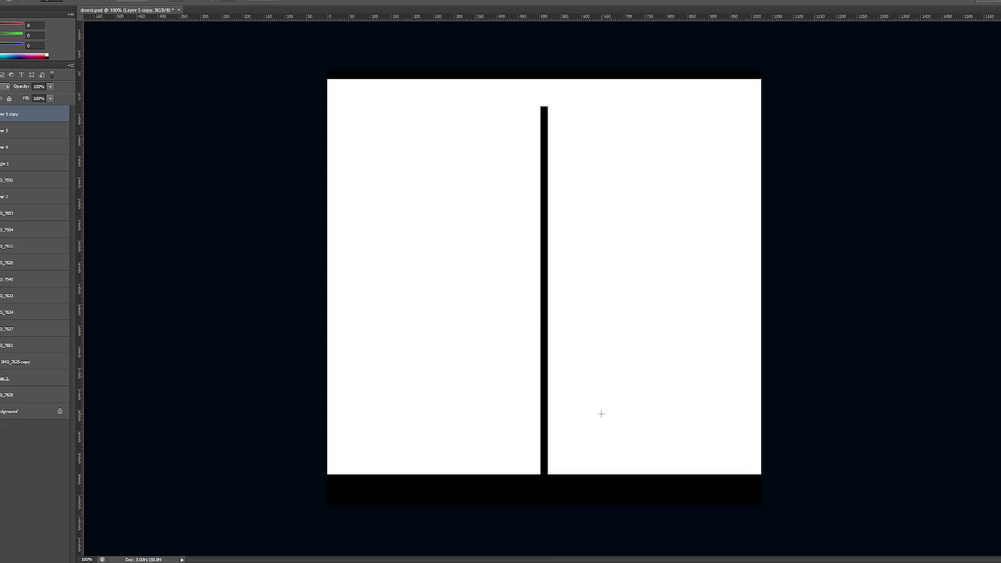
# - Duplicate the top strip layer and move the copy to the middle of the canvas
pyautogui.click(32, 130)
pyautogui.hotkey('ctrl', 't')
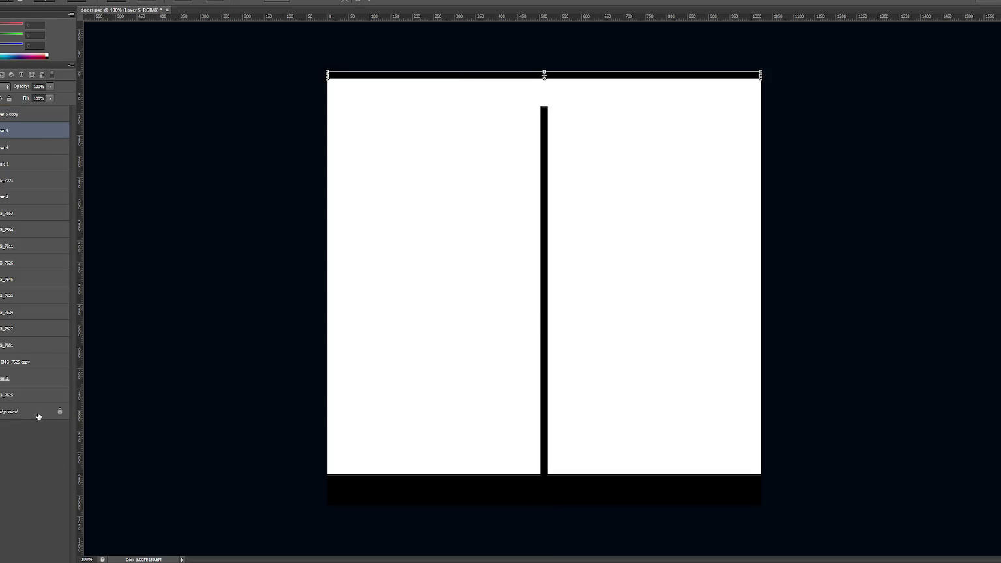
pyautogui.press('Return')
pyautogui.hotkey('ctrl', 'j')
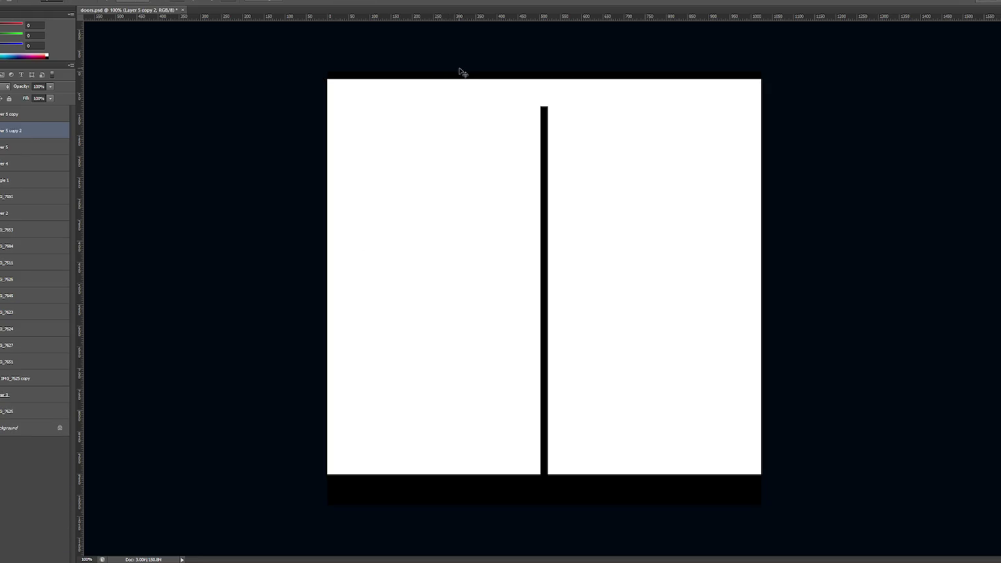
pyautogui.moveTo(474, 78); pyautogui.dragTo(481, 304)
pyautogui.press('Return')
# - Select the vertical bar layer and move the bar toward the canvas's left edge
pyautogui.click(18, 116)
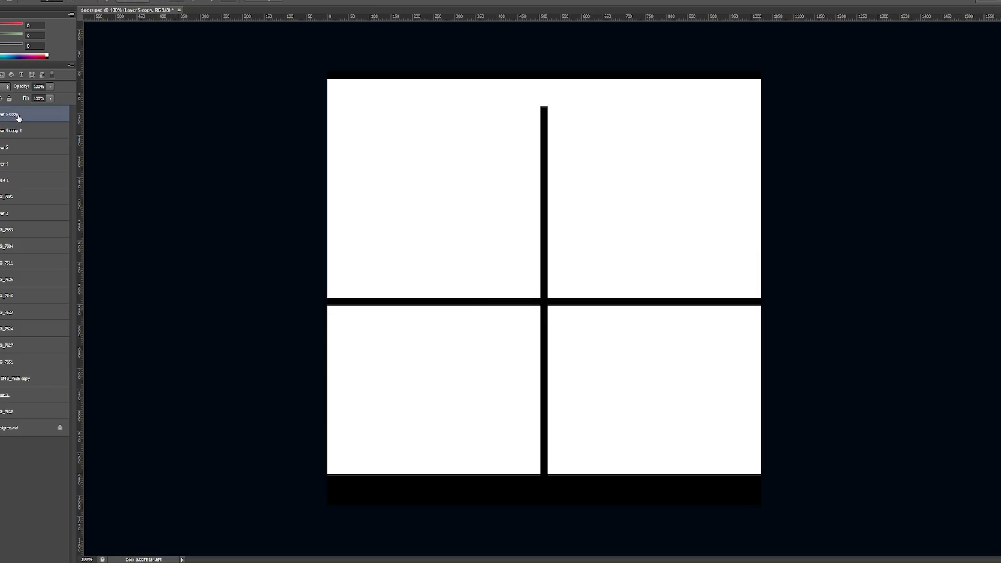
pyautogui.click(9, 130)
pyautogui.click(1, 130)
pyautogui.click(1, 114)
pyautogui.click(0, 114)
pyautogui.click(1, 130)
pyautogui.click(19, 114)
pyautogui.moveTo(549, 216)
pyautogui.mouseDown()
pyautogui.moveTo(420, 192)
pyautogui.moveTo(339, 189)
pyautogui.mouseUp()
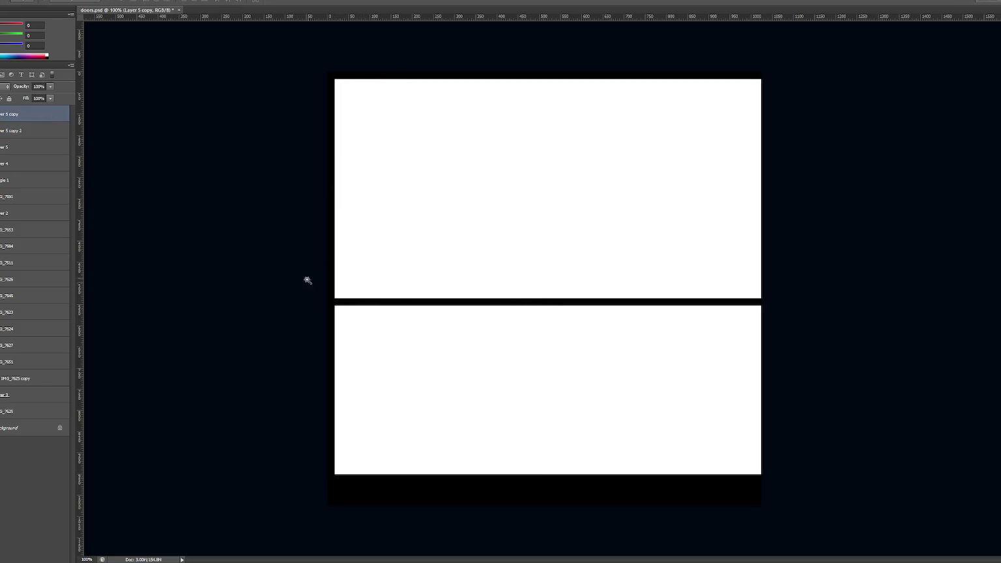
# - Undo a stray quick-mask move and place the vertical bar at the left edge
pyautogui.press('q')
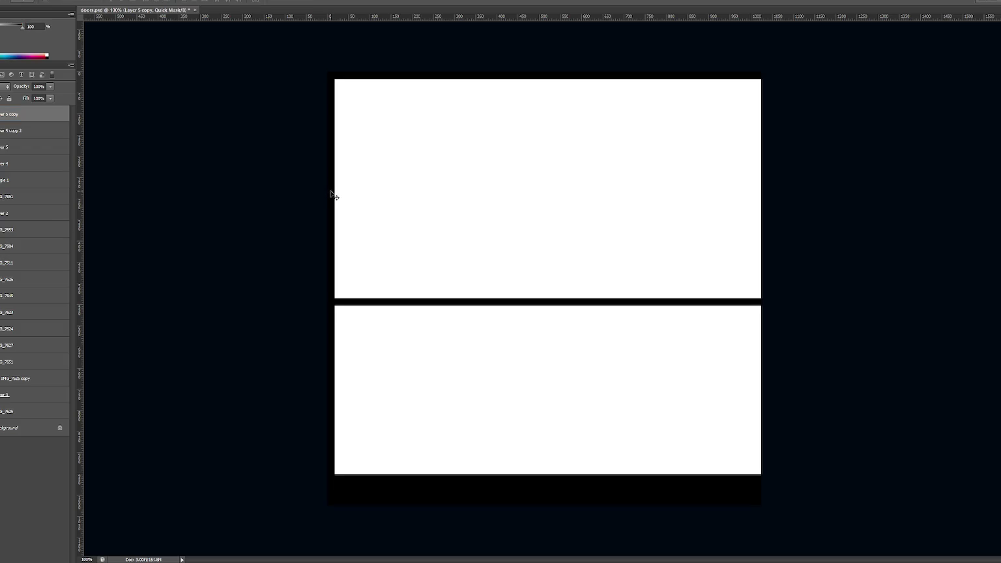
pyautogui.moveTo(335, 213); pyautogui.dragTo(395, 213)
pyautogui.hotkey('ctrl', 'z')
pyautogui.hotkey('ctrl', 't')
pyautogui.press('Return')
pyautogui.press('q')
pyautogui.hotkey('alt', '[')
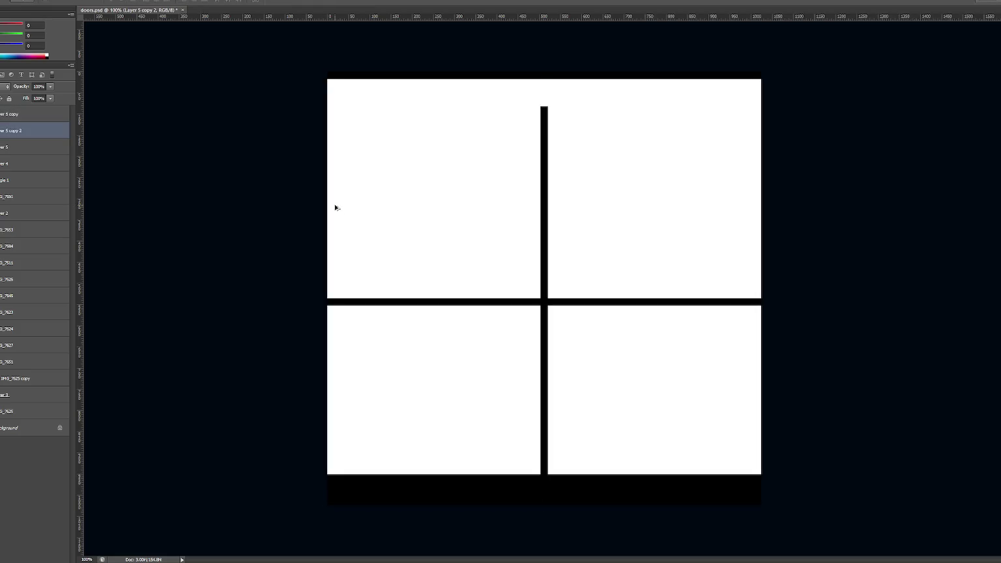
pyautogui.moveTo(546, 210); pyautogui.dragTo(333, 185)
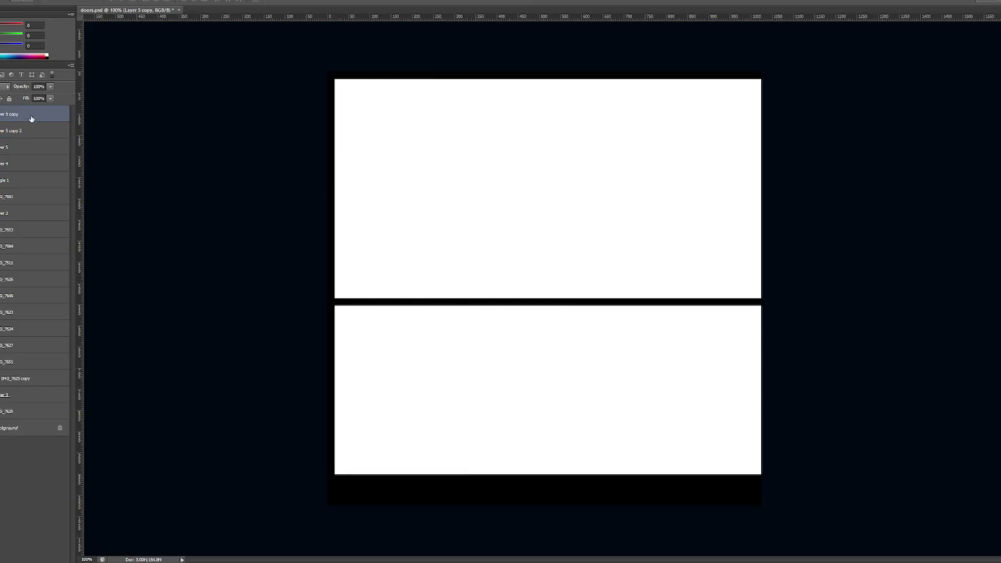
# - Place a bar copy at the right edge and duplicate the bar layers several times
pyautogui.moveTo(333, 275); pyautogui.dragTo(766, 274)
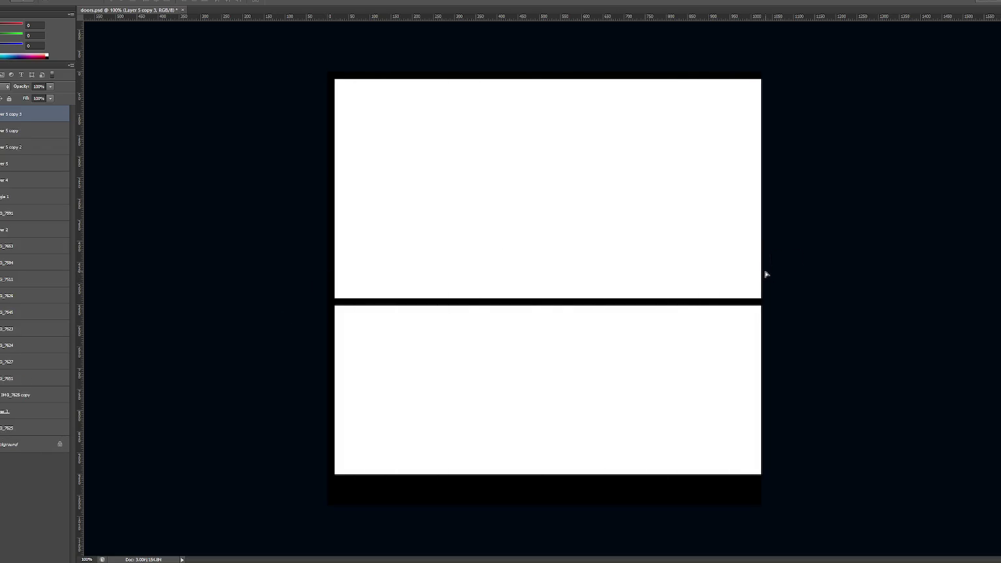
pyautogui.keyDown('shift'); pyautogui.click(41, 131); pyautogui.keyUp('shift')
pyautogui.click(34, 135)
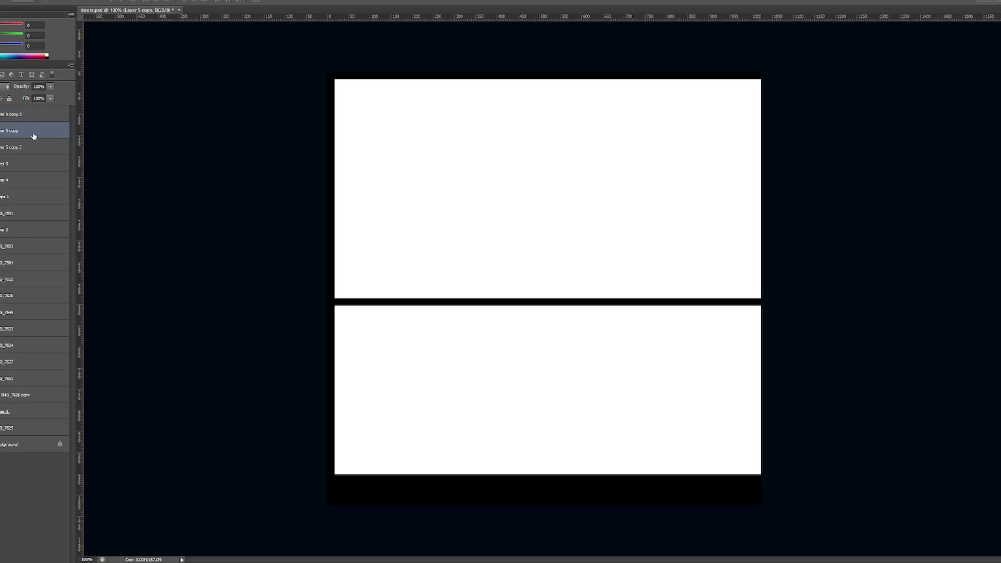
pyautogui.moveTo(34, 134); pyautogui.dragTo(45, 555)
pyautogui.keyDown('shift'); pyautogui.click(36, 145); pyautogui.keyUp('shift')
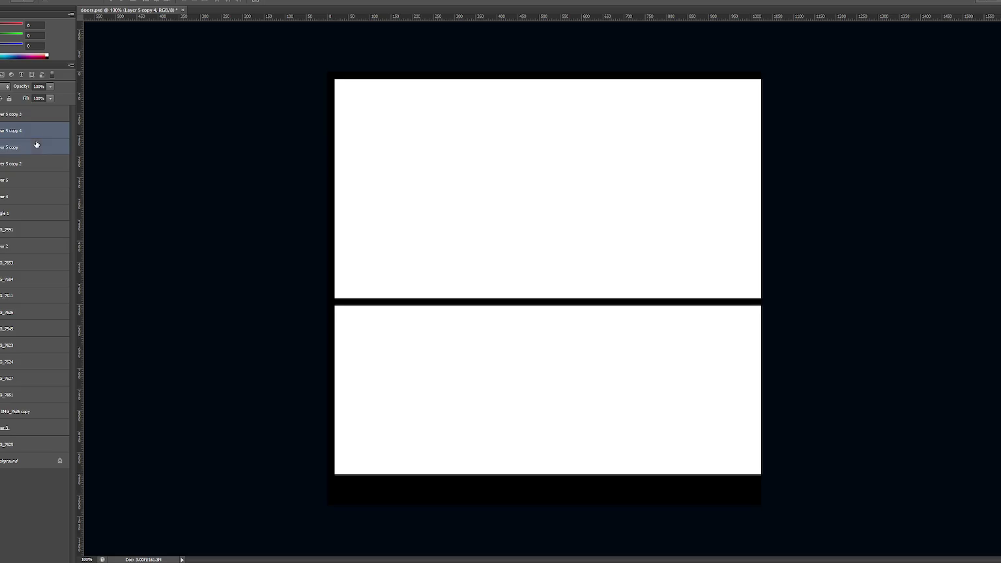
pyautogui.hotkey('ctrl', 'j')
pyautogui.hotkey('ctrl', 'j')
pyautogui.moveTo(30, 151)
pyautogui.mouseDown()
pyautogui.moveTo(52, 426)
pyautogui.moveTo(36, 547)
pyautogui.mouseUp()
pyautogui.keyDown('shift'); pyautogui.click(43, 263); pyautogui.keyUp('shift')
pyautogui.keyDown('shift'); pyautogui.click(47, 124); pyautogui.keyUp('shift')
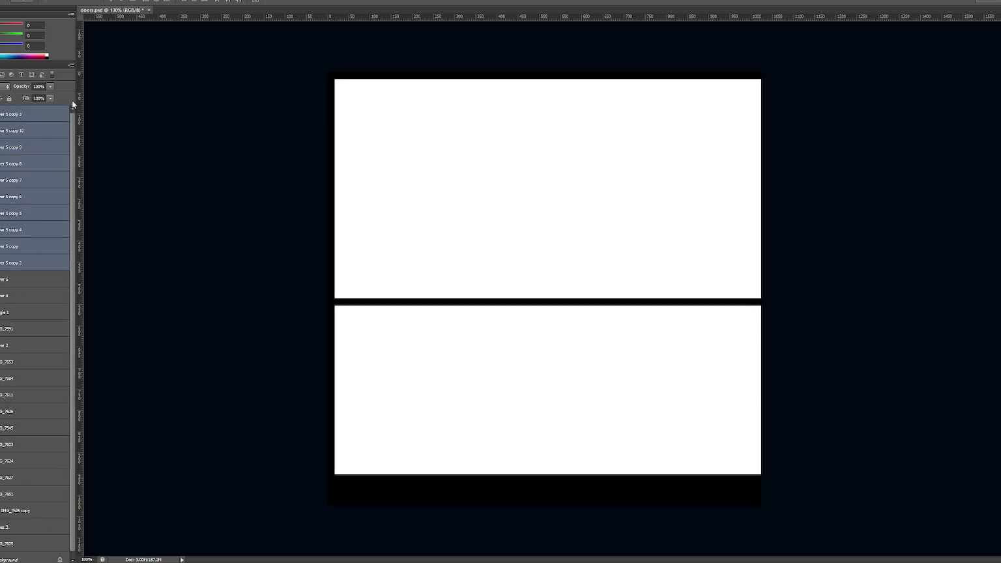
# - Distribute the vertical bar layers evenly across the texture by horizontal centers
pyautogui.click(240, 1)
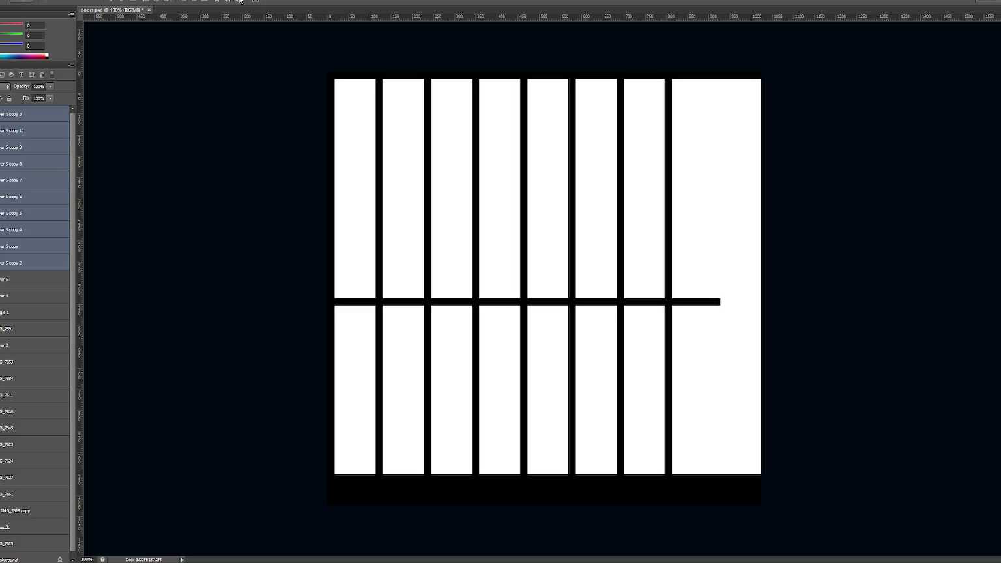
pyautogui.click(240, 1)
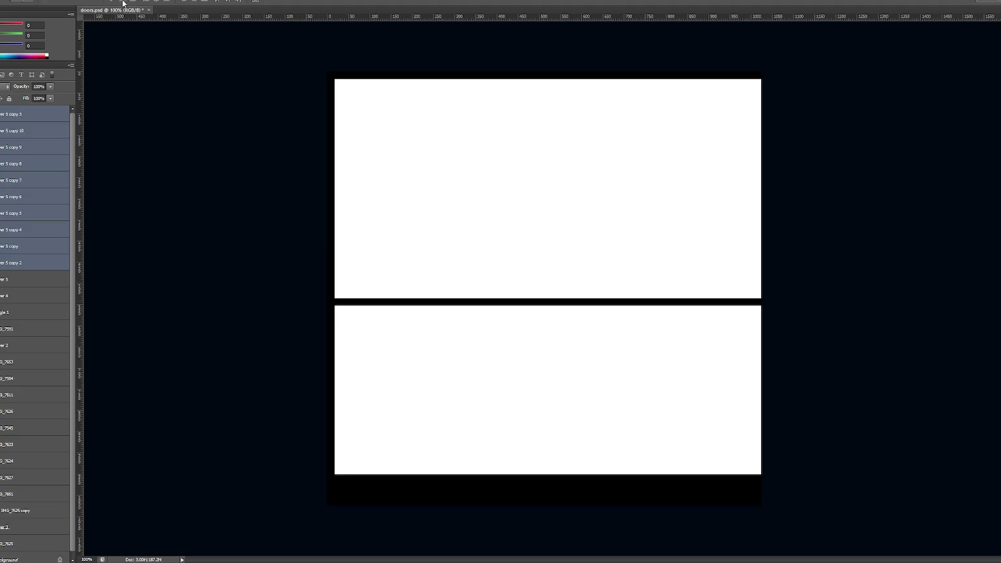
pyautogui.click(234, 2)
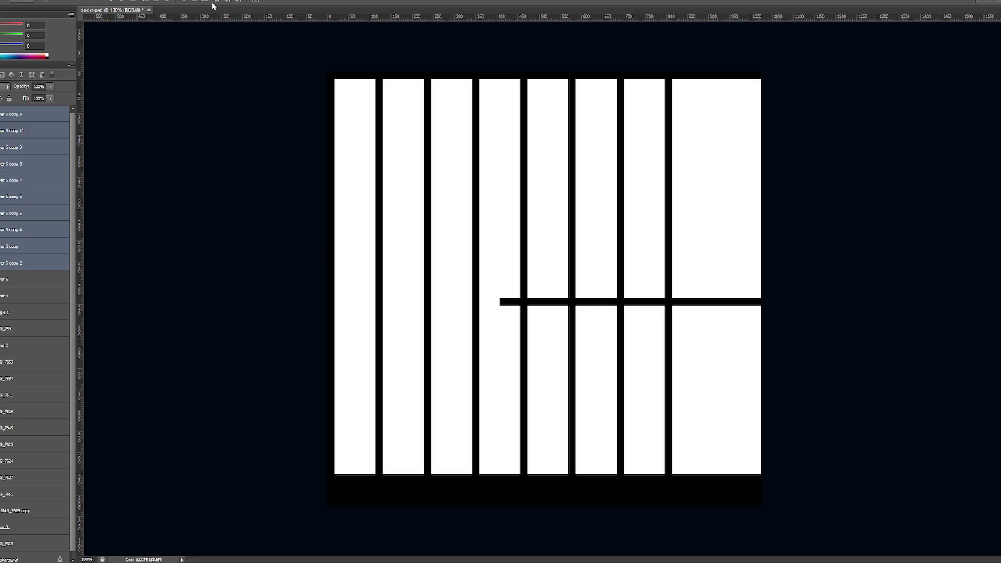
pyautogui.click(213, 3)
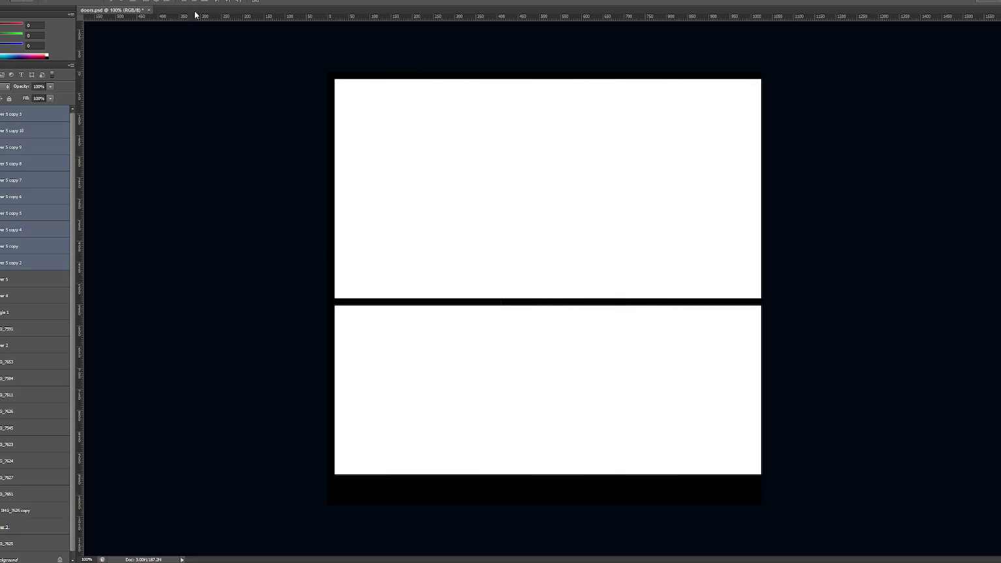
pyautogui.click(56, 116)
pyautogui.hotkey('ctrl', 't')
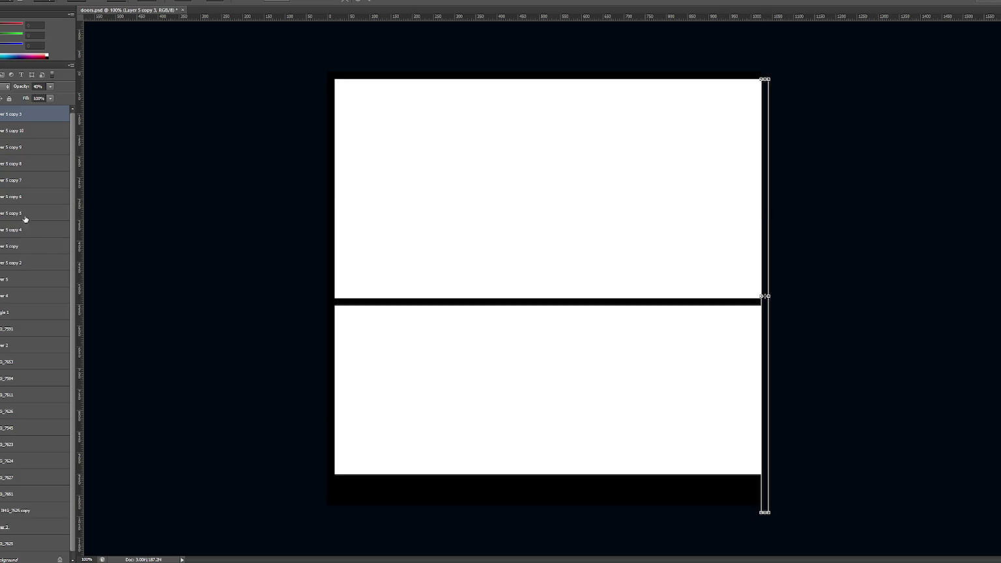
pyautogui.press('Return')
pyautogui.keyDown('shift'); pyautogui.click(43, 267); pyautogui.keyUp('shift')
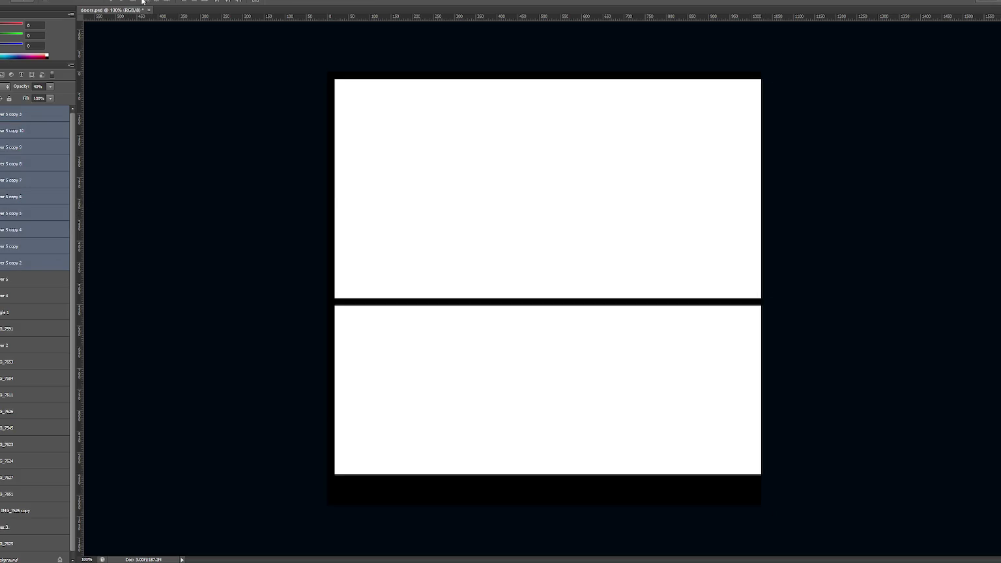
pyautogui.click(256, 2)
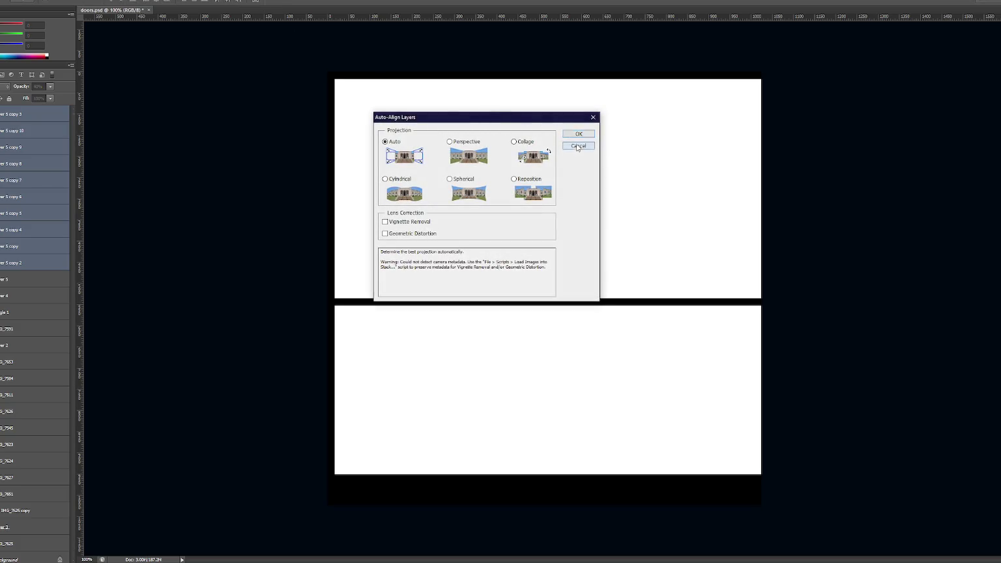
pyautogui.click(578, 145)
pyautogui.click(231, 2)
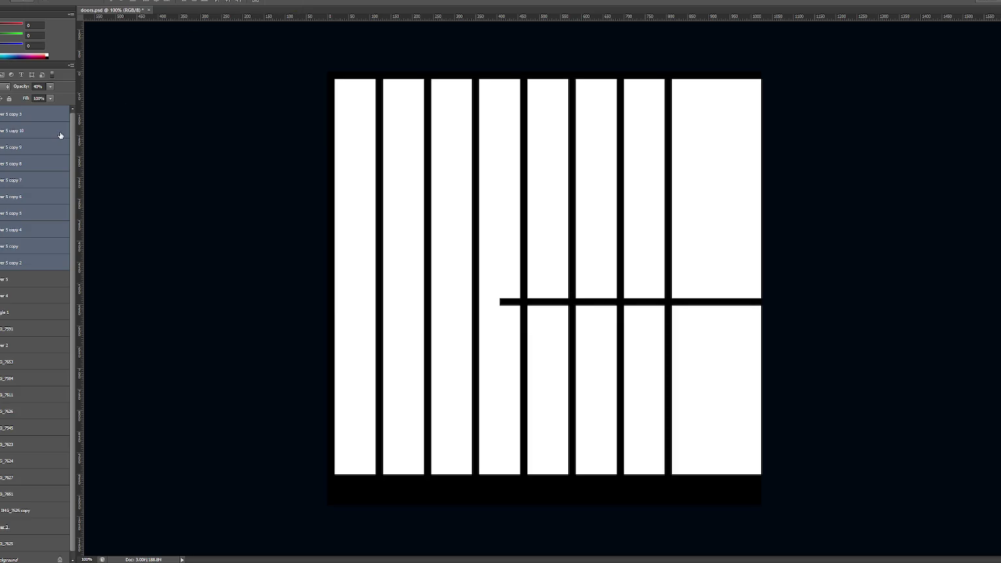
# - Resize the horizontal crossbar to the canvas, hide it, and redistribute the vertical bars
pyautogui.click(38, 262)
pyautogui.hotkey('ctrl', 't')
pyautogui.press('Return')
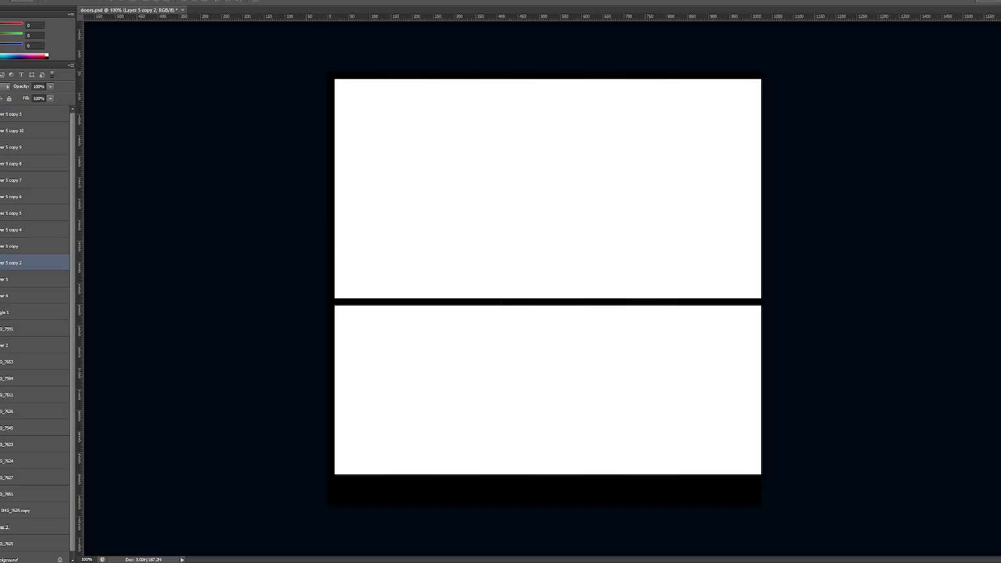
pyautogui.hotkey('ctrl', ',')
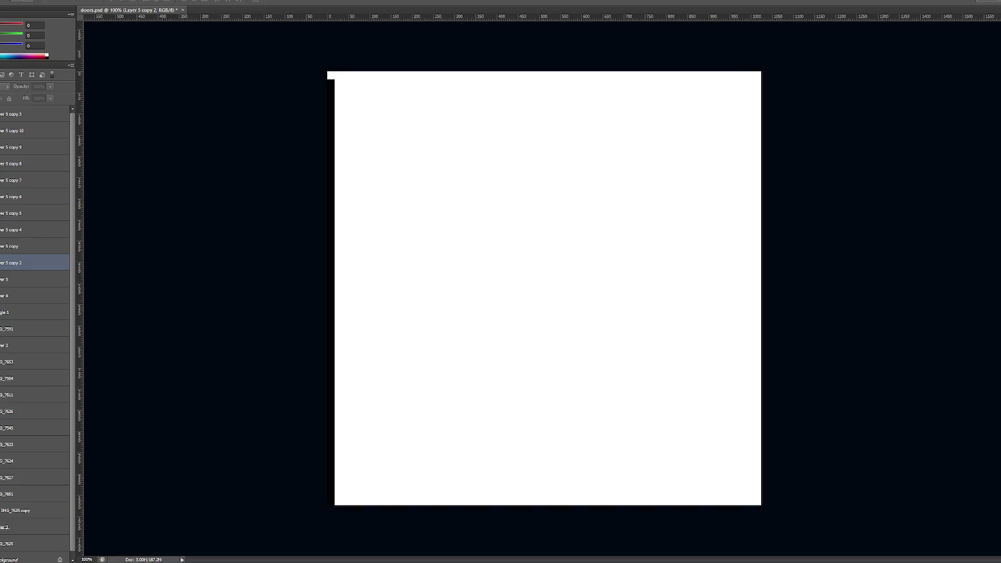
pyautogui.click(26, 248)
pyautogui.keyDown('shift'); pyautogui.click(31, 120); pyautogui.keyUp('shift')
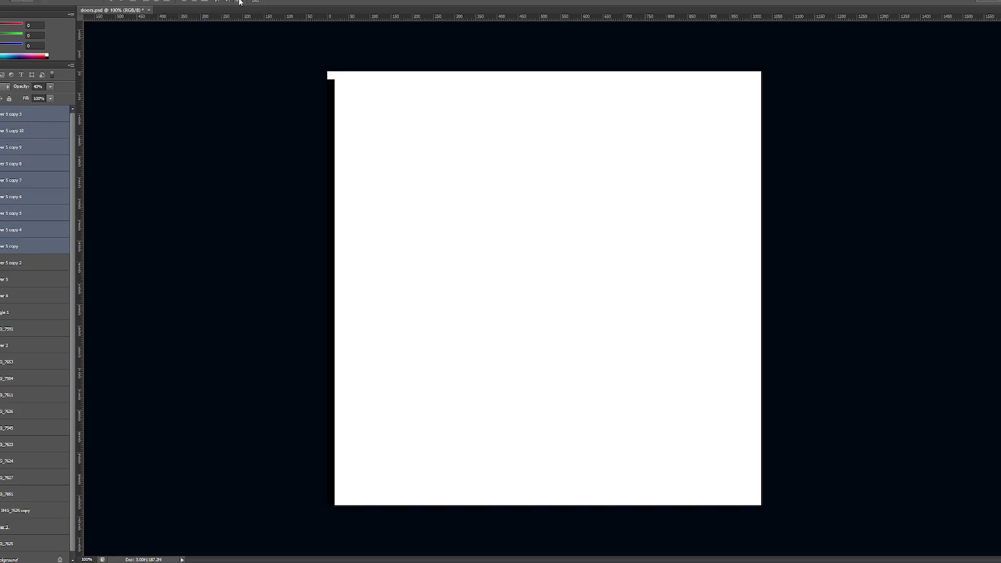
pyautogui.click(226, 1)
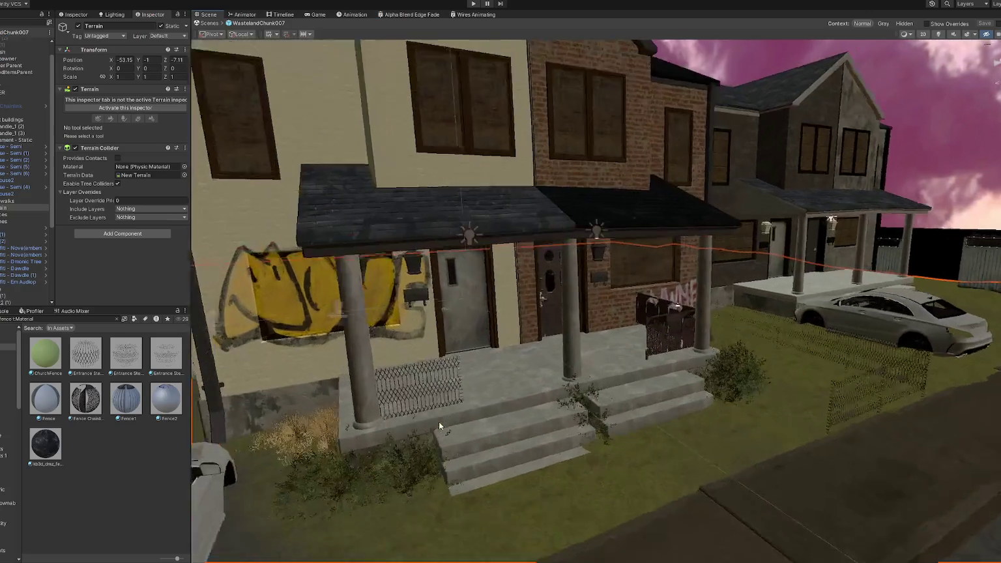
# - Create a new material named Fence1 in the Doors folder
pyautogui.moveTo(512, 434); pyautogui.dragTo(479, 300, button='right')
pyautogui.click(423, 231)
pyautogui.click(423, 232)
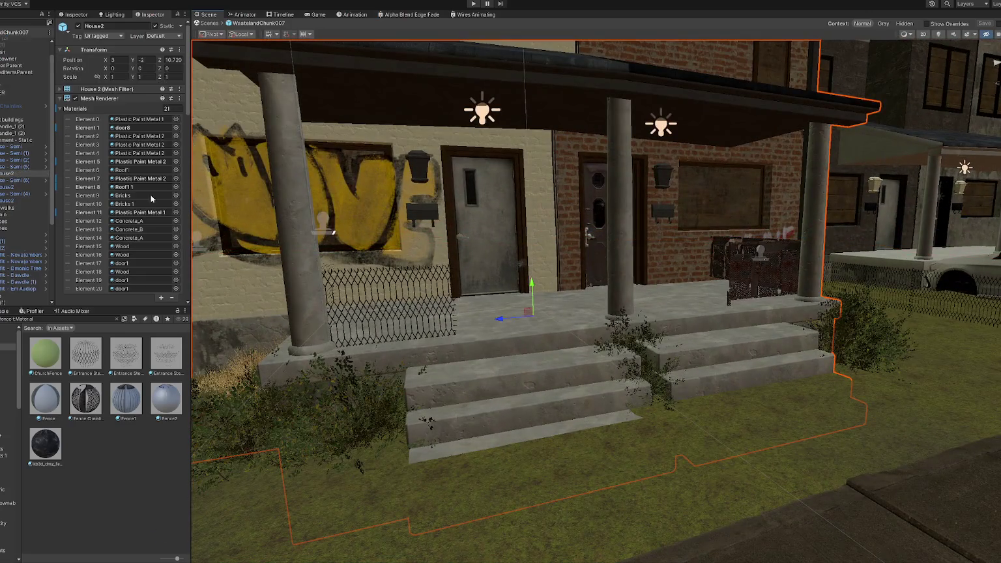
pyautogui.click(140, 263)
pyautogui.scroll(-5, 104, 457)
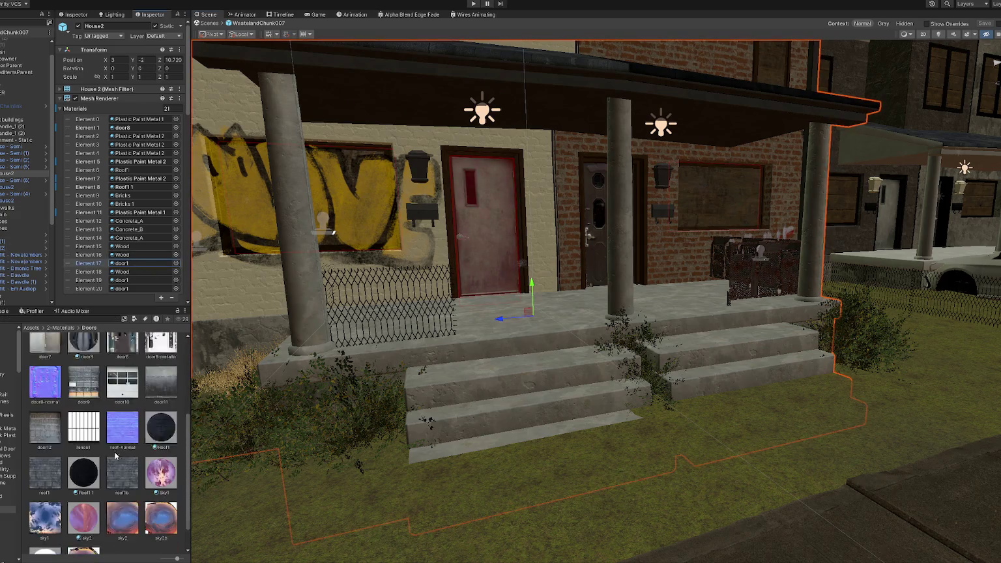
pyautogui.rightClick(128, 534)
pyautogui.moveTo(192, 277)
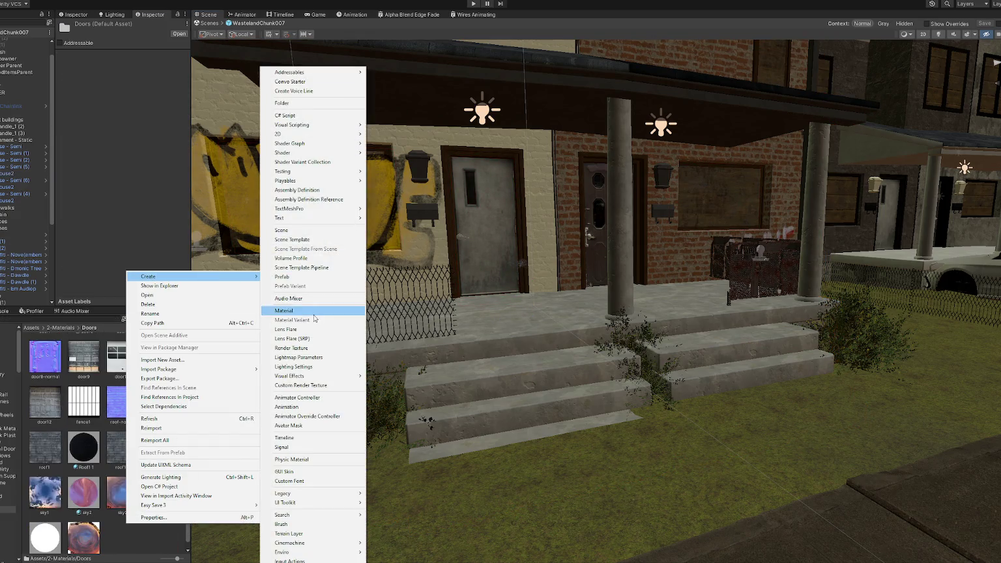
pyautogui.click(307, 310)
pyautogui.write('d')
pyautogui.write('nce1')
pyautogui.press('Return')
# - Apply Fence1 to the porch fence, set its Base Map to fence1, and enable Alpha Clipping
pyautogui.moveTo(85, 437); pyautogui.dragTo(358, 306)
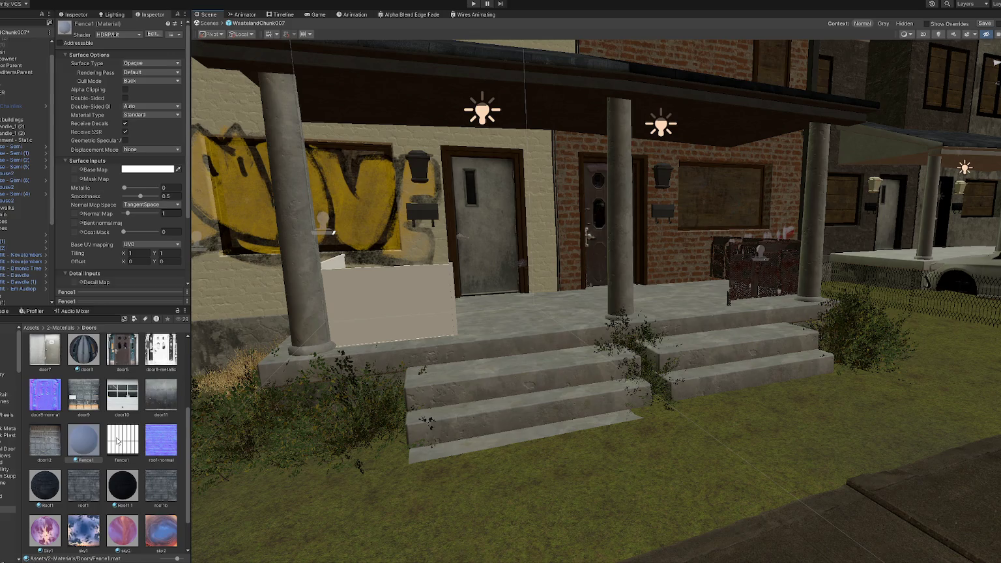
pyautogui.scroll(-2, 124, 195)
pyautogui.moveTo(117, 441); pyautogui.dragTo(74, 118)
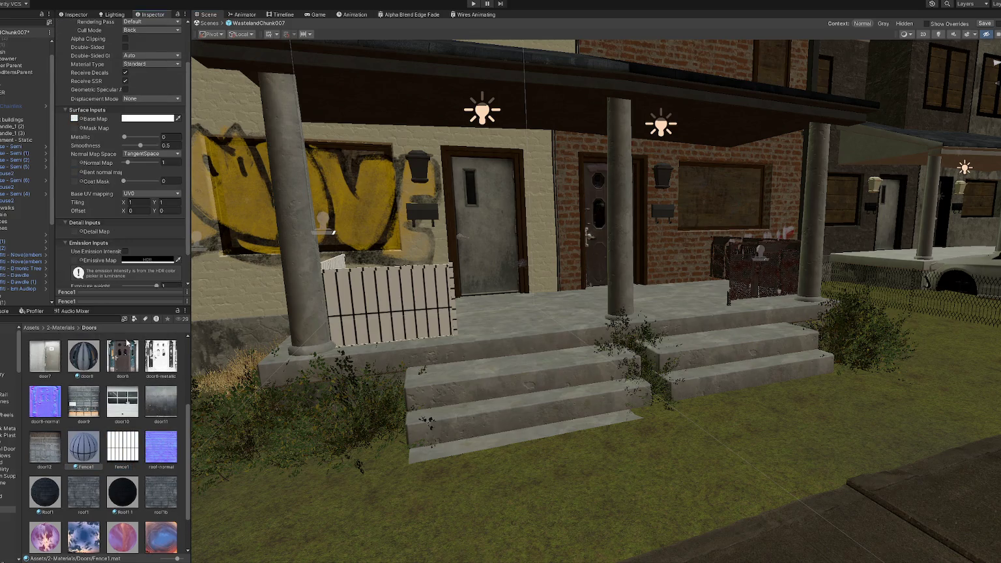
pyautogui.scroll(2, 130, 91)
pyautogui.click(125, 89)
pyautogui.scroll(-3, 163, 127)
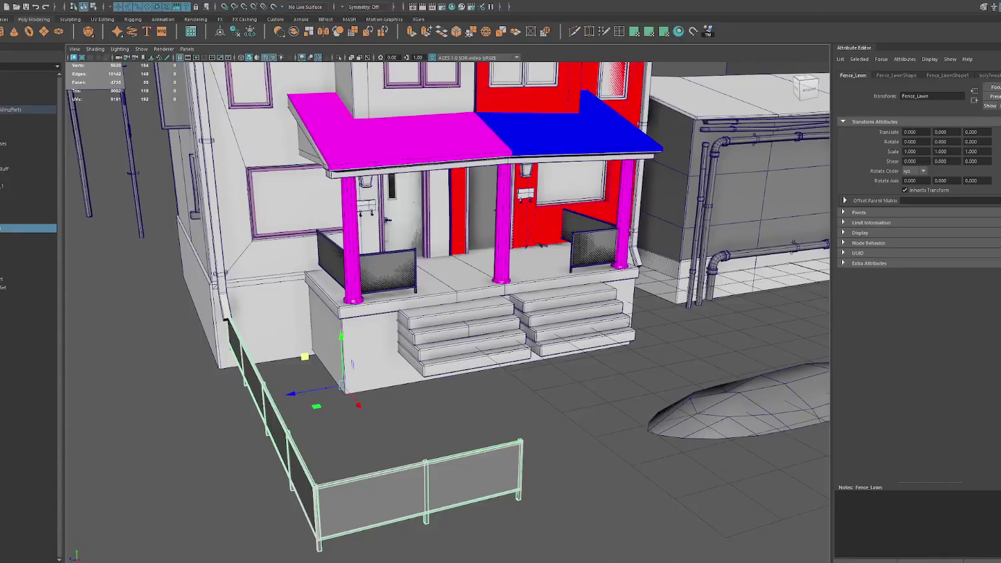
# - Select the WastelandBuildingParts group in Maya's Outliner
pyautogui.click(26, 109)
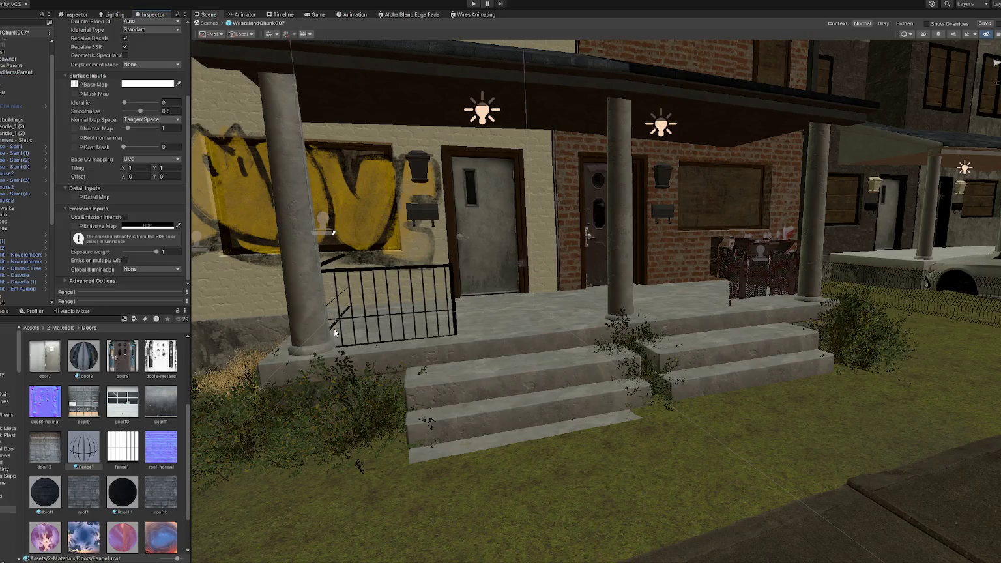
# - Swap the lawn fence's Element 0 material to the black iron railing material
pyautogui.click(376, 268)
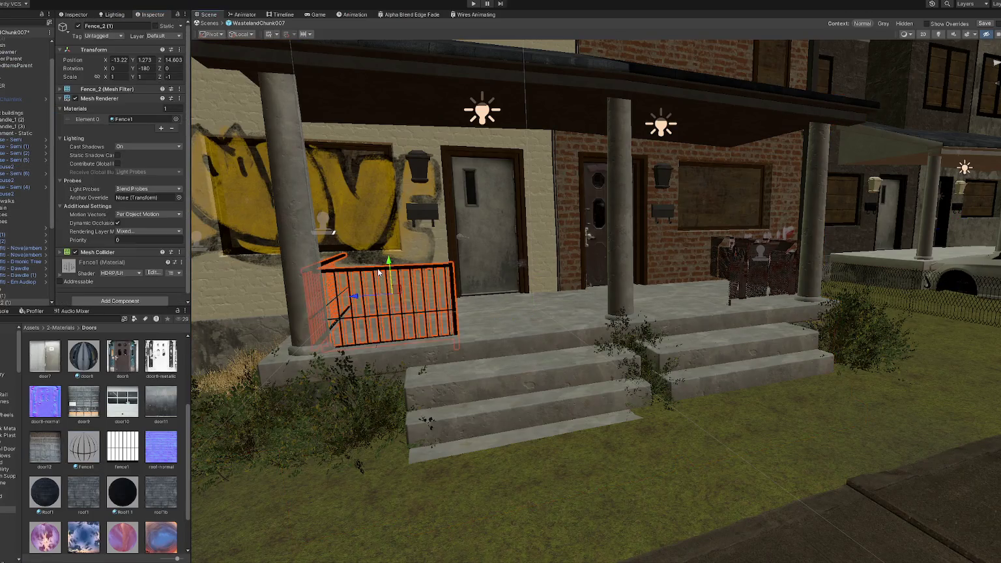
pyautogui.moveTo(389, 261); pyautogui.dragTo(392, 259)
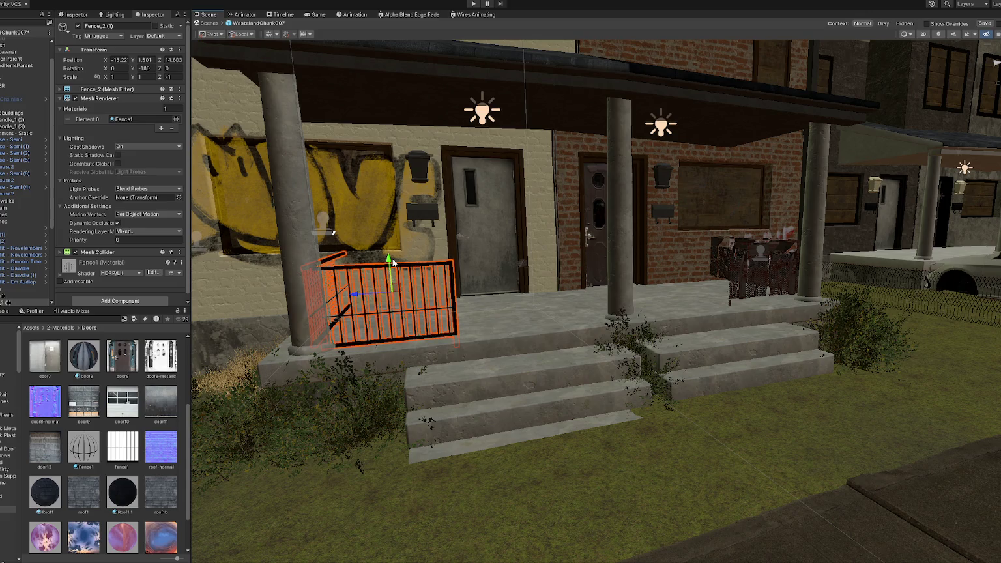
pyautogui.click(123, 449)
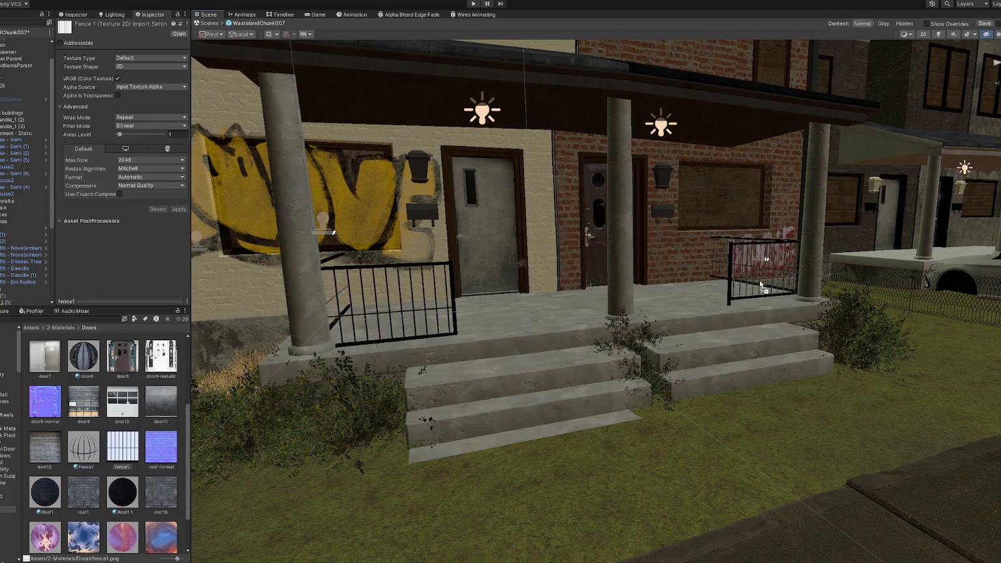
pyautogui.moveTo(96, 444)
pyautogui.mouseDown()
pyautogui.moveTo(912, 305)
pyautogui.moveTo(914, 295)
pyautogui.mouseUp()
pyautogui.moveTo(914, 296)
pyautogui.mouseDown()
pyautogui.moveTo(922, 281)
pyautogui.moveTo(914, 279)
pyautogui.moveTo(921, 295)
pyautogui.mouseUp()
pyautogui.scroll(-5, 839, 392)
pyautogui.moveTo(873, 392); pyautogui.dragTo(750, 355, button='middle')
pyautogui.scroll(5, 750, 355)
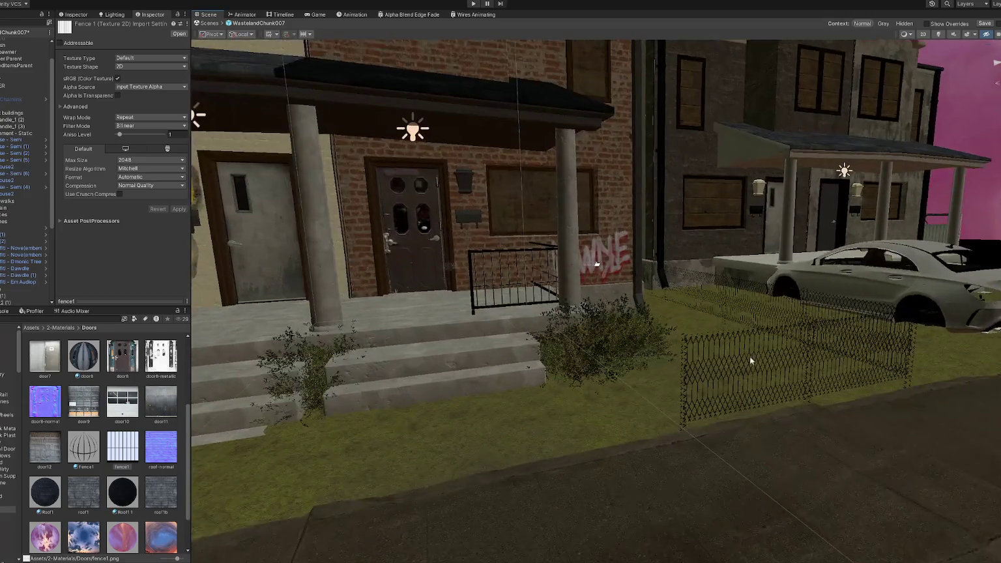
pyautogui.click(691, 373)
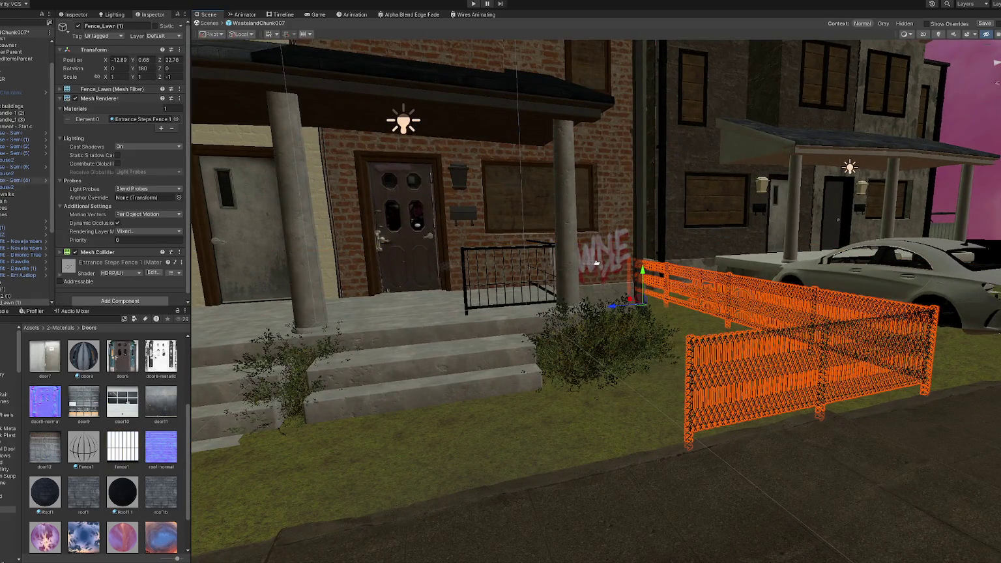
pyautogui.scroll(-1, 97, 287)
pyautogui.scroll(1, 84, 423)
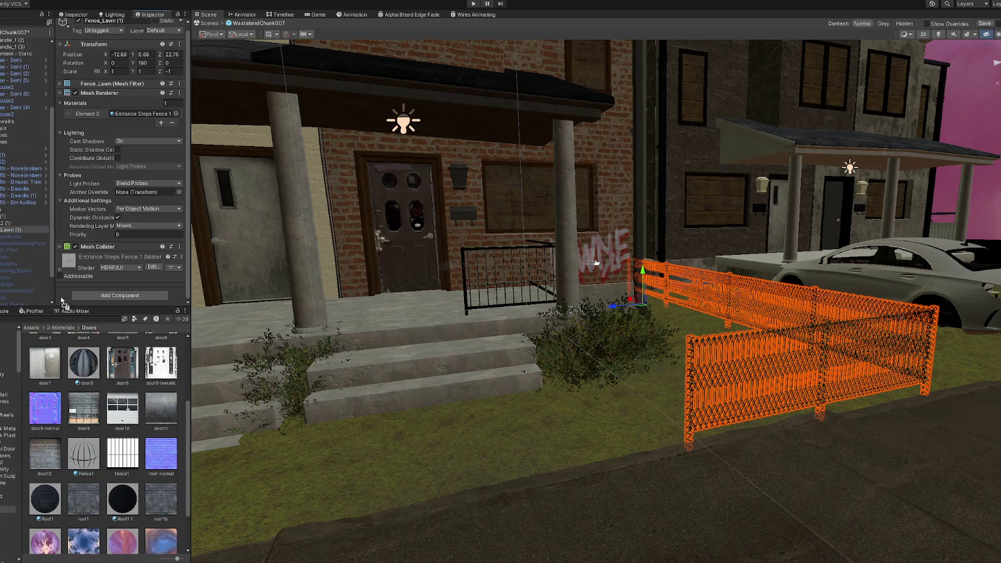
# - Fly the Scene view across the house front onto the porch to check the fences
pyautogui.moveTo(123, 453); pyautogui.dragTo(142, 113)
pyautogui.click(432, 377)
pyautogui.scroll(2, 464, 385)
pyautogui.scroll(-3, 465, 381)
pyautogui.moveTo(465, 382); pyautogui.dragTo(557, 309, button='middle')
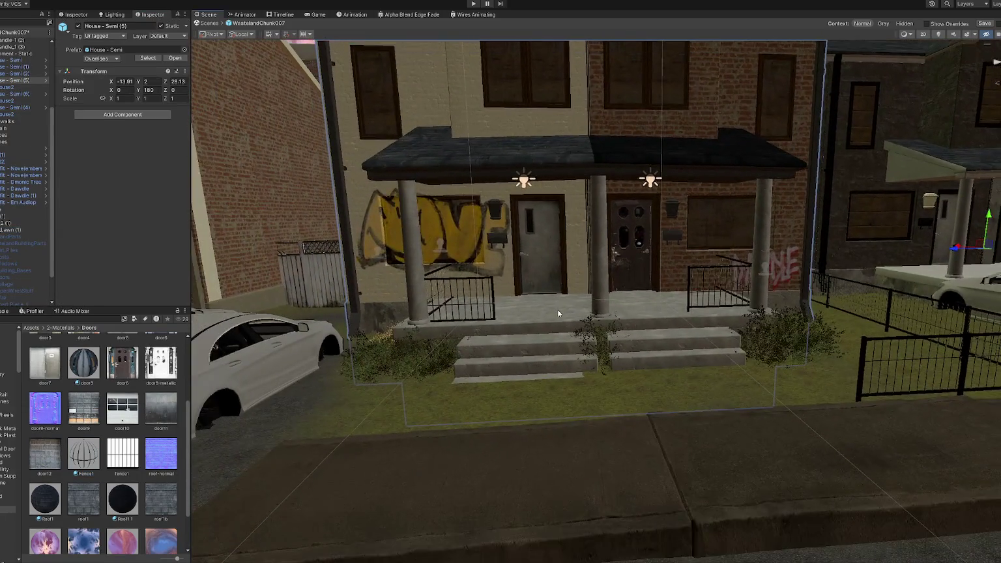
pyautogui.scroll(4, 674, 288)
pyautogui.moveTo(673, 288); pyautogui.dragTo(848, 291, button='right')
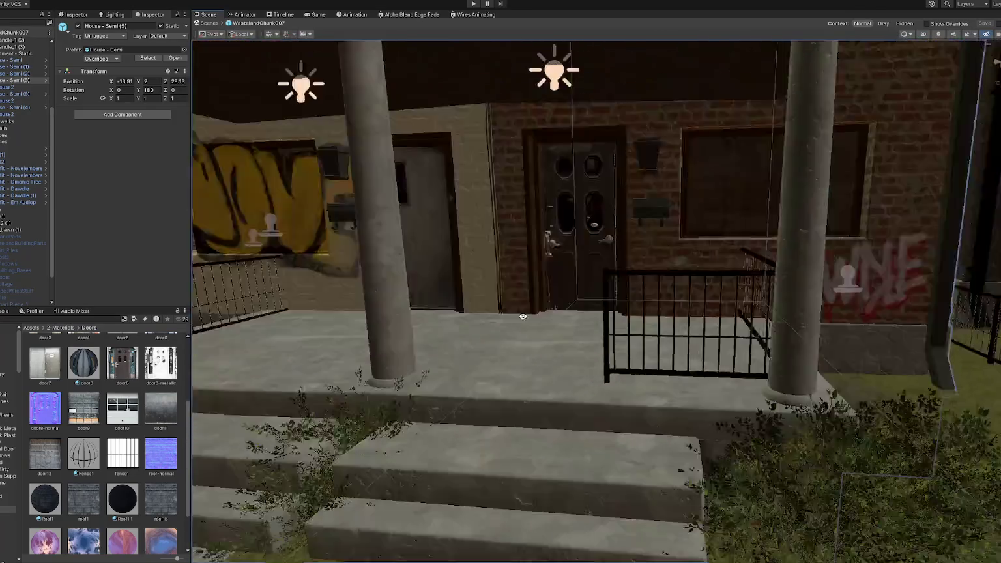
pyautogui.moveTo(849, 291); pyautogui.dragTo(563, 306, button='right')
pyautogui.click(87, 450)
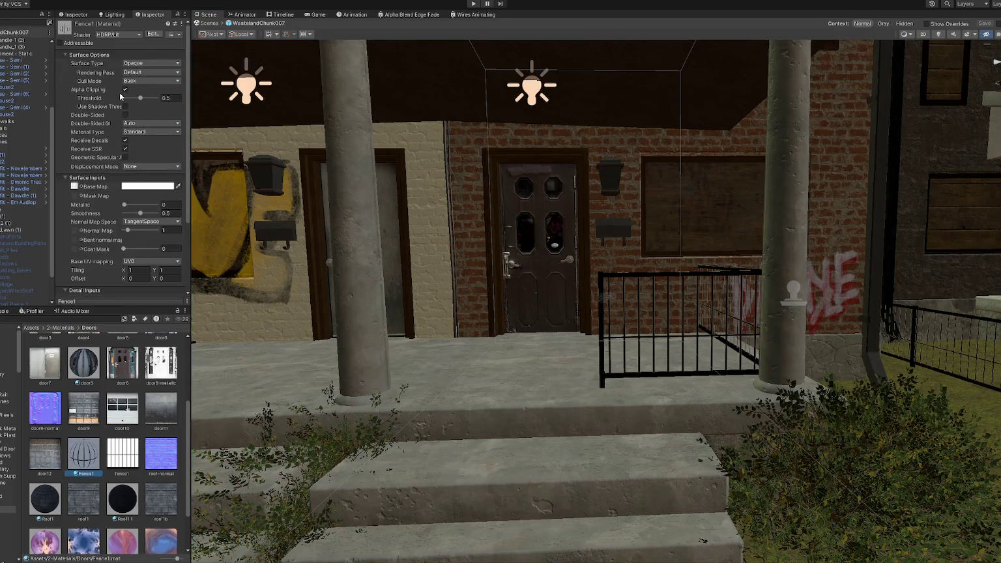
# - Enable Alpha Is Transparency on the fence1 texture's import settings
pyautogui.click(123, 452)
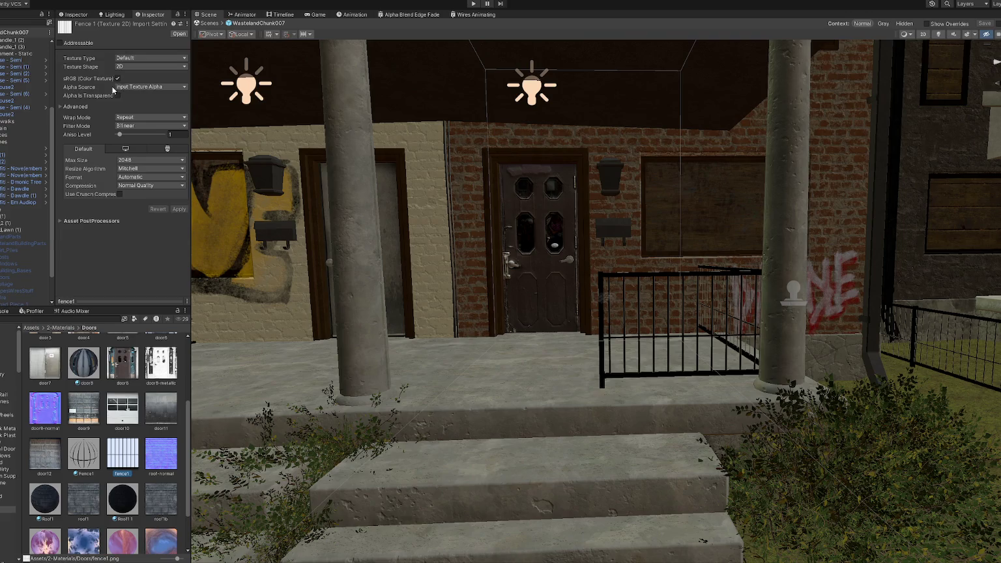
pyautogui.click(118, 95)
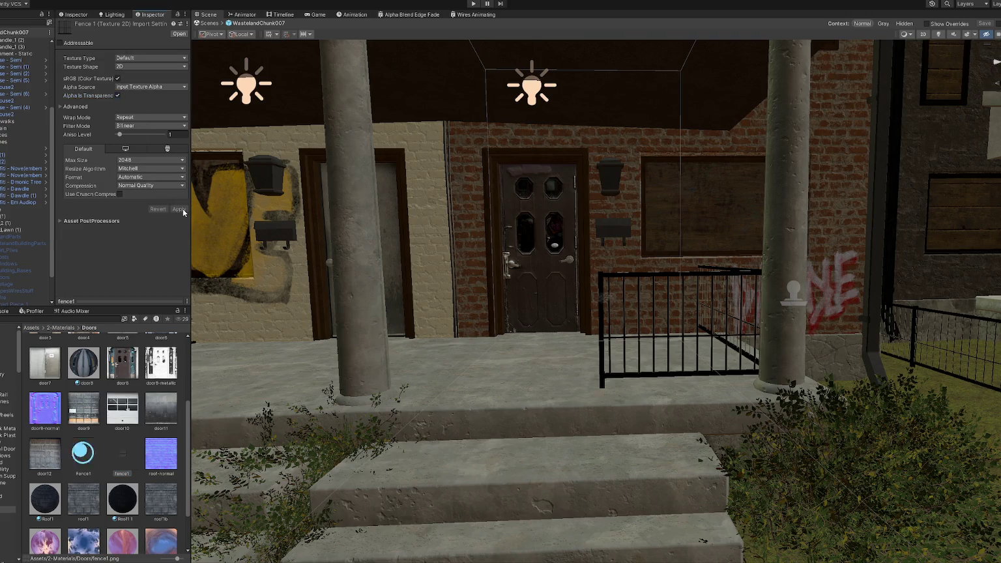
pyautogui.scroll(-5, 433, 210)
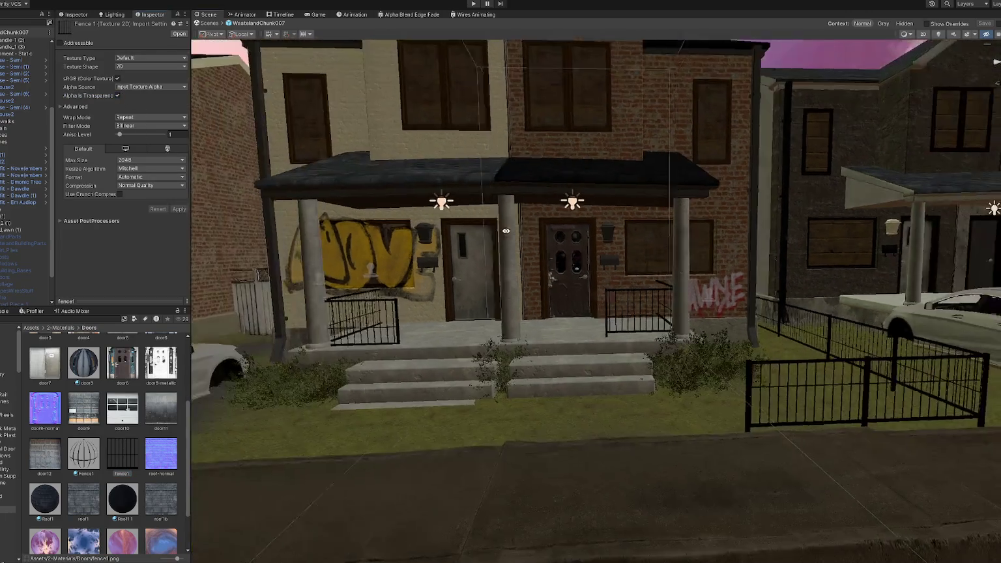
# - Open the Title scene from the 6-Scenes folder
pyautogui.scroll(-3, 6, 400)
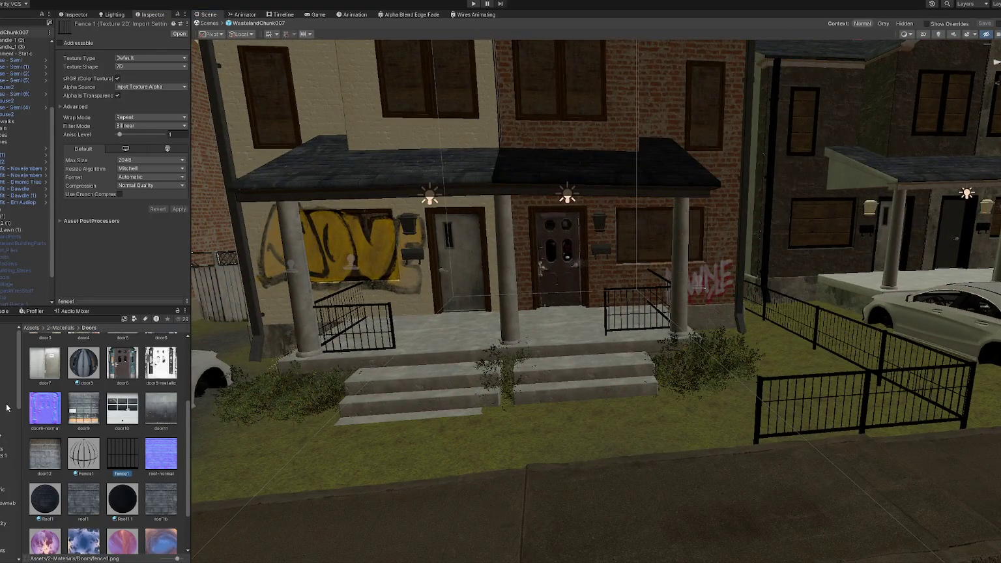
pyautogui.click(8, 380)
pyautogui.doubleClick(126, 490)
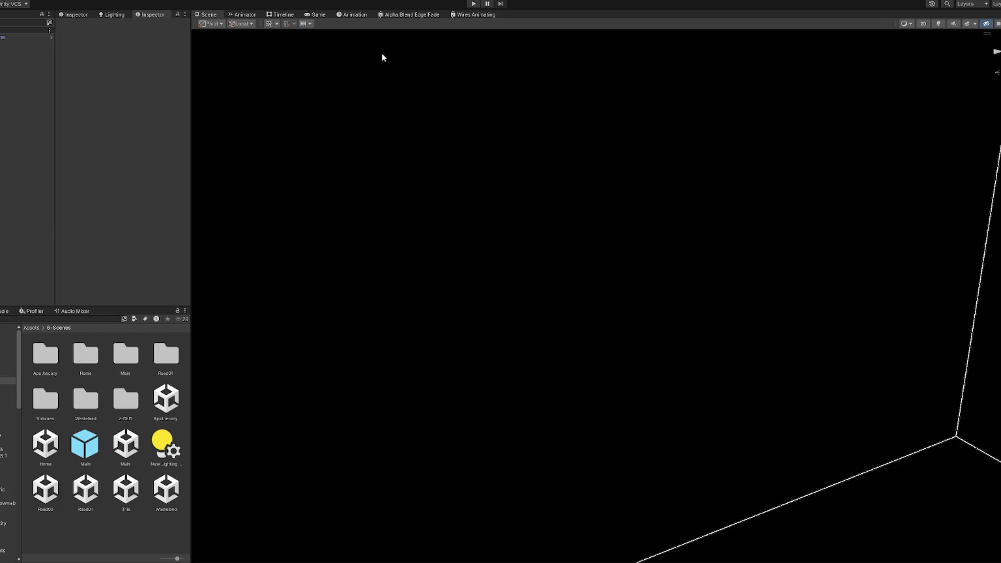
# - Enter Play mode and start the game with Begin on the STRAIN title menu
pyautogui.click(473, 3)
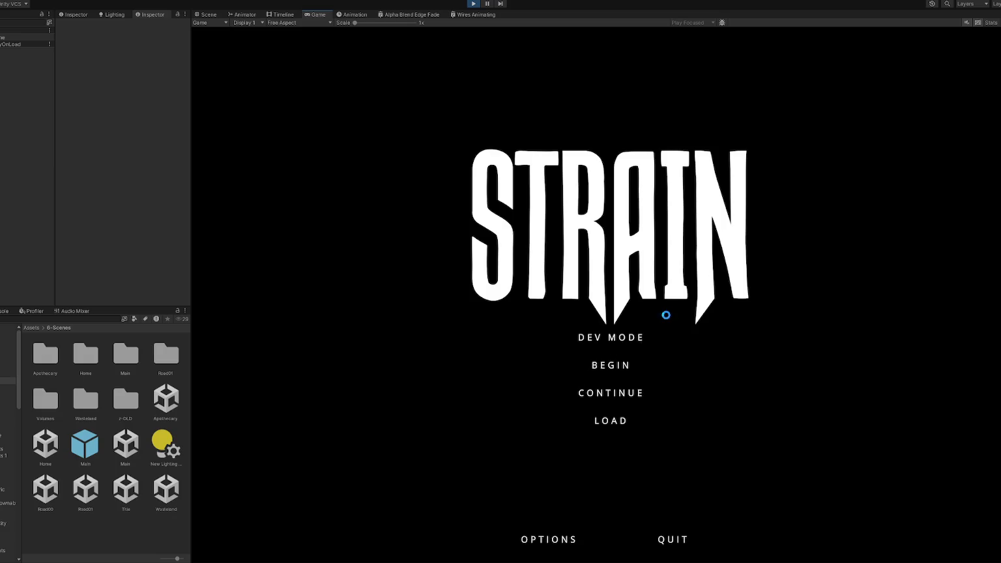
pyautogui.click(612, 341)
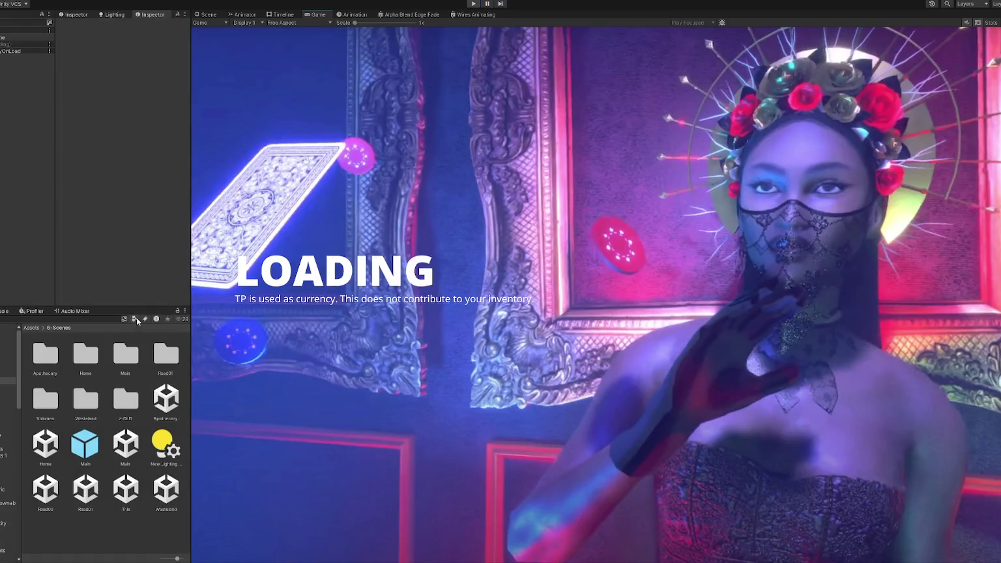
pyautogui.click(473, 4)
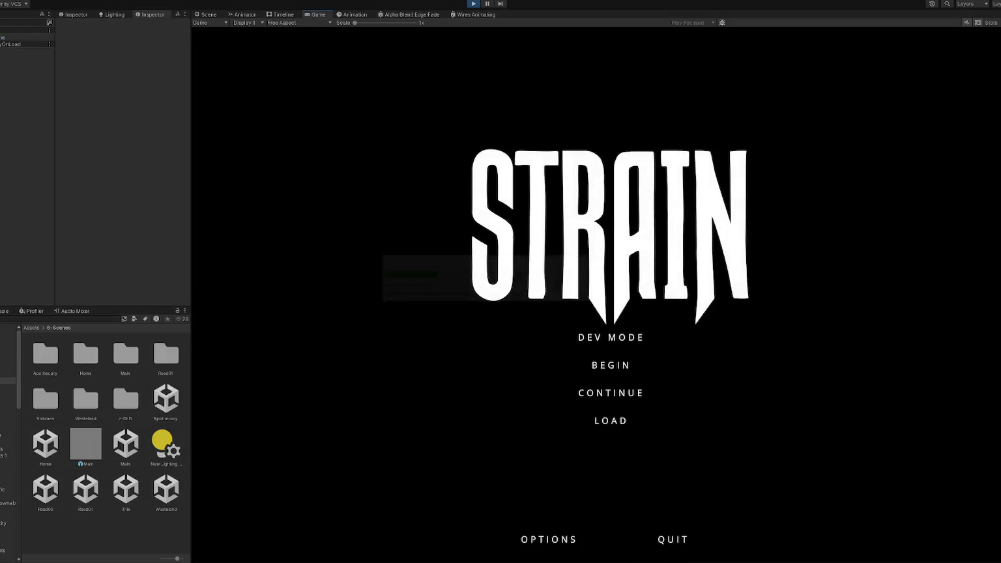
pyautogui.click(601, 395)
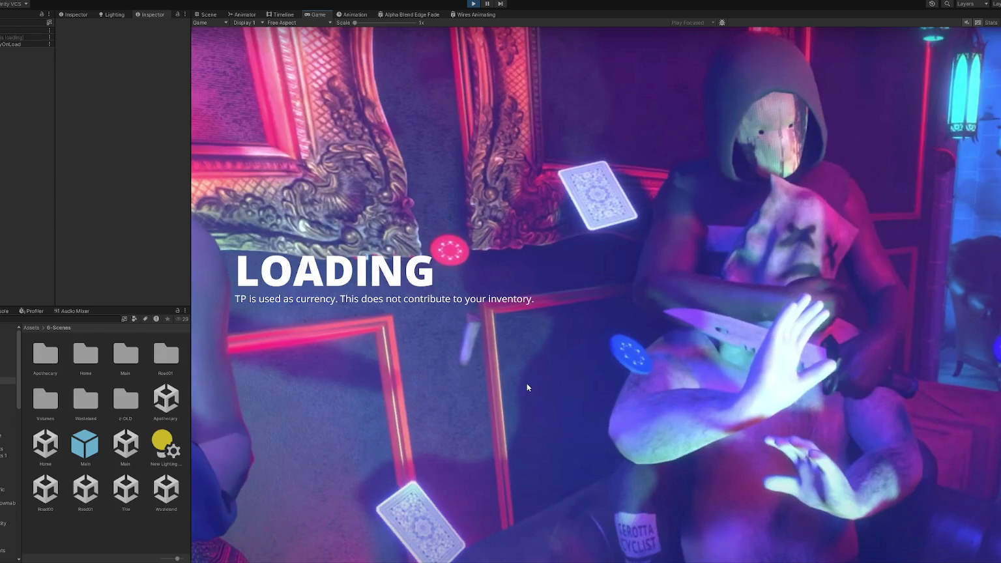
# - Walk the street with WASD, viewing the house front, porch steps, lawn fence and neighbouring houses
pyautogui.press('w')
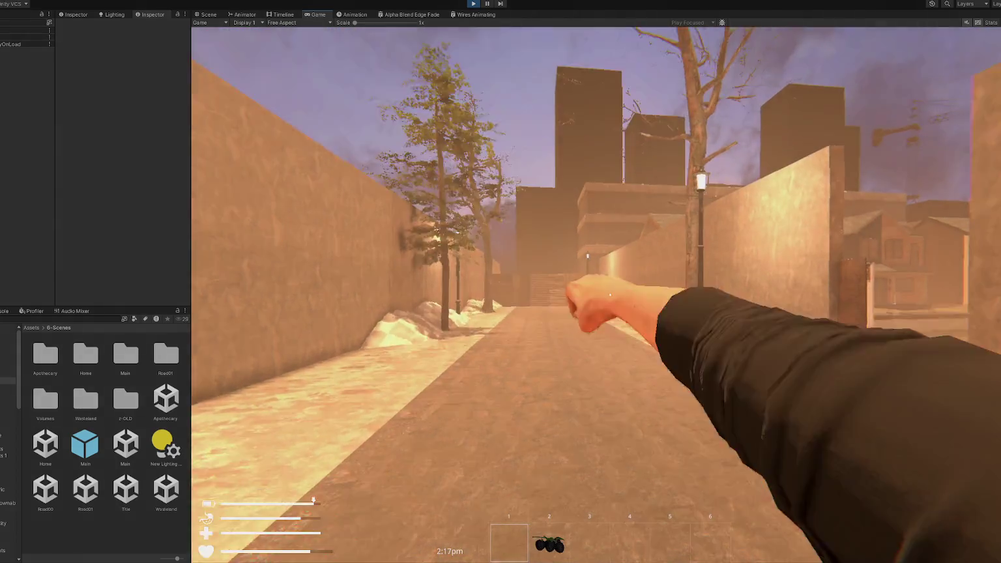
pyautogui.press('w')
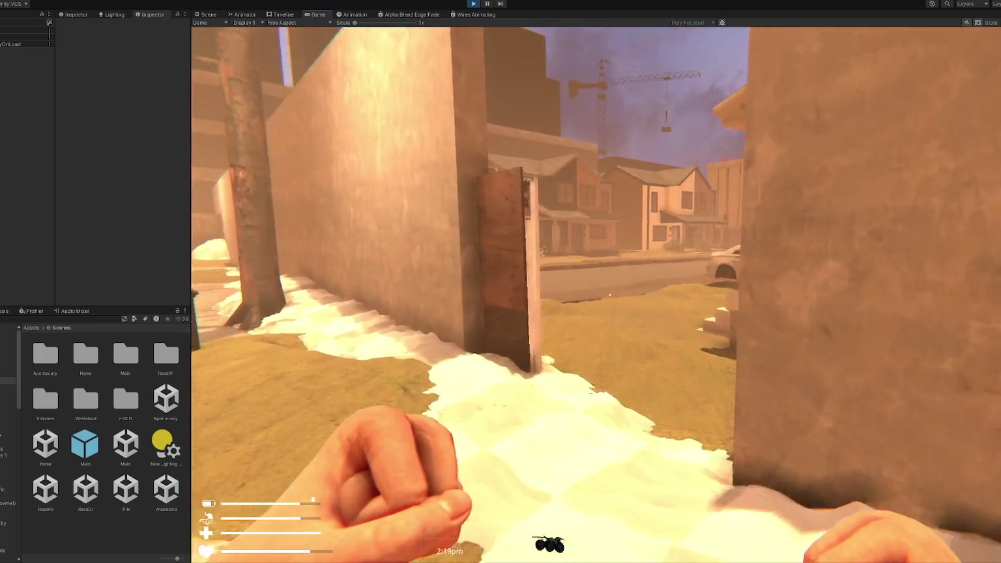
pyautogui.press('s')
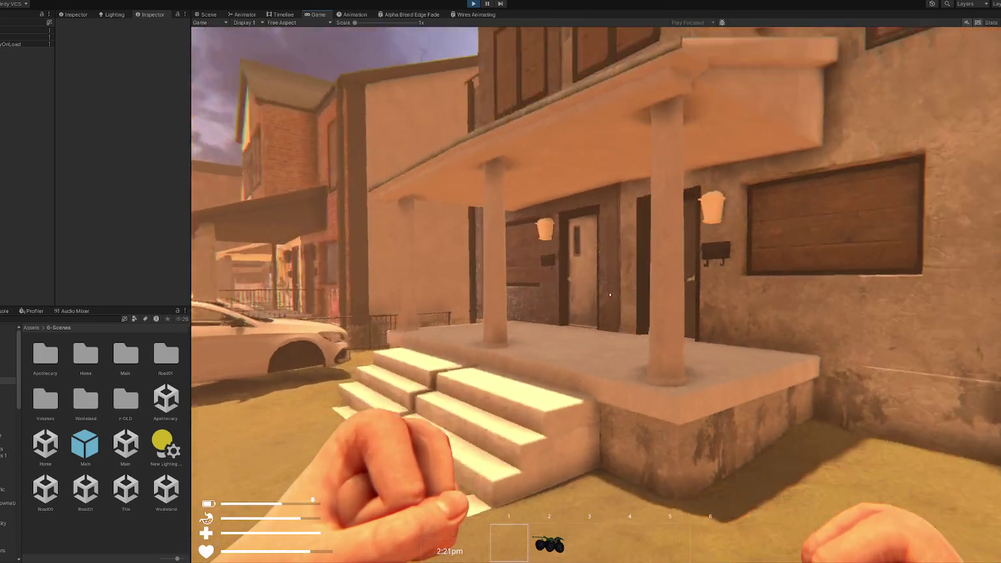
pyautogui.press('s')
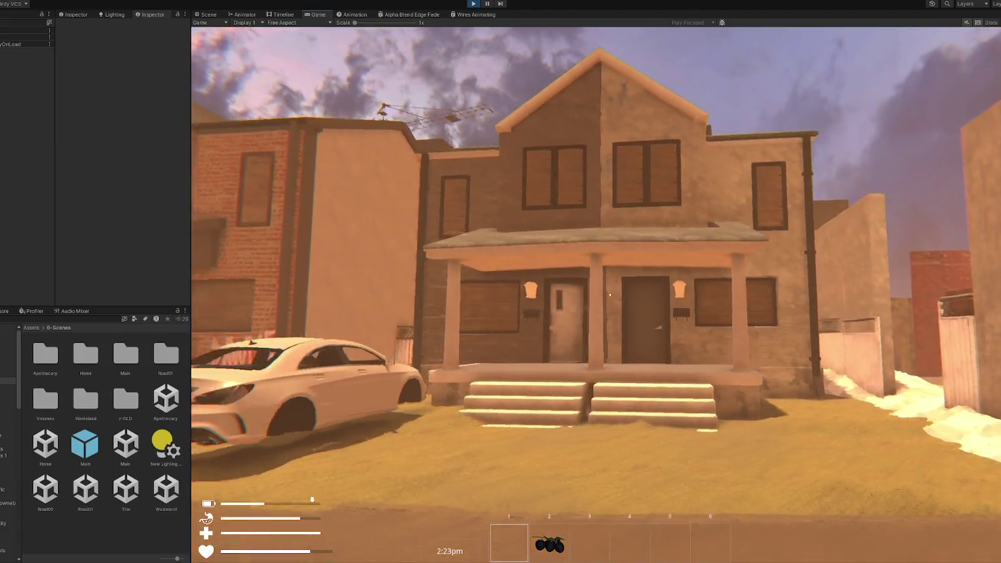
pyautogui.press('a')
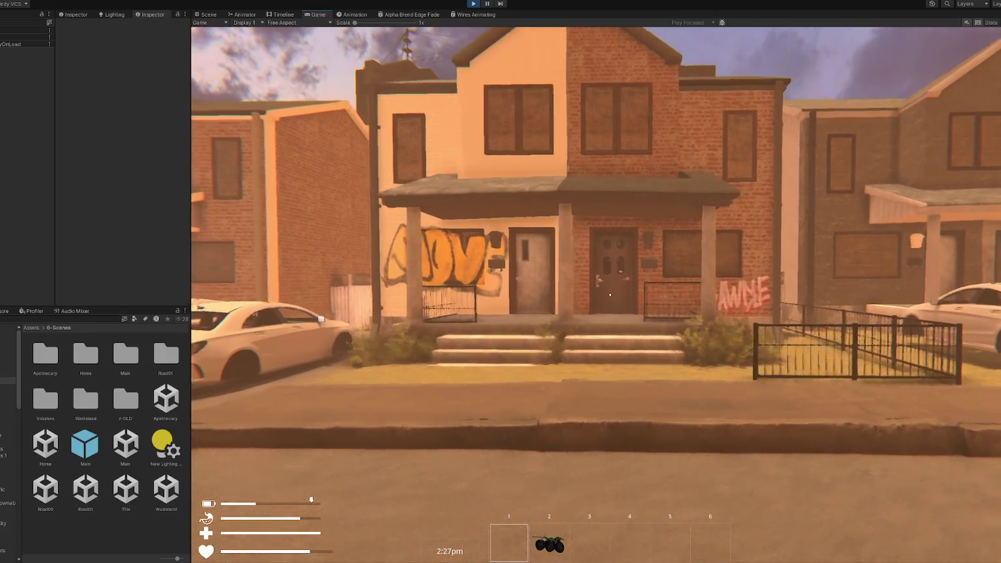
pyautogui.press('w')
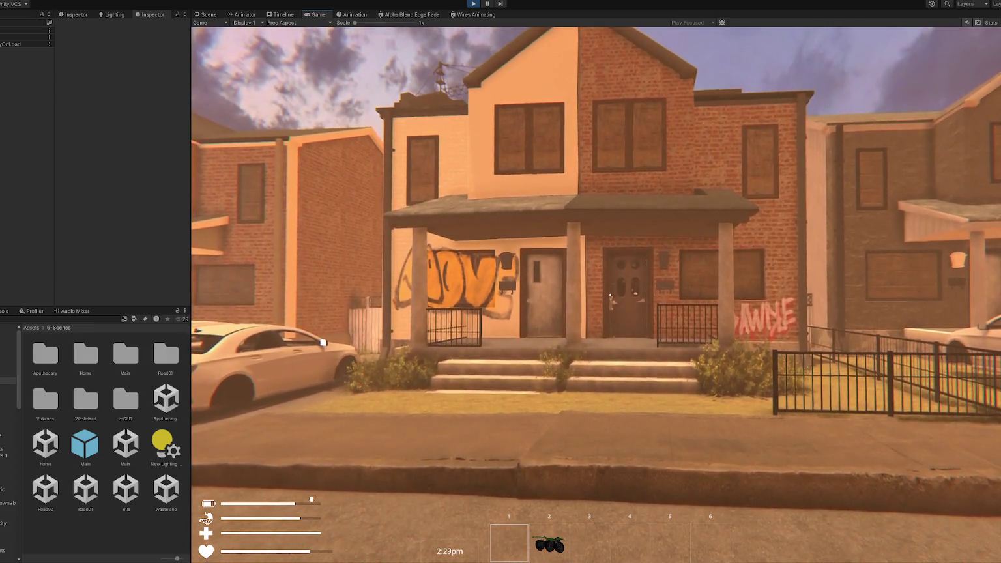
pyautogui.press('d')
pyautogui.press('s')
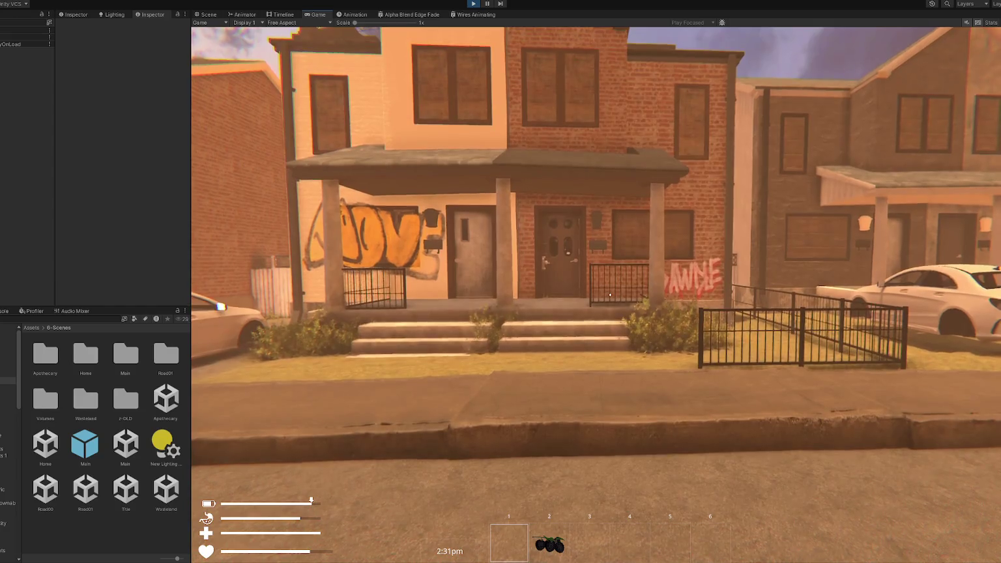
pyautogui.press('s')
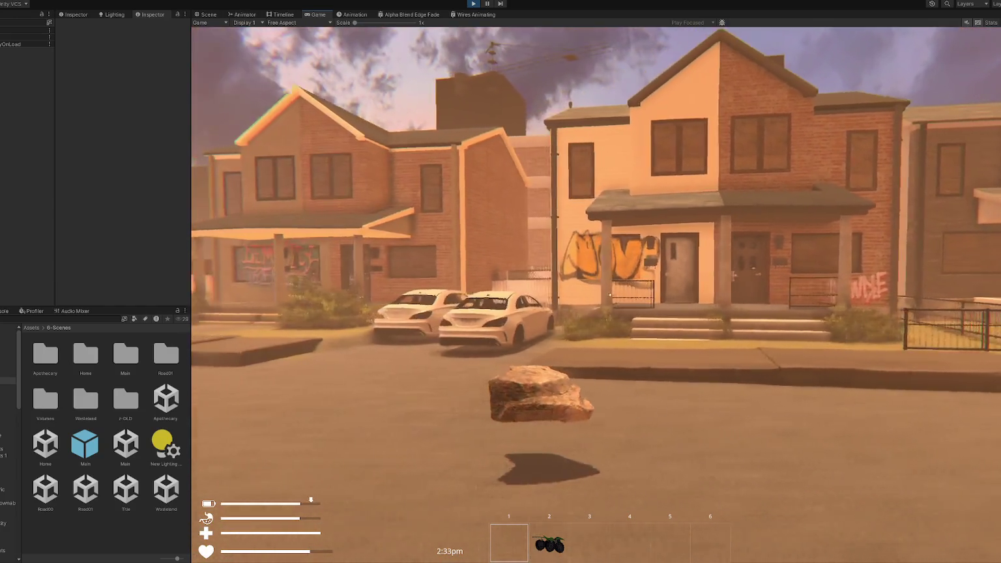
pyautogui.press('s')
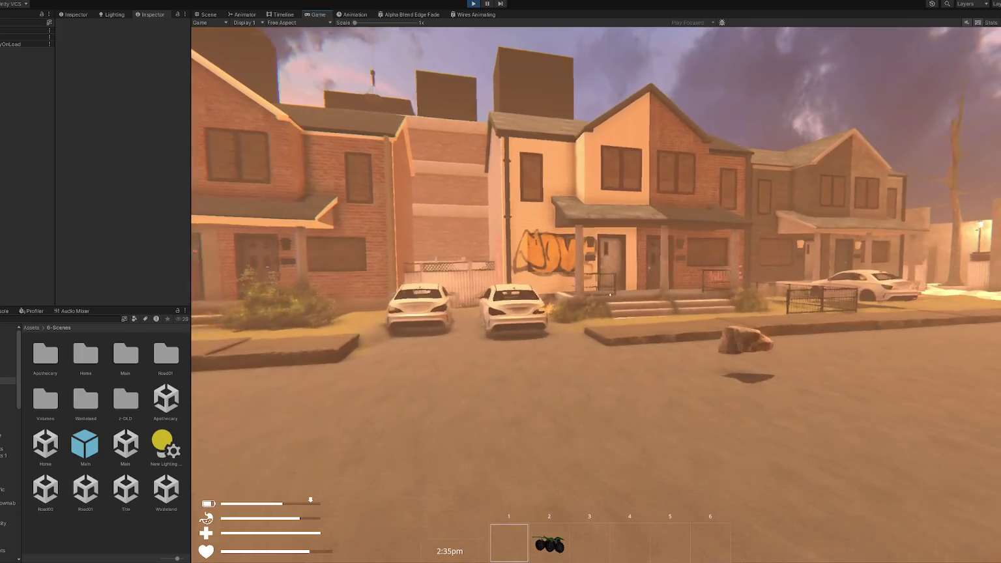
pyautogui.press('d')
pyautogui.press('d')
pyautogui.press('w')
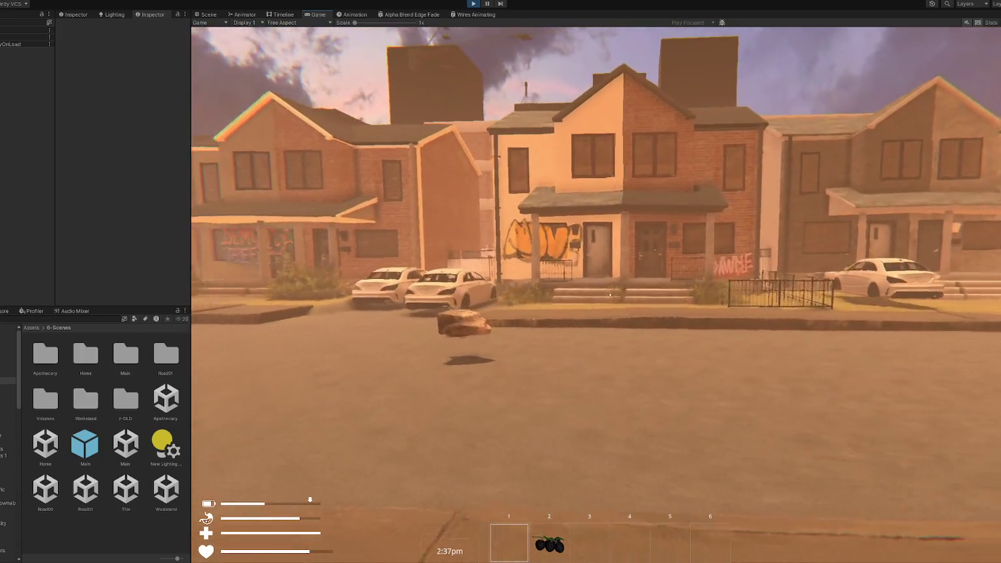
pyautogui.press('w')
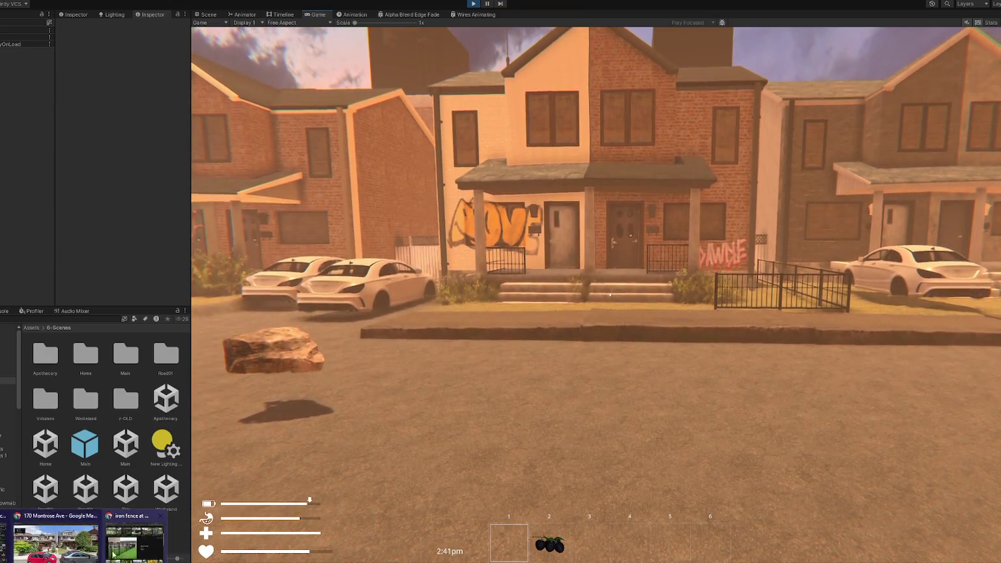
pyautogui.click(55, 544)
# - Look both ways along Montrose Ave and step forward to the panorama facing the houses
pyautogui.press('Left')
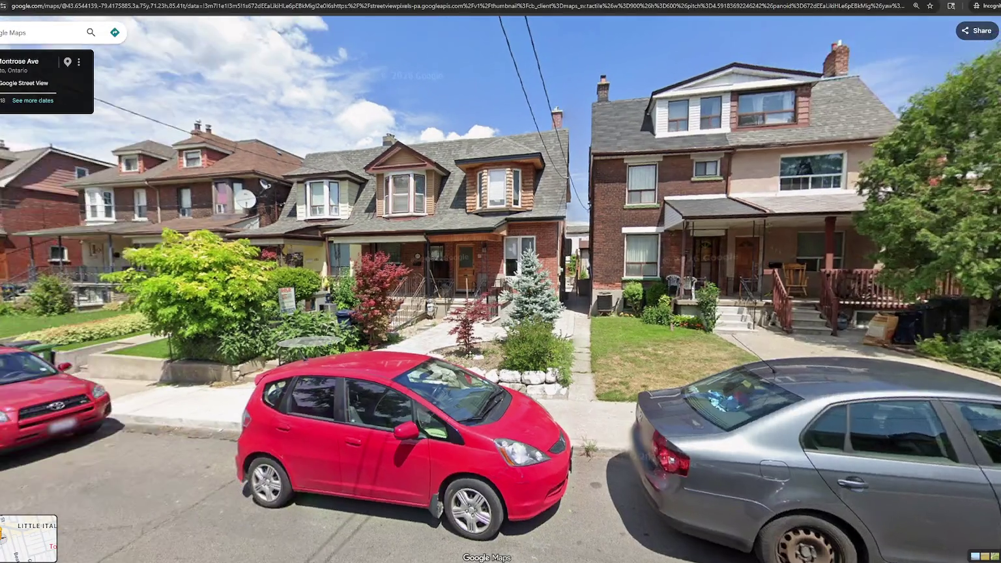
pyautogui.press('Right')
pyautogui.press('Right')
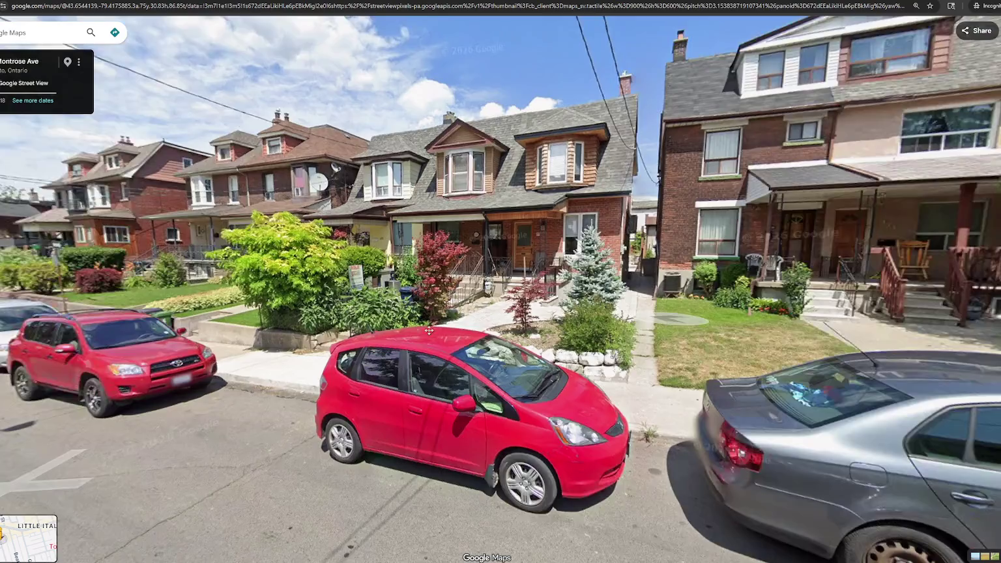
pyautogui.press('Up')
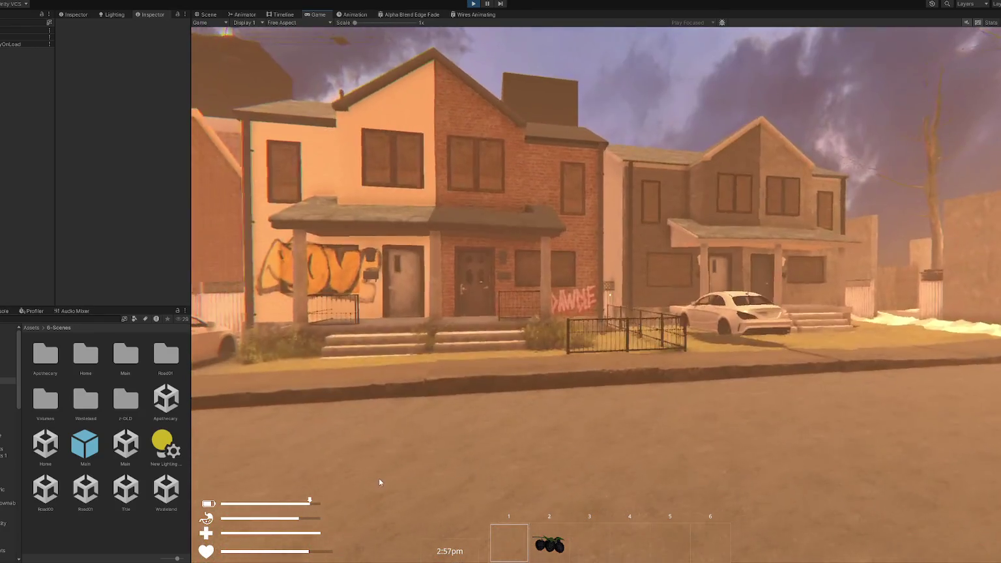
# - Walk the game camera forward and left toward the house fronts
pyautogui.press('w')
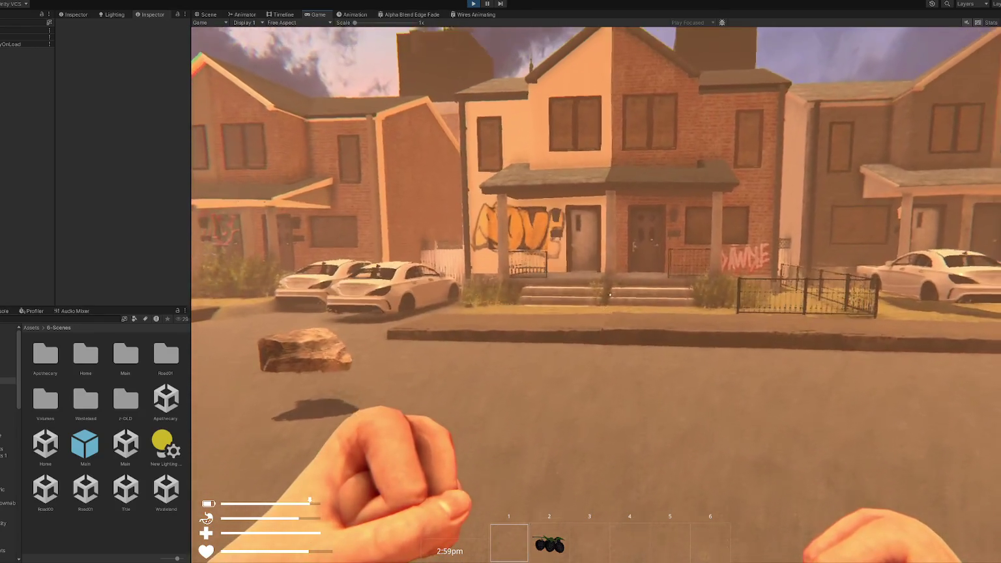
pyautogui.press('w')
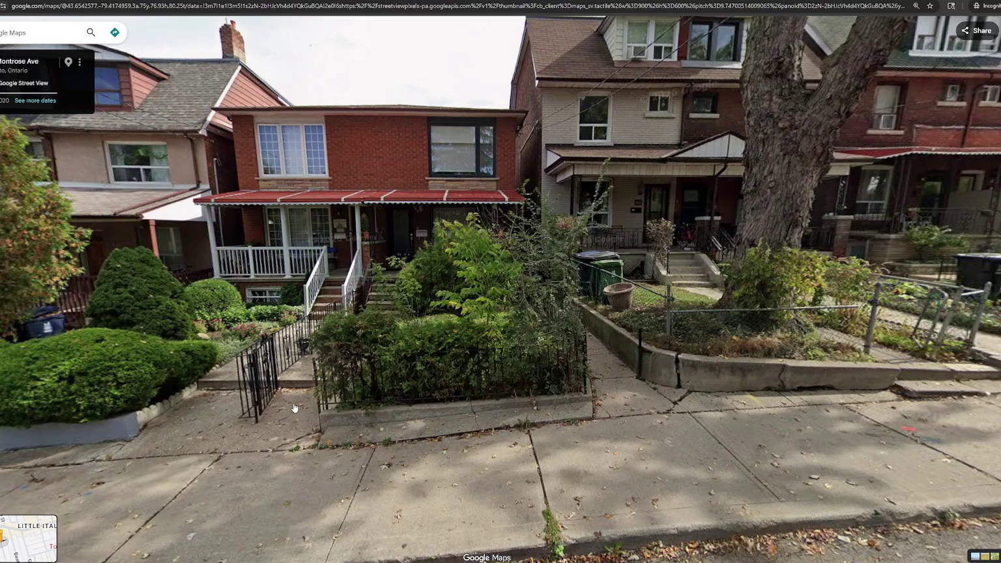
# - Advance to the next Montrose Ave Street View panorama
pyautogui.click(399, 381)
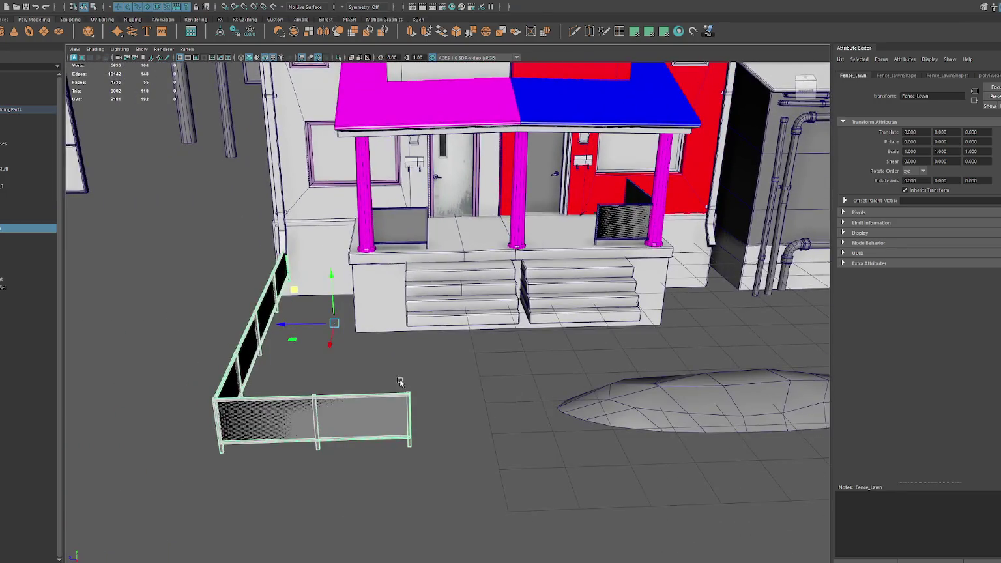
# - Stretch and adjust the lawn fence's end by moving its end vertices
pyautogui.click(402, 381)
pyautogui.click(352, 407)
pyautogui.hotkey('ctrl', 'd')
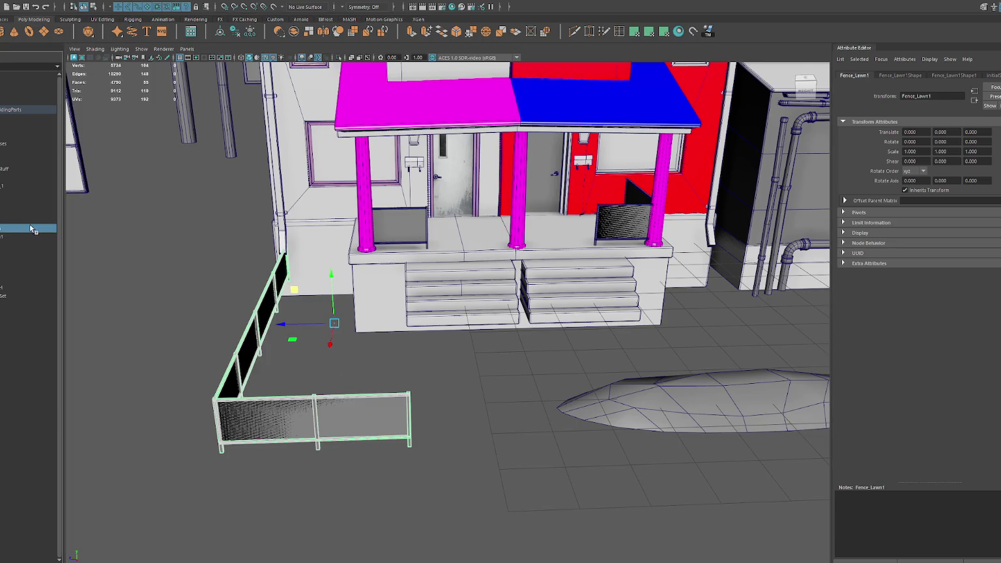
pyautogui.press('Delete')
pyautogui.click(300, 405)
pyautogui.moveTo(440, 330)
pyautogui.mouseDown(button='right')
pyautogui.moveTo(389, 343)
pyautogui.moveTo(389, 334)
pyautogui.mouseUp(button='right')
pyautogui.moveTo(392, 362); pyautogui.dragTo(479, 475)
pyautogui.moveTo(360, 419)
pyautogui.mouseDown()
pyautogui.moveTo(483, 420)
pyautogui.moveTo(426, 419)
pyautogui.mouseUp()
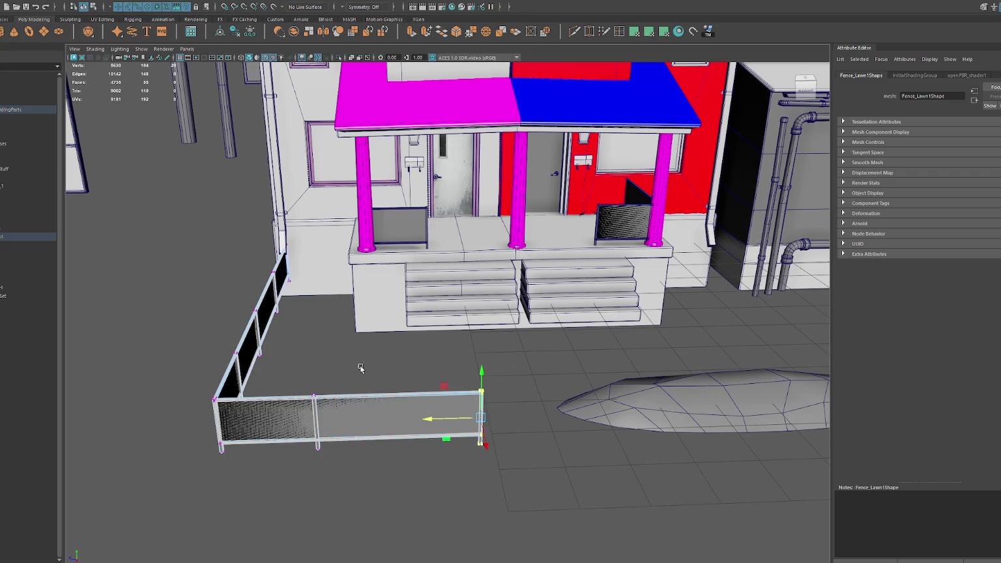
pyautogui.moveTo(327, 330); pyautogui.dragTo(327, 362, button='right')
pyautogui.moveTo(357, 320); pyautogui.dragTo(357, 320, button='right')
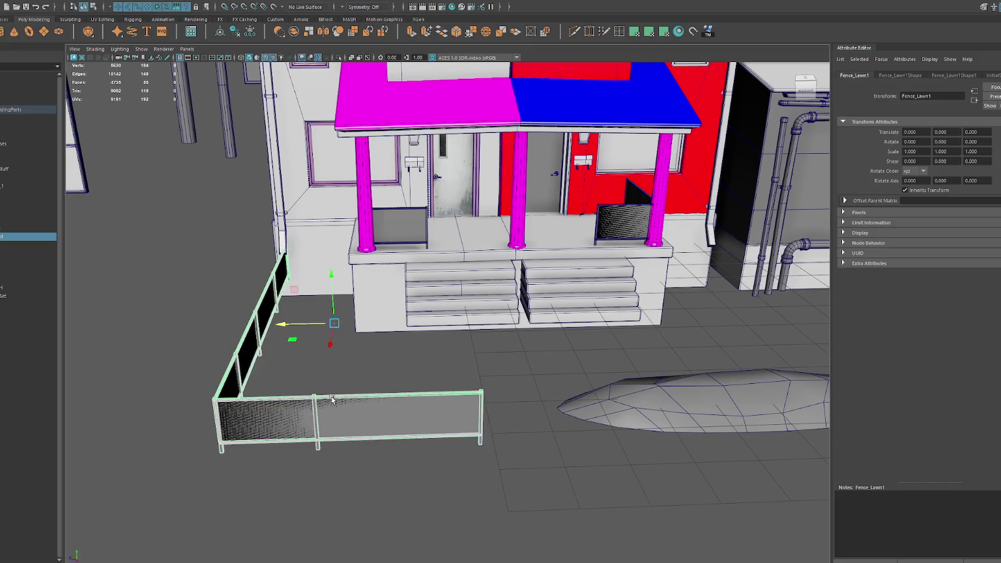
# - Try a duplicated fence section slid left, then delete it and nudge the fence
pyautogui.hotkey('ctrl', 'd')
pyautogui.moveTo(284, 326); pyautogui.dragTo(215, 329)
pyautogui.moveTo(216, 329); pyautogui.dragTo(196, 417, button='right')
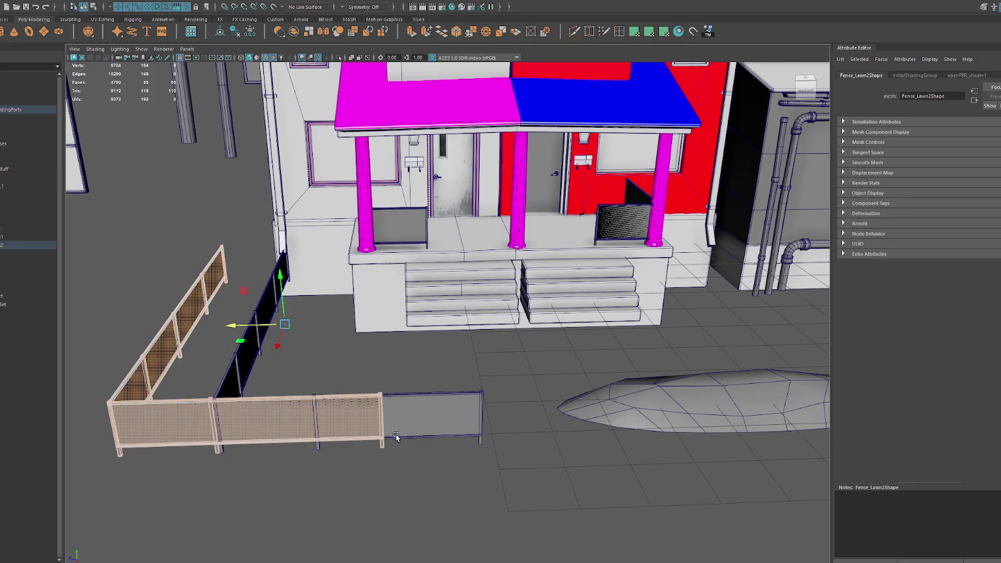
pyautogui.keyDown('alt'); pyautogui.moveTo(274, 313); pyautogui.dragTo(209, 278); pyautogui.keyUp('alt')
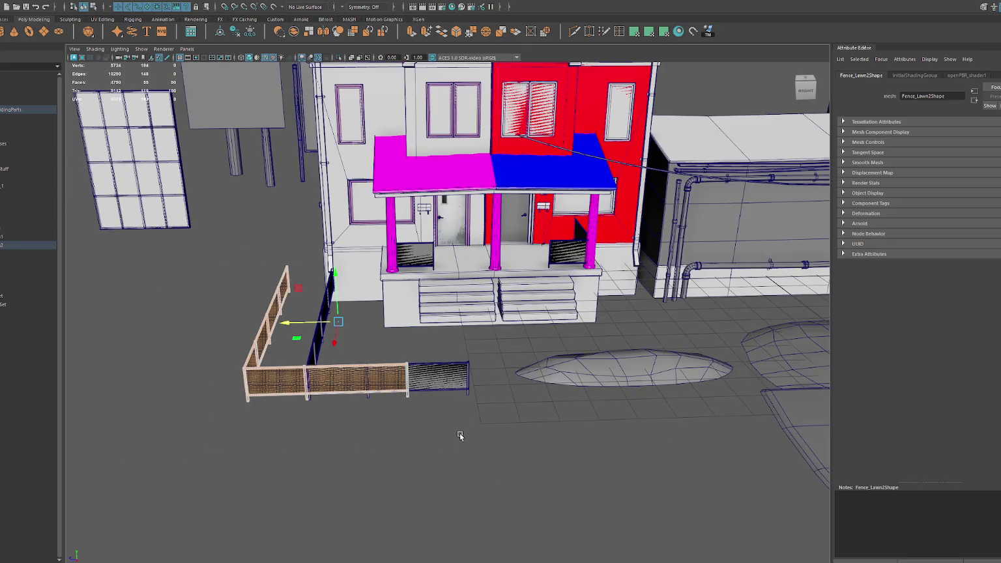
pyautogui.press('Delete')
pyautogui.moveTo(311, 366)
pyautogui.mouseDown(button='right')
pyautogui.moveTo(281, 288)
pyautogui.moveTo(363, 422)
pyautogui.mouseUp(button='right')
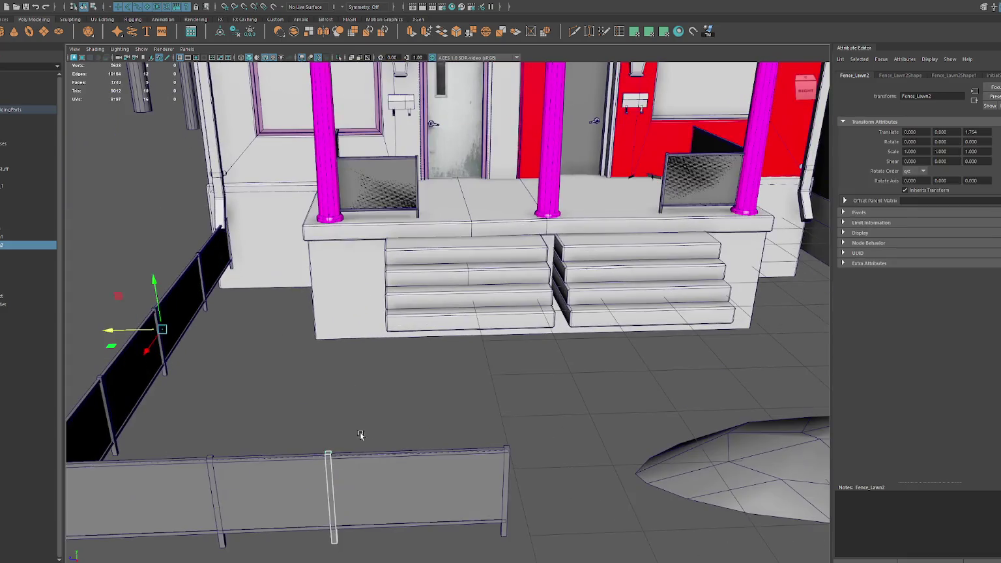
pyautogui.scroll(-3, 308, 376)
pyautogui.moveTo(316, 441); pyautogui.dragTo(323, 443)
# - Slide a column of the front fence's vertices left to place the extra post
pyautogui.click(301, 450)
pyautogui.moveTo(293, 355); pyautogui.dragTo(271, 335, button='right')
pyautogui.moveTo(272, 351); pyautogui.dragTo(327, 514)
pyautogui.moveTo(243, 444); pyautogui.dragTo(229, 445)
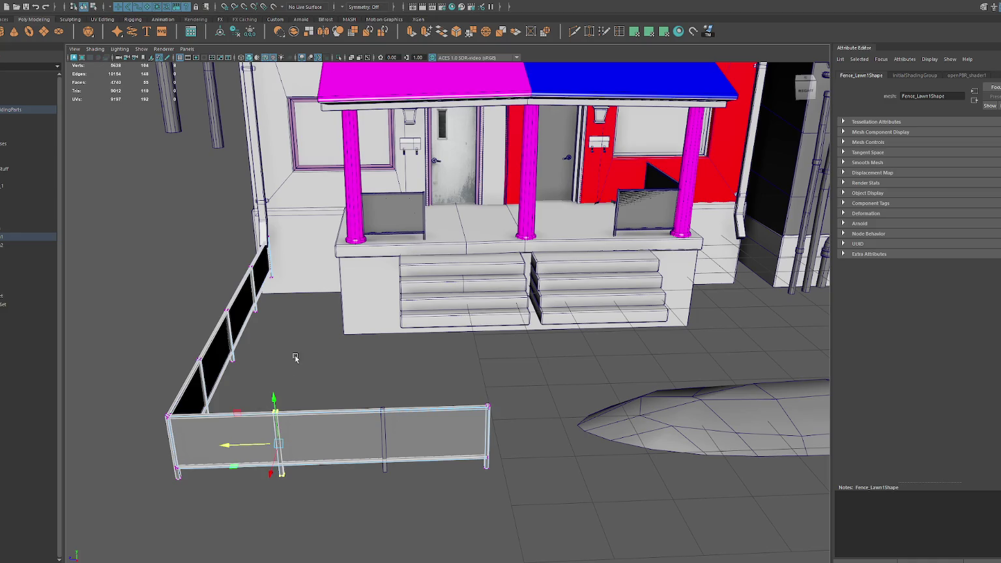
pyautogui.press('F8')
# - Combine the two fence sections into one mesh with Mesh > Combine
pyautogui.click(383, 467)
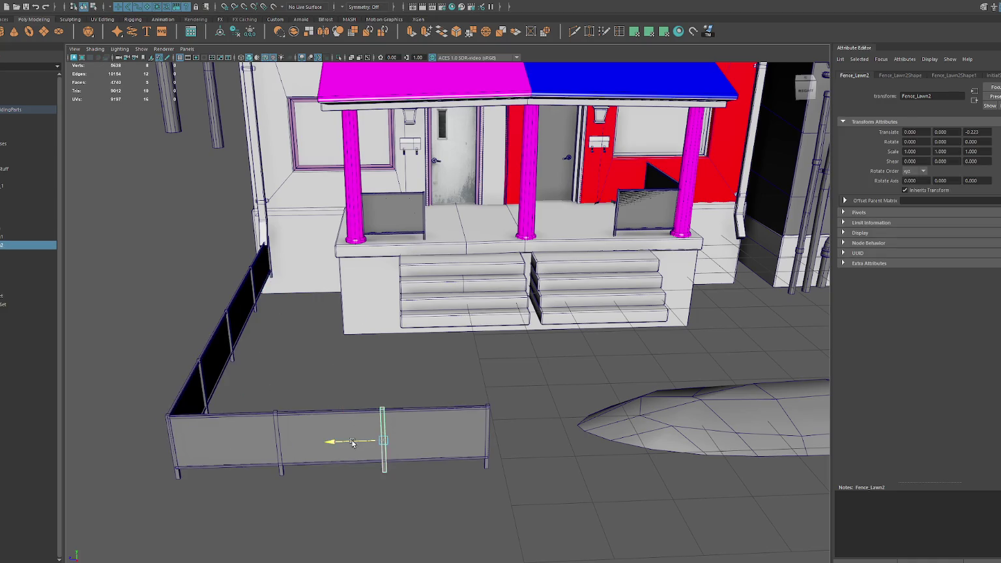
pyautogui.keyDown('shift'); pyautogui.click(248, 366); pyautogui.keyUp('shift')
pyautogui.click(96, 4)
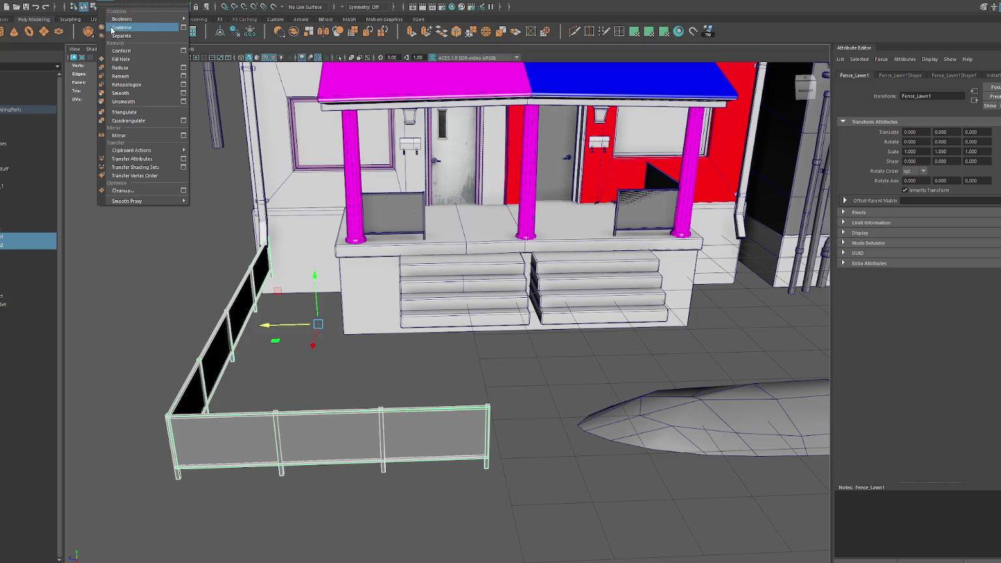
pyautogui.click(117, 20)
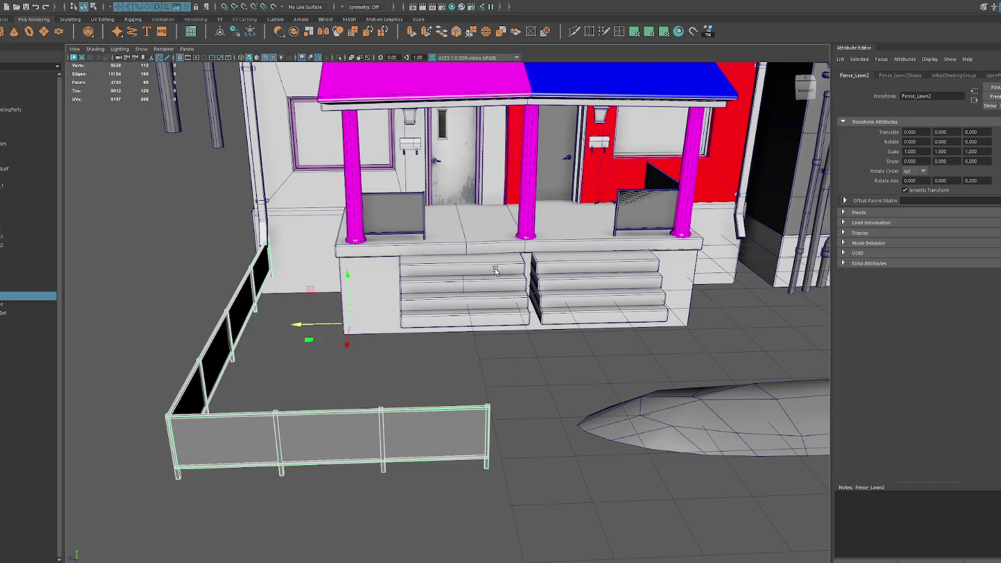
pyautogui.keyDown('alt'); pyautogui.moveTo(494, 270); pyautogui.dragTo(434, 272, button='middle'); pyautogui.keyUp('alt')
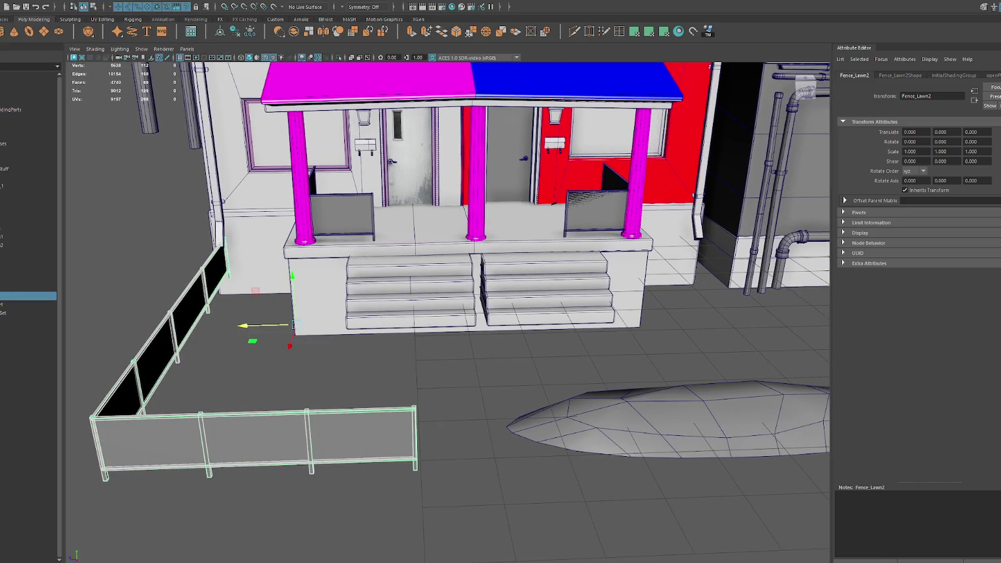
pyautogui.press('F8')
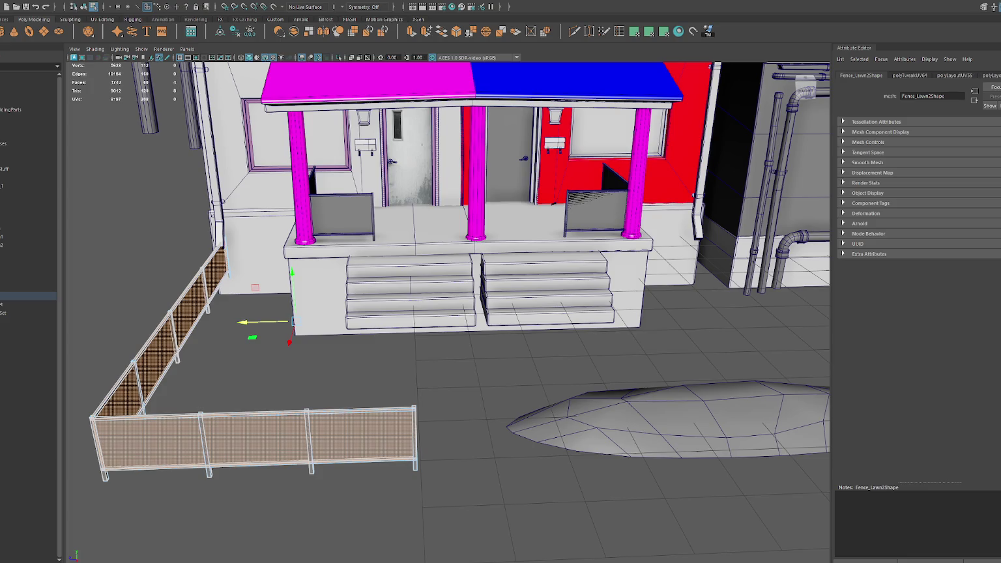
pyautogui.click(230, 441)
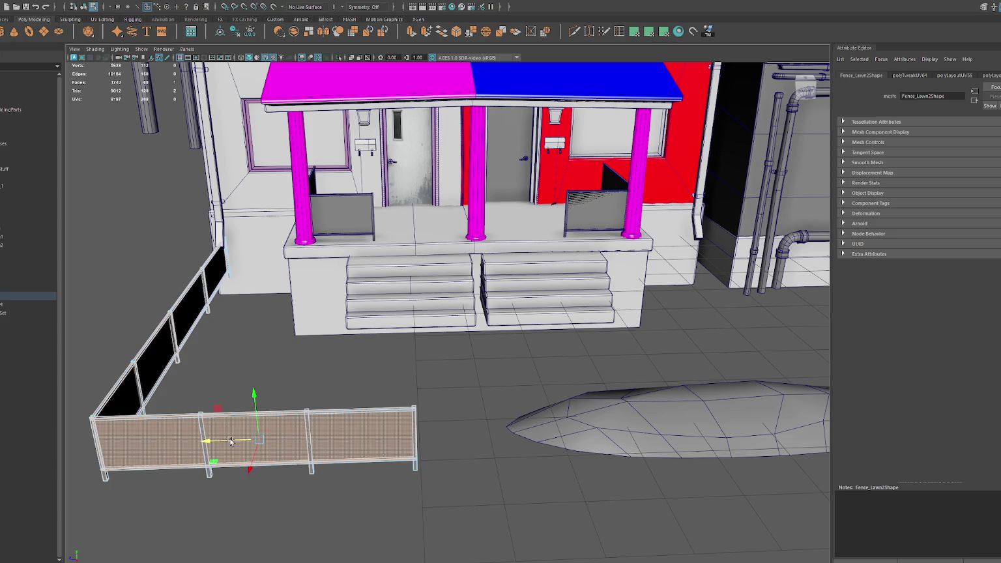
pyautogui.keyDown('ctrl'); pyautogui.click(261, 426); pyautogui.keyUp('ctrl')
pyautogui.click(280, 427)
pyautogui.press('Up')
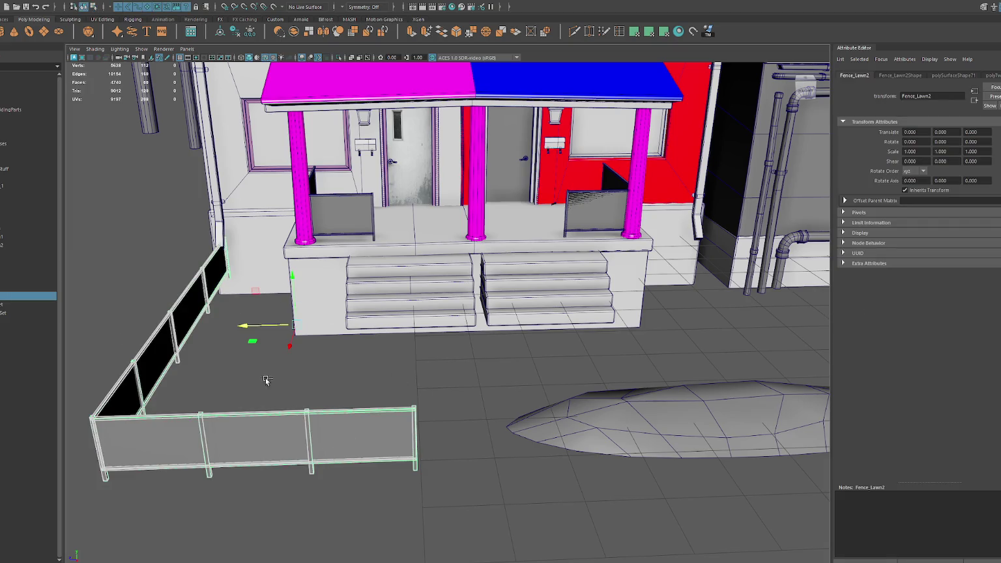
# - Duplicate the front fence and move the copy beside the porch stairs
pyautogui.hotkey('ctrl', 'd')
pyautogui.moveTo(266, 381)
pyautogui.mouseDown()
pyautogui.moveTo(573, 340)
pyautogui.moveTo(590, 368)
pyautogui.mouseUp()
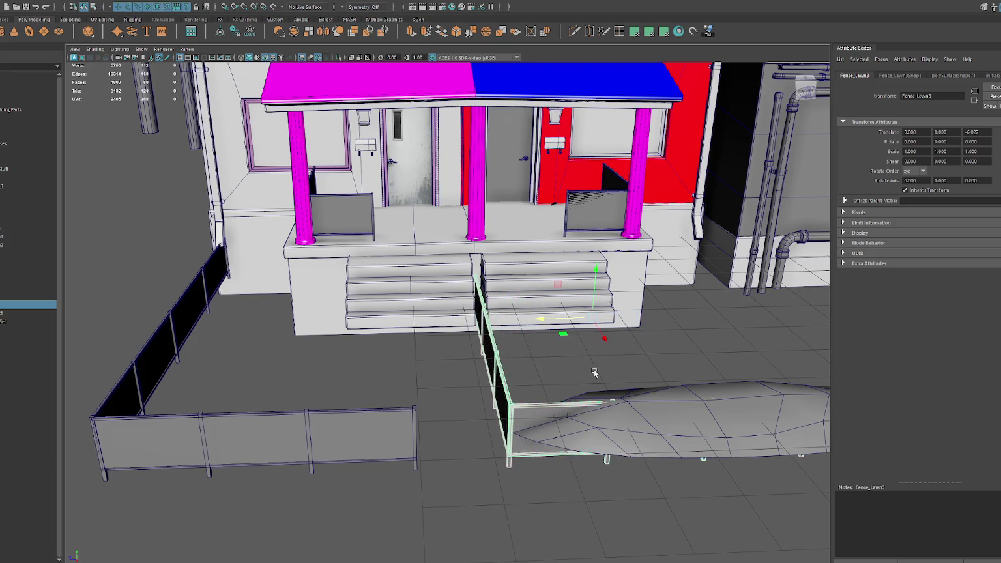
pyautogui.keyDown('alt'); pyautogui.moveTo(589, 368); pyautogui.dragTo(492, 360, button='middle'); pyautogui.keyUp('alt')
pyautogui.rightClick(485, 334)
pyautogui.moveTo(485, 344); pyautogui.dragTo(485, 352, button='right')
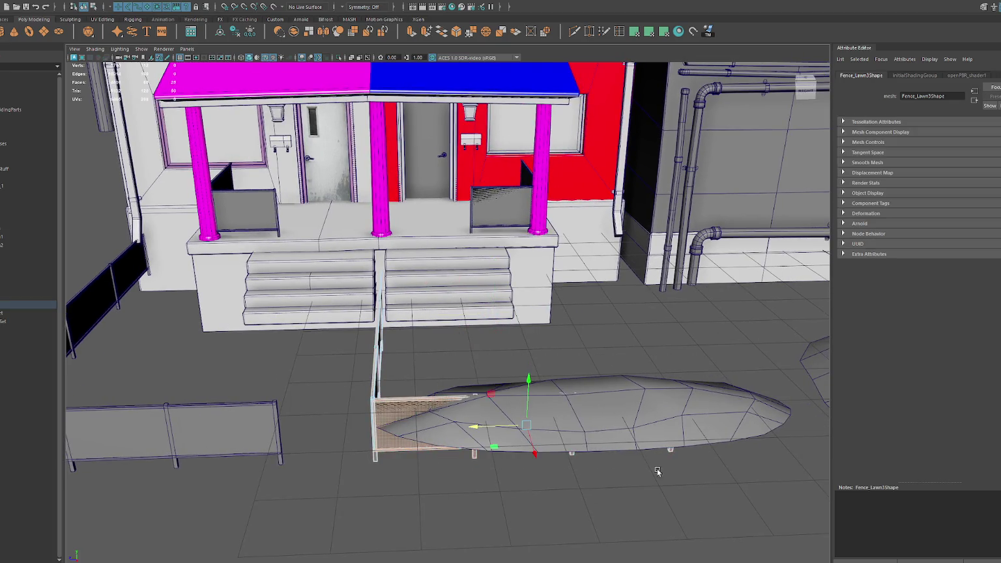
pyautogui.click(578, 347)
pyautogui.moveTo(574, 348)
pyautogui.keyDown('alt'); pyautogui.mouseDown()
pyautogui.moveTo(635, 348)
pyautogui.moveTo(499, 312)
pyautogui.moveTo(505, 290)
pyautogui.mouseUp(); pyautogui.keyUp('alt')
pyautogui.keyDown('alt'); pyautogui.moveTo(505, 290); pyautogui.dragTo(526, 276, button='right'); pyautogui.keyUp('alt')
# - In wireframe, slide the copy's left panel vertices right along the fence
pyautogui.rightClick(525, 275)
pyautogui.press('4')
pyautogui.keyDown('alt'); pyautogui.moveTo(525, 275); pyautogui.dragTo(646, 196); pyautogui.keyUp('alt')
pyautogui.moveTo(646, 197); pyautogui.dragTo(599, 197, button='right')
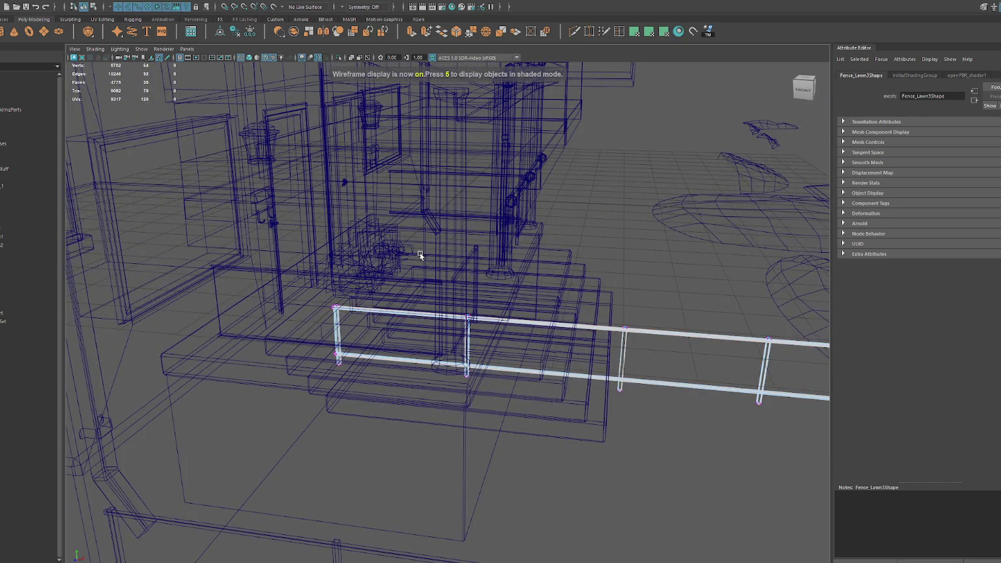
pyautogui.moveTo(298, 291); pyautogui.dragTo(505, 393)
pyautogui.moveTo(434, 343)
pyautogui.mouseDown()
pyautogui.moveTo(539, 358)
pyautogui.moveTo(442, 271)
pyautogui.moveTo(470, 267)
pyautogui.mouseUp()
pyautogui.press('6')
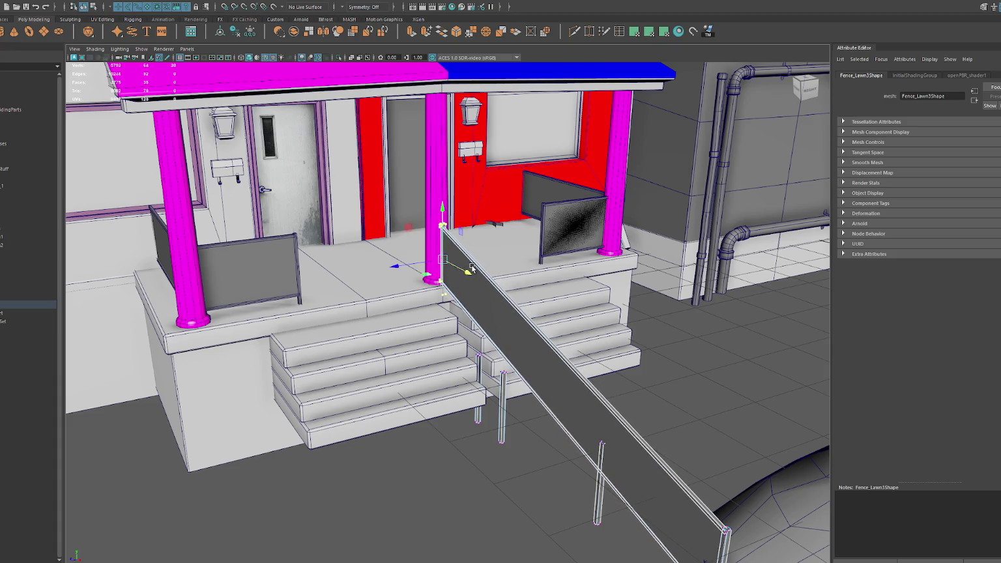
# - From a side view in wireframe, select the stair fence rail for edge-loop insertion
pyautogui.keyDown('alt'); pyautogui.moveTo(471, 269); pyautogui.dragTo(411, 346); pyautogui.keyUp('alt')
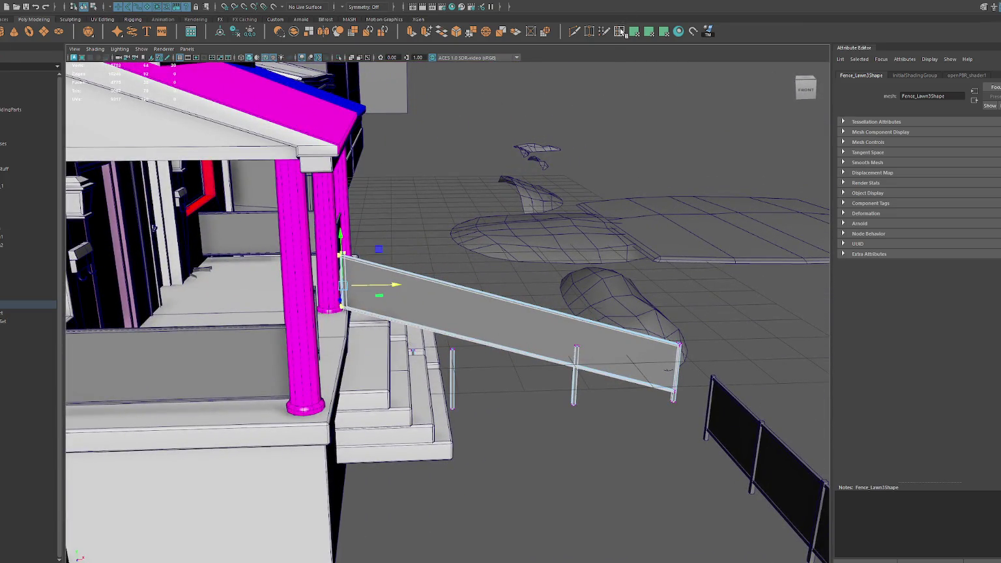
pyautogui.click(620, 31)
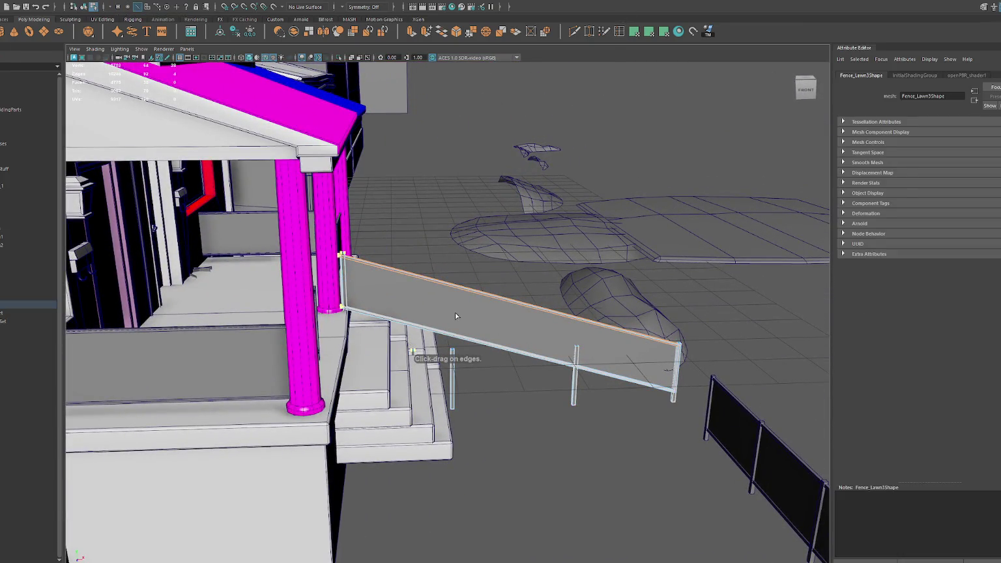
pyautogui.press('F8')
pyautogui.press('4')
pyautogui.scroll(3, 456, 290)
pyautogui.scroll(2, 456, 281)
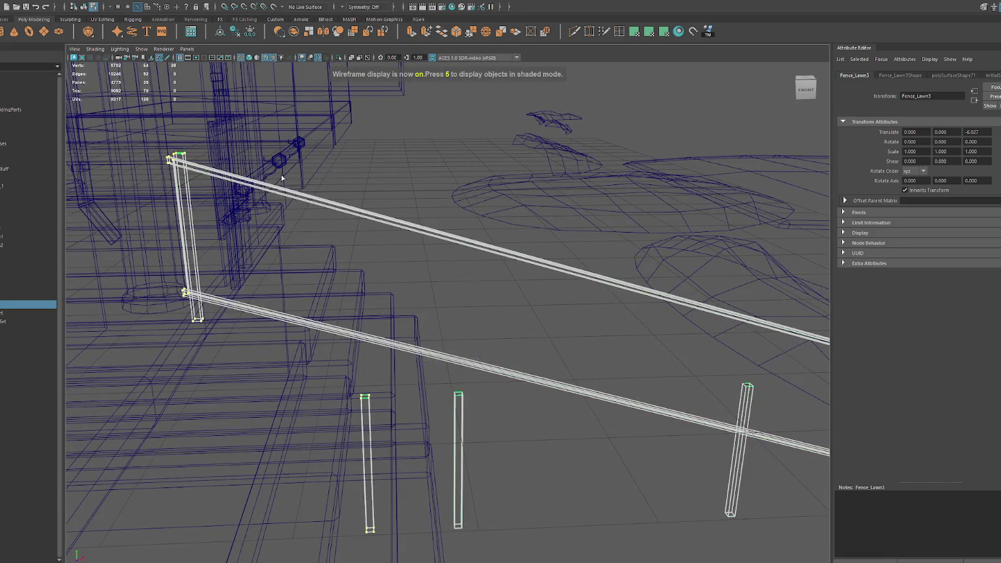
pyautogui.click(619, 31)
pyautogui.press('6')
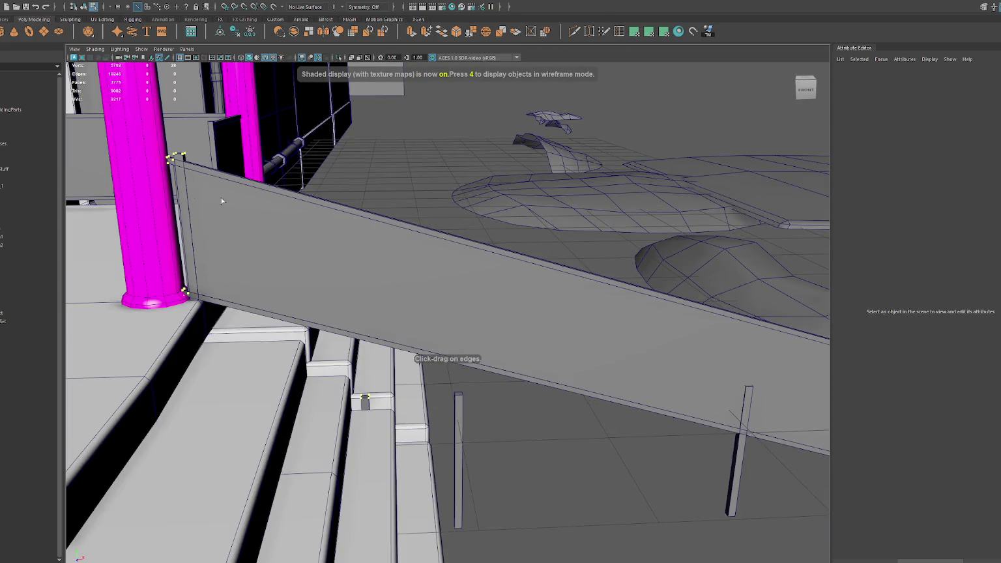
pyautogui.press('4')
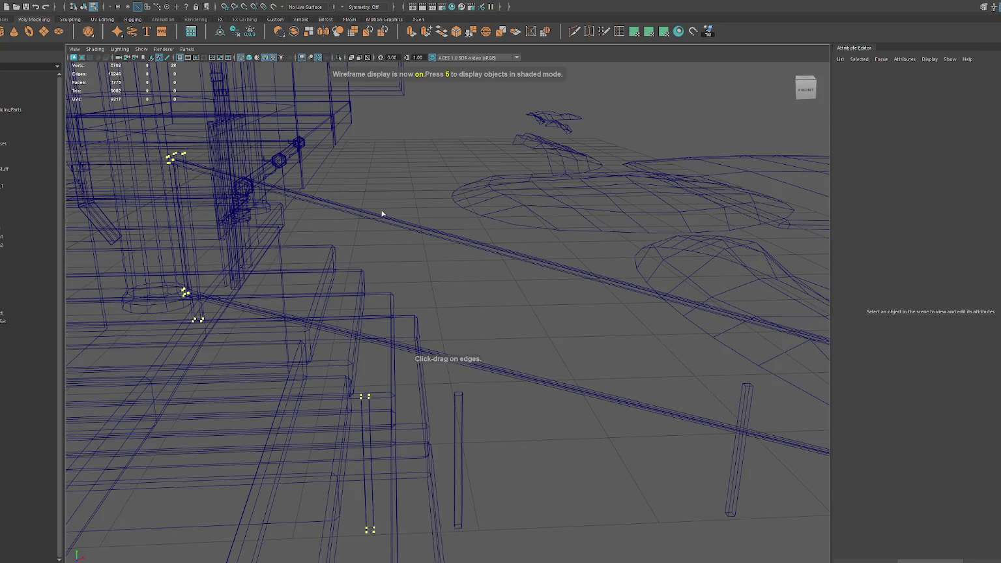
pyautogui.click(420, 233)
# - Add an edge loop across the stair fence rail, undoing the extra loop
pyautogui.click(476, 253)
pyautogui.click(478, 243)
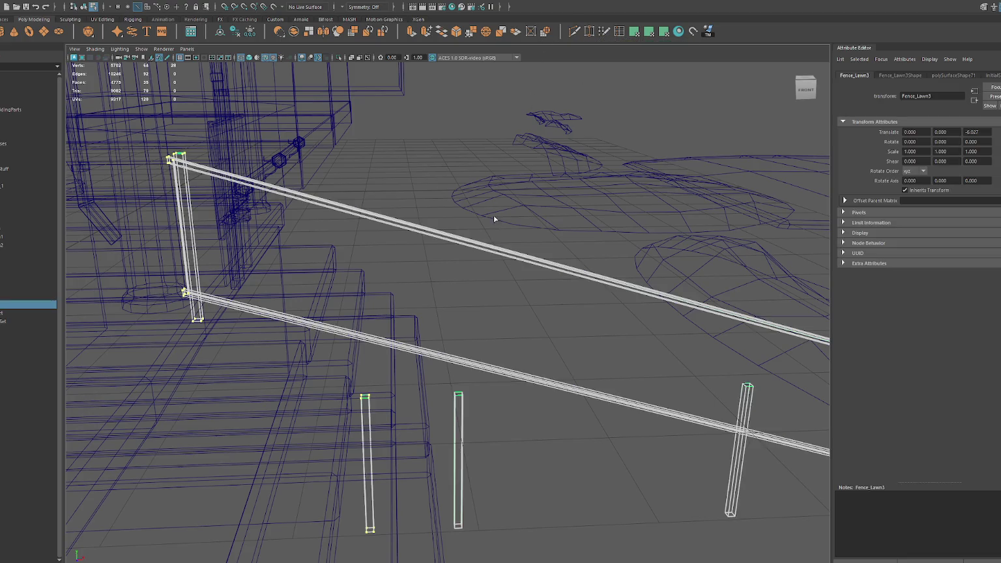
pyautogui.doubleClick(618, 32)
pyautogui.click(515, 252)
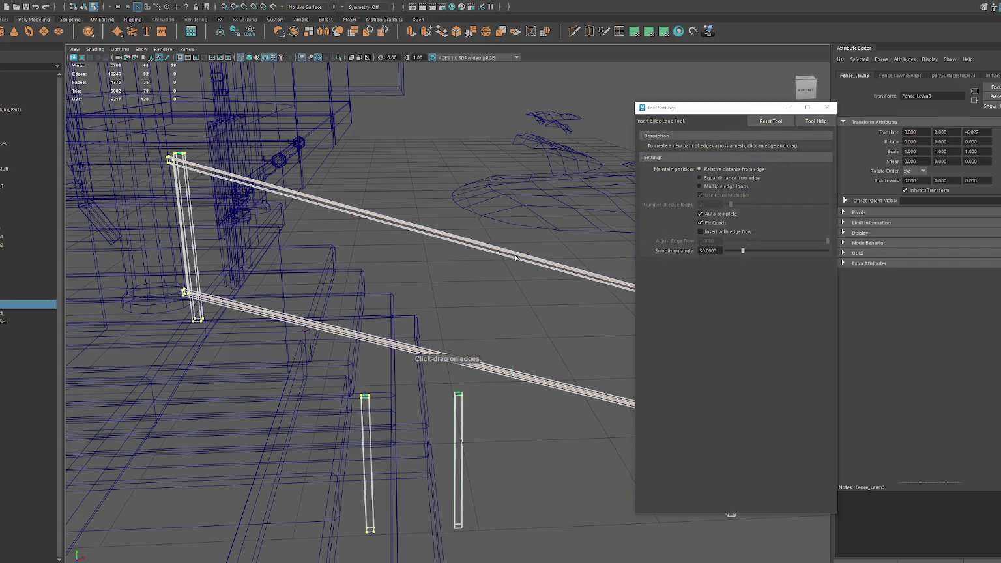
pyautogui.click(516, 258)
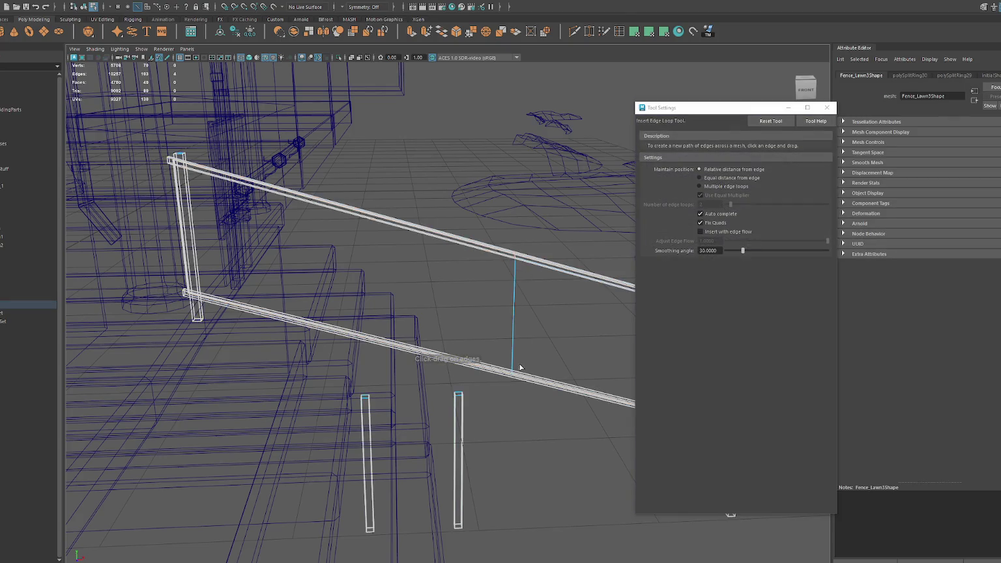
pyautogui.hotkey('ctrl', 'z')
pyautogui.click(806, 108)
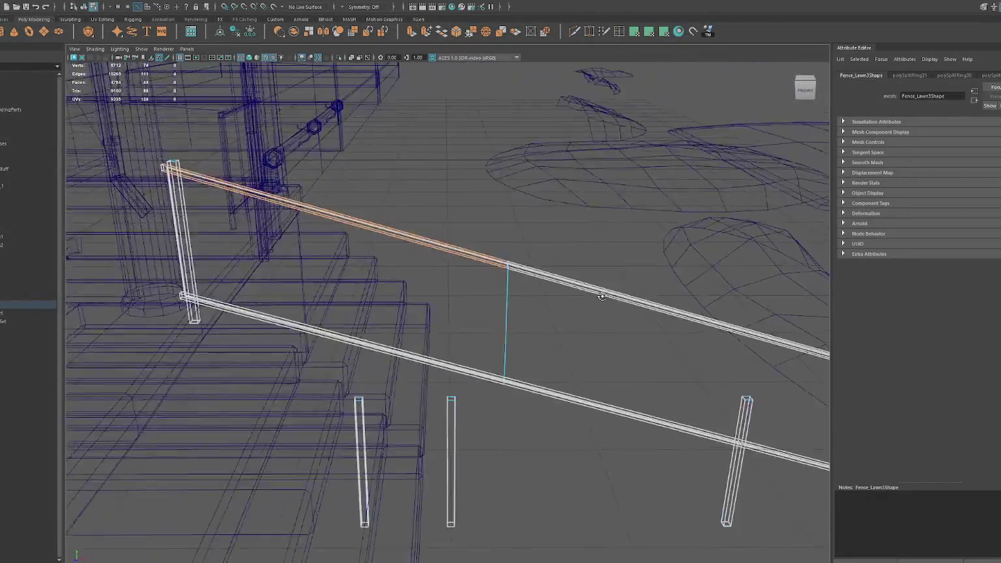
# - Insert an edge loop midway across the rails, trying and undoing a downward bend
pyautogui.rightClick(541, 215)
pyautogui.moveTo(480, 225); pyautogui.dragTo(496, 262)
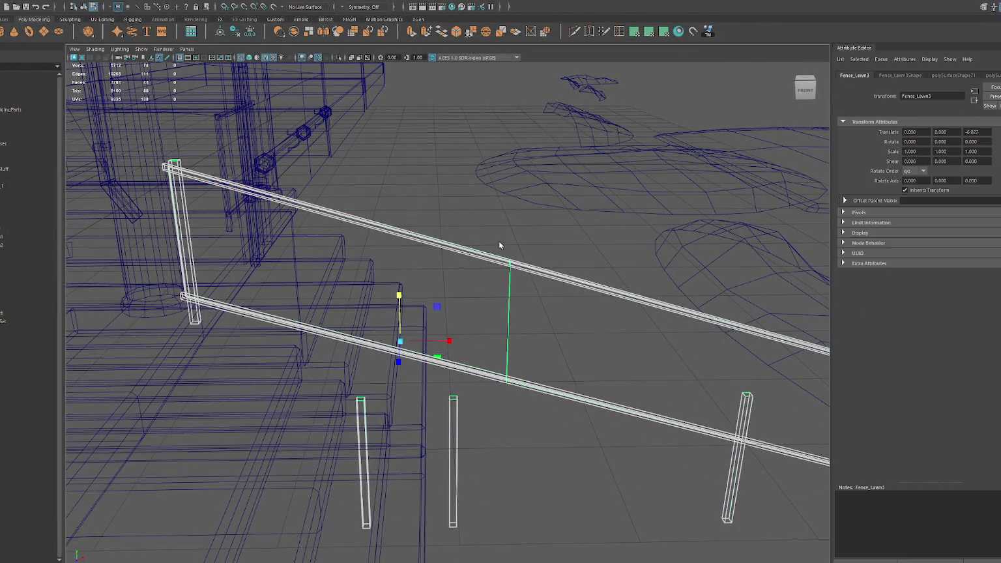
pyautogui.click(509, 262)
pyautogui.moveTo(513, 292); pyautogui.dragTo(514, 372)
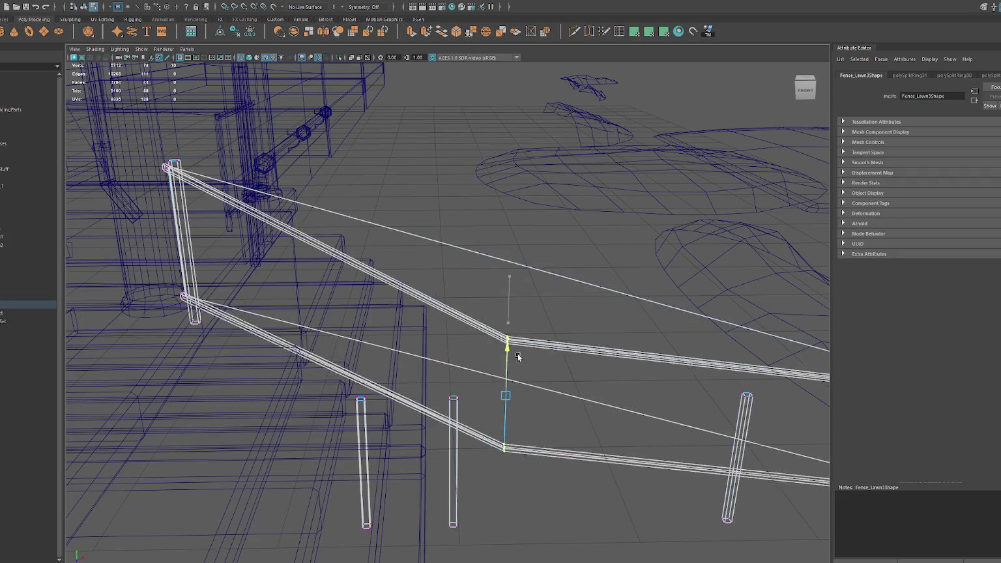
pyautogui.hotkey('ctrl', 'z')
pyautogui.keyDown('alt'); pyautogui.moveTo(593, 345); pyautogui.dragTo(472, 340); pyautogui.keyUp('alt')
pyautogui.click(469, 340)
# - Undo the edge loop and slide the fence-end vertices right along the rails
pyautogui.hotkey('ctrl', 'z')
pyautogui.hotkey('ctrl', 'z')
pyautogui.hotkey('ctrl', 'z')
pyautogui.hotkey('ctrl', 'z')
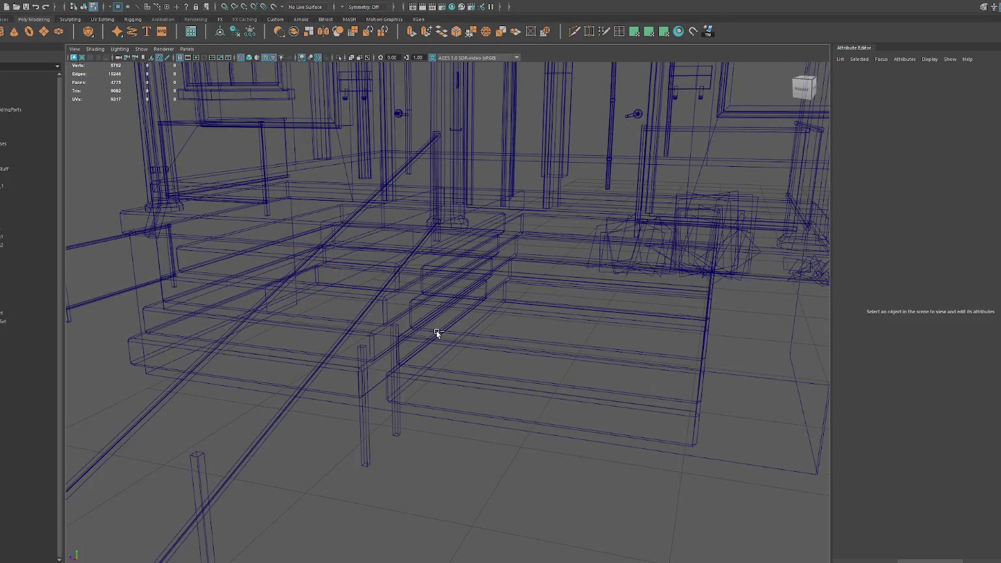
pyautogui.hotkey('ctrl', 'z')
pyautogui.hotkey('ctrl', 'z')
pyautogui.keyDown('alt'); pyautogui.moveTo(436, 330); pyautogui.dragTo(411, 287); pyautogui.keyUp('alt')
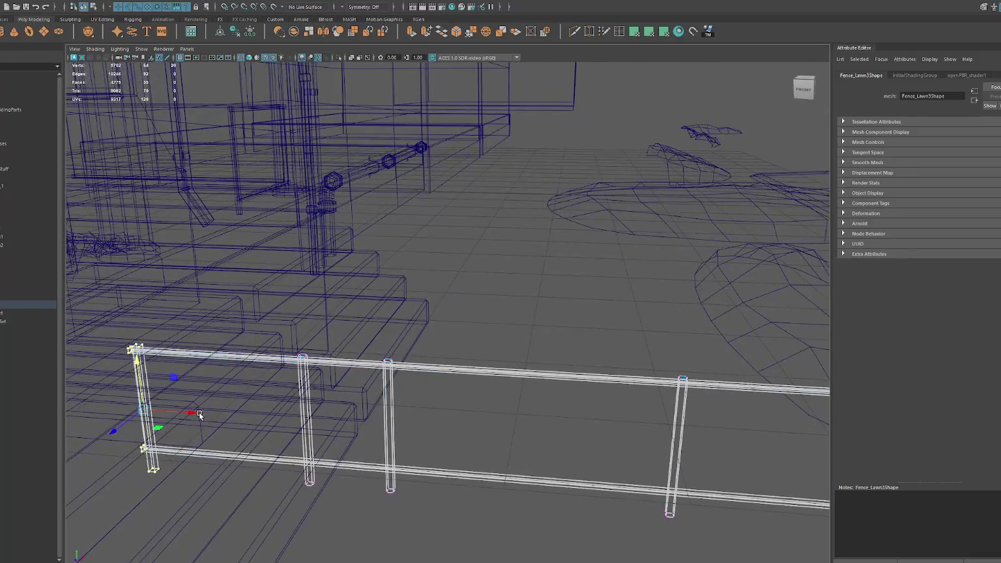
pyautogui.moveTo(196, 411); pyautogui.dragTo(402, 426)
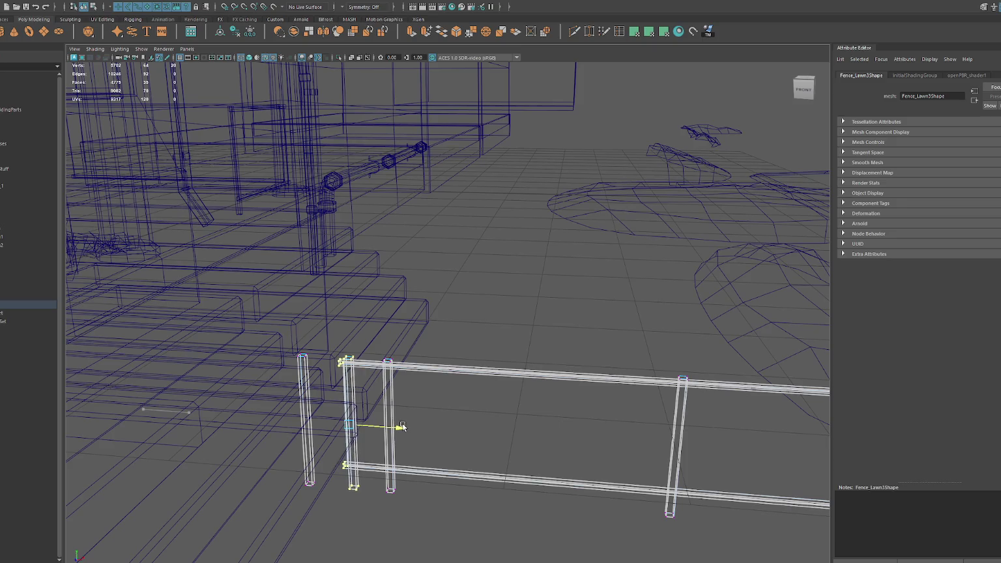
pyautogui.moveTo(402, 426)
pyautogui.mouseDown()
pyautogui.moveTo(460, 429)
pyautogui.moveTo(481, 356)
pyautogui.mouseUp()
pyautogui.press('6')
pyautogui.click(396, 382)
# - Respace the fence posts: place one beside the stairs and shift the left and middle posts right
pyautogui.moveTo(396, 382); pyautogui.dragTo(395, 365, button='right')
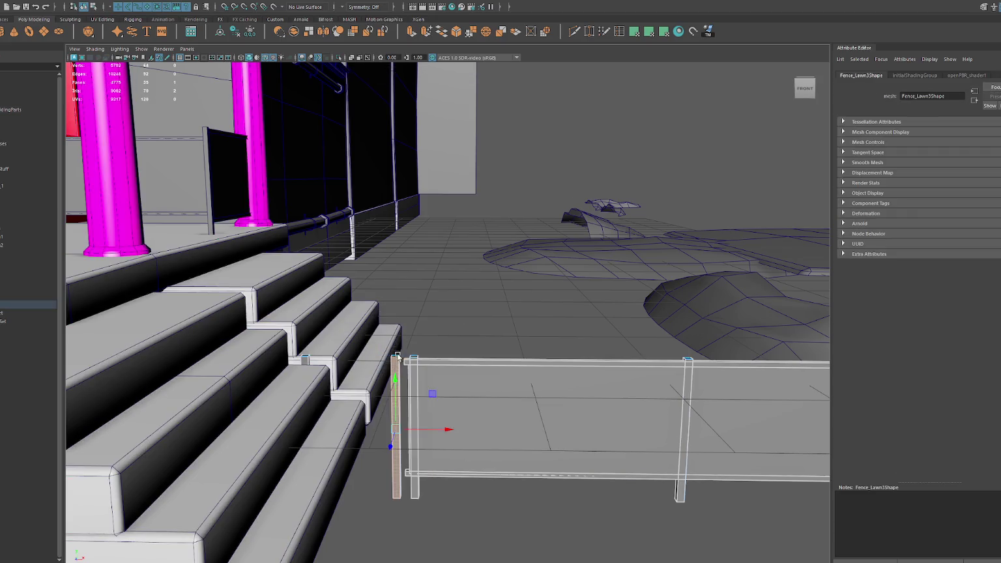
pyautogui.moveTo(433, 423); pyautogui.dragTo(337, 422)
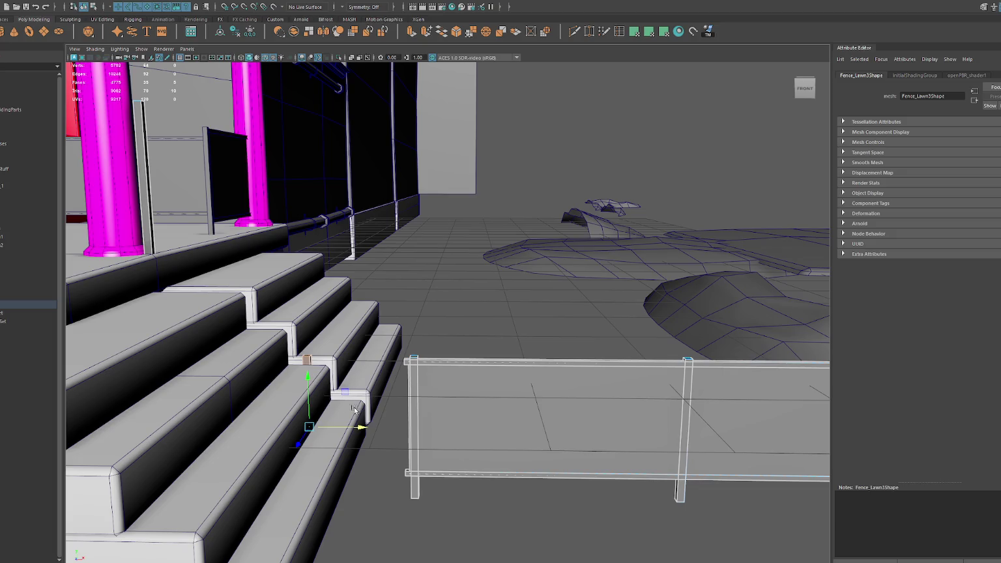
pyautogui.moveTo(385, 428)
pyautogui.mouseDown()
pyautogui.moveTo(420, 426)
pyautogui.moveTo(528, 386)
pyautogui.moveTo(478, 378)
pyautogui.mouseUp()
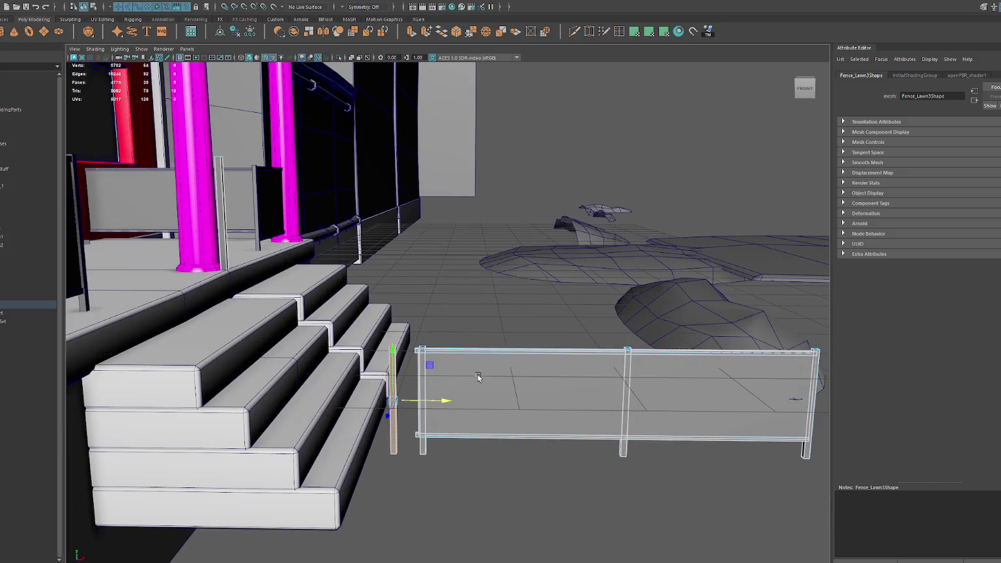
pyautogui.click(422, 378)
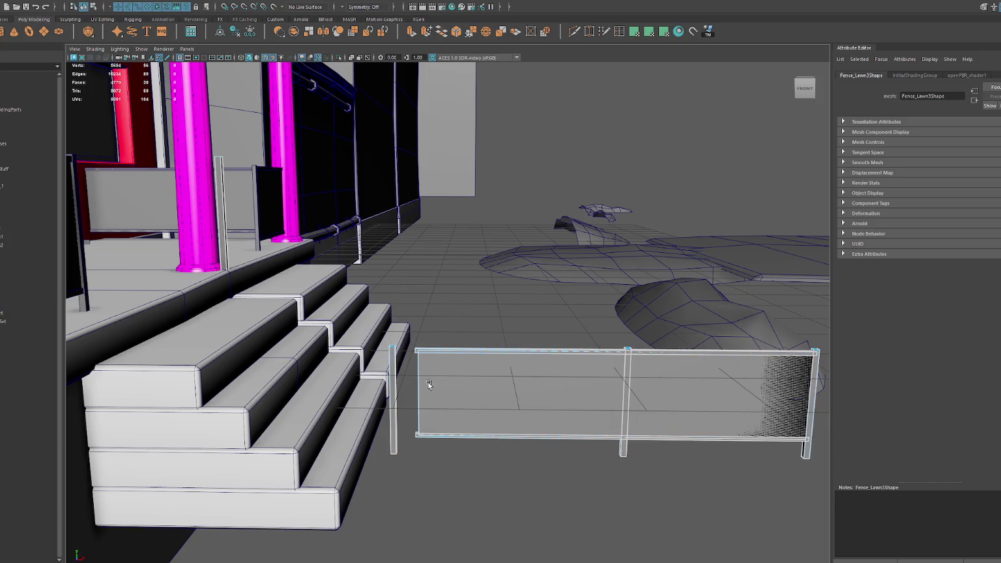
pyautogui.click(629, 373)
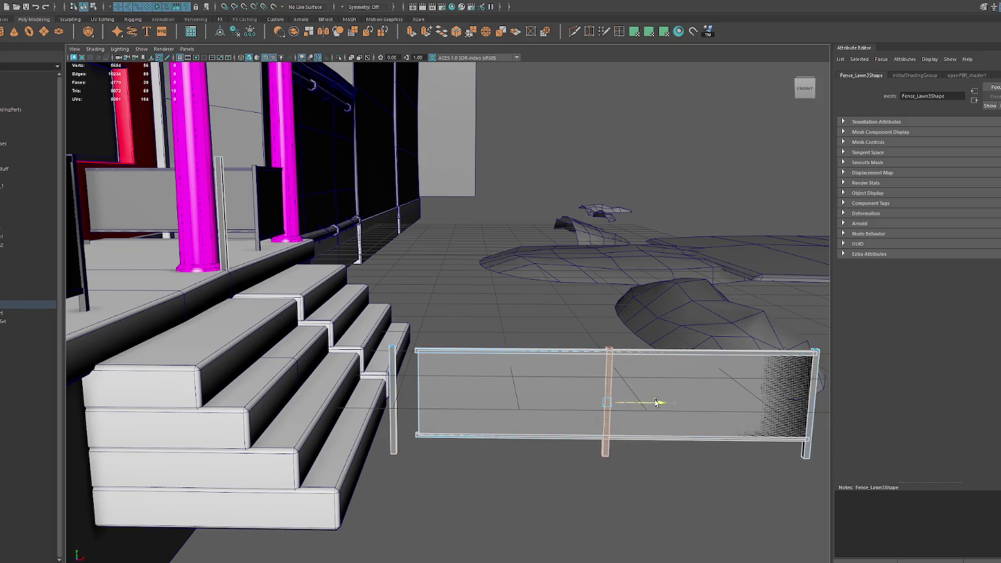
pyautogui.moveTo(650, 398); pyautogui.dragTo(725, 399)
pyautogui.hotkey('ctrl', 'z')
pyautogui.hotkey('ctrl', 'z')
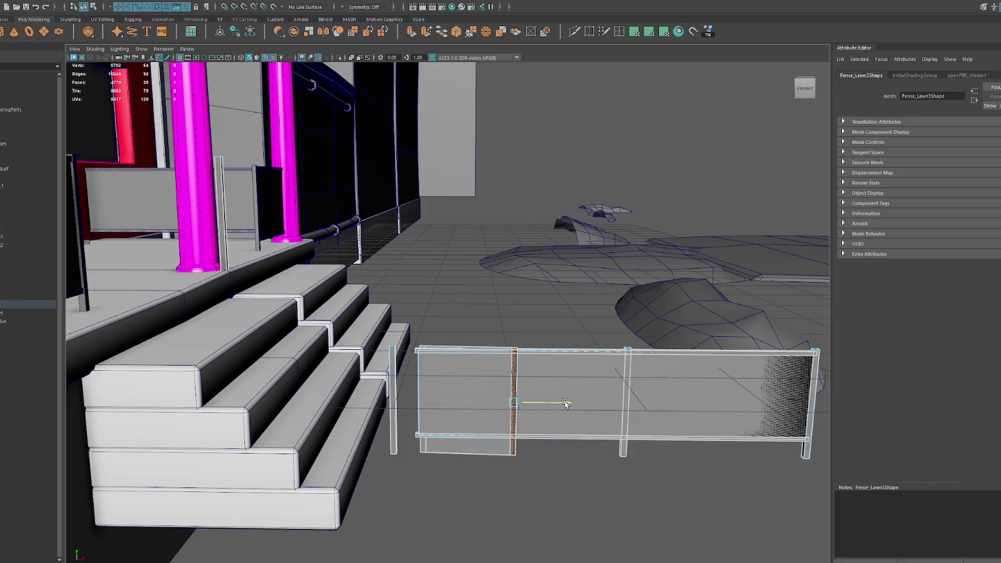
pyautogui.moveTo(471, 410); pyautogui.dragTo(583, 408)
pyautogui.click(624, 410)
pyautogui.moveTo(675, 404); pyautogui.dragTo(728, 406)
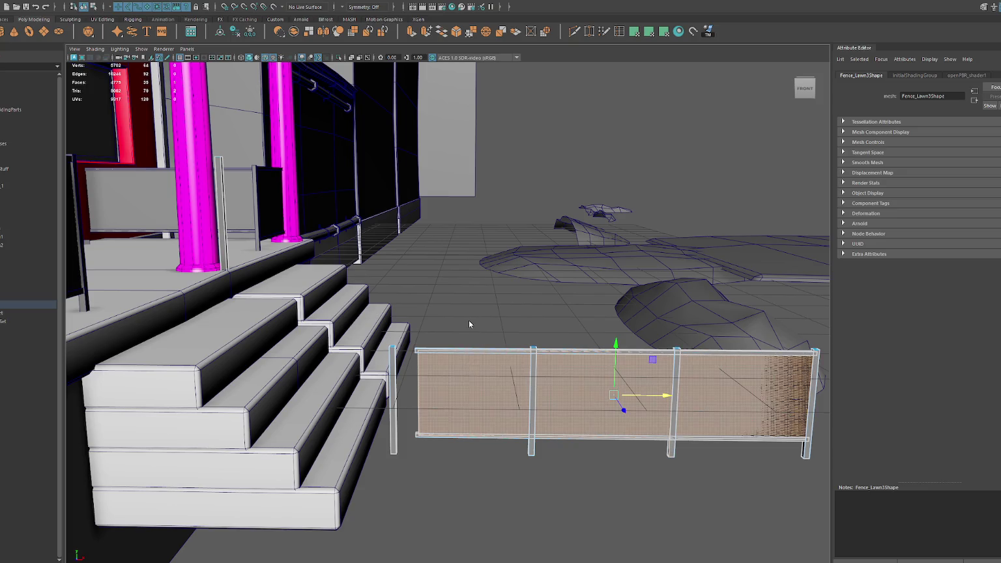
# - Pull the panel's left end away from the stairs and extrude its left vertical edge
pyautogui.moveTo(404, 339); pyautogui.dragTo(415, 439)
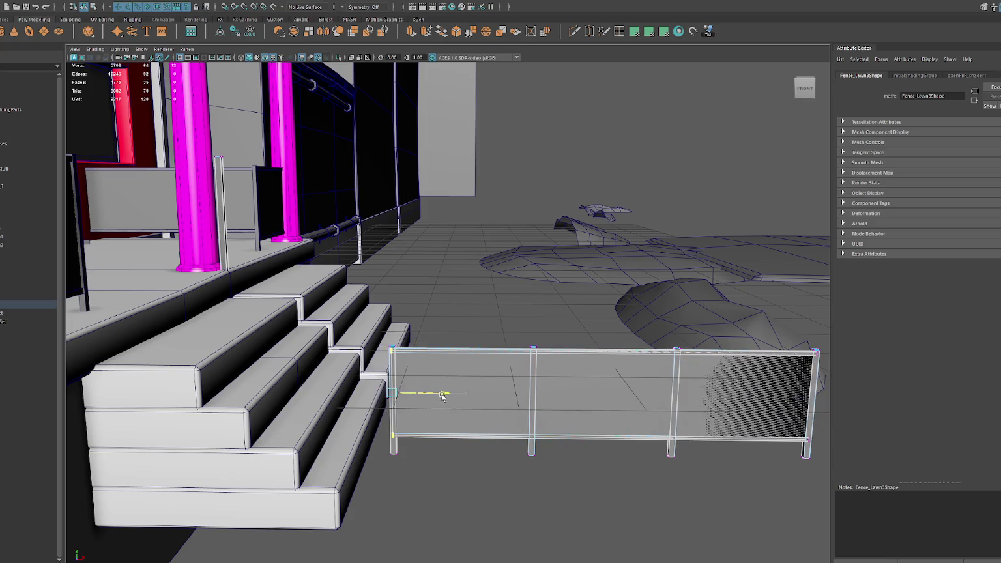
pyautogui.moveTo(445, 395); pyautogui.dragTo(485, 395)
pyautogui.moveTo(447, 264); pyautogui.dragTo(469, 247, button='right')
pyautogui.moveTo(463, 281); pyautogui.dragTo(418, 458)
pyautogui.click(454, 491)
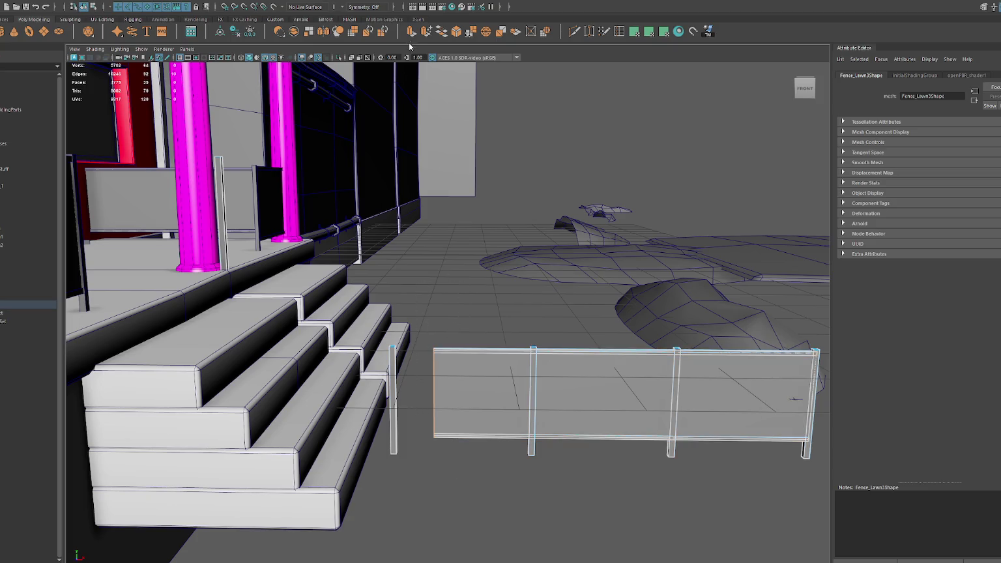
pyautogui.hotkey('ctrl', 'e')
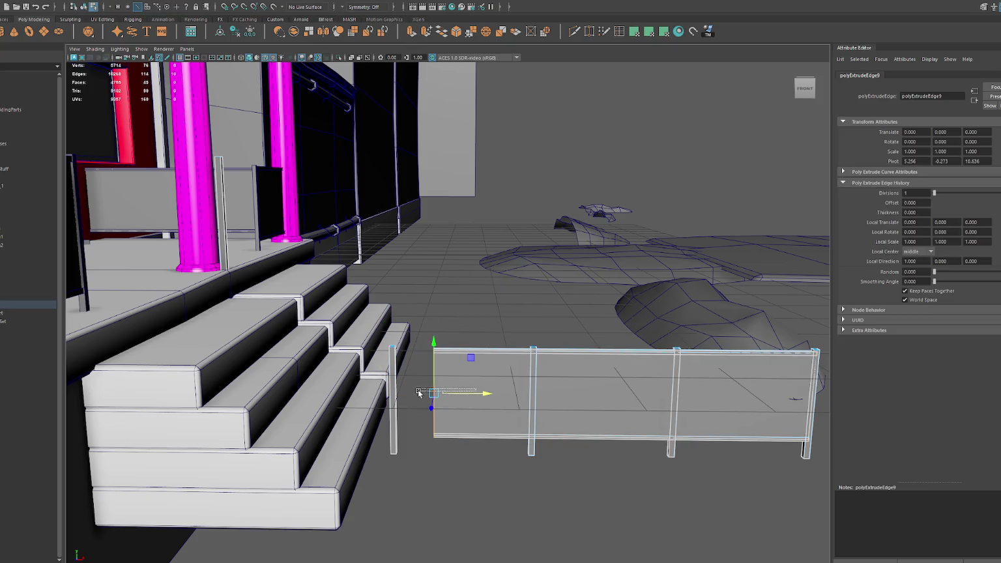
# - Extrude the panel's left edge up to the stair post top and slide the railing corner right
pyautogui.moveTo(418, 392)
pyautogui.mouseDown()
pyautogui.moveTo(256, 215)
pyautogui.moveTo(262, 159)
pyautogui.mouseUp()
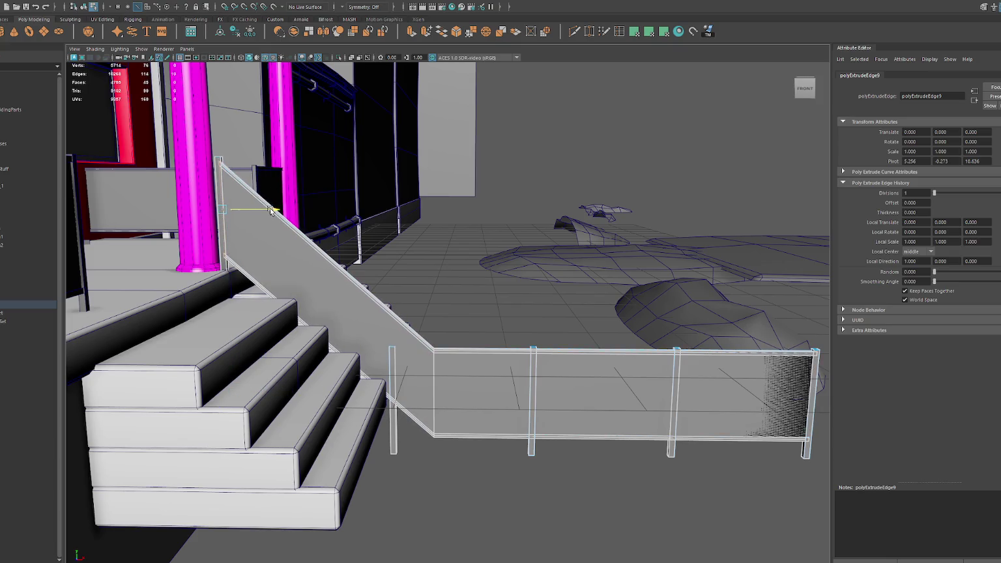
pyautogui.moveTo(432, 328); pyautogui.dragTo(429, 303, button='right')
pyautogui.moveTo(471, 408)
pyautogui.mouseDown(button='middle')
pyautogui.moveTo(538, 396)
pyautogui.moveTo(479, 397)
pyautogui.moveTo(507, 398)
pyautogui.mouseUp(button='middle')
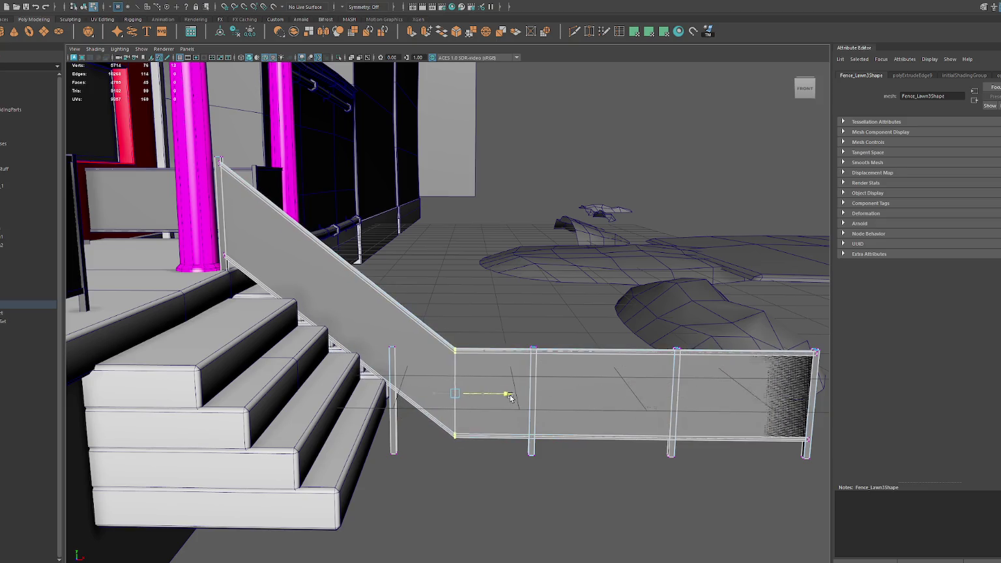
pyautogui.moveTo(508, 396); pyautogui.dragTo(567, 394, button='middle')
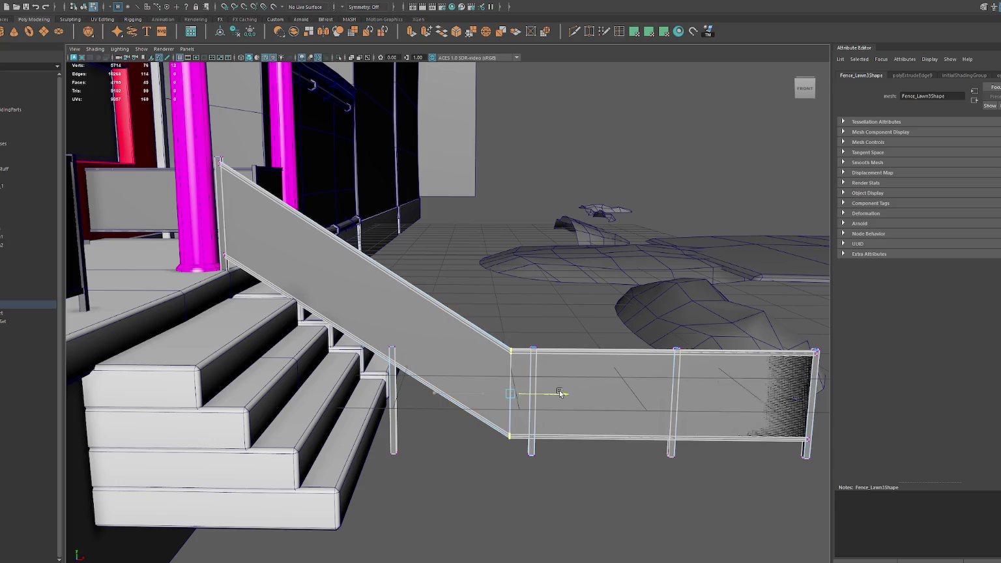
pyautogui.moveTo(567, 394); pyautogui.dragTo(536, 395, button='middle')
# - Move the railing's upper end edge toward the porch, lower its top, and adjust vertex heights
pyautogui.click(222, 210)
pyautogui.moveTo(268, 211); pyautogui.dragTo(333, 232, button='middle')
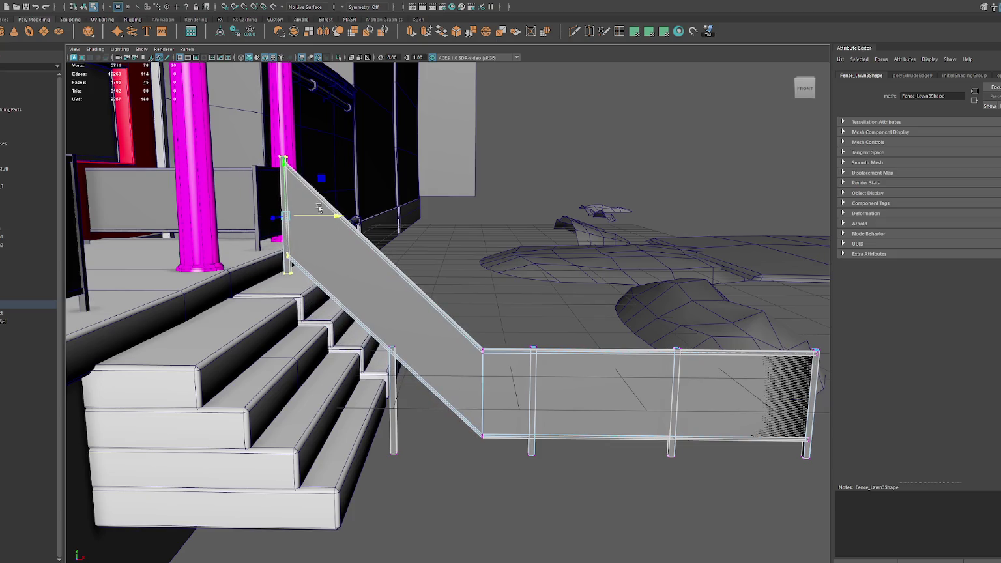
pyautogui.moveTo(285, 167); pyautogui.dragTo(286, 196, button='middle')
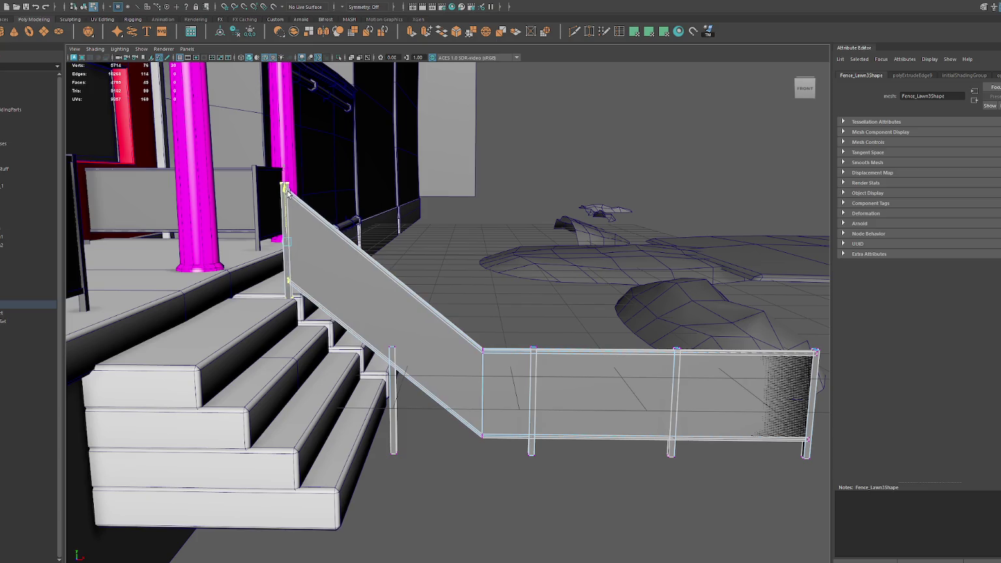
pyautogui.moveTo(305, 198)
pyautogui.keyDown('alt'); pyautogui.mouseDown()
pyautogui.moveTo(400, 242)
pyautogui.moveTo(380, 245)
pyautogui.moveTo(584, 301)
pyautogui.moveTo(413, 281)
pyautogui.moveTo(751, 453)
pyautogui.mouseUp(); pyautogui.keyUp('alt')
pyautogui.moveTo(585, 314)
pyautogui.mouseDown()
pyautogui.moveTo(572, 316)
pyautogui.moveTo(553, 267)
pyautogui.mouseUp()
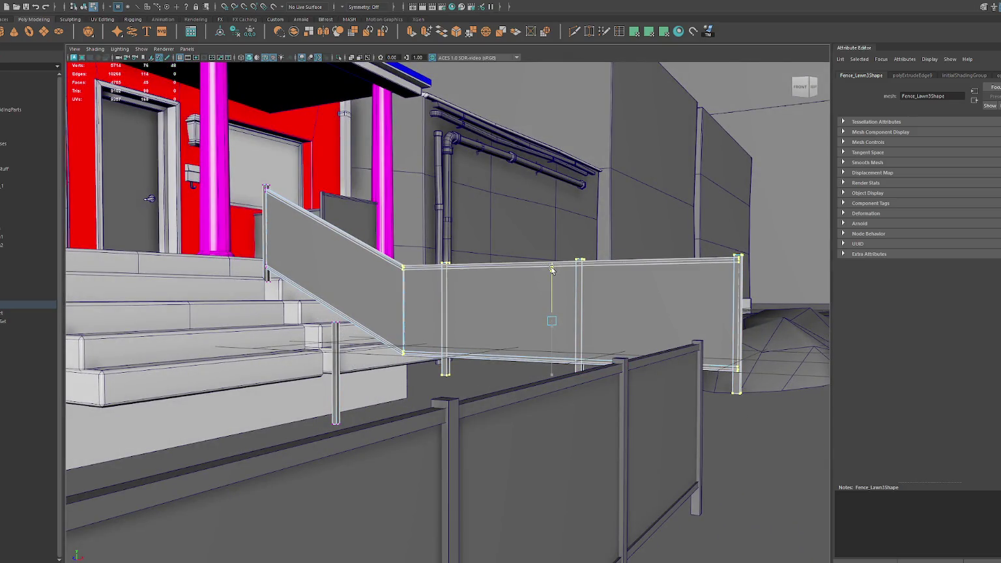
# - Move the post beside the stairs to the new fence corner
pyautogui.moveTo(496, 286)
pyautogui.keyDown('alt'); pyautogui.mouseDown()
pyautogui.moveTo(525, 292)
pyautogui.moveTo(510, 292)
pyautogui.mouseUp(); pyautogui.keyUp('alt')
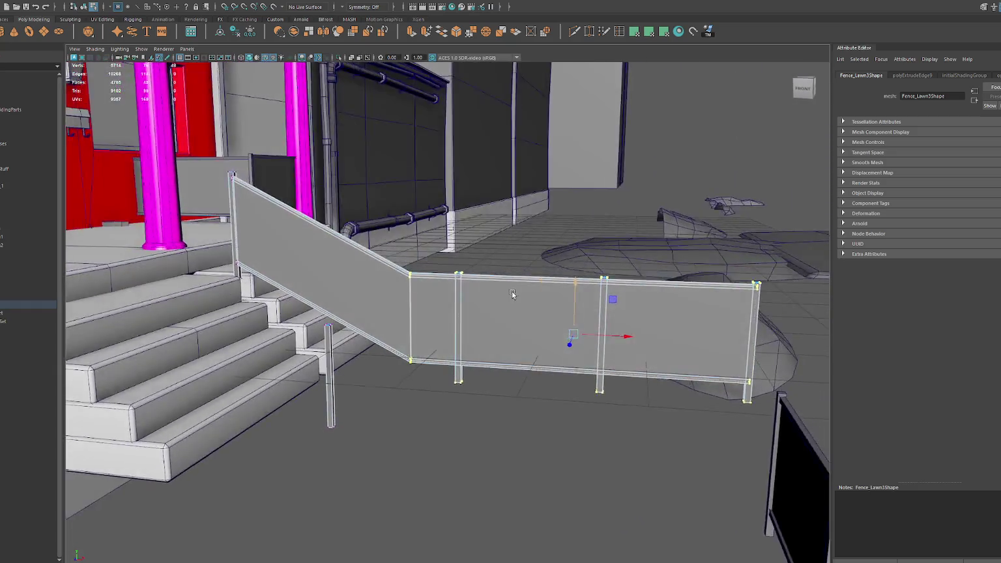
pyautogui.moveTo(319, 317); pyautogui.dragTo(348, 462)
pyautogui.moveTo(327, 340); pyautogui.dragTo(328, 261)
pyautogui.moveTo(384, 301); pyautogui.dragTo(464, 307)
pyautogui.hotkey('ctrl', 'z')
pyautogui.hotkey('ctrl', 'z')
pyautogui.hotkey('ctrl', 'z')
pyautogui.moveTo(357, 314); pyautogui.dragTo(309, 464)
pyautogui.hotkey('ctrl', 'z')
pyautogui.hotkey('ctrl', 'z')
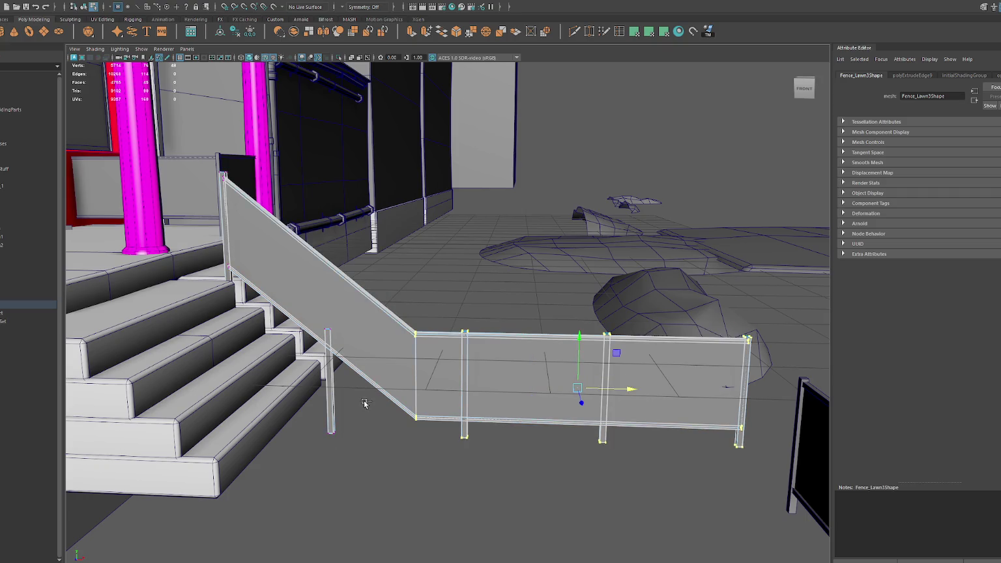
pyautogui.moveTo(363, 374)
pyautogui.mouseDown()
pyautogui.moveTo(306, 455)
pyautogui.moveTo(467, 383)
pyautogui.moveTo(567, 388)
pyautogui.mouseUp()
# - Shift the second post right, raise the level fence run, and move the corner post left to shorten the slope
pyautogui.click(464, 391)
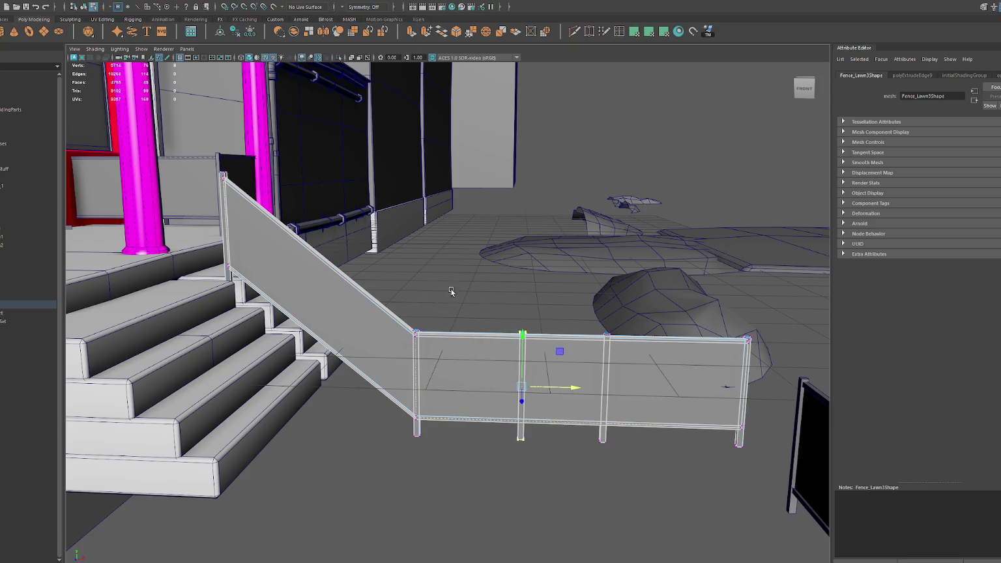
pyautogui.moveTo(427, 326); pyautogui.dragTo(760, 474)
pyautogui.moveTo(579, 340); pyautogui.dragTo(578, 282)
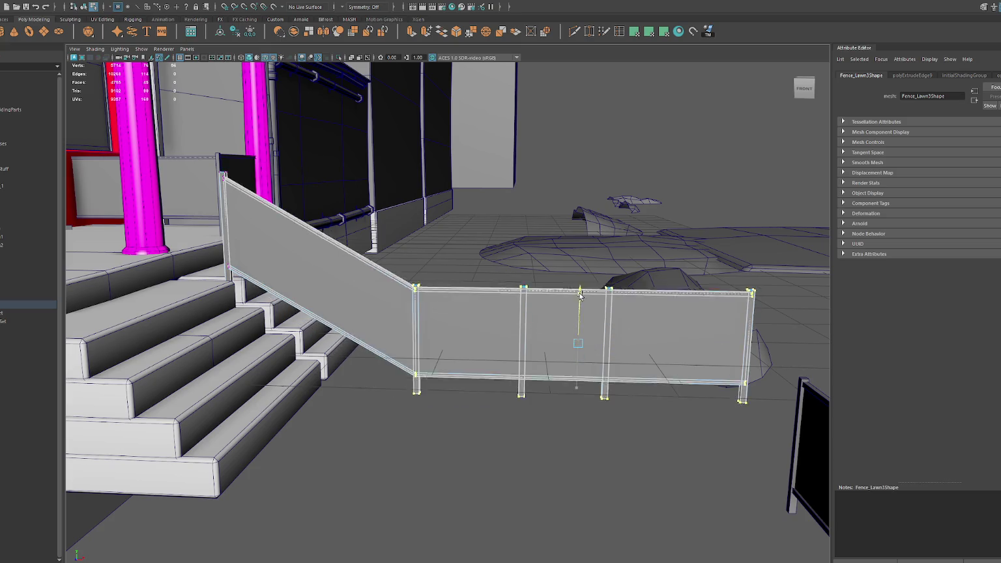
pyautogui.moveTo(455, 251); pyautogui.dragTo(405, 399)
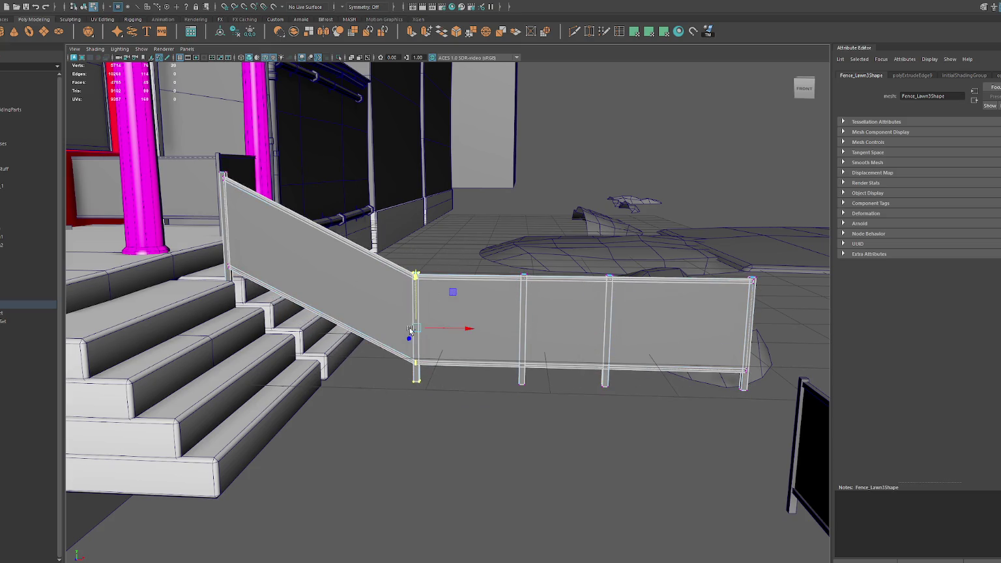
pyautogui.moveTo(467, 328); pyautogui.dragTo(386, 338)
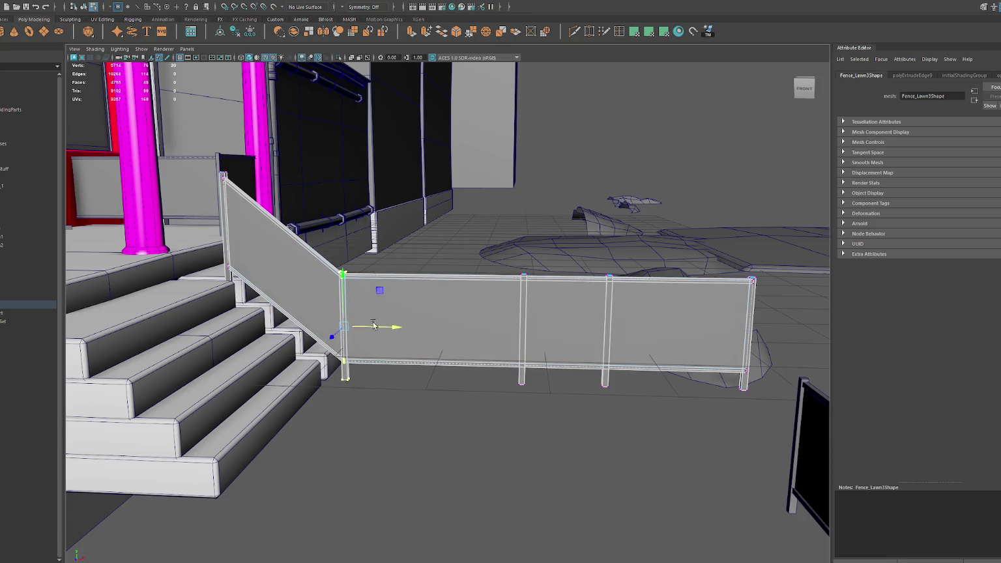
pyautogui.keyDown('alt'); pyautogui.moveTo(386, 337); pyautogui.dragTo(435, 369, button='middle'); pyautogui.keyUp('alt')
pyautogui.rightClick(448, 262)
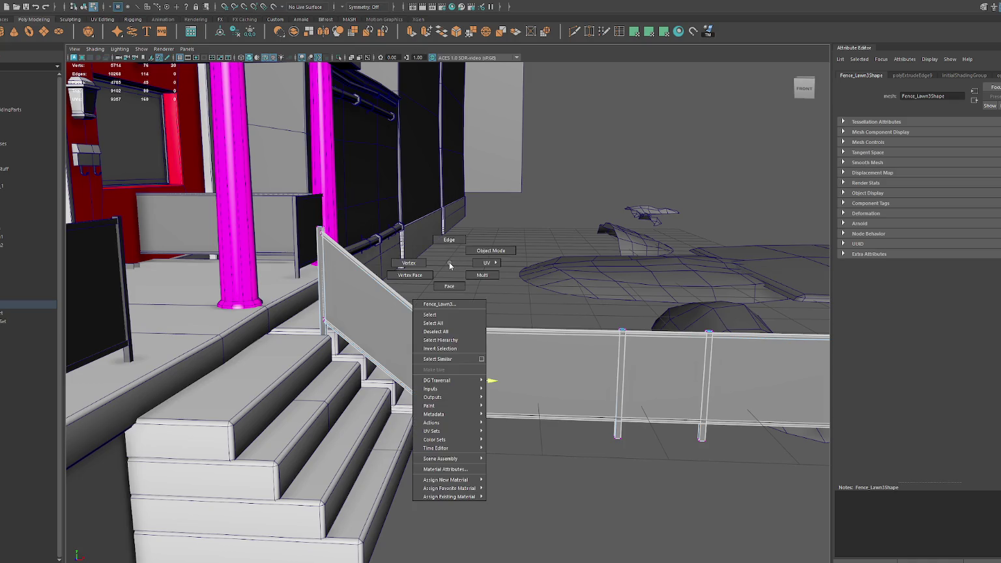
# - Move the bend post's vertices left toward the stairs
pyautogui.click(409, 263)
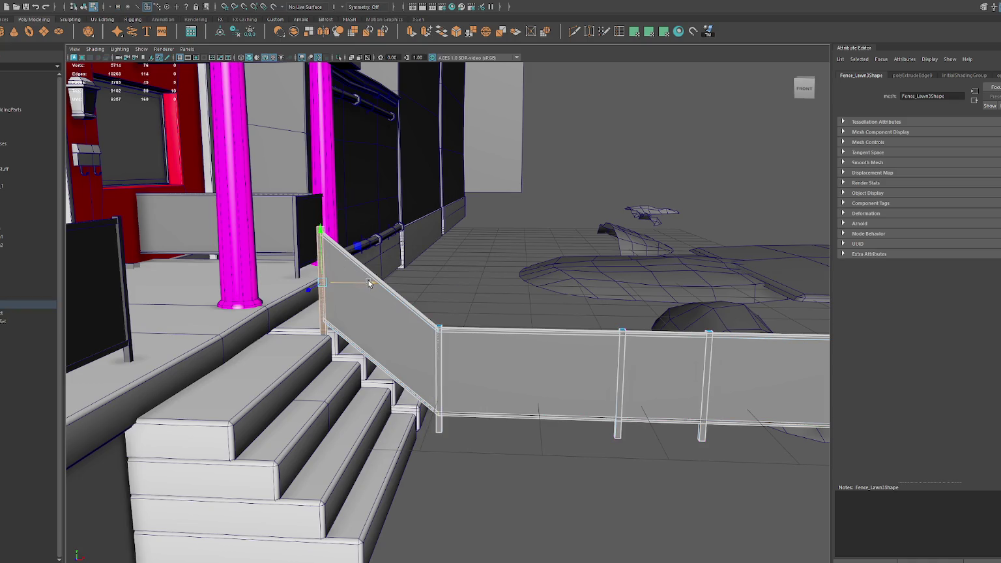
pyautogui.moveTo(371, 285); pyautogui.dragTo(312, 285)
pyautogui.moveTo(260, 233); pyautogui.dragTo(257, 195)
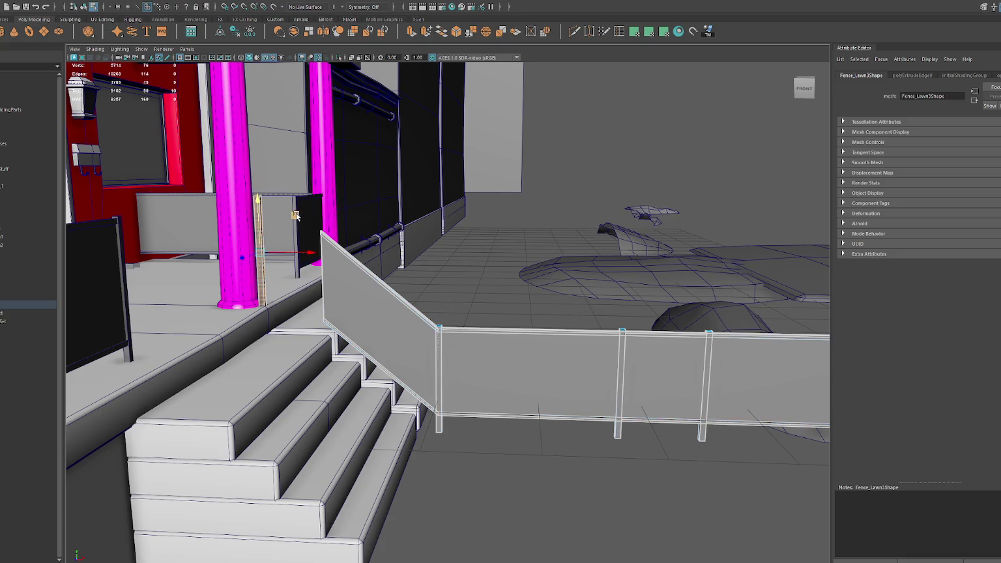
pyautogui.hotkey('ctrl', 'z')
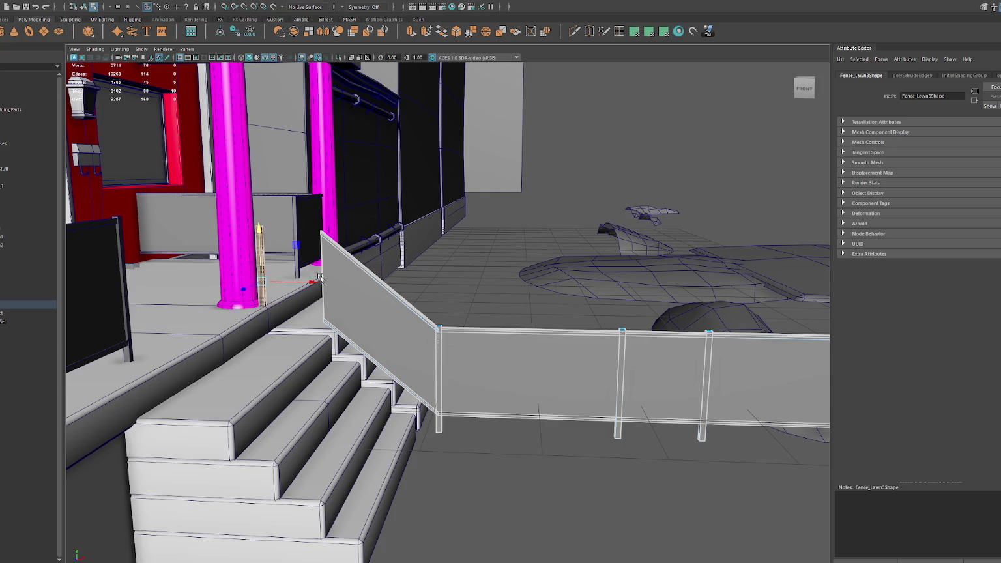
pyautogui.moveTo(315, 282); pyautogui.dragTo(323, 285)
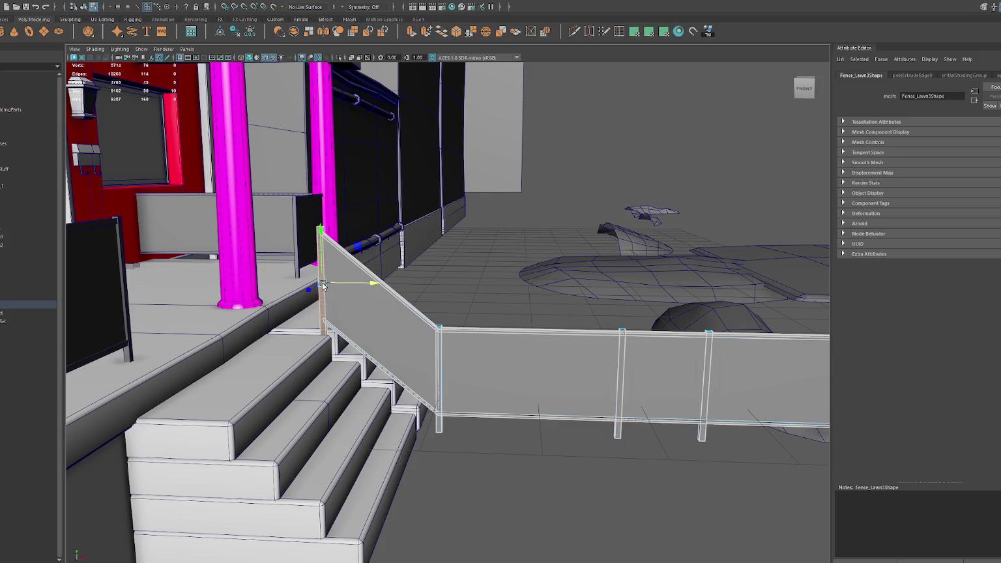
# - Slide the nearer post edge slightly left along the fence
pyautogui.click(619, 372)
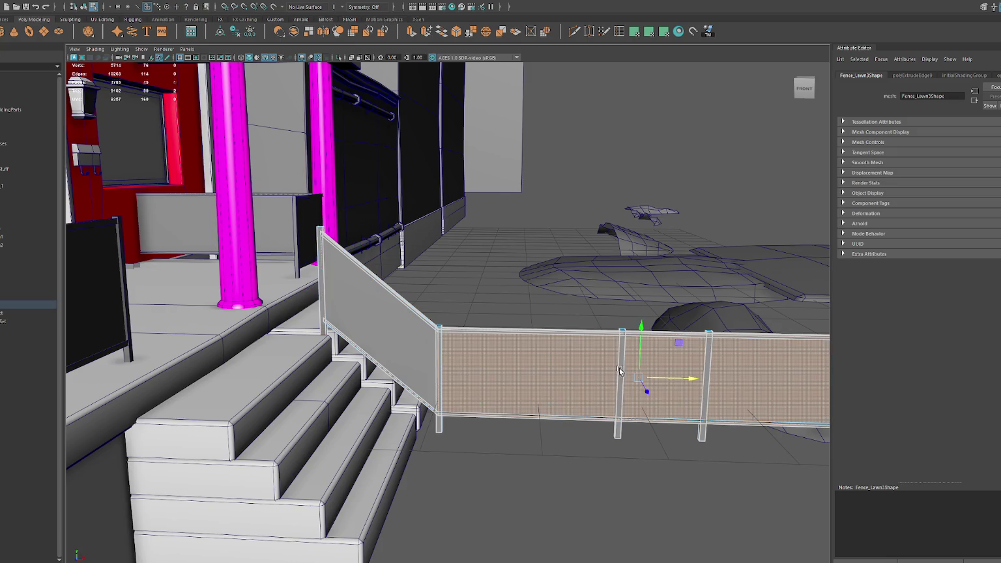
pyautogui.moveTo(508, 271)
pyautogui.keyDown('alt'); pyautogui.mouseDown()
pyautogui.moveTo(574, 339)
pyautogui.moveTo(573, 367)
pyautogui.mouseUp(); pyautogui.keyUp('alt')
pyautogui.click(528, 362)
pyautogui.click(601, 397)
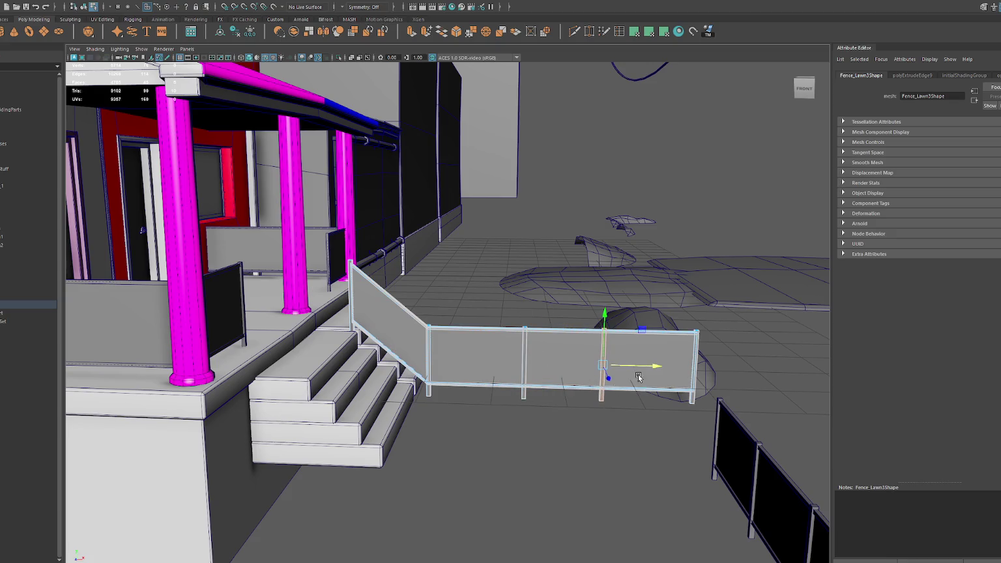
pyautogui.click(524, 394)
pyautogui.moveTo(569, 365); pyautogui.dragTo(564, 367)
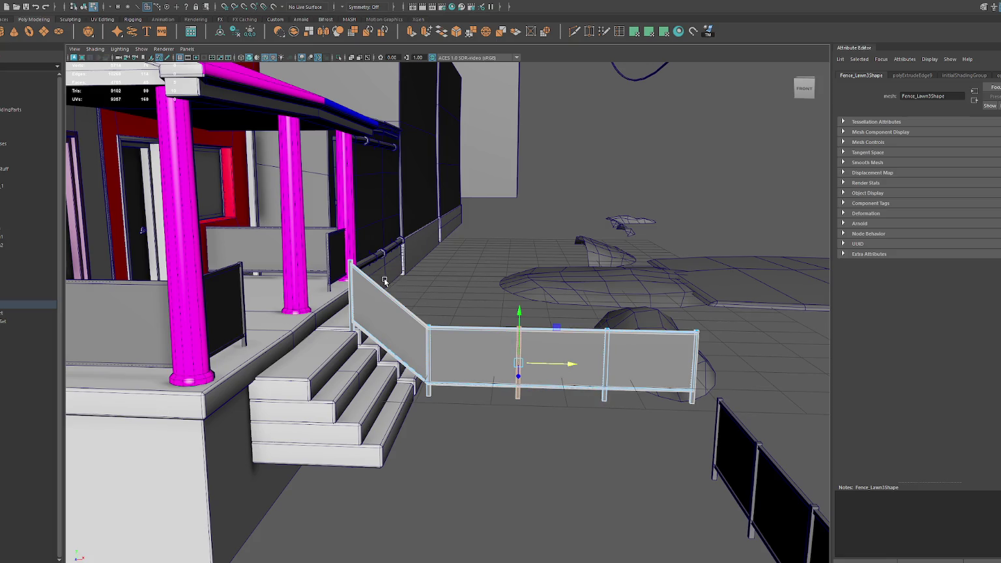
# - Shift Fence_Lawn4 slightly left, then clear the selection
pyautogui.moveTo(431, 264); pyautogui.dragTo(467, 251, button='right')
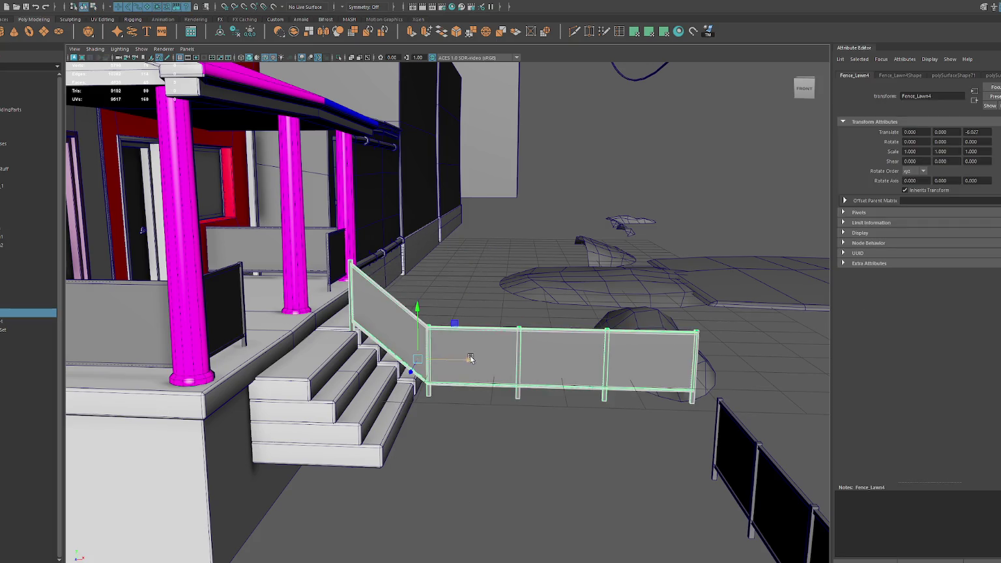
pyautogui.moveTo(441, 358); pyautogui.dragTo(441, 351)
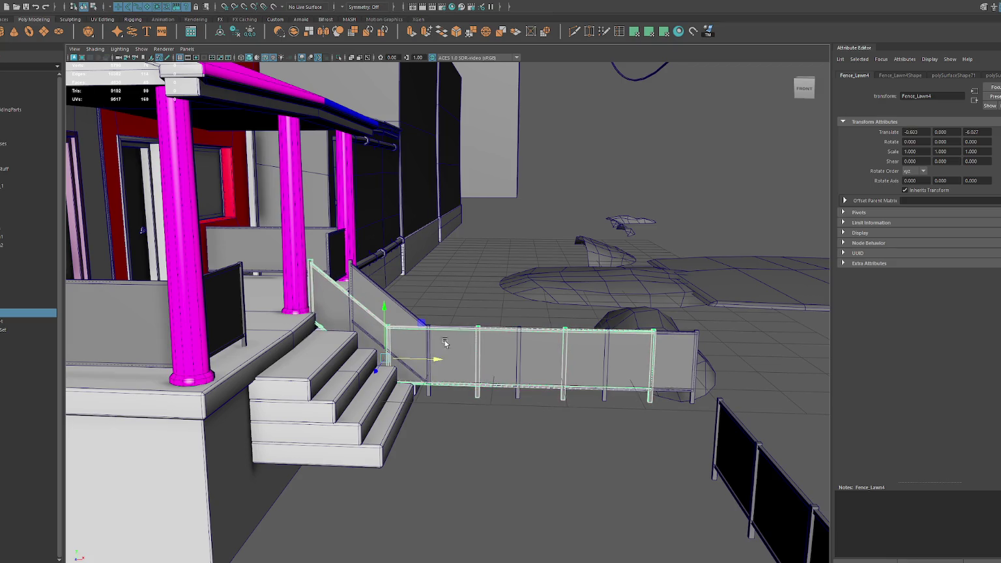
pyautogui.click(480, 273)
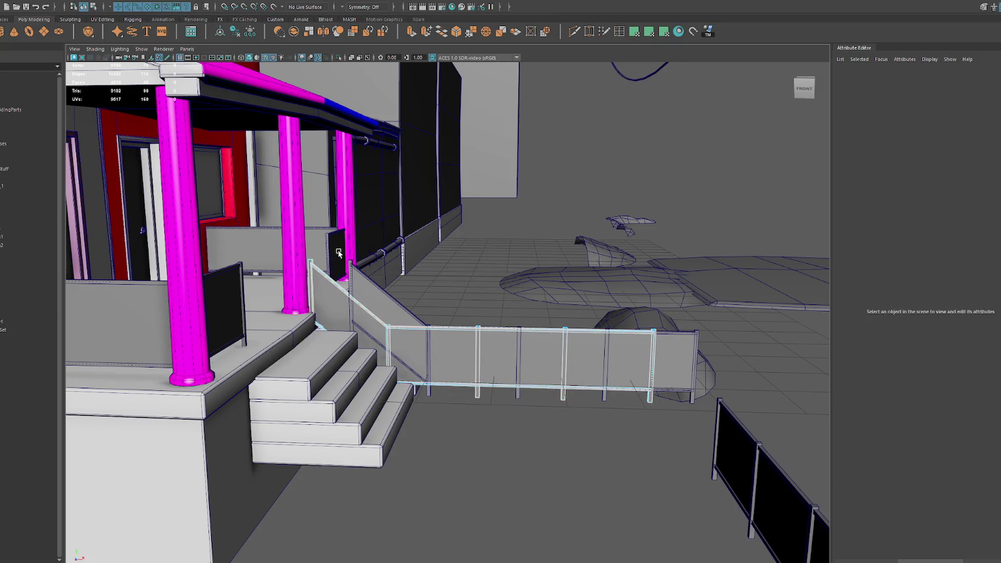
pyautogui.moveTo(717, 148); pyautogui.dragTo(410, 405)
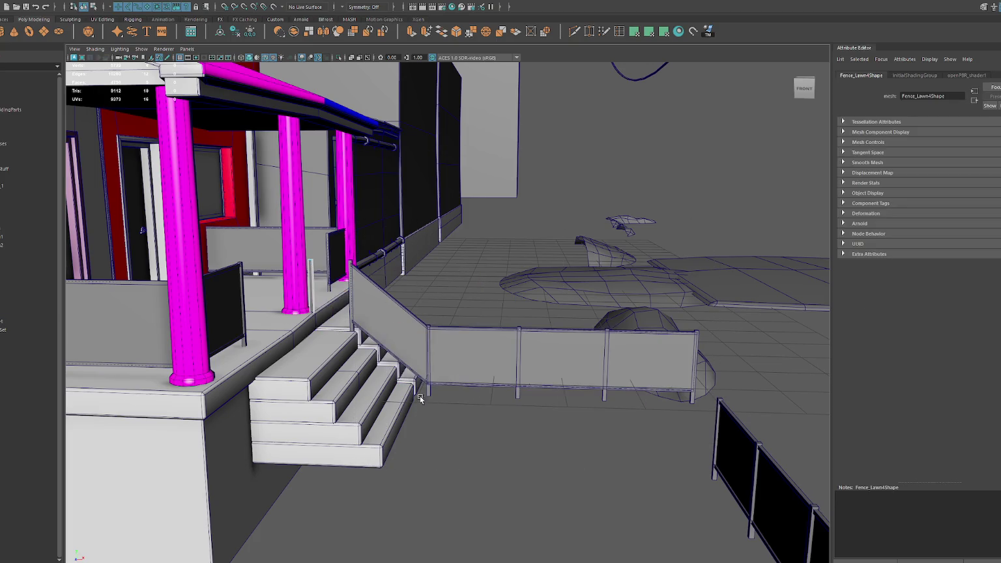
pyautogui.click(570, 176)
# - Select the vertical edge at Fence_Lawn3's upper end in edge mode
pyautogui.scroll(2, 312, 277)
pyautogui.click(313, 273)
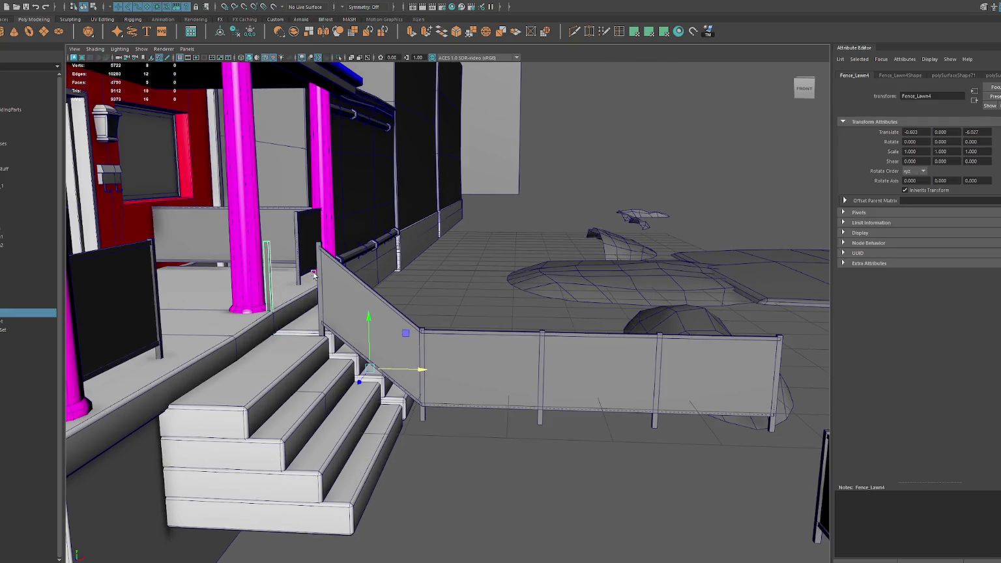
pyautogui.click(345, 295)
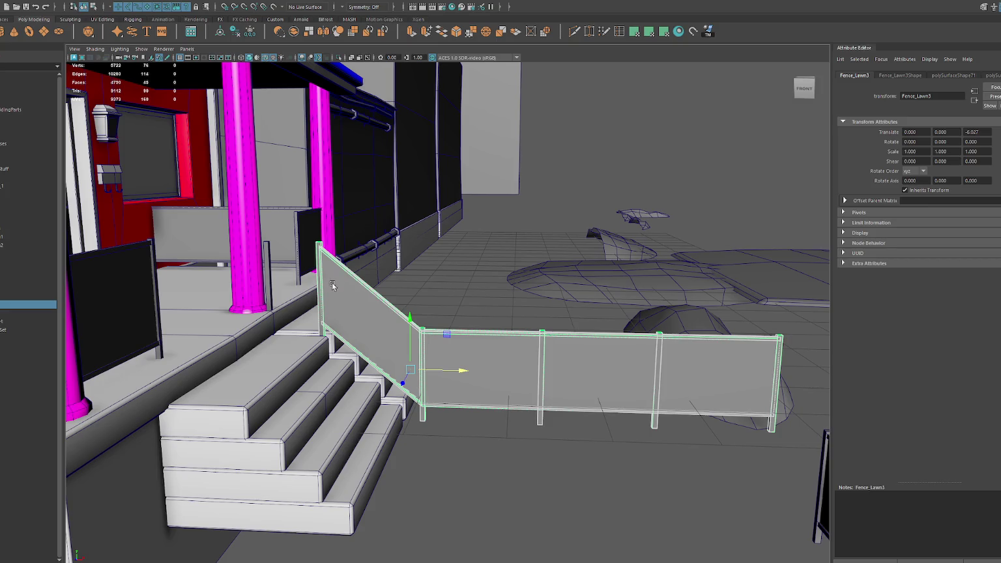
pyautogui.press('F11')
pyautogui.click(318, 244)
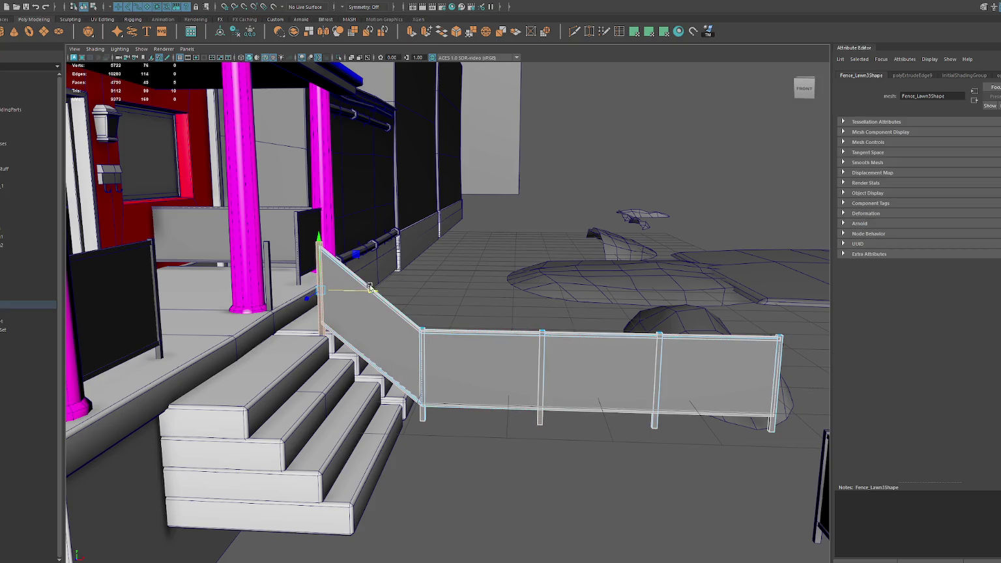
pyautogui.keyDown('shift'); pyautogui.moveTo(580, 159); pyautogui.dragTo(368, 240, button='right'); pyautogui.keyUp('shift')
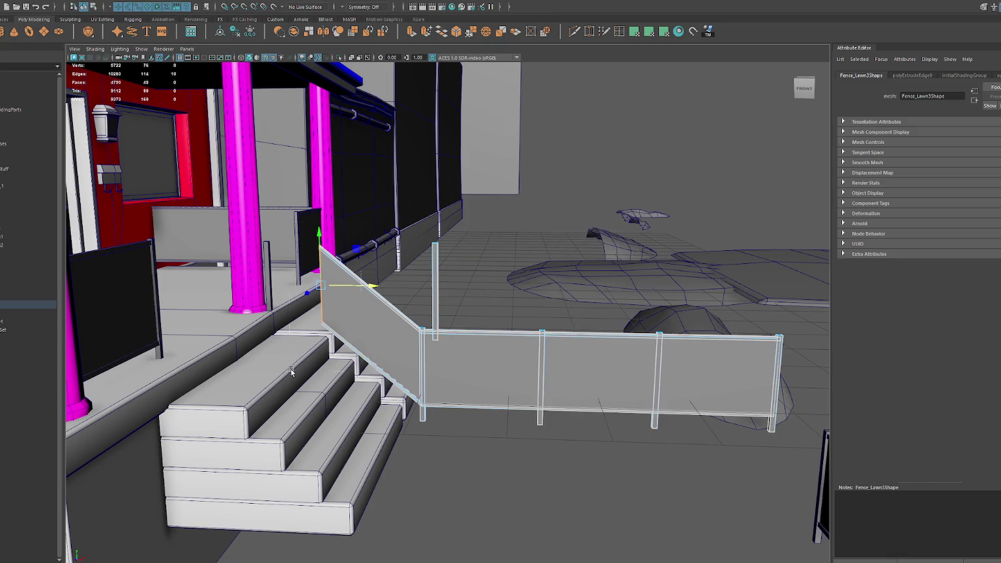
# - Extrude the upper end edge left across the porch and nudge the new end edge
pyautogui.click(411, 31)
pyautogui.moveTo(368, 284); pyautogui.dragTo(318, 288)
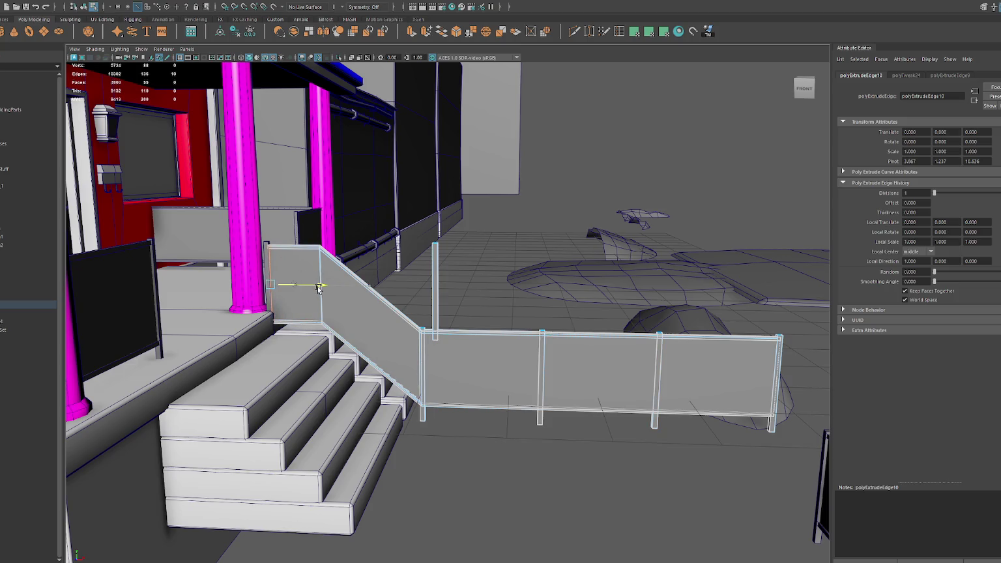
pyautogui.moveTo(521, 195); pyautogui.dragTo(573, 163, button='right')
pyautogui.moveTo(438, 258); pyautogui.dragTo(438, 248, button='right')
pyautogui.click(435, 261)
pyautogui.click(322, 290)
pyautogui.moveTo(376, 291); pyautogui.dragTo(373, 292)
# - Orbit around the stairs to inspect the new panel and its left post
pyautogui.click(435, 265)
pyautogui.moveTo(435, 265)
pyautogui.keyDown('alt'); pyautogui.mouseDown()
pyautogui.moveTo(340, 279)
pyautogui.moveTo(277, 259)
pyautogui.moveTo(474, 277)
pyautogui.moveTo(358, 195)
pyautogui.moveTo(495, 160)
pyautogui.mouseUp(); pyautogui.keyUp('alt')
pyautogui.moveTo(427, 331); pyautogui.dragTo(456, 424)
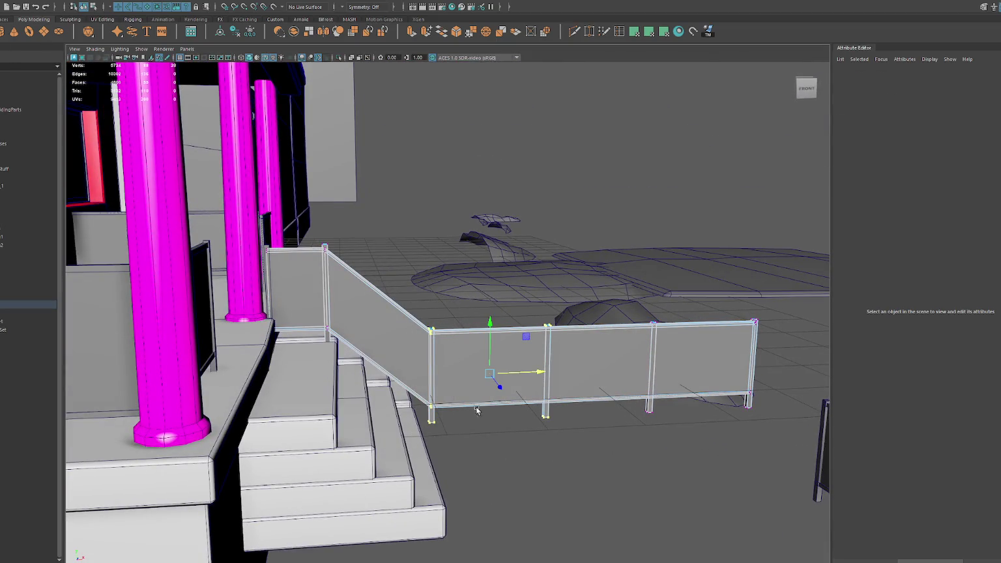
pyautogui.moveTo(480, 374)
pyautogui.keyDown('alt'); pyautogui.mouseDown()
pyautogui.moveTo(469, 365)
pyautogui.moveTo(491, 360)
pyautogui.moveTo(477, 362)
pyautogui.mouseUp(); pyautogui.keyUp('alt')
pyautogui.rightClick(615, 192)
pyautogui.scroll(-3, 509, 236)
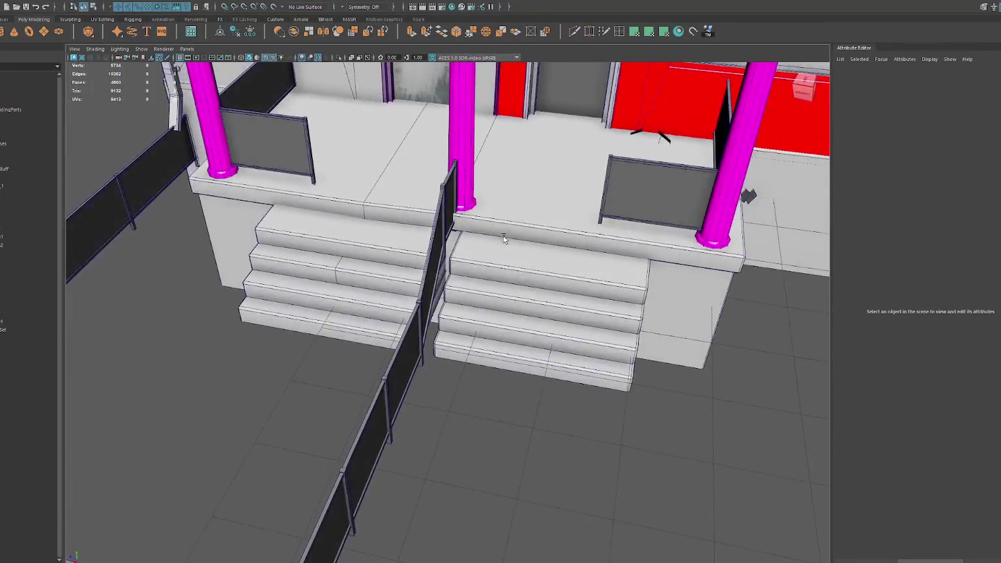
# - Rename the stair fence to Fence_Lawn_Stairs in the Outliner
pyautogui.keyDown('alt'); pyautogui.moveTo(508, 236); pyautogui.dragTo(422, 369); pyautogui.keyUp('alt')
pyautogui.scroll(2, 460, 370)
pyautogui.click(460, 370)
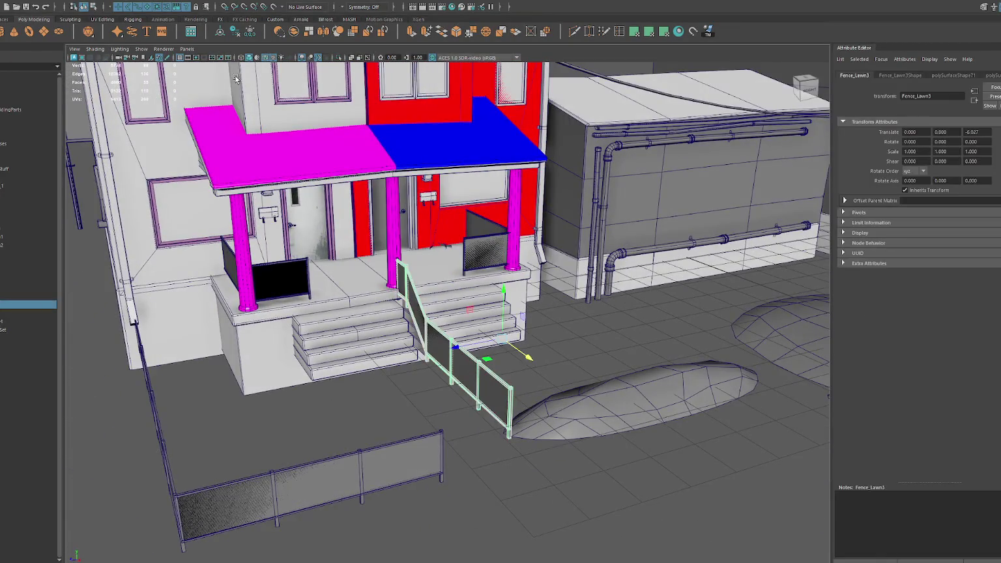
pyautogui.doubleClick(37, 305)
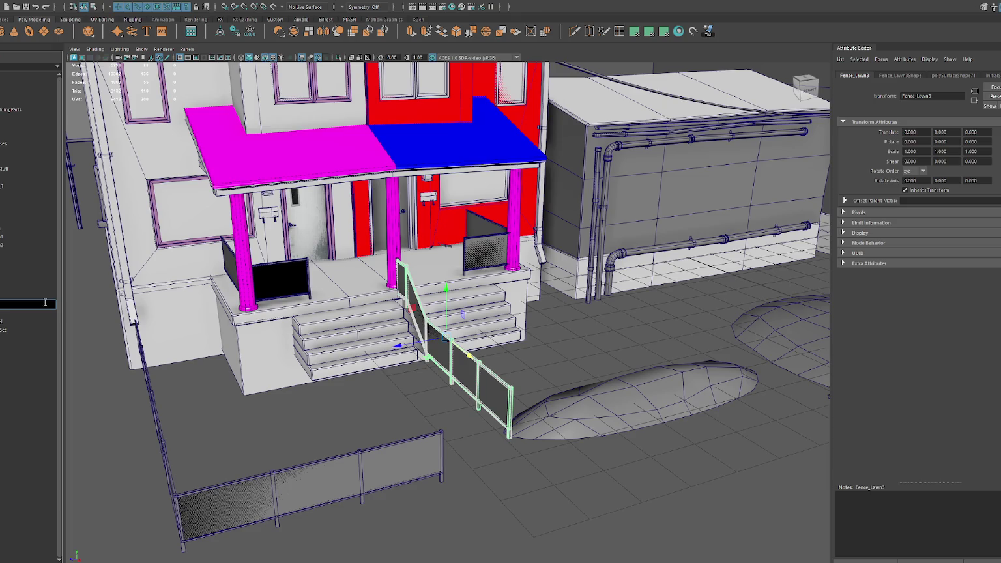
pyautogui.write('rs')
pyautogui.press('Return')
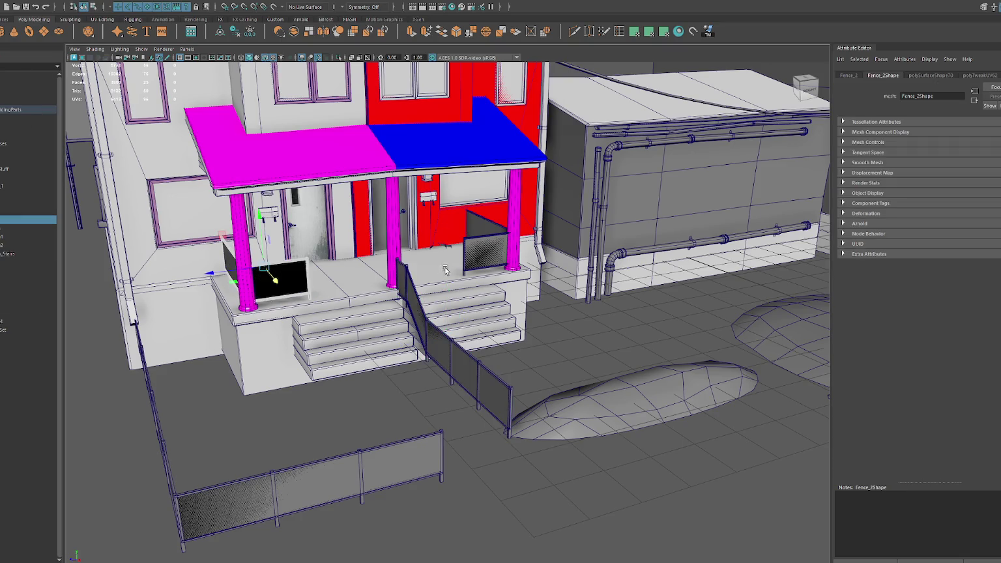
# - Compare against the other lawn fences, then reselect Fence_Lawn_Stairs for UV editing
pyautogui.click(488, 254)
pyautogui.click(371, 465)
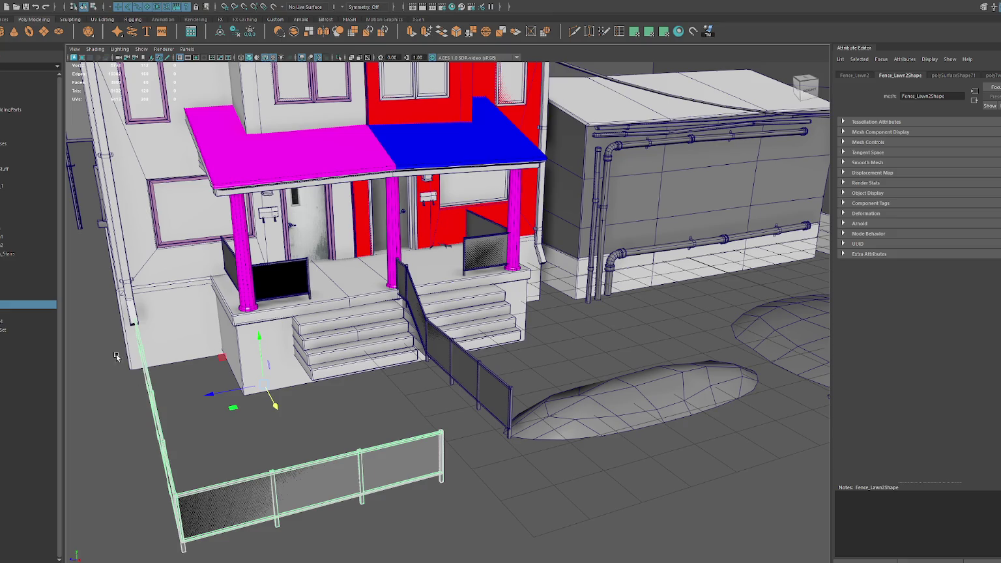
pyautogui.moveTo(32, 303); pyautogui.dragTo(9, 114, button='middle')
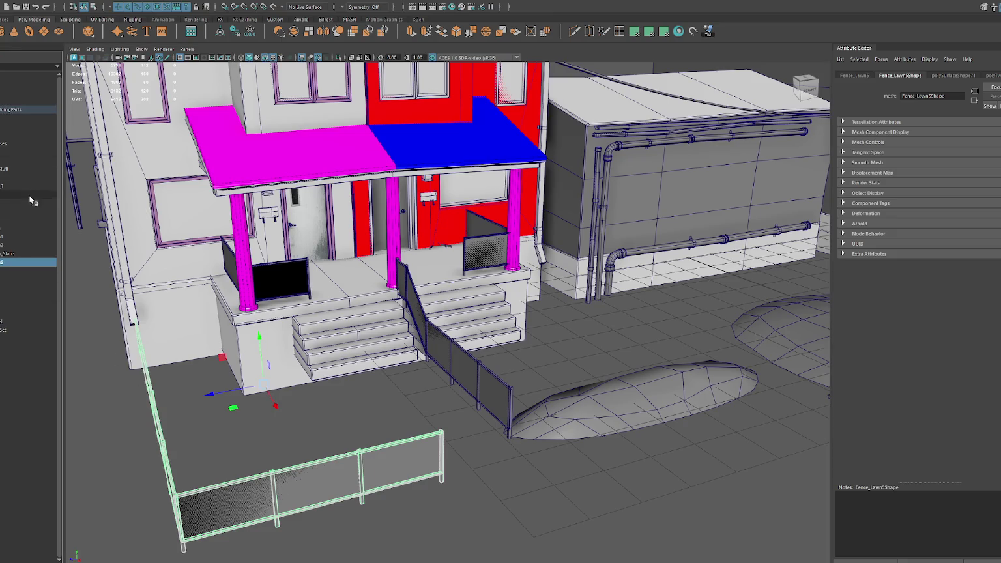
pyautogui.click(18, 228)
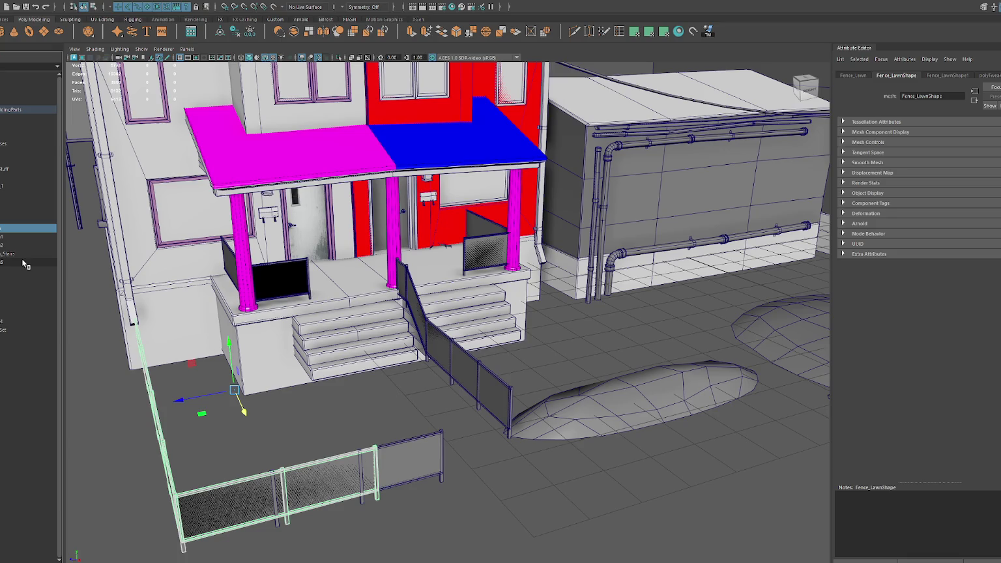
pyautogui.keyDown('ctrl'); pyautogui.click(36, 265); pyautogui.keyUp('ctrl')
pyautogui.click(19, 245)
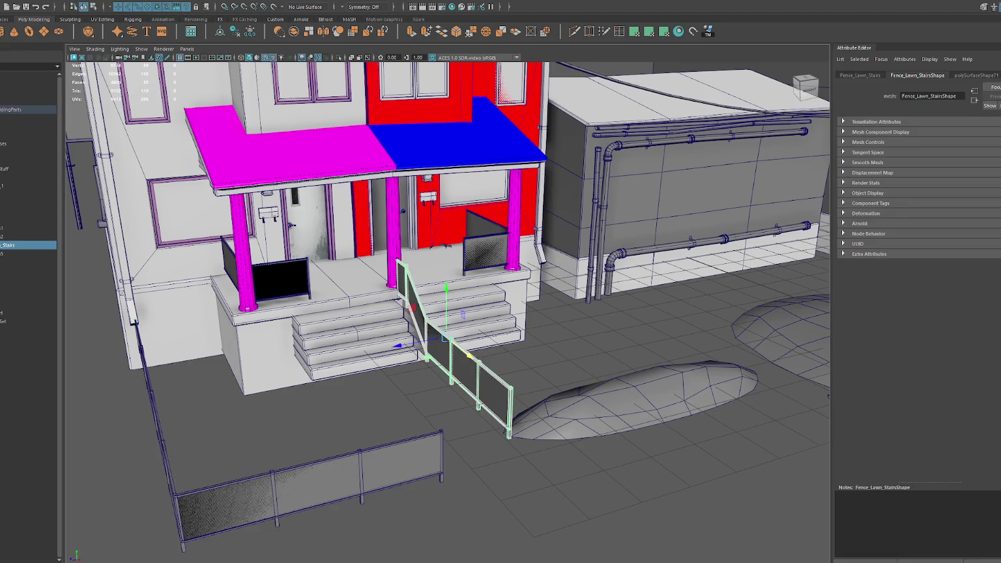
pyautogui.keyDown('ctrl'); pyautogui.click(19, 245); pyautogui.keyUp('ctrl')
pyautogui.click(19, 245)
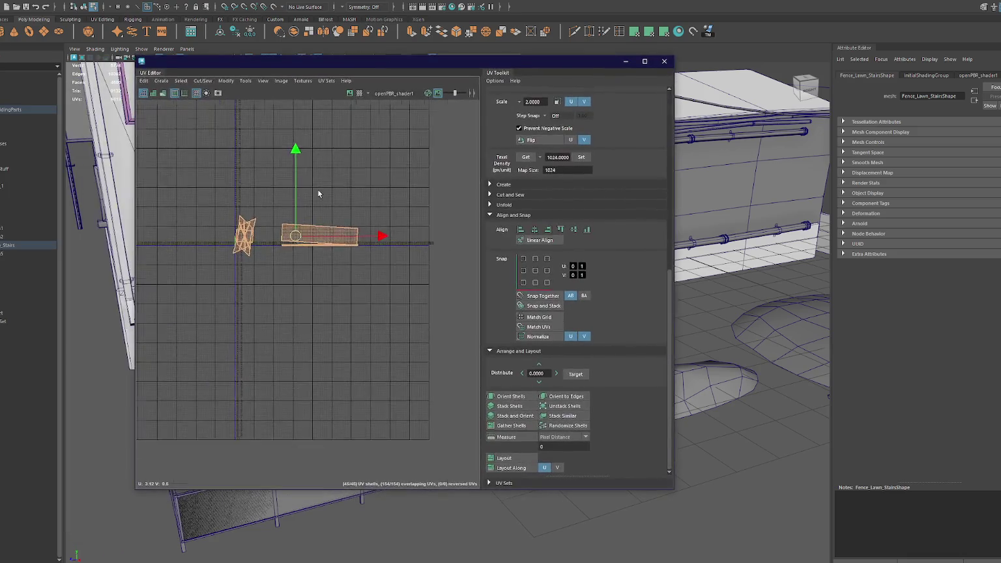
pyautogui.scroll(3, 318, 189)
# - Orient the stair fence UV shell and snap it and the long horizontal shell to U=0
pyautogui.click(520, 394)
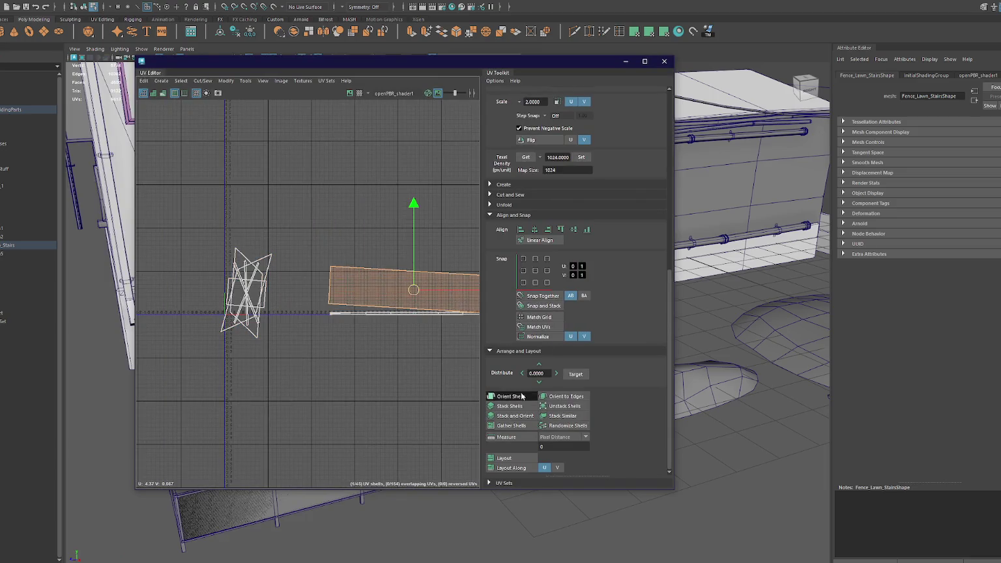
pyautogui.click(515, 393)
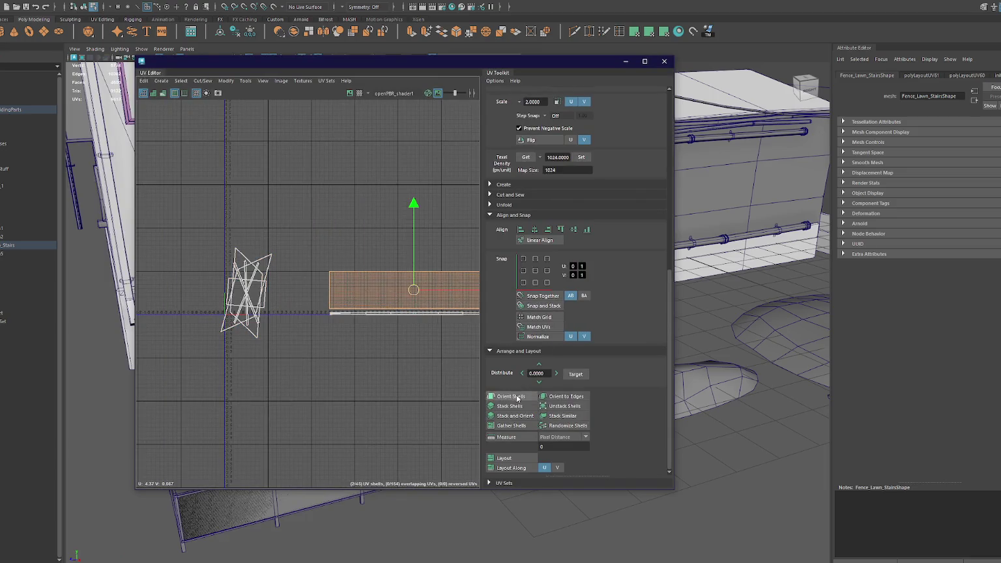
pyautogui.click(524, 264)
pyautogui.click(246, 293)
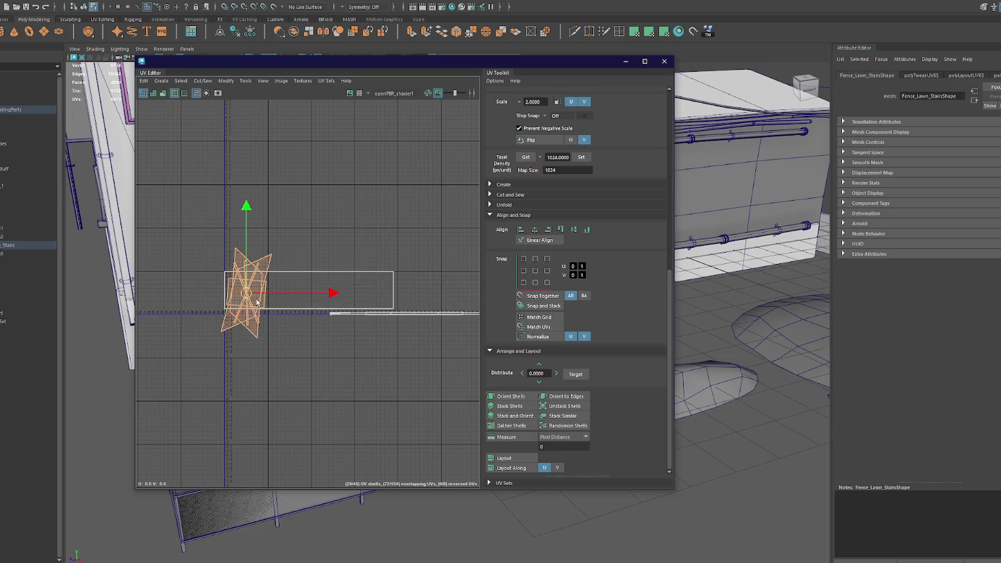
pyautogui.moveTo(246, 290); pyautogui.dragTo(328, 182)
pyautogui.keyDown('alt'); pyautogui.moveTo(295, 360); pyautogui.dragTo(268, 350, button='middle'); pyautogui.keyUp('alt')
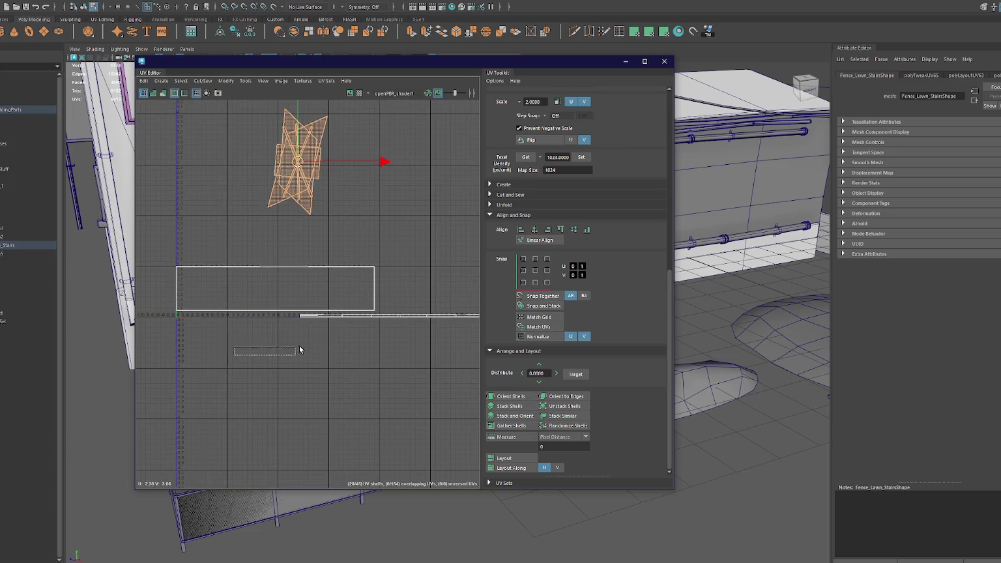
pyautogui.click(456, 315)
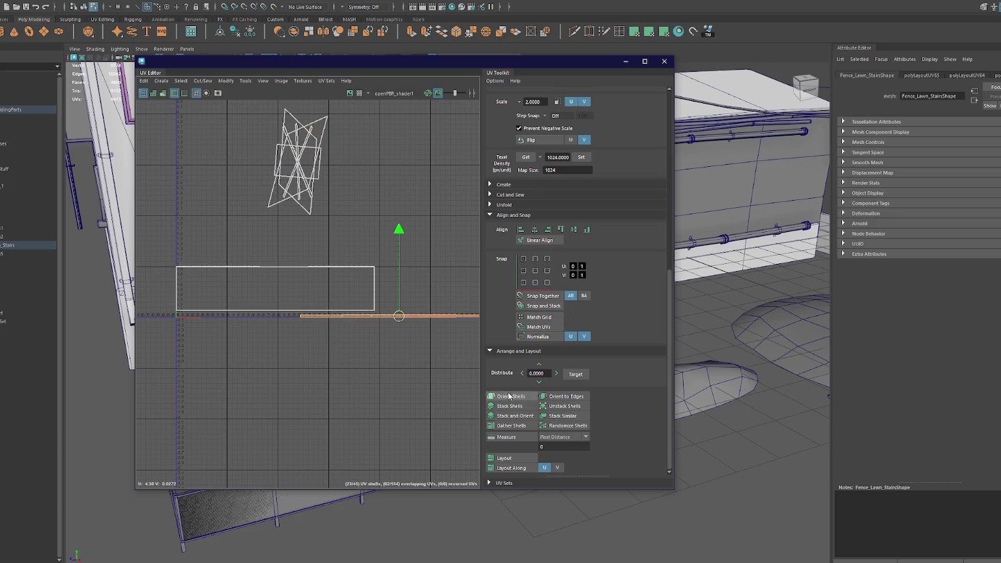
pyautogui.click(523, 282)
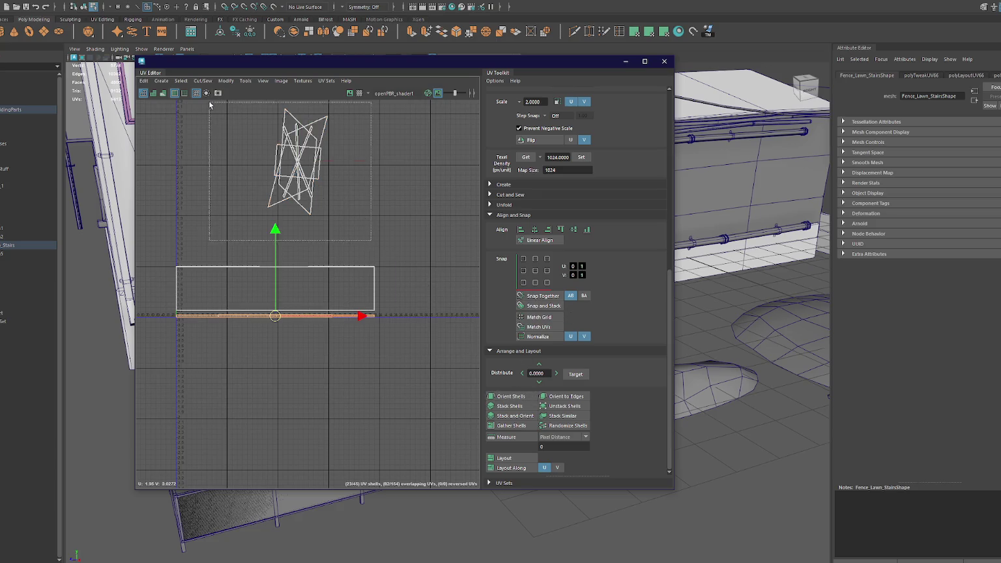
# - Stand the star shells upright, apply 1024 texel density, and rotate the shell 90°
pyautogui.moveTo(260, 105); pyautogui.dragTo(369, 225)
pyautogui.rightClick(372, 221)
pyautogui.click(506, 396)
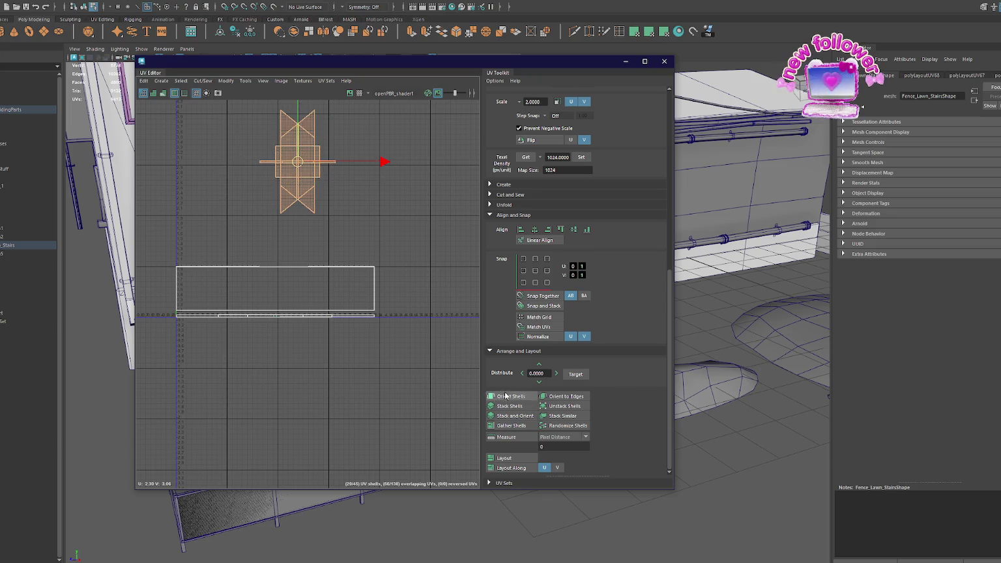
pyautogui.click(582, 157)
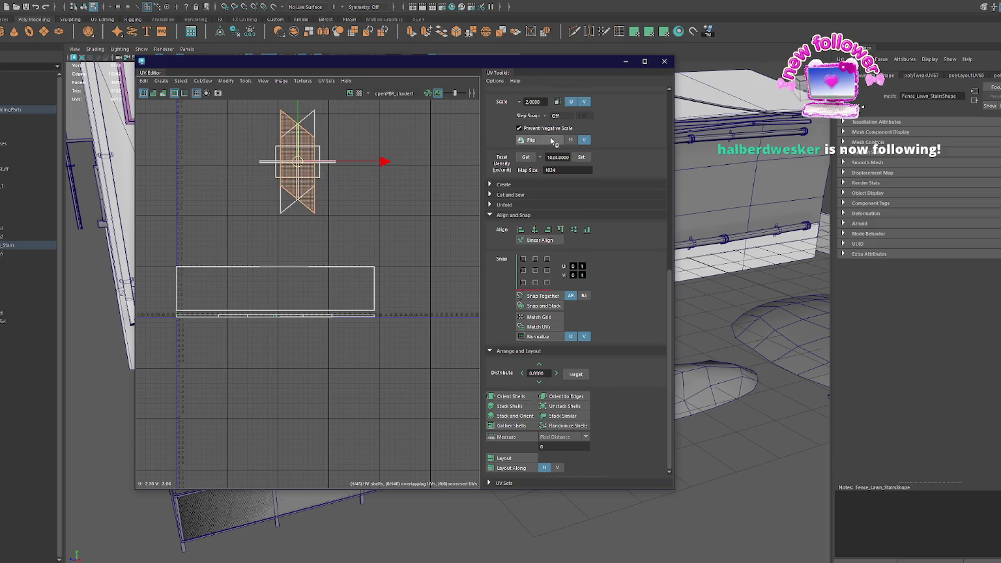
pyautogui.scroll(3, 564, 178)
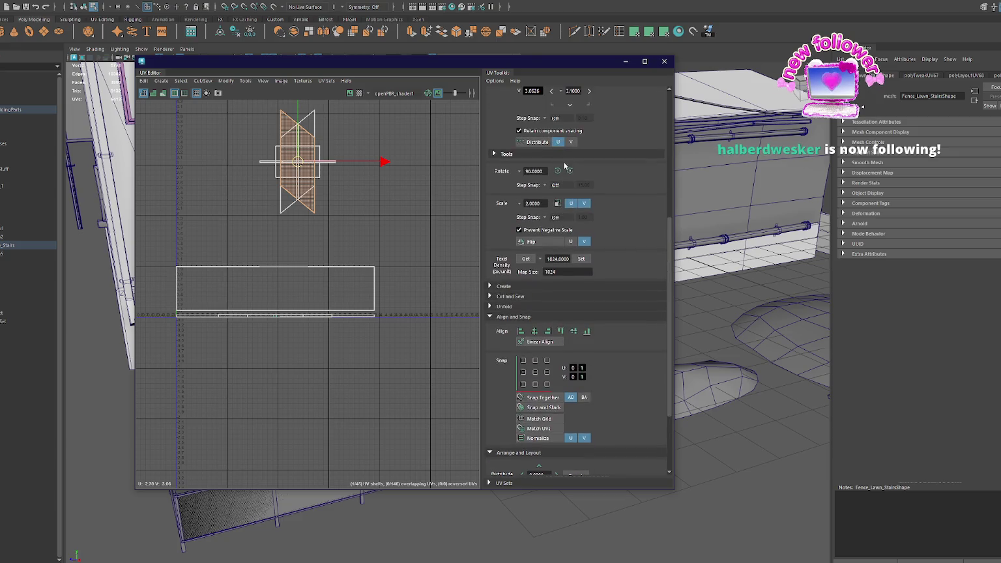
pyautogui.click(557, 170)
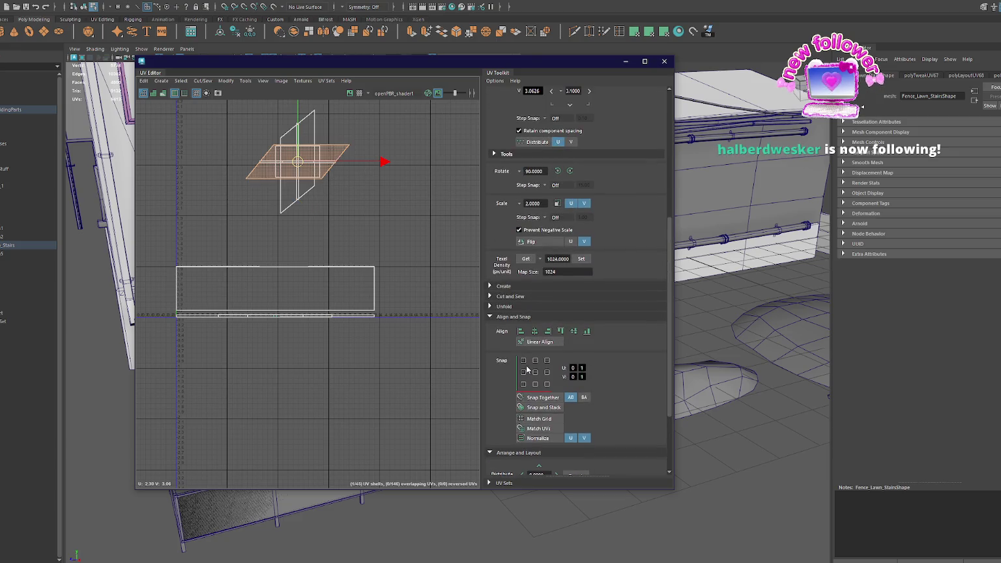
pyautogui.click(524, 371)
# - Rotate the upper UV shell another 90° about a repositioned pivot
pyautogui.click(308, 130)
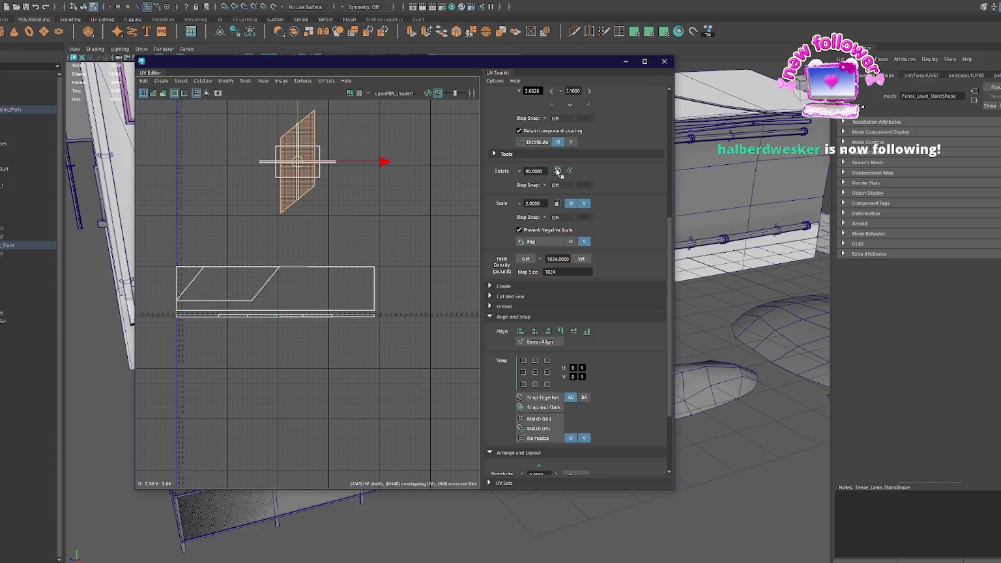
pyautogui.press('F12')
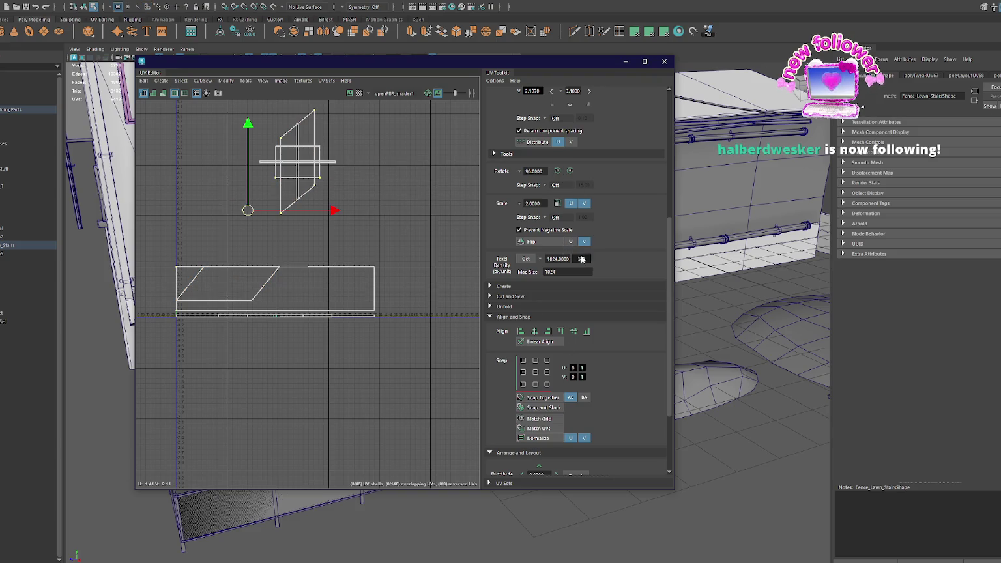
pyautogui.click(582, 259)
pyautogui.scroll(-3, 582, 260)
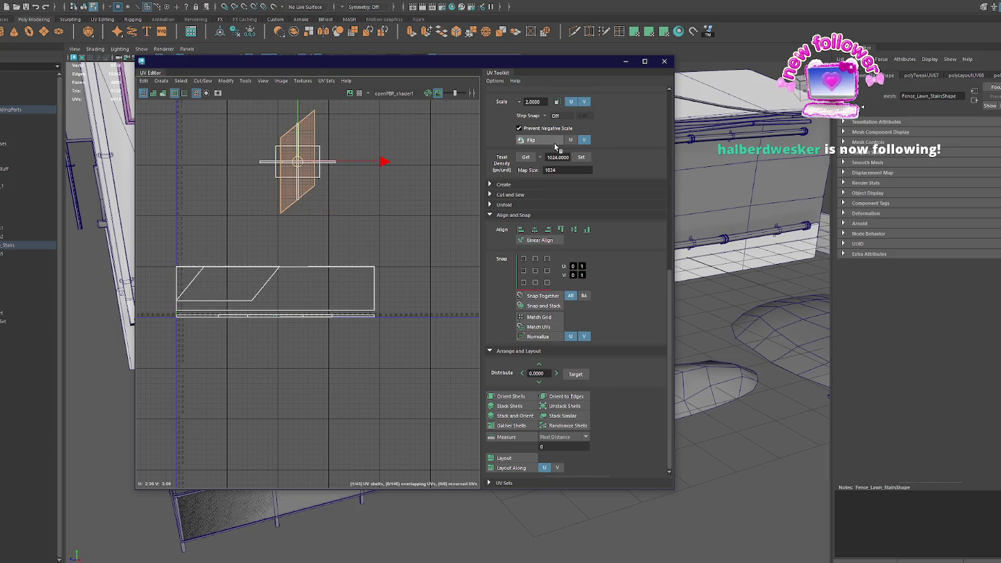
pyautogui.scroll(2, 583, 221)
pyautogui.click(557, 121)
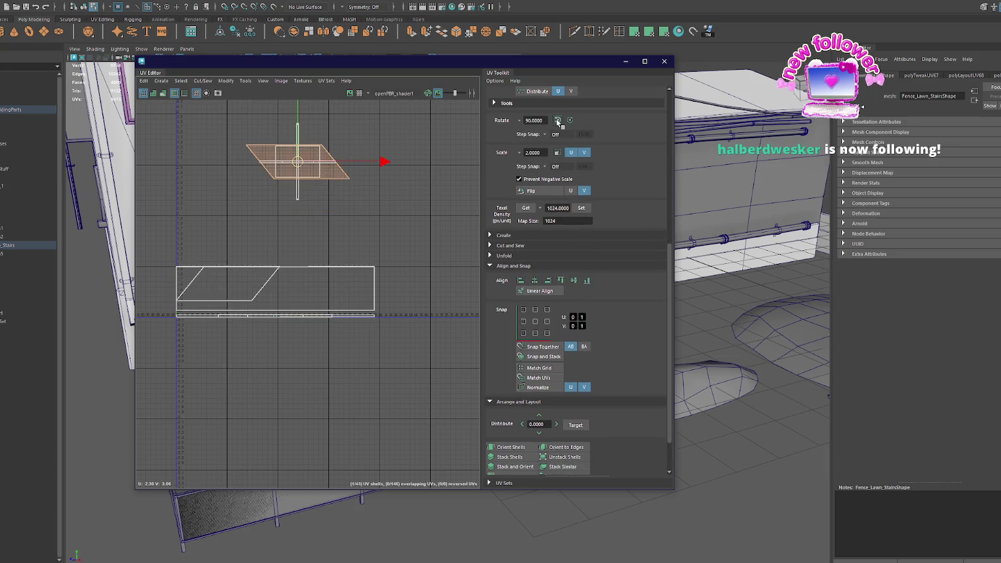
pyautogui.moveTo(539, 66); pyautogui.dragTo(865, 124)
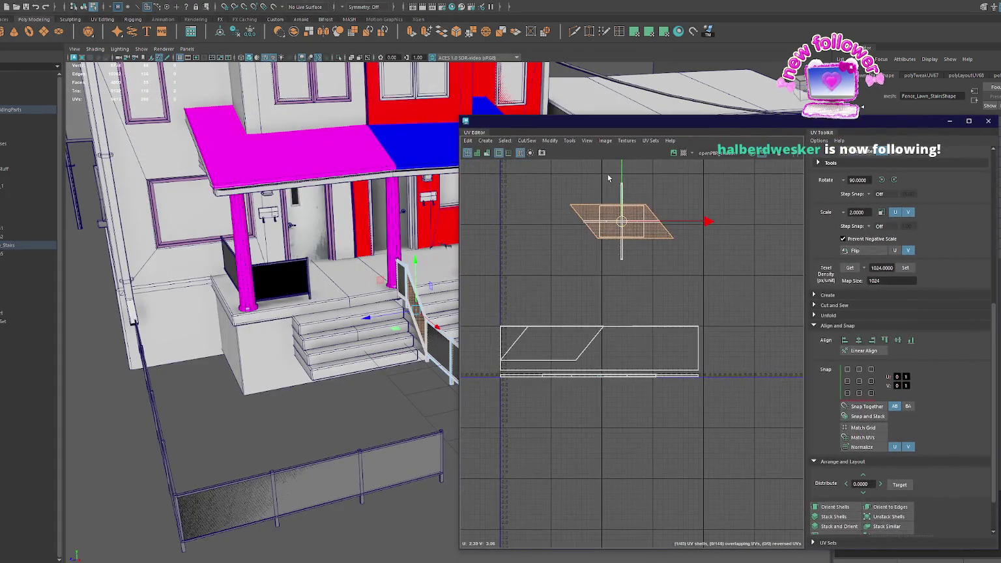
pyautogui.click(607, 174)
# - Flip the upper UV shell and reposition it
pyautogui.click(584, 205)
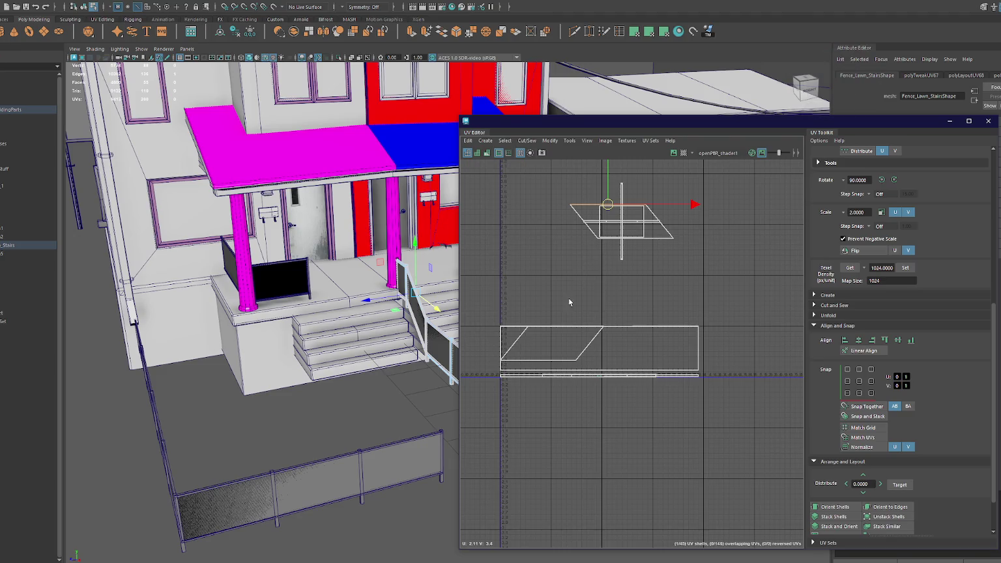
pyautogui.click(565, 326)
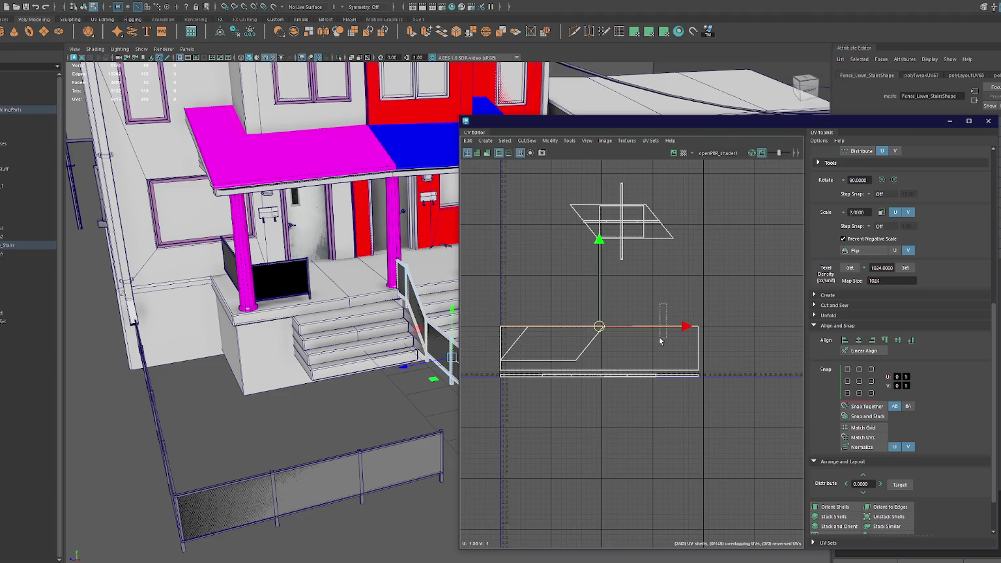
pyautogui.keyDown('alt'); pyautogui.moveTo(417, 294); pyautogui.dragTo(355, 269); pyautogui.keyUp('alt')
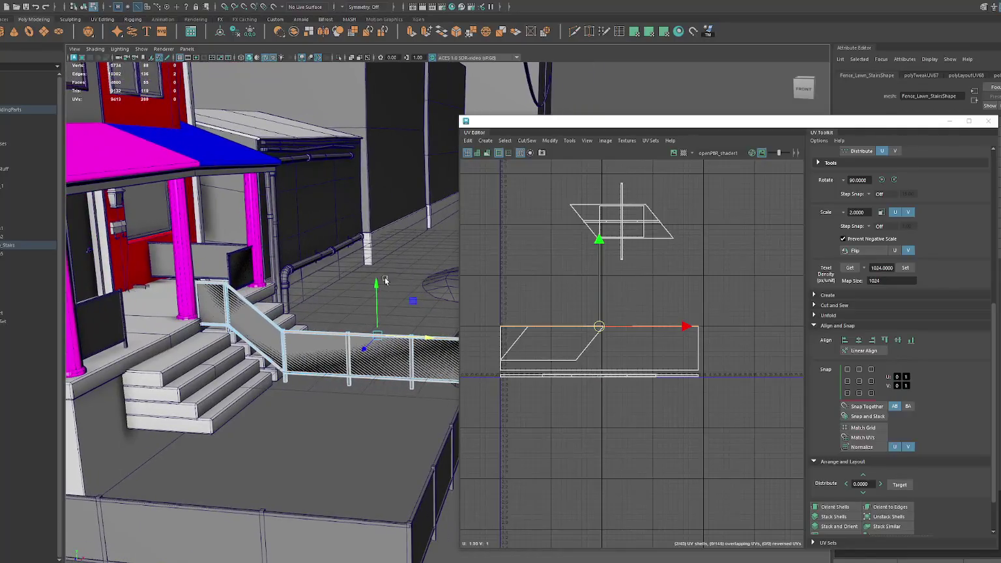
pyautogui.click(540, 265)
pyautogui.click(570, 352)
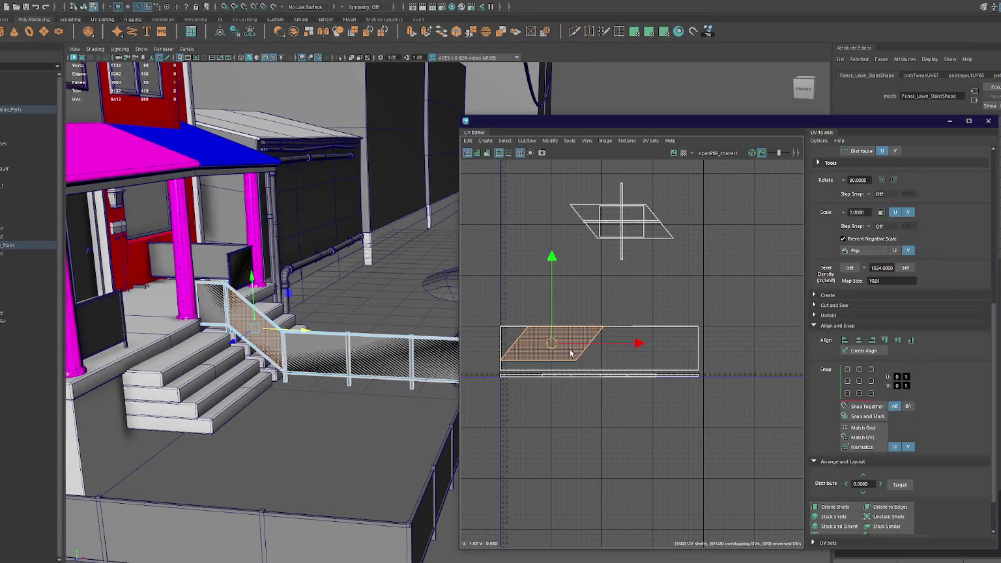
pyautogui.click(603, 238)
pyautogui.click(845, 250)
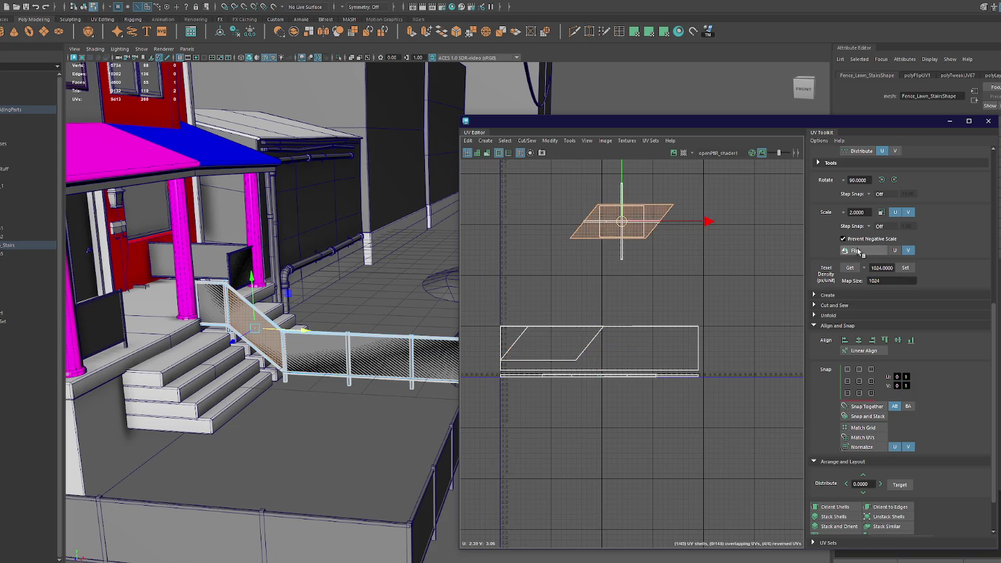
pyautogui.click(847, 370)
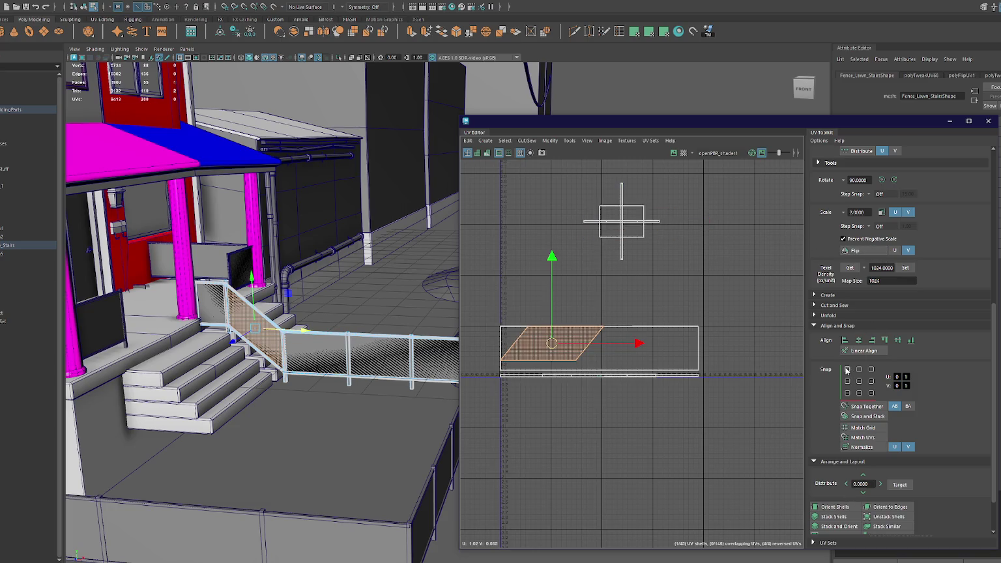
# - Move the small square UV shell over to the left
pyautogui.click(638, 230)
pyautogui.moveTo(637, 229); pyautogui.dragTo(628, 201, button='right')
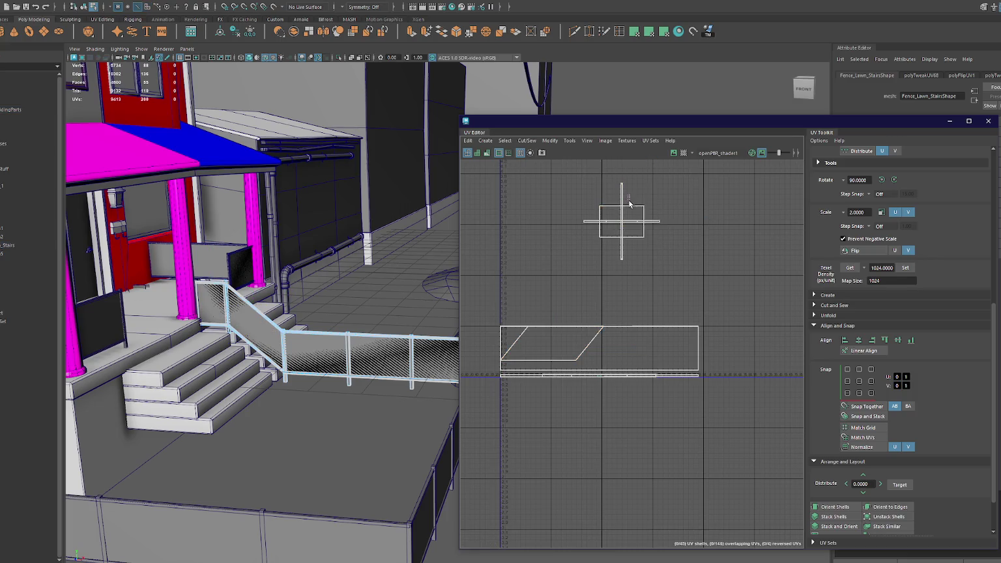
pyautogui.click(630, 211)
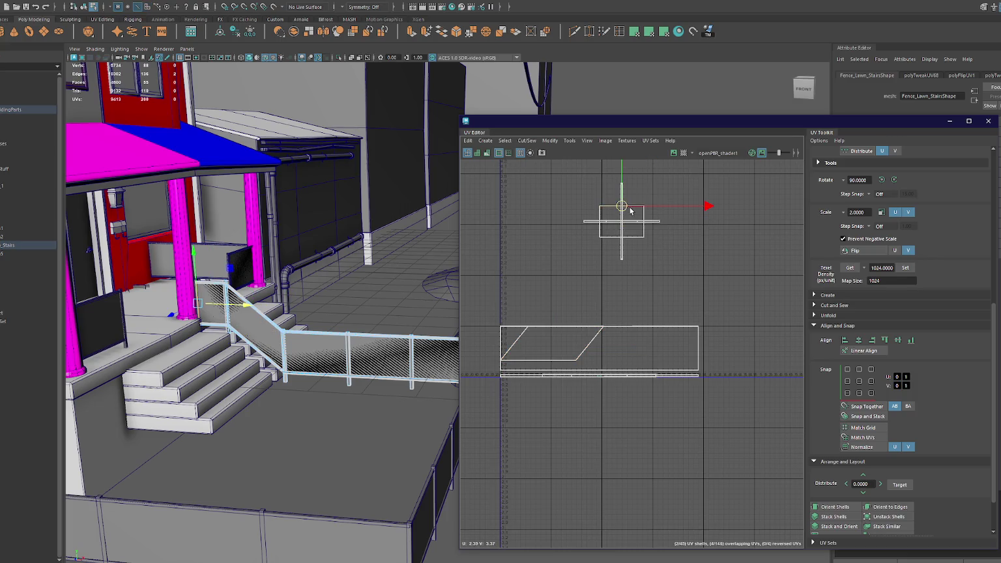
pyautogui.press('f')
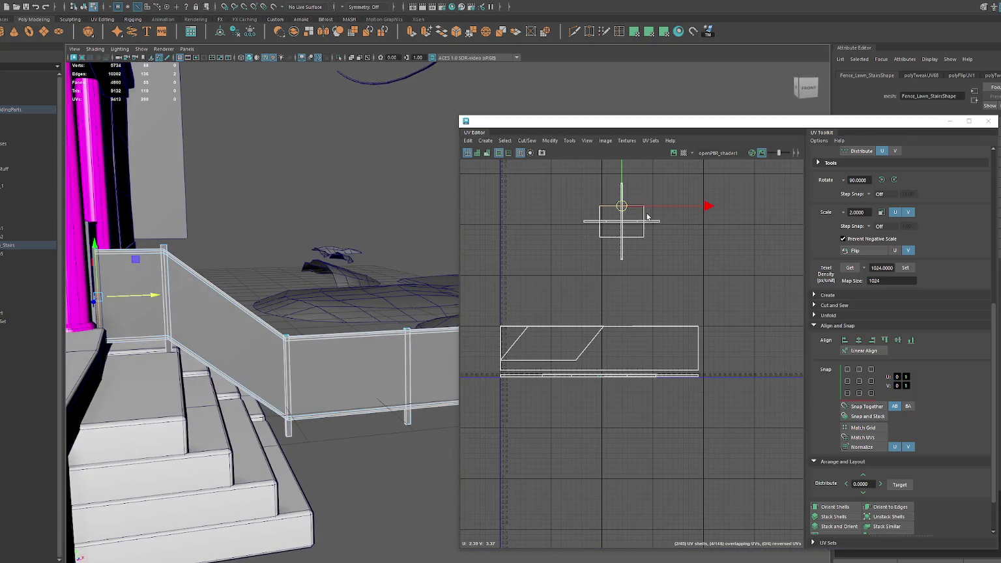
pyautogui.click(638, 215)
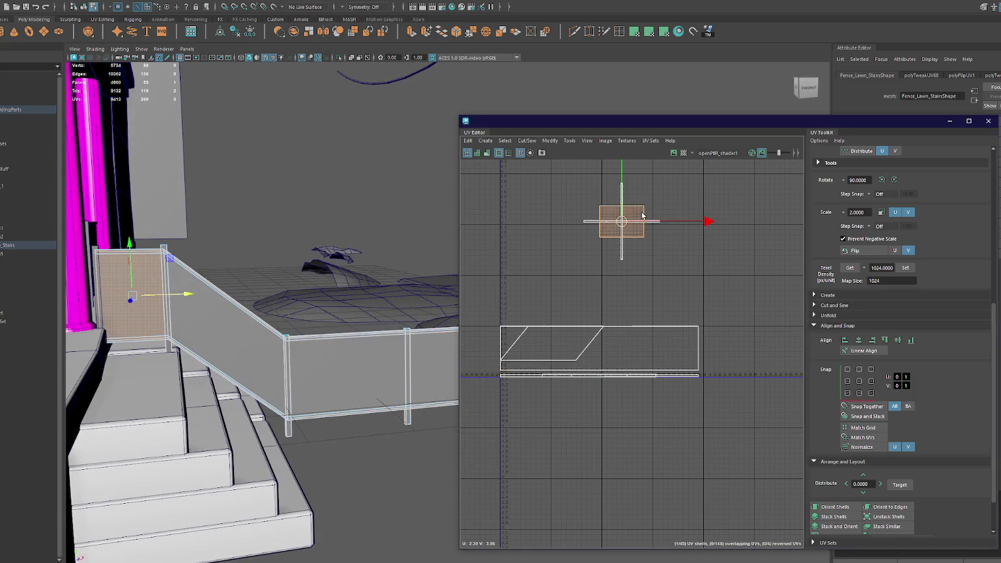
pyautogui.moveTo(636, 223); pyautogui.dragTo(538, 235)
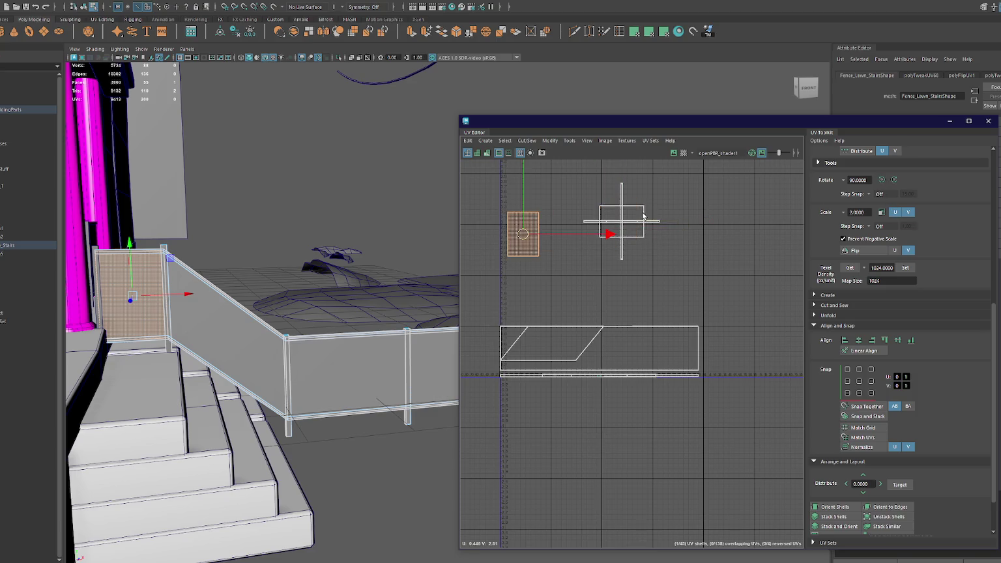
pyautogui.click(607, 243)
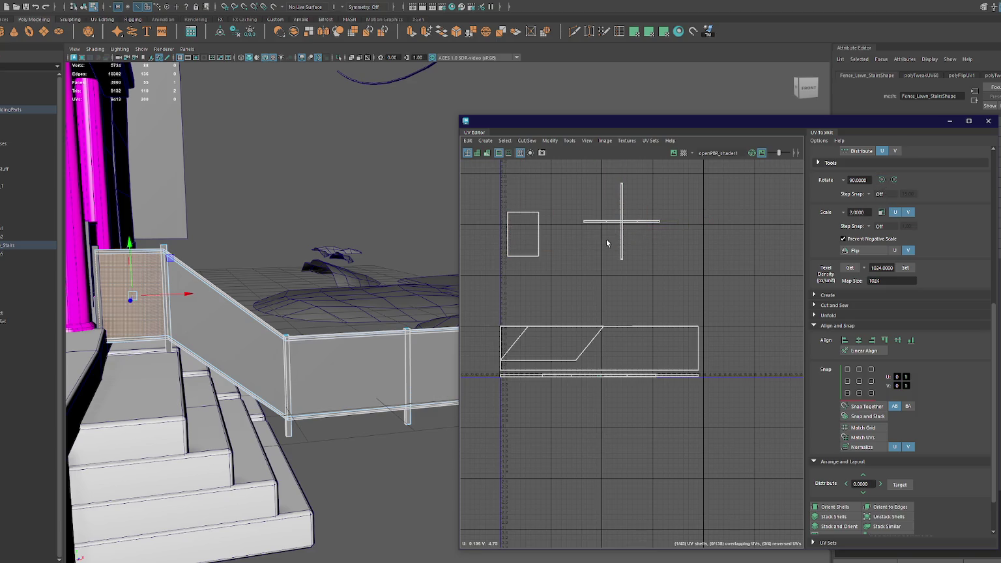
pyautogui.click(653, 218)
pyautogui.scroll(-3, 619, 246)
pyautogui.click(615, 225)
pyautogui.moveTo(615, 225); pyautogui.dragTo(532, 233)
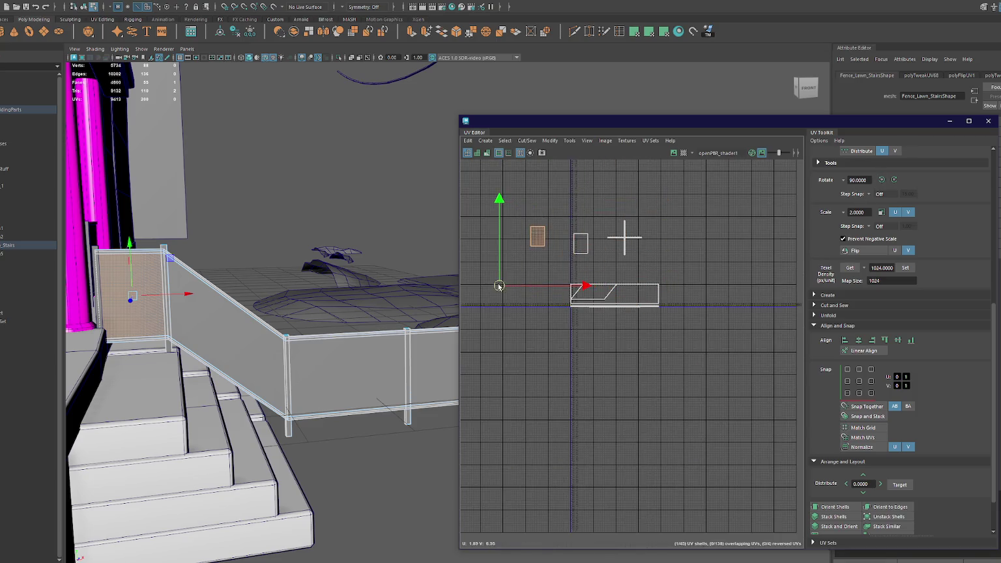
# - Snap the small shell onto the left square at the large shell's left side
pyautogui.click(537, 234)
pyautogui.moveTo(552, 192); pyautogui.dragTo(524, 248)
pyautogui.moveTo(592, 212); pyautogui.dragTo(577, 222, button='right')
pyautogui.click(578, 234)
pyautogui.click(536, 226)
pyautogui.moveTo(591, 276); pyautogui.dragTo(595, 285)
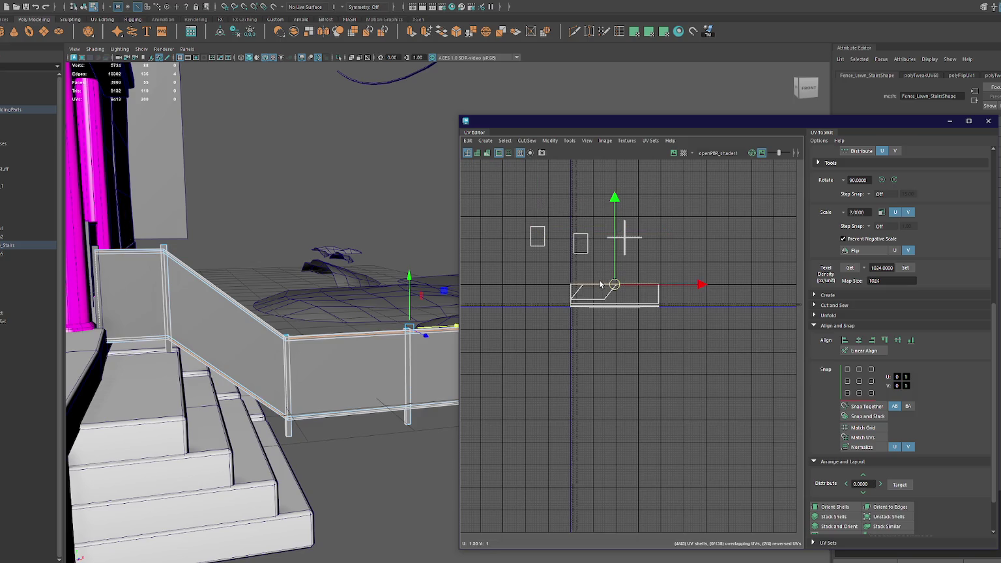
pyautogui.moveTo(596, 287); pyautogui.dragTo(692, 288, button='right')
pyautogui.click(848, 369)
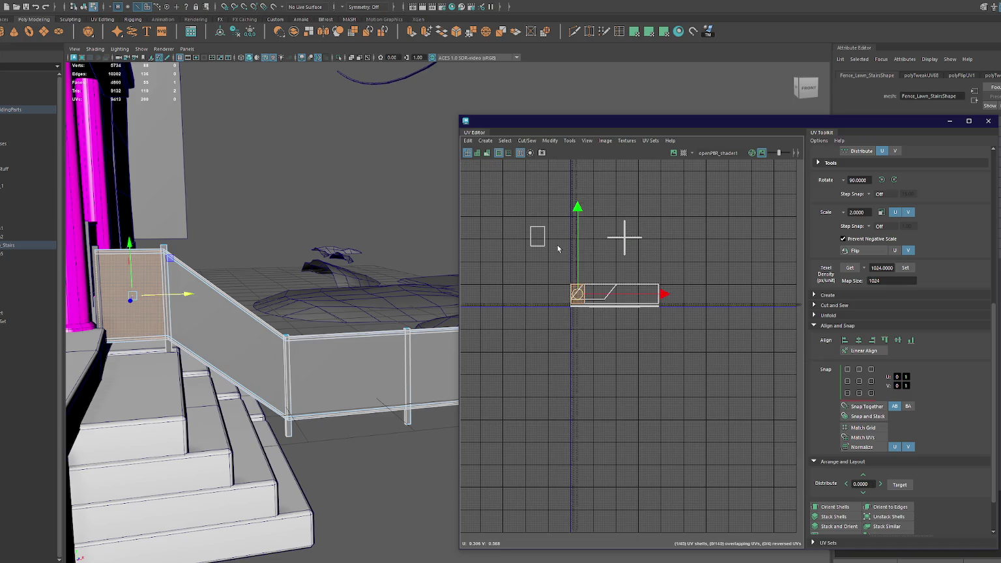
pyautogui.click(846, 381)
# - Orient the cross-shaped rail shells straight with Orient Shells
pyautogui.moveTo(607, 219); pyautogui.dragTo(635, 229)
pyautogui.moveTo(581, 205); pyautogui.dragTo(658, 261)
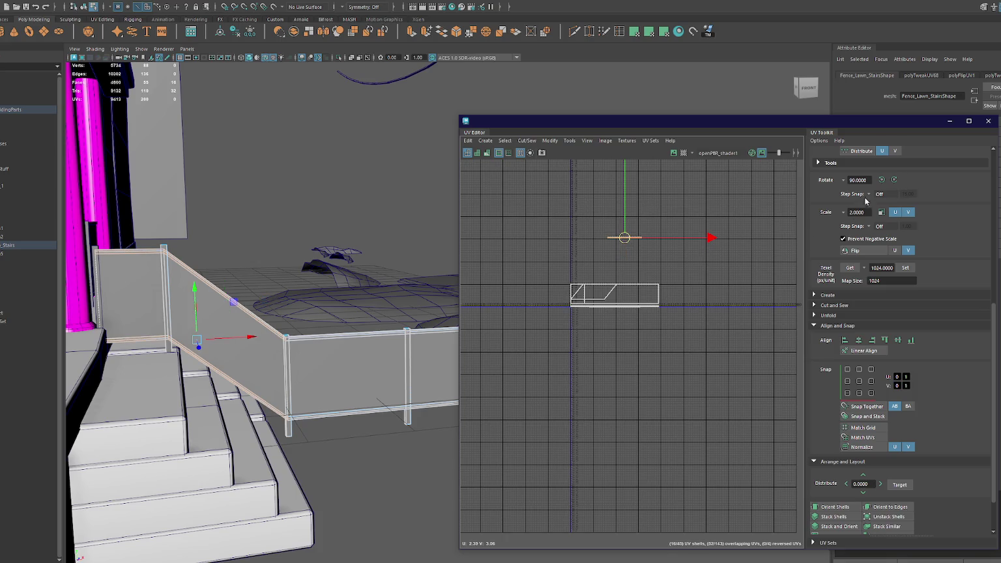
pyautogui.click(835, 509)
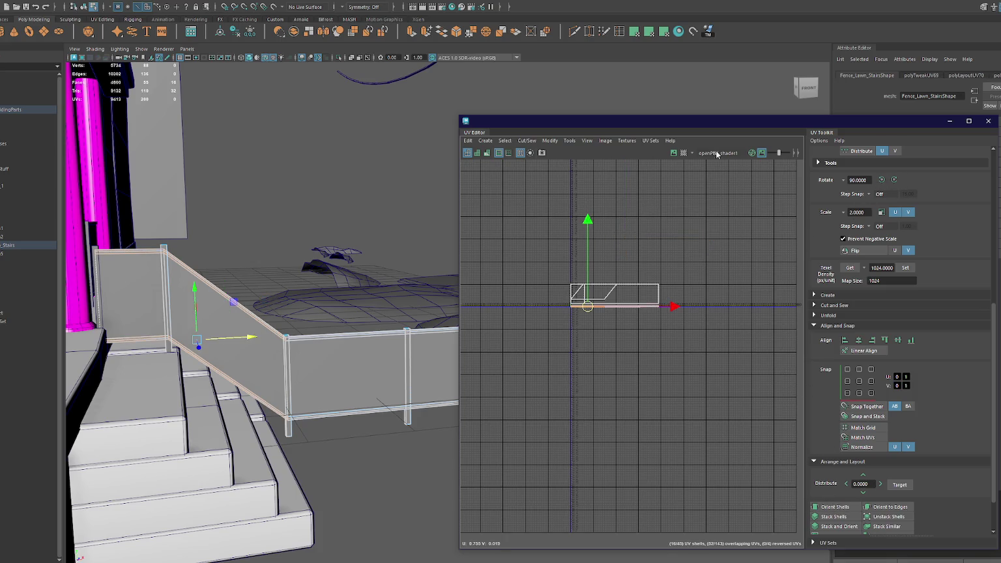
pyautogui.click(298, 230)
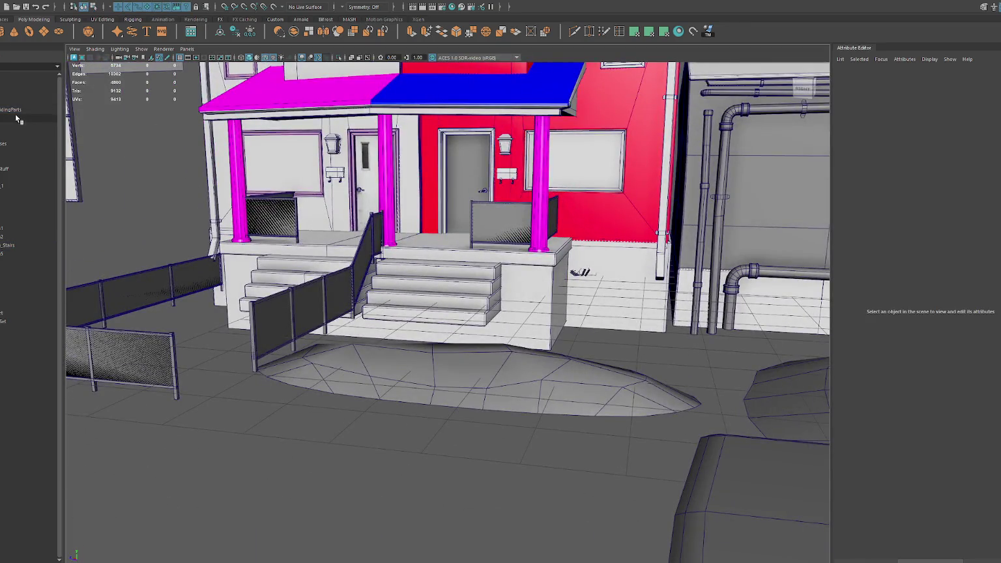
# - Check the fence pieces Fence_Lawn4, the stair fence and Fence_Lawn5 one by one in the Outliner
pyautogui.click(17, 118)
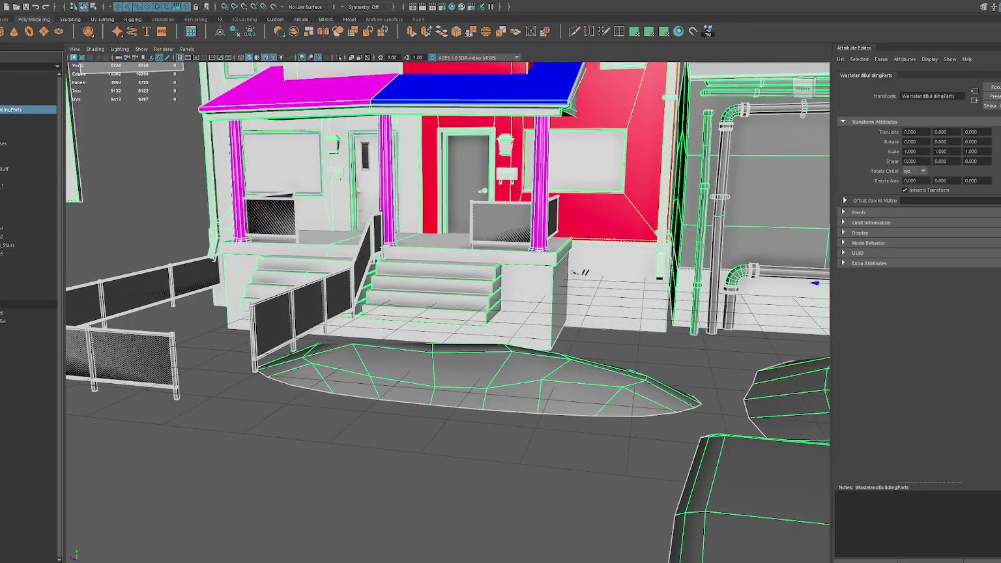
pyautogui.click(20, 313)
pyautogui.click(20, 304)
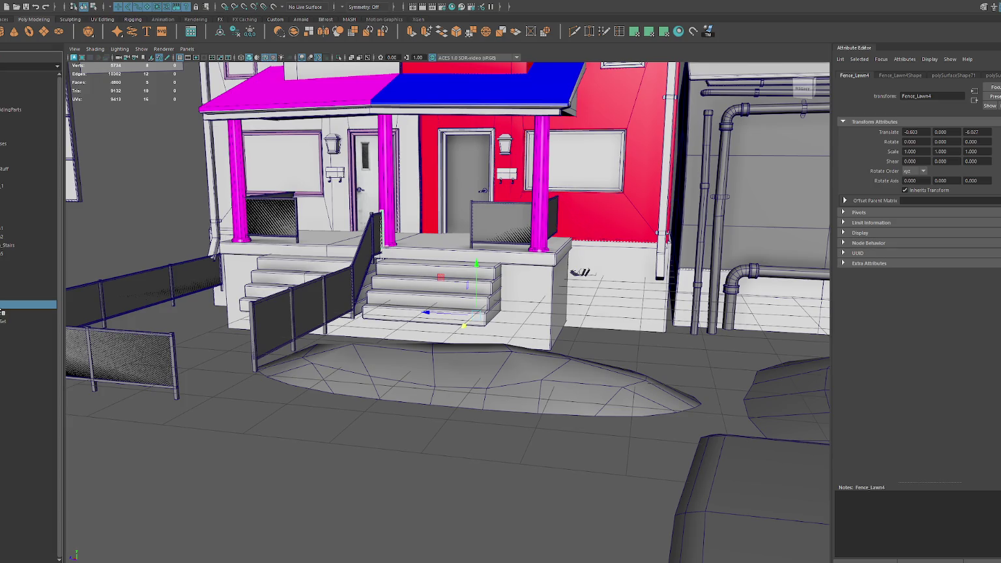
pyautogui.keyDown('ctrl'); pyautogui.click(19, 304); pyautogui.keyUp('ctrl')
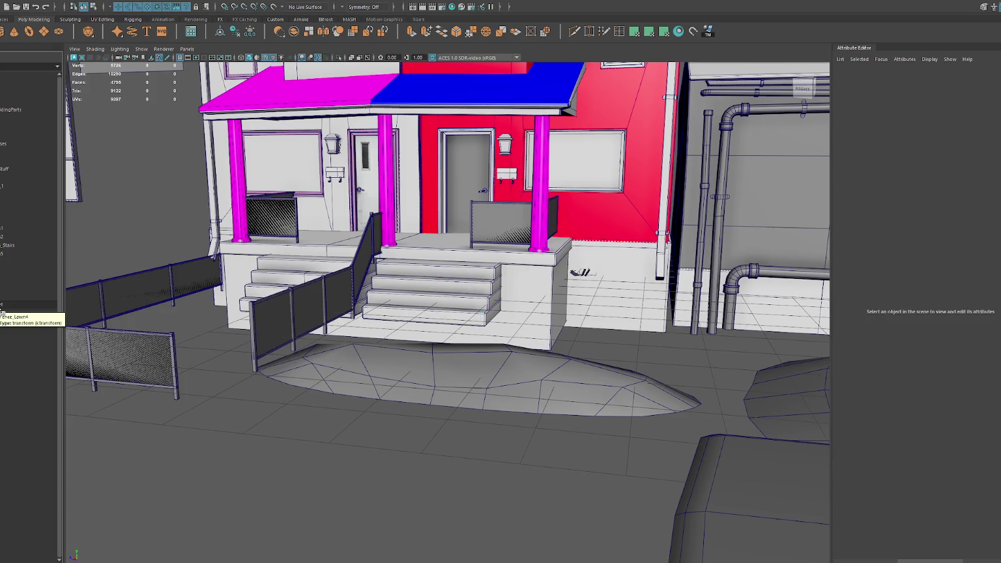
pyautogui.click(249, 329)
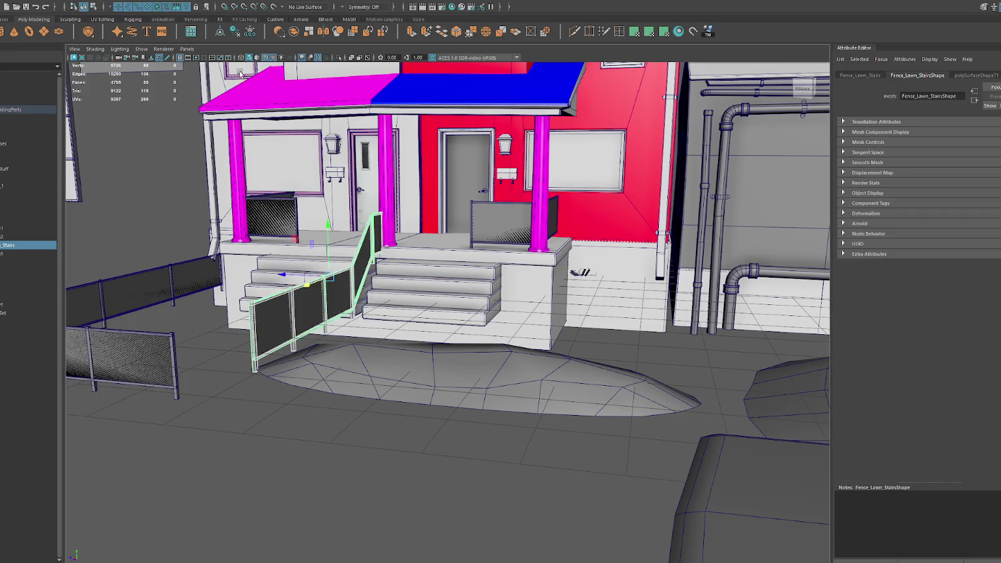
pyautogui.click(27, 254)
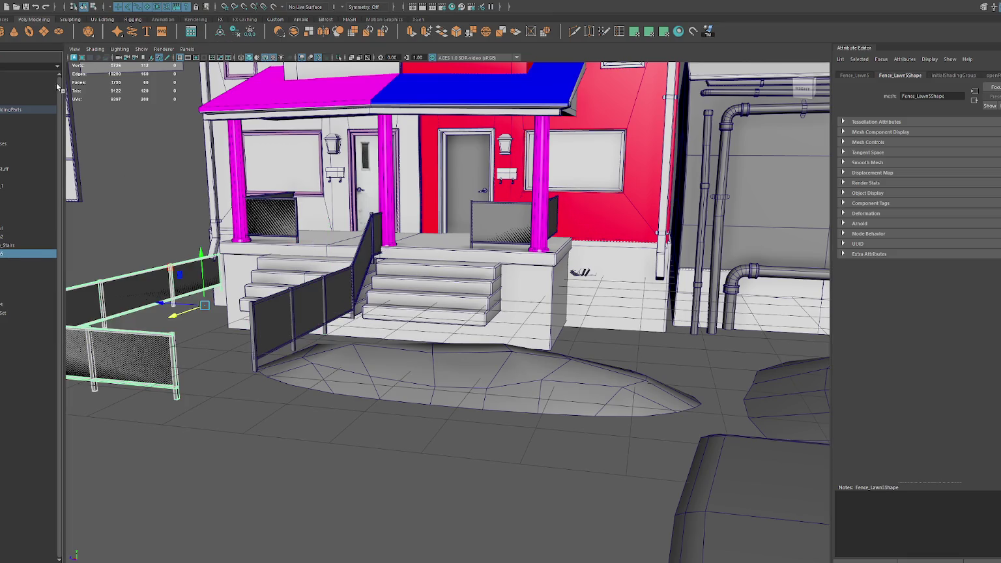
# - Export only the WastelandBuildingParts group using File > Export Selection
pyautogui.click(29, 110)
pyautogui.click(4, 18)
pyautogui.click(3, 19)
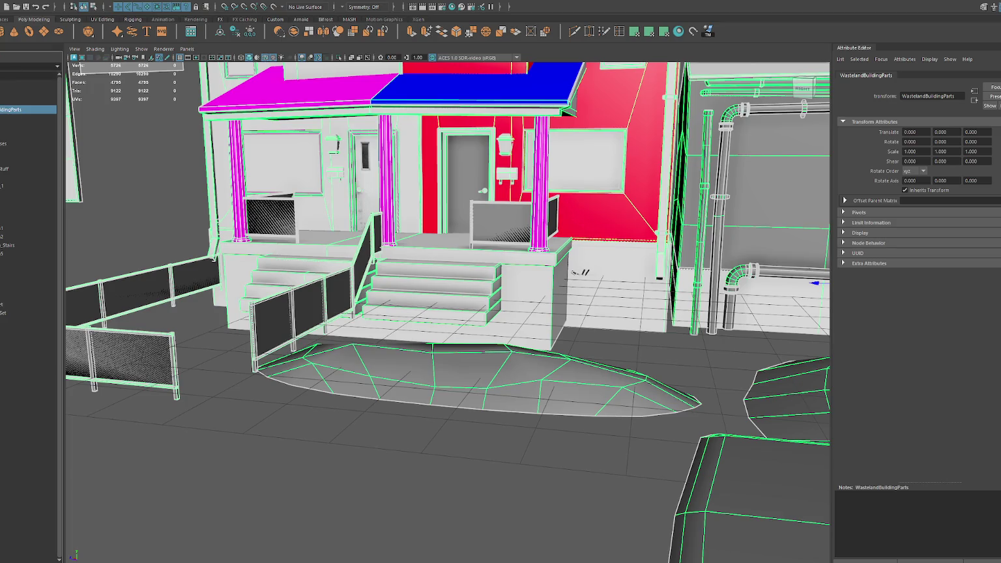
pyautogui.click(3, 19)
pyautogui.click(6, 111)
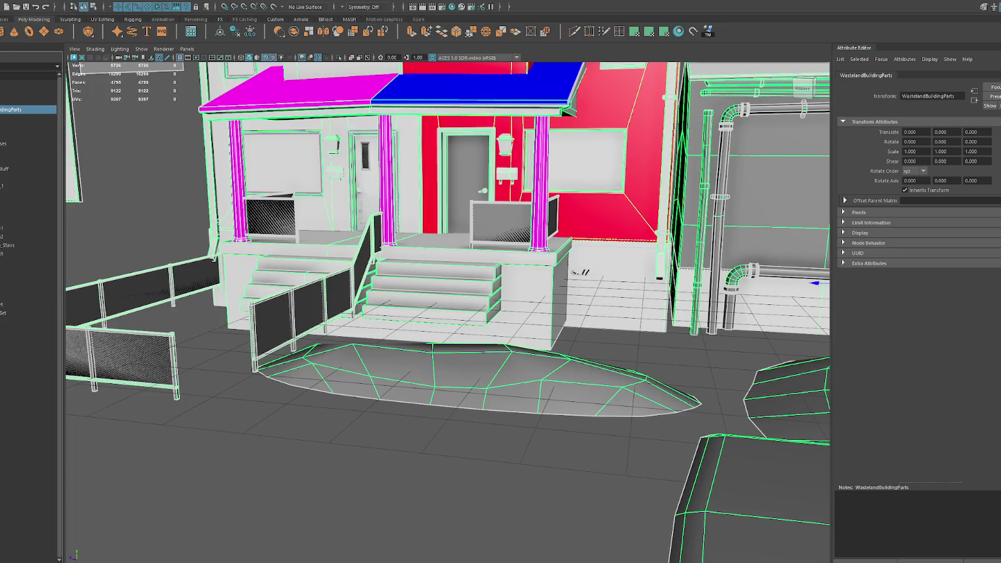
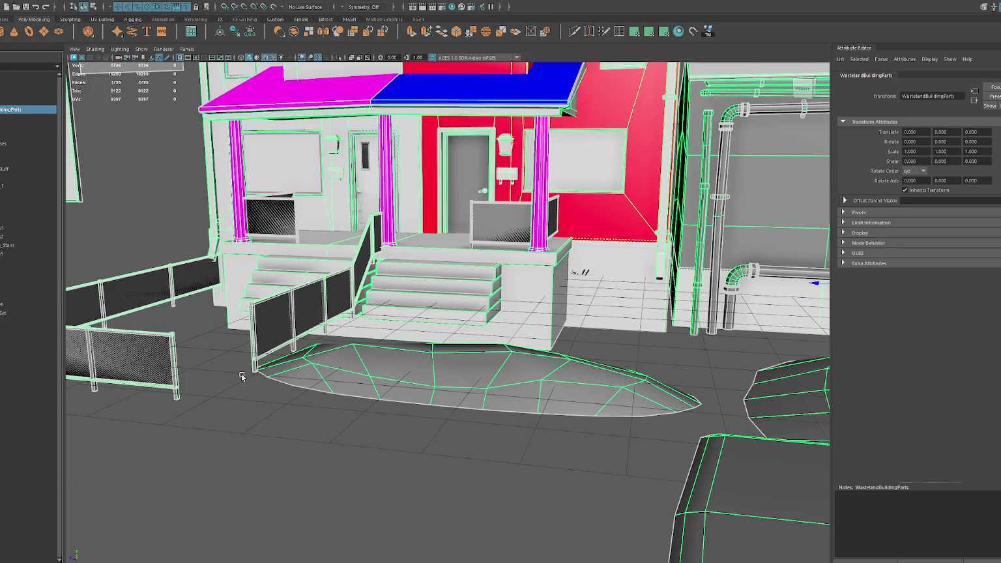
# - Orbit the Maya viewport around the house to inspect the porch fences
pyautogui.keyDown('alt'); pyautogui.moveTo(186, 334); pyautogui.dragTo(326, 424); pyautogui.keyUp('alt')
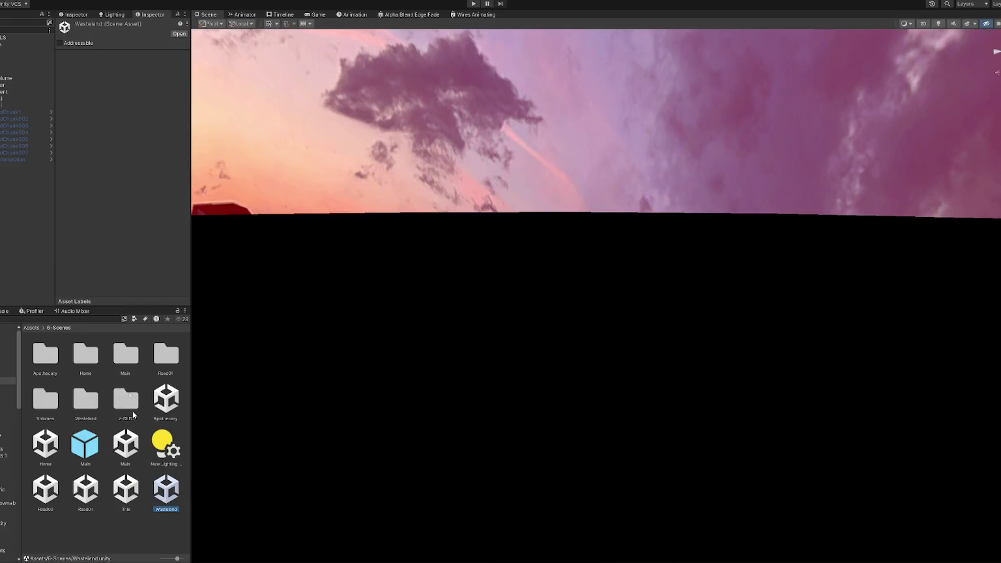
# - Open the WastelandChunk007 prefab and make the WastelandParts group visible
pyautogui.click(50, 153)
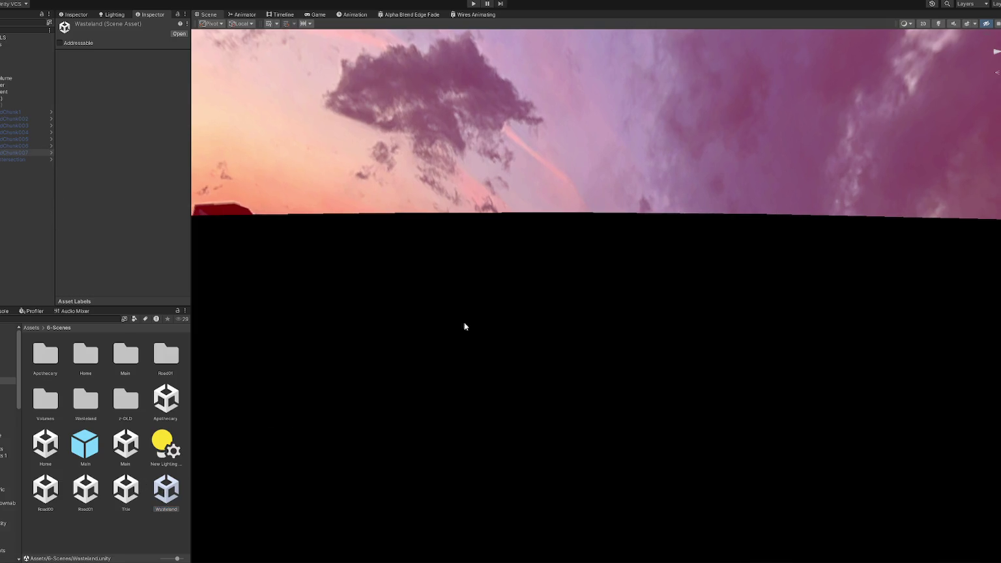
pyautogui.moveTo(624, 326); pyautogui.dragTo(626, 312, button='right')
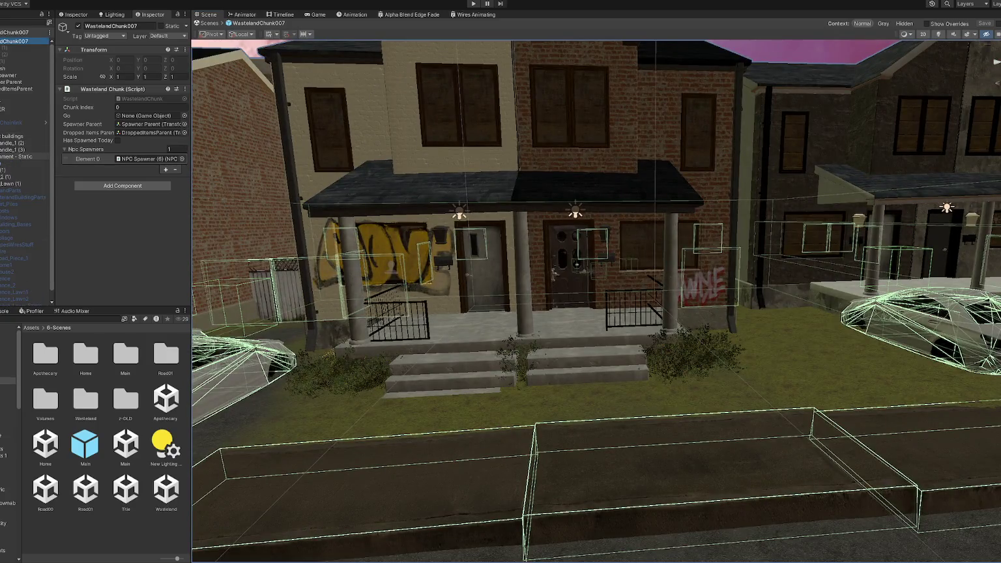
pyautogui.click(26, 190)
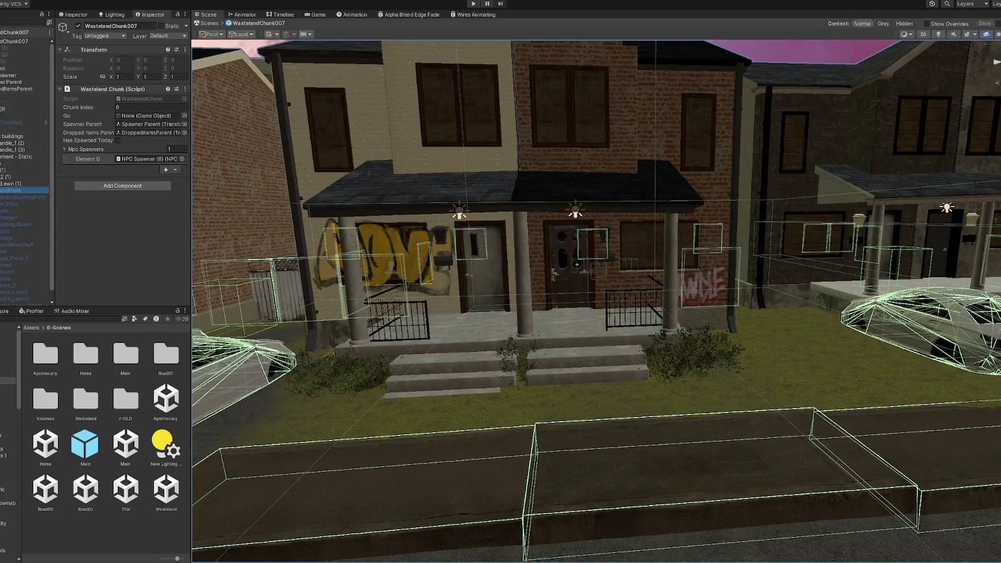
pyautogui.click(78, 26)
pyautogui.moveTo(329, 358); pyautogui.dragTo(390, 335, button='right')
# - Duplicate Fence_Lawn5 and Fence_Lawn_Stairs and place the copies under Fence_Lawn (1)
pyautogui.scroll(-1, 26, 287)
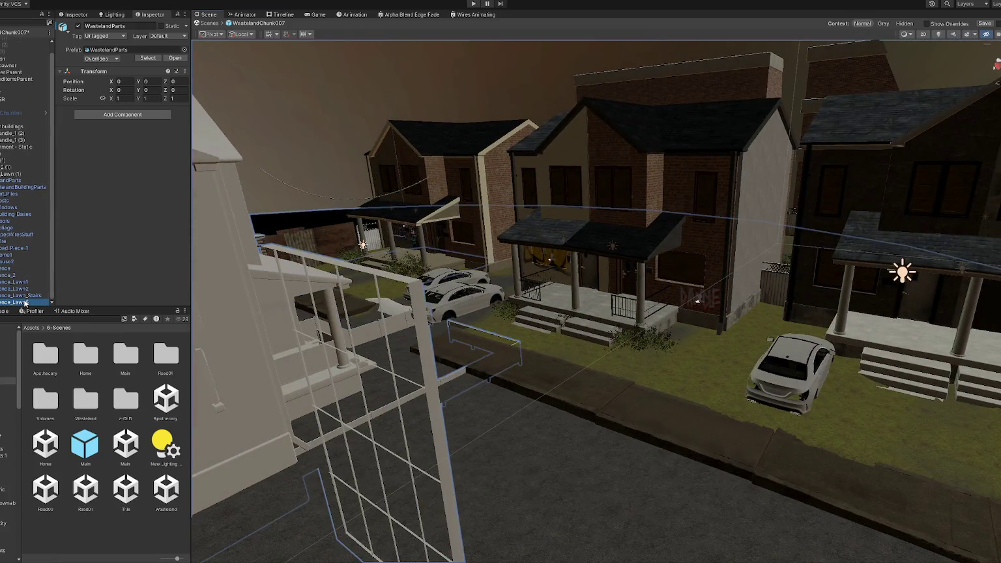
pyautogui.click(36, 300)
pyautogui.keyDown('ctrl'); pyautogui.click(26, 296); pyautogui.keyUp('ctrl')
pyautogui.hotkey('ctrl', 'd')
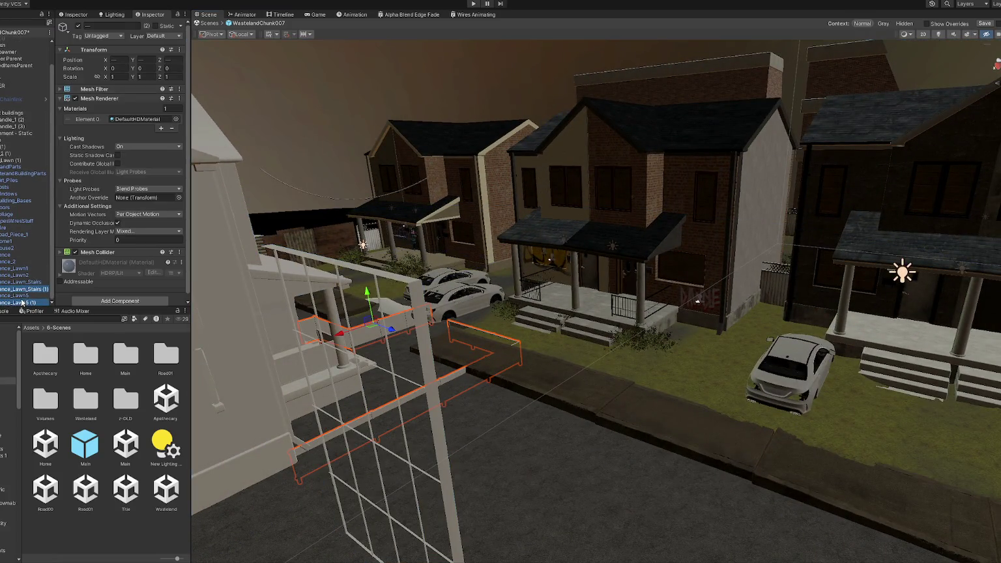
pyautogui.moveTo(23, 293); pyautogui.dragTo(18, 163)
# - Select the duplicated stair fence and Fence_Lawn5 copies and frame them in view
pyautogui.click(18, 161)
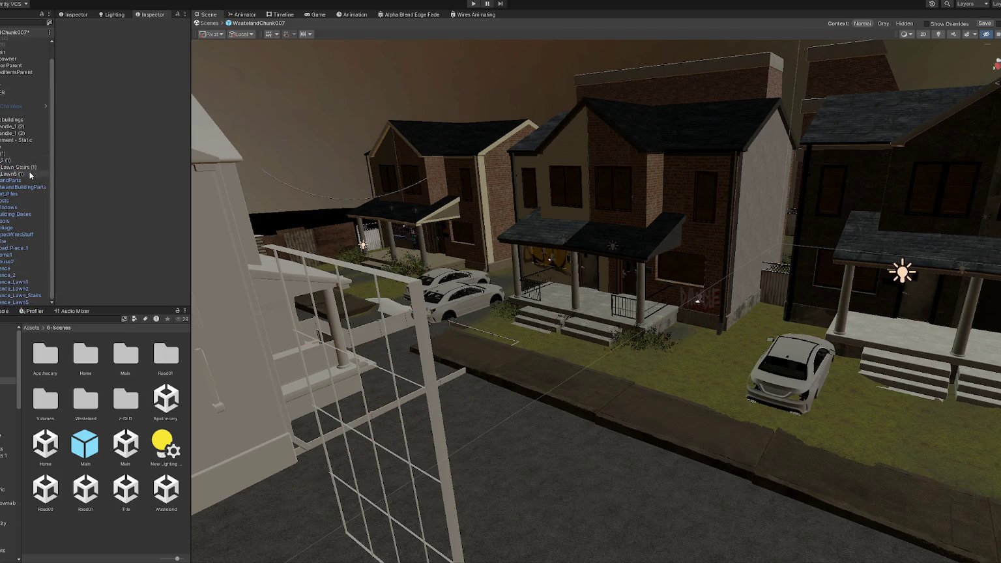
pyautogui.click(28, 182)
pyautogui.click(26, 190)
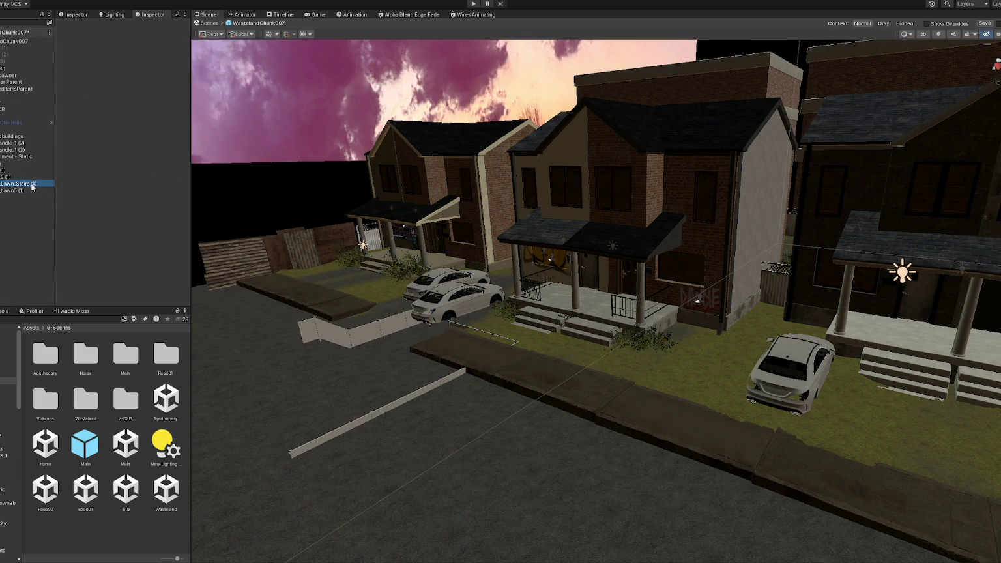
pyautogui.keyDown('shift'); pyautogui.click(26, 183); pyautogui.keyUp('shift')
pyautogui.press('f')
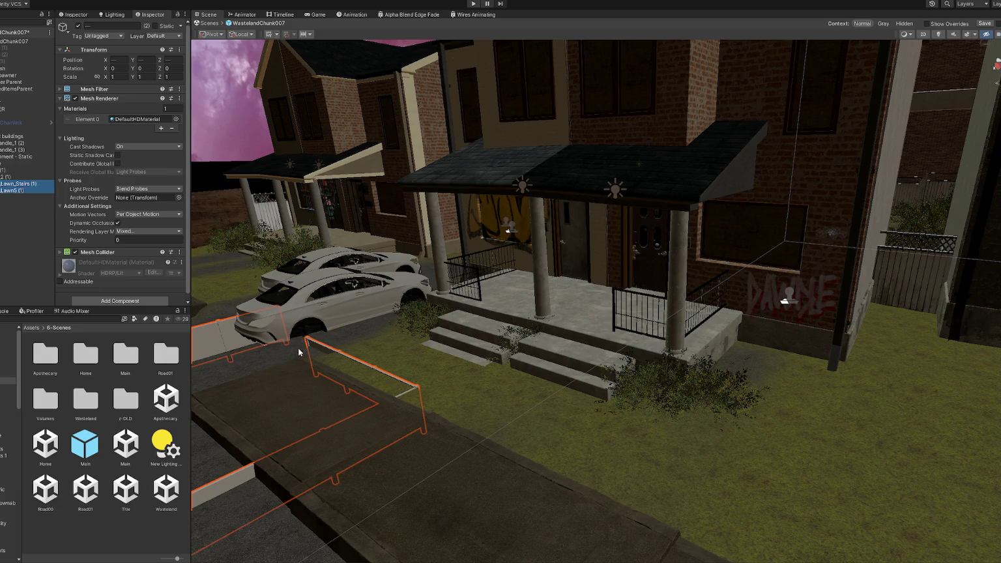
# - Select the duplicated fences in the scene and rotate them to Y 180
pyautogui.scroll(-5, 294, 391)
pyautogui.moveTo(205, 448); pyautogui.dragTo(453, 382)
pyautogui.press('f')
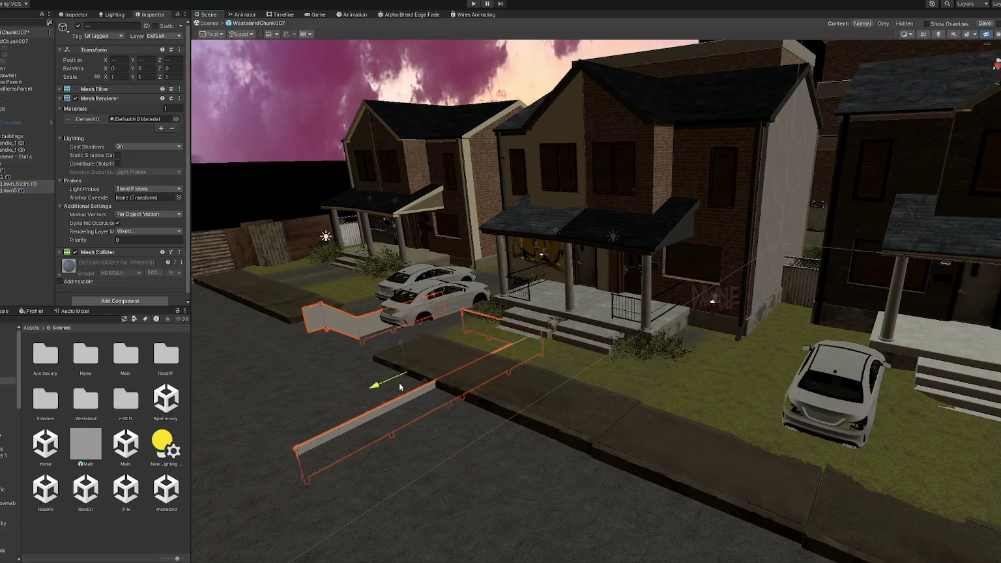
pyautogui.moveTo(496, 352)
pyautogui.keyDown('alt'); pyautogui.mouseDown()
pyautogui.moveTo(543, 352)
pyautogui.moveTo(335, 376)
pyautogui.mouseUp(); pyautogui.keyUp('alt')
pyautogui.press('e')
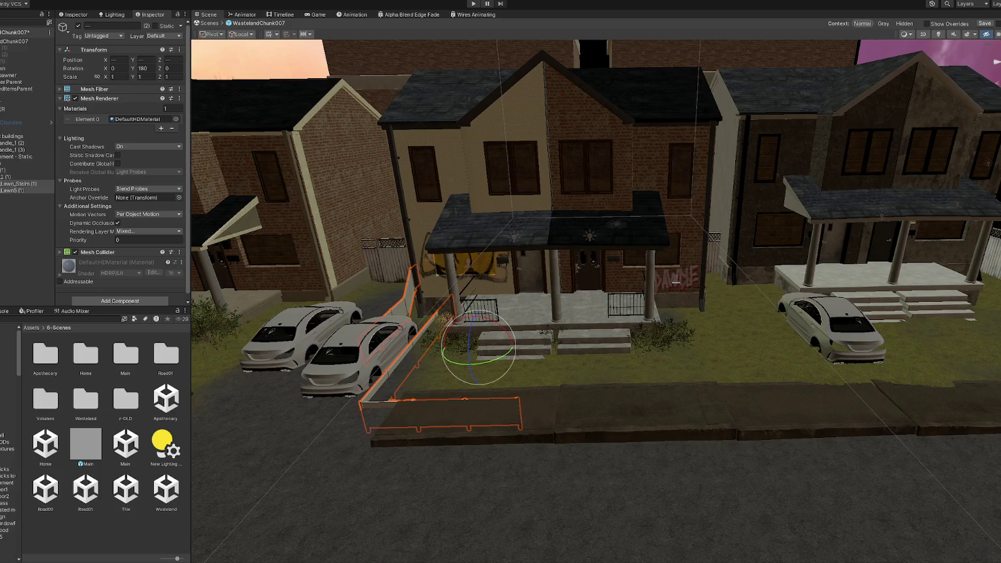
# - Apply the Fence1 material from the Doors folder to the duplicated fences
pyautogui.scroll(-3, 10, 443)
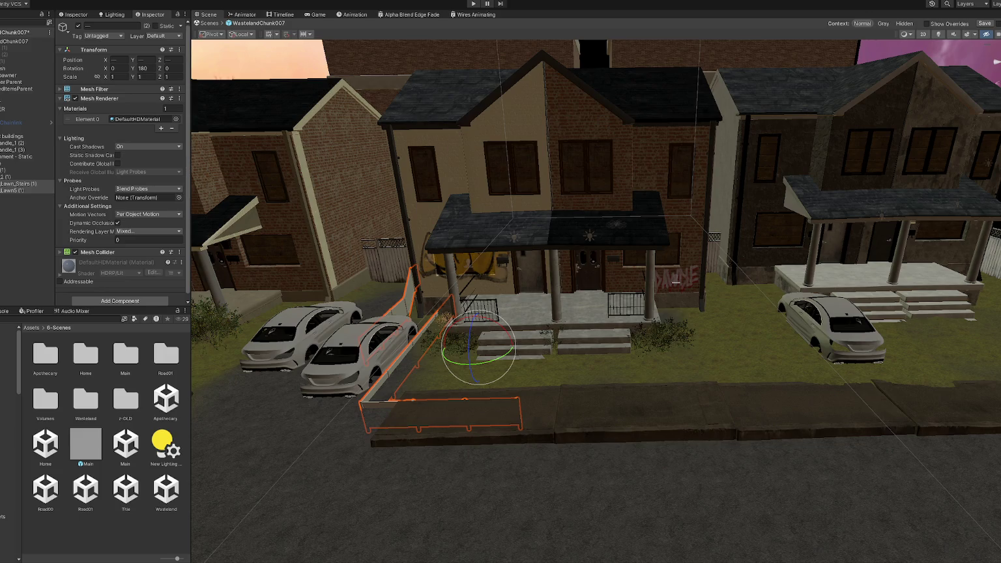
pyautogui.click(7, 380)
pyautogui.scroll(-1, 91, 391)
pyautogui.click(91, 391)
pyautogui.moveTo(91, 390); pyautogui.dragTo(66, 301)
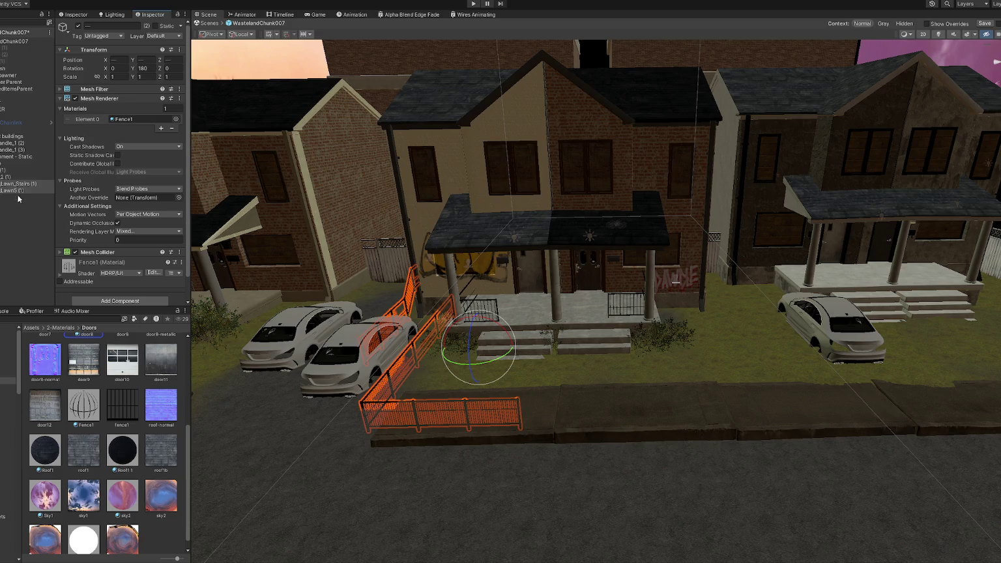
pyautogui.click(17, 184)
# - Move Fence_Lawn_Stairs (1) along the neighbouring porch and raise it onto the steps
pyautogui.press('w')
pyautogui.moveTo(362, 311)
pyautogui.mouseDown()
pyautogui.moveTo(775, 325)
pyautogui.moveTo(769, 305)
pyautogui.mouseUp()
pyautogui.press('f')
pyautogui.press('f')
pyautogui.moveTo(612, 326)
pyautogui.mouseDown()
pyautogui.moveTo(627, 299)
pyautogui.moveTo(644, 294)
pyautogui.moveTo(776, 297)
pyautogui.moveTo(782, 266)
pyautogui.mouseUp()
pyautogui.press('f')
pyautogui.moveTo(734, 287)
pyautogui.mouseDown()
pyautogui.moveTo(770, 255)
pyautogui.moveTo(768, 287)
pyautogui.moveTo(702, 311)
pyautogui.moveTo(704, 339)
pyautogui.moveTo(732, 343)
pyautogui.mouseUp()
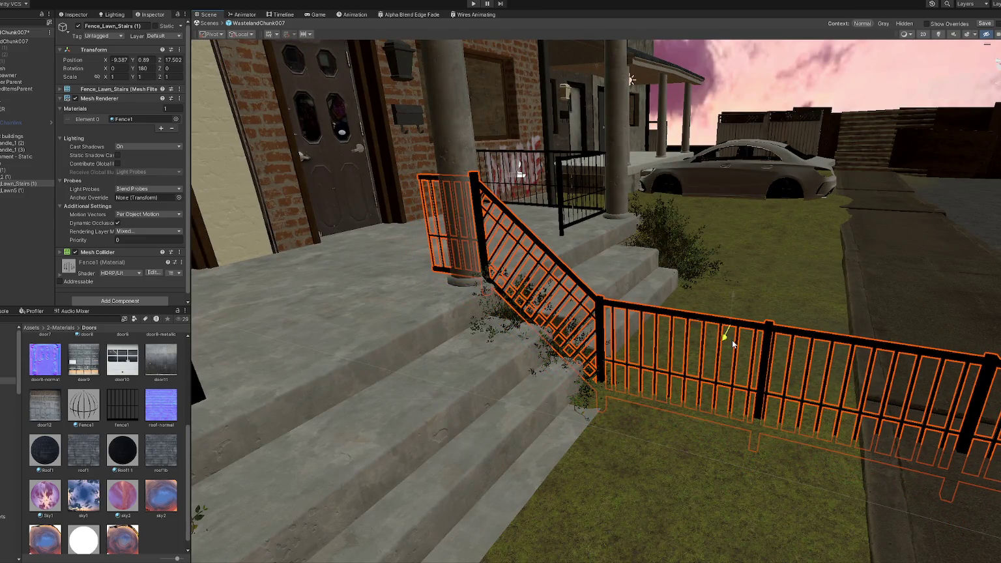
pyautogui.moveTo(732, 343)
pyautogui.mouseDown()
pyautogui.moveTo(727, 350)
pyautogui.moveTo(691, 309)
pyautogui.mouseUp()
pyautogui.moveTo(712, 264)
pyautogui.mouseDown()
pyautogui.moveTo(710, 292)
pyautogui.moveTo(680, 276)
pyautogui.mouseUp()
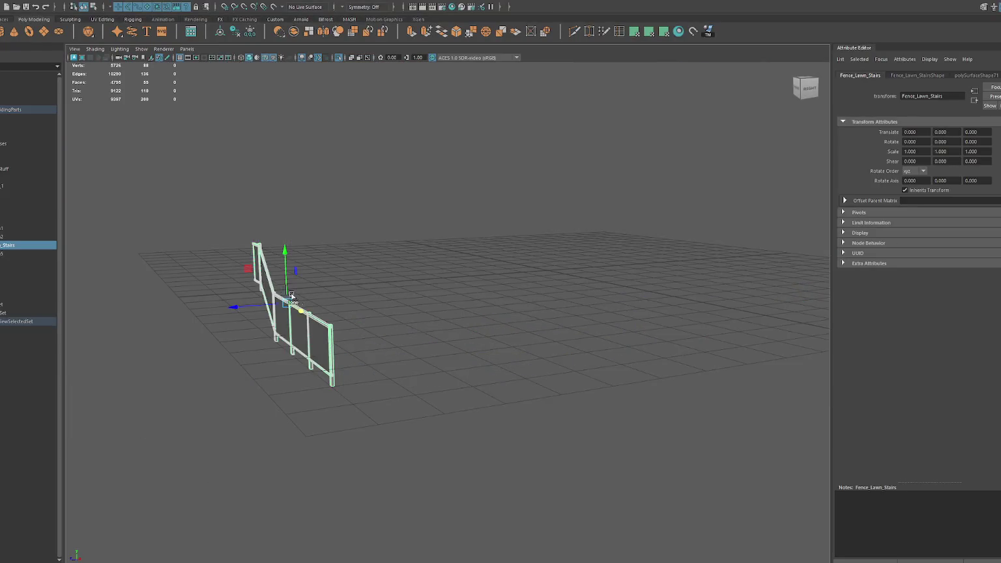
# - Delete the left end panel of the fence in Maya
pyautogui.keyDown('alt'); pyautogui.moveTo(291, 295); pyautogui.dragTo(379, 306); pyautogui.keyUp('alt')
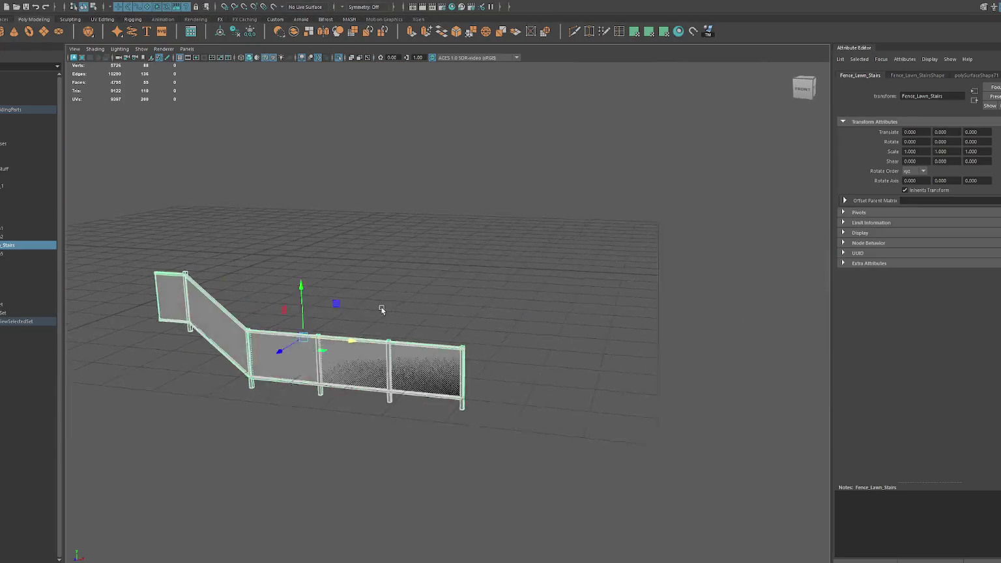
pyautogui.hotkey('ctrl', 'd')
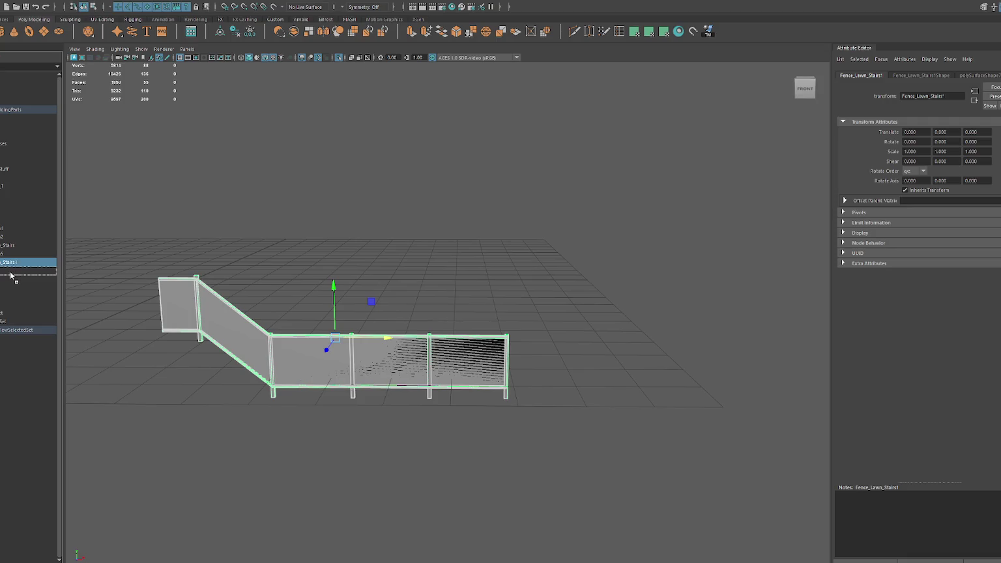
pyautogui.hotkey('ctrl', 'z')
pyautogui.moveTo(155, 247); pyautogui.dragTo(190, 351)
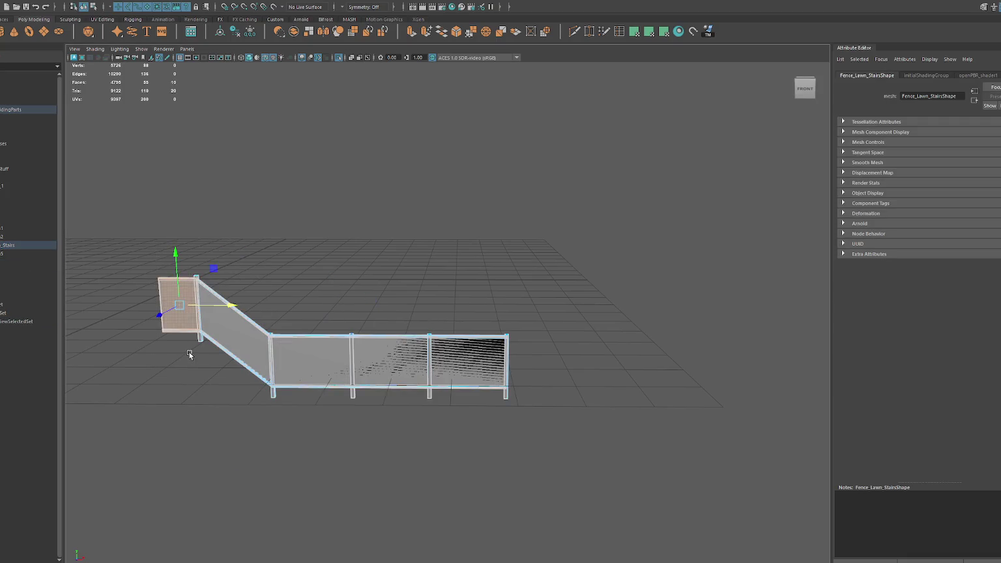
pyautogui.press('Delete')
# - Move the slanted panel's UV shell up and right, then select the parallelogram shell
pyautogui.click(243, 336)
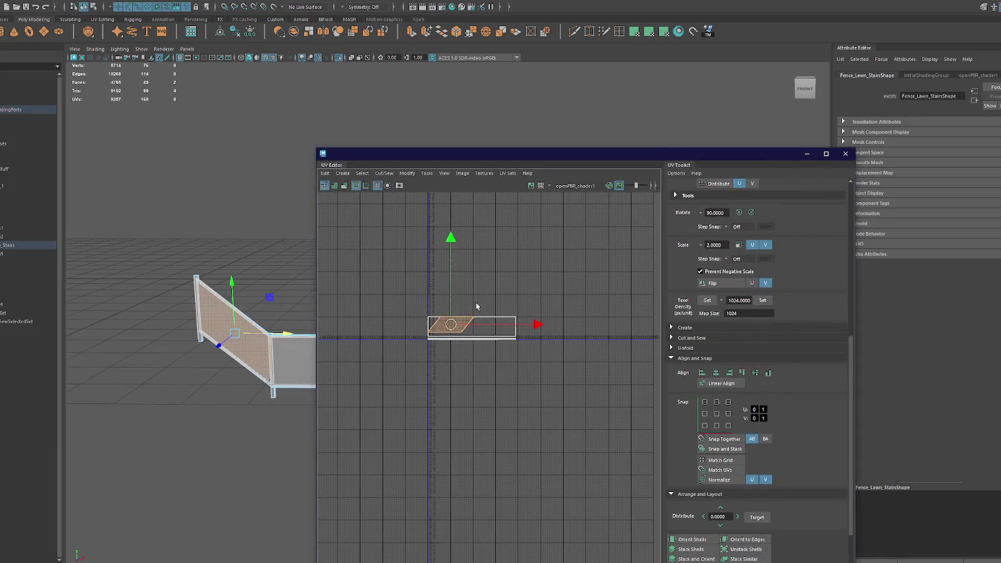
pyautogui.moveTo(451, 324); pyautogui.dragTo(519, 272)
pyautogui.click(525, 238)
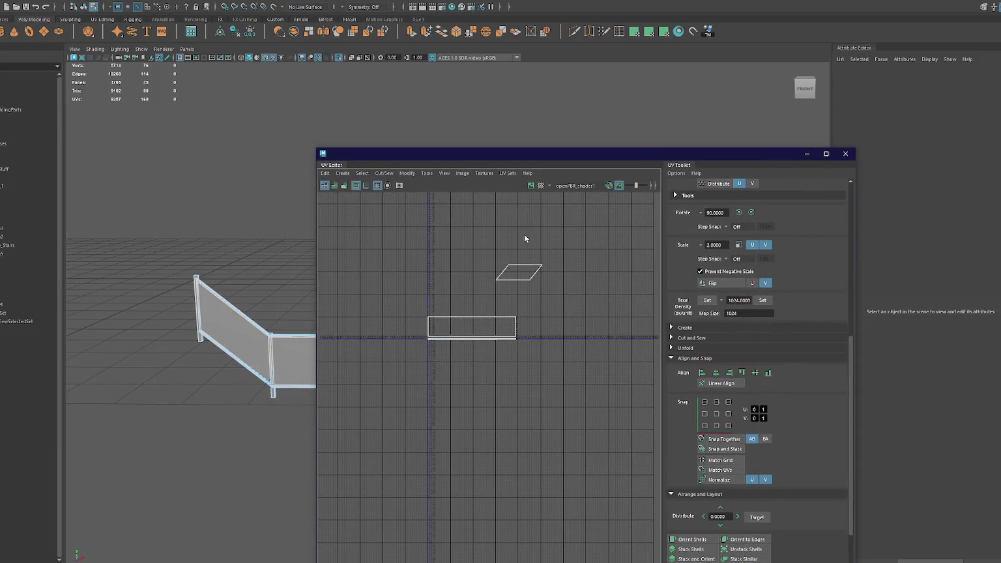
pyautogui.click(522, 264)
pyautogui.click(524, 272)
pyautogui.click(524, 275)
pyautogui.click(524, 275)
# - Rotate the parallelogram UV shell with step snapping and move it beside the rectangle
pyautogui.press('e')
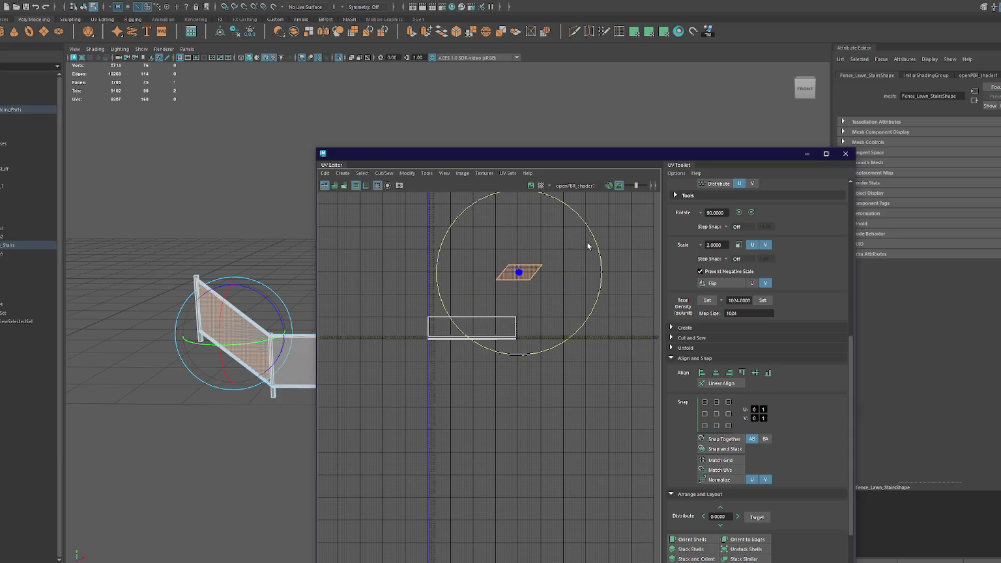
pyautogui.moveTo(592, 236)
pyautogui.mouseDown()
pyautogui.moveTo(572, 223)
pyautogui.moveTo(579, 243)
pyautogui.moveTo(549, 212)
pyautogui.moveTo(544, 242)
pyautogui.moveTo(408, 338)
pyautogui.mouseUp()
pyautogui.press('j')
pyautogui.scroll(3, 543, 242)
pyautogui.press('w')
pyautogui.keyDown('alt'); pyautogui.moveTo(408, 337); pyautogui.dragTo(406, 244, button='middle'); pyautogui.keyUp('alt')
pyautogui.moveTo(580, 274); pyautogui.dragTo(408, 328)
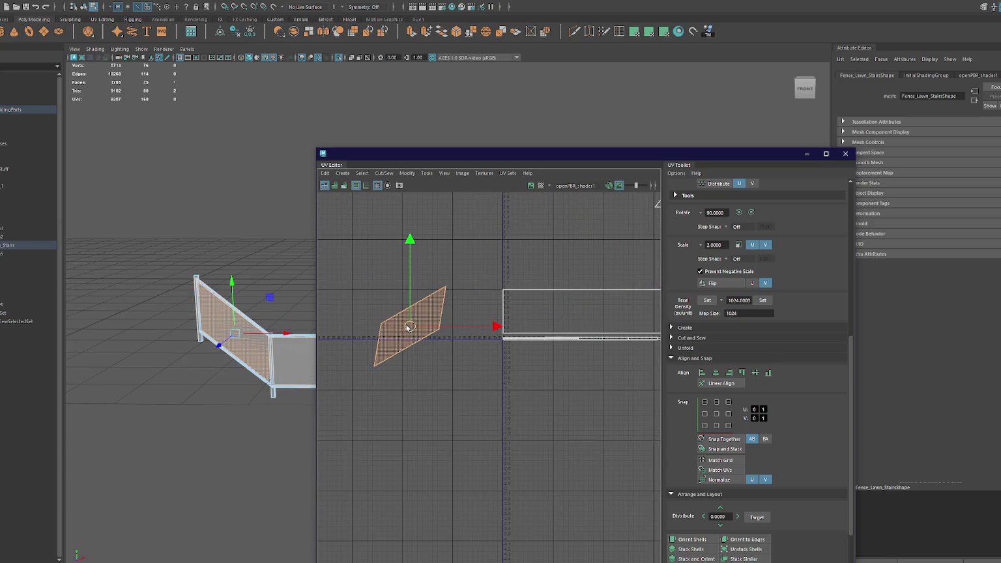
# - Rotate the shell steeper, mirror it horizontally, and snap its top corner to the 0-1 corner
pyautogui.press('e')
pyautogui.moveTo(472, 298); pyautogui.dragTo(727, 329)
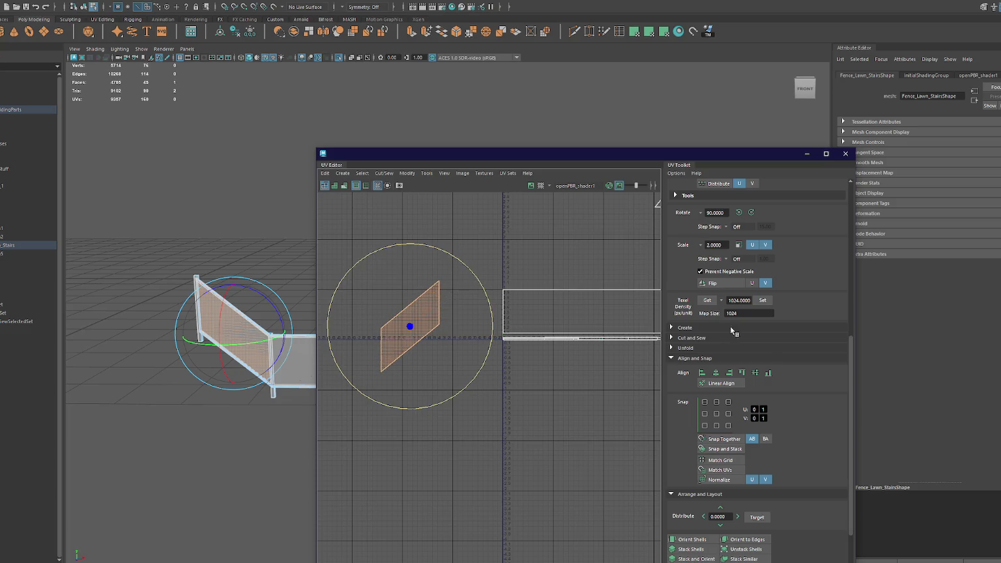
pyautogui.click(716, 286)
pyautogui.moveTo(430, 332); pyautogui.dragTo(535, 337)
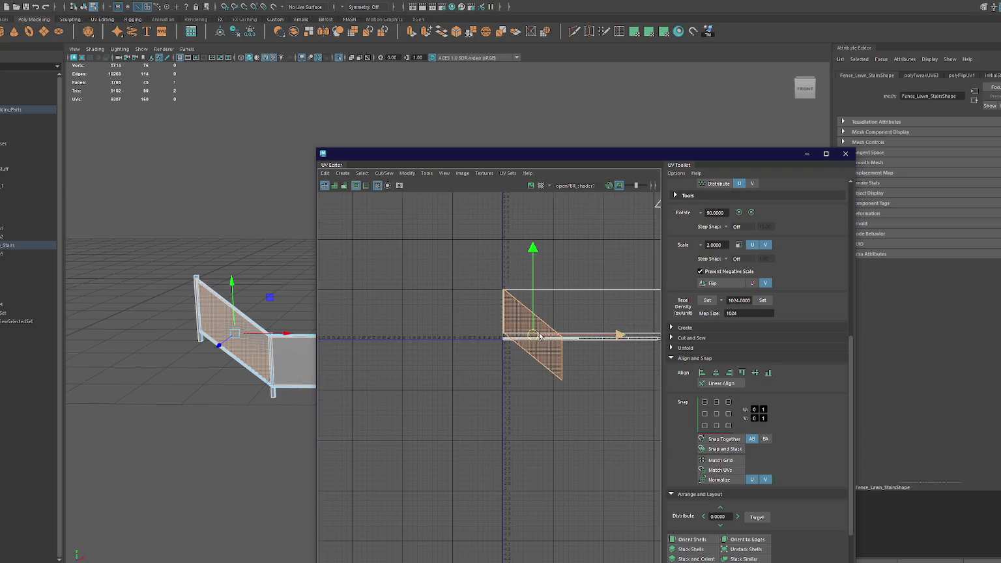
pyautogui.scroll(3, 535, 337)
pyautogui.moveTo(520, 340); pyautogui.dragTo(518, 341)
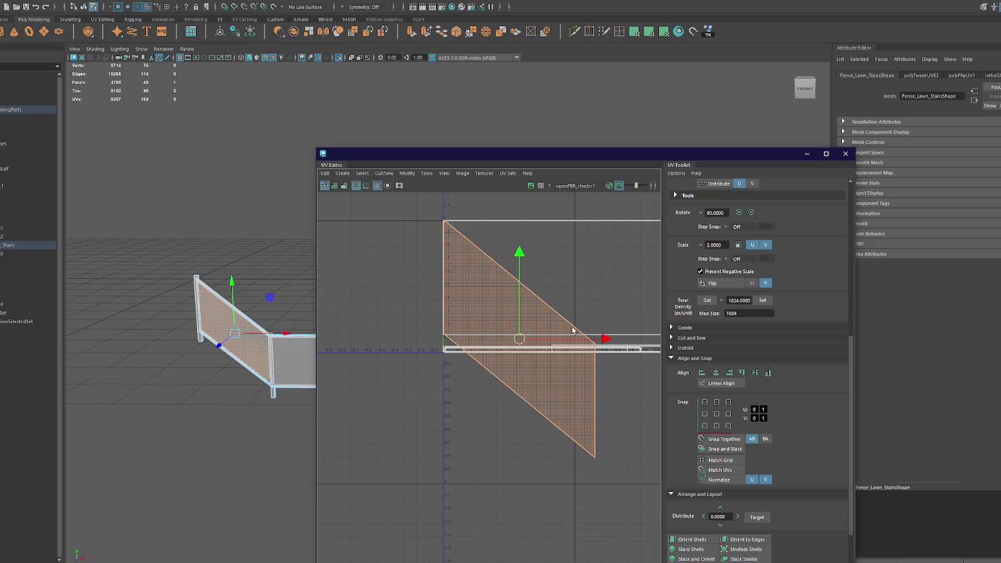
pyautogui.scroll(-3, 572, 333)
# - Select the upper-right UV shell and move it into the lower-left white box
pyautogui.keyDown('alt'); pyautogui.moveTo(581, 313); pyautogui.dragTo(458, 369, button='middle'); pyautogui.keyUp('alt')
pyautogui.click(582, 285)
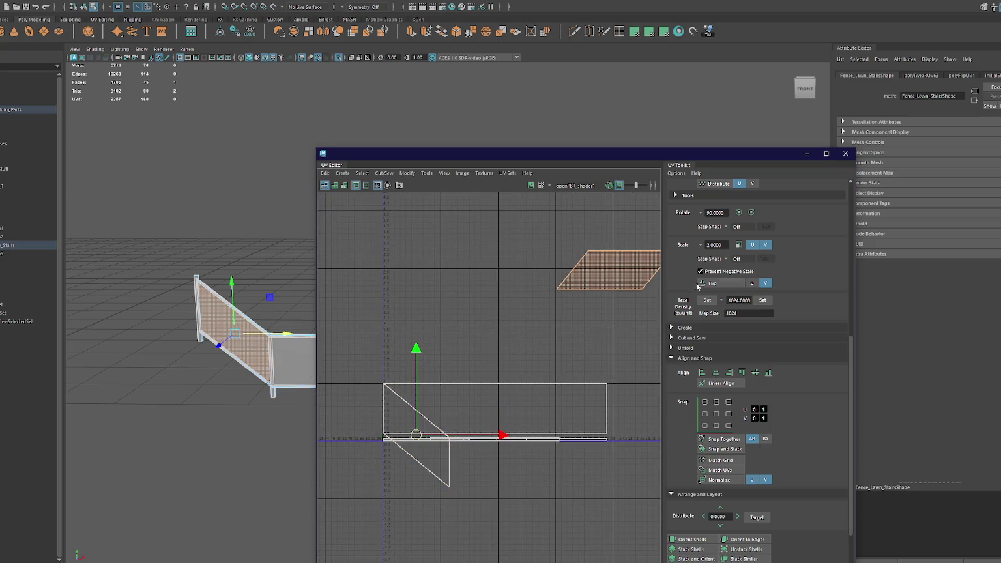
pyautogui.moveTo(640, 289)
pyautogui.mouseDown(button='right')
pyautogui.moveTo(623, 270)
pyautogui.moveTo(618, 285)
pyautogui.mouseUp(button='right')
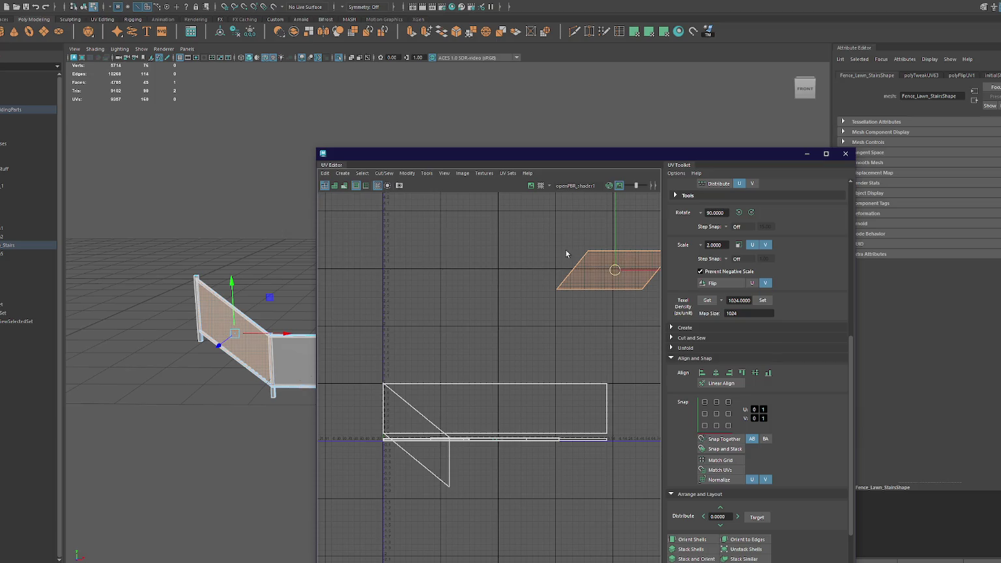
pyautogui.moveTo(581, 259); pyautogui.dragTo(578, 230, button='right')
pyautogui.click(613, 253)
pyautogui.click(601, 263)
pyautogui.moveTo(614, 271); pyautogui.dragTo(440, 406)
# - Rotate that shell 90 degrees and place its corner at the UV origin
pyautogui.press('e')
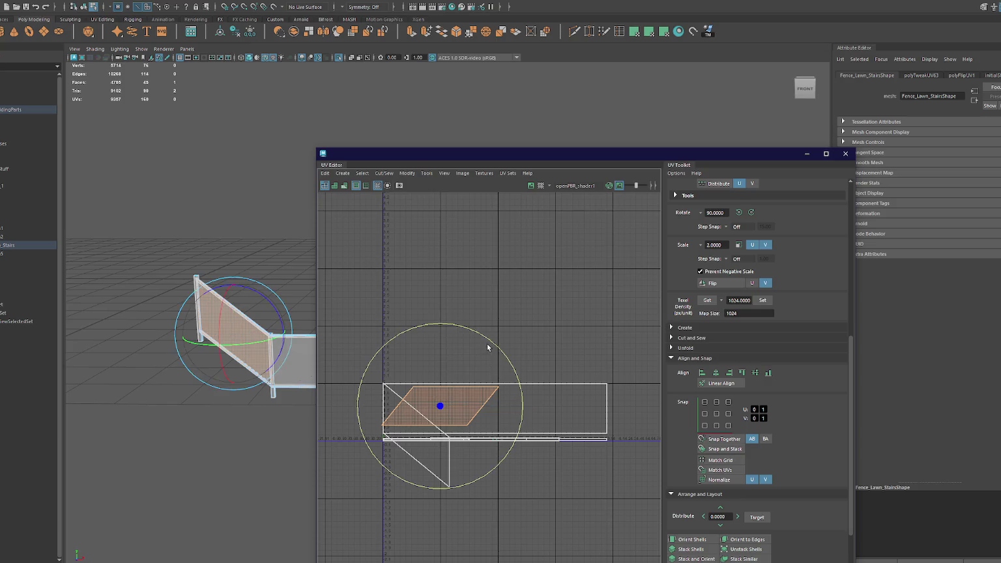
pyautogui.moveTo(484, 340); pyautogui.dragTo(434, 327)
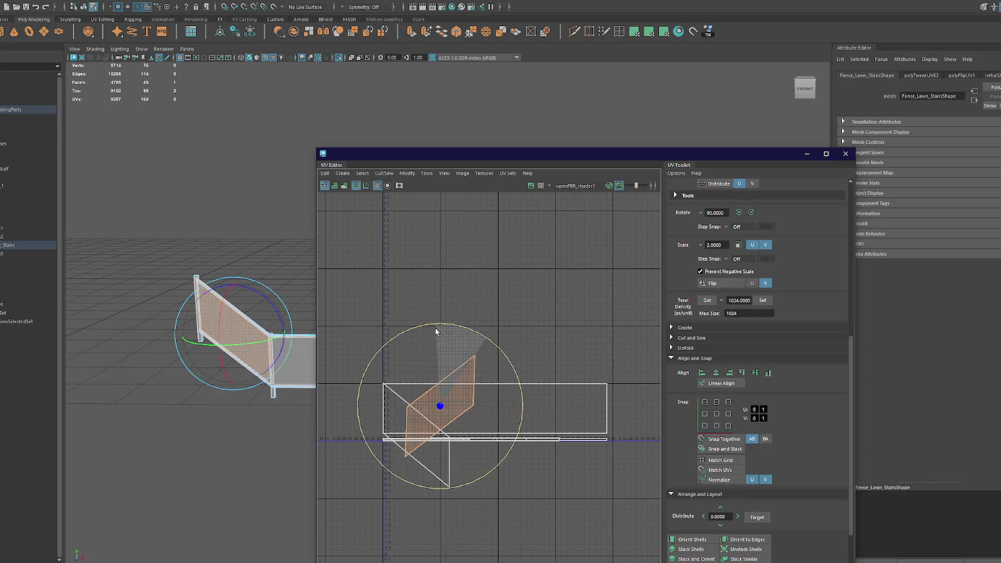
pyautogui.click(739, 213)
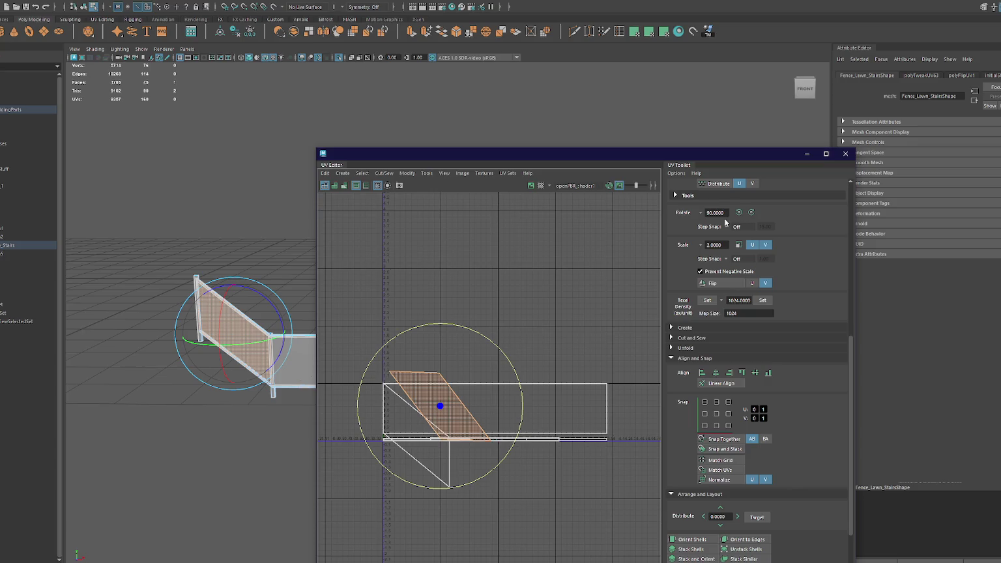
pyautogui.moveTo(502, 347)
pyautogui.mouseDown()
pyautogui.moveTo(482, 341)
pyautogui.moveTo(495, 352)
pyautogui.mouseUp()
pyautogui.press('w')
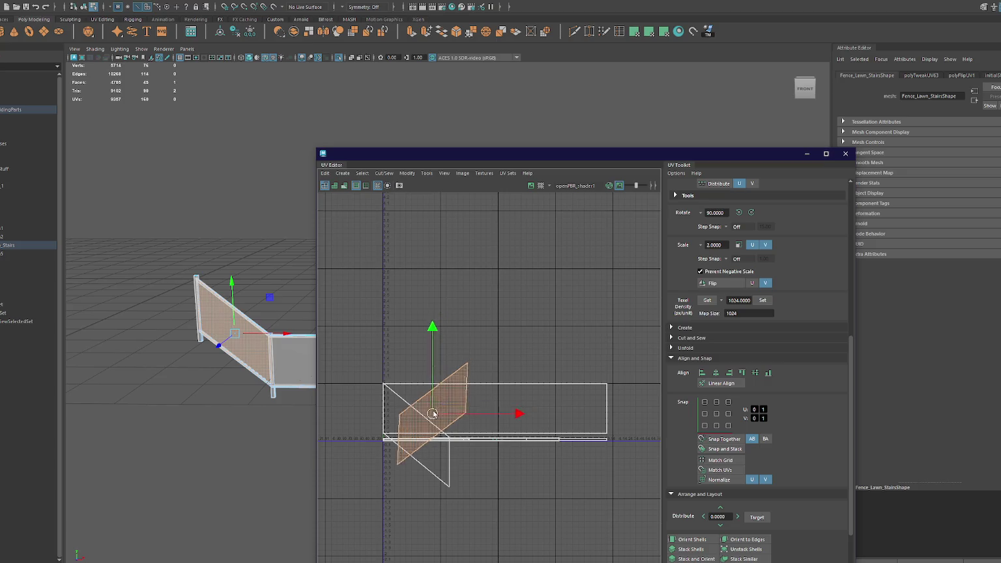
pyautogui.moveTo(433, 413); pyautogui.dragTo(418, 385)
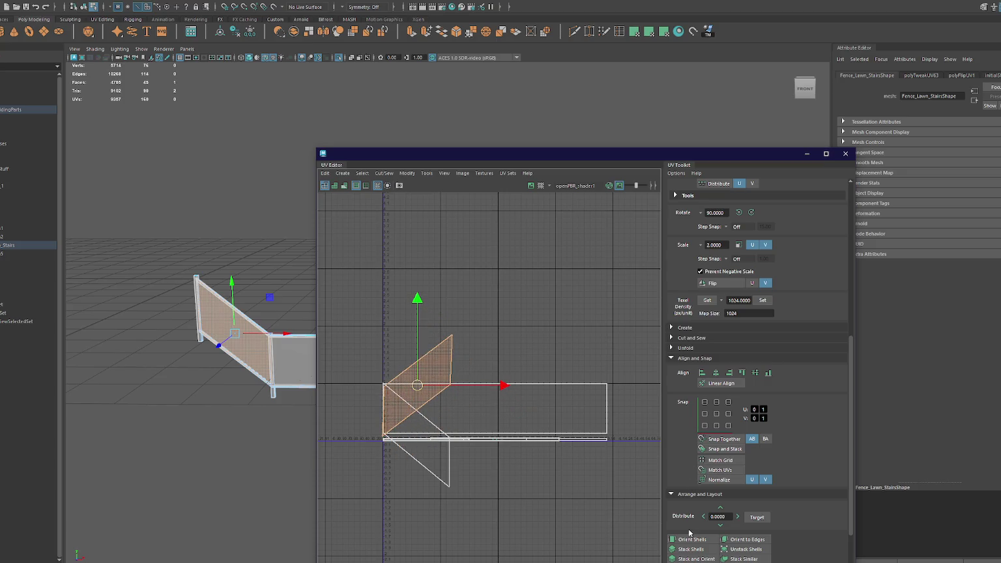
pyautogui.keyDown('alt'); pyautogui.moveTo(492, 357); pyautogui.dragTo(538, 298, button='middle'); pyautogui.keyUp('alt')
pyautogui.press('e')
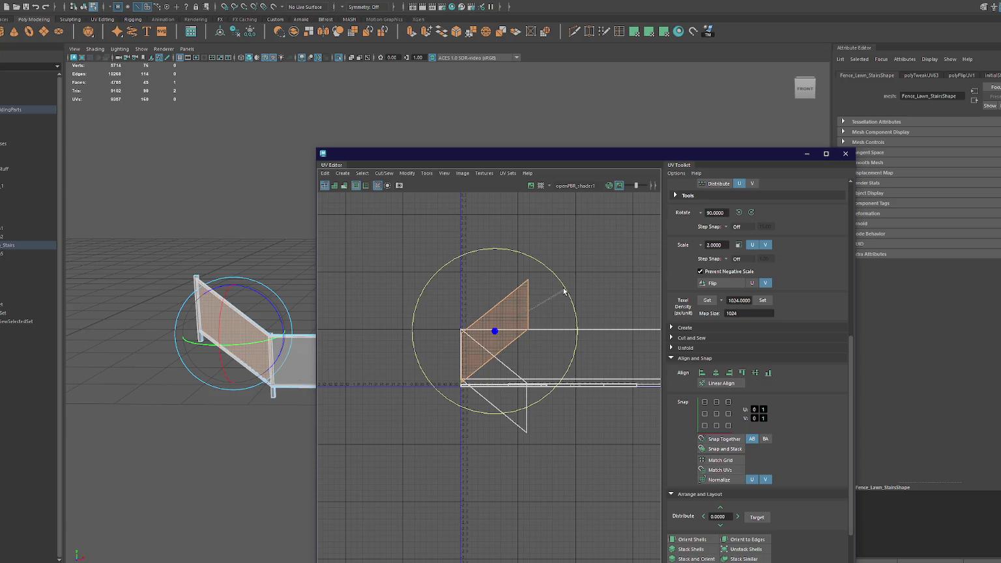
pyautogui.press('w')
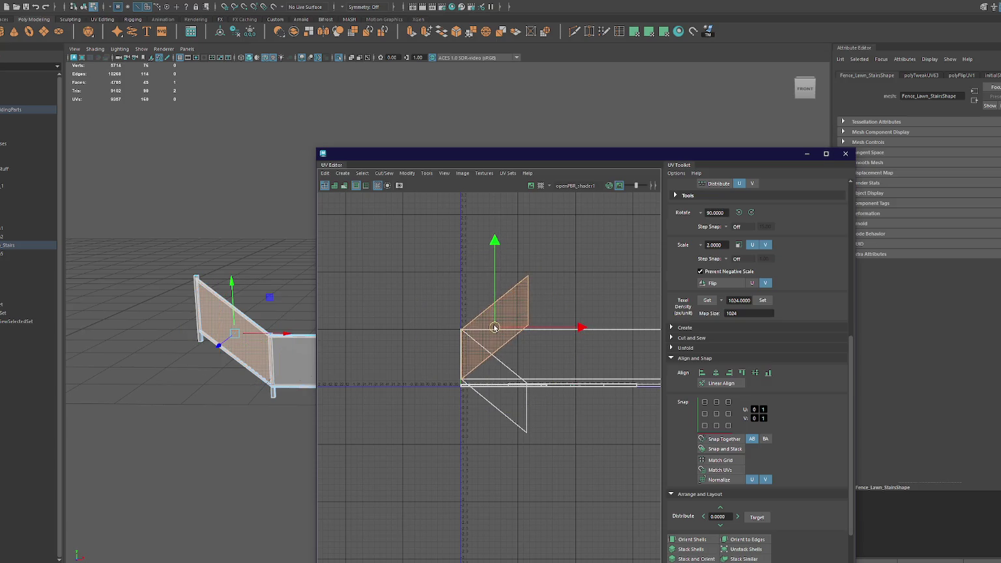
# - Close the UV Editor and raise all the fence vertices slightly in Y
pyautogui.click(845, 153)
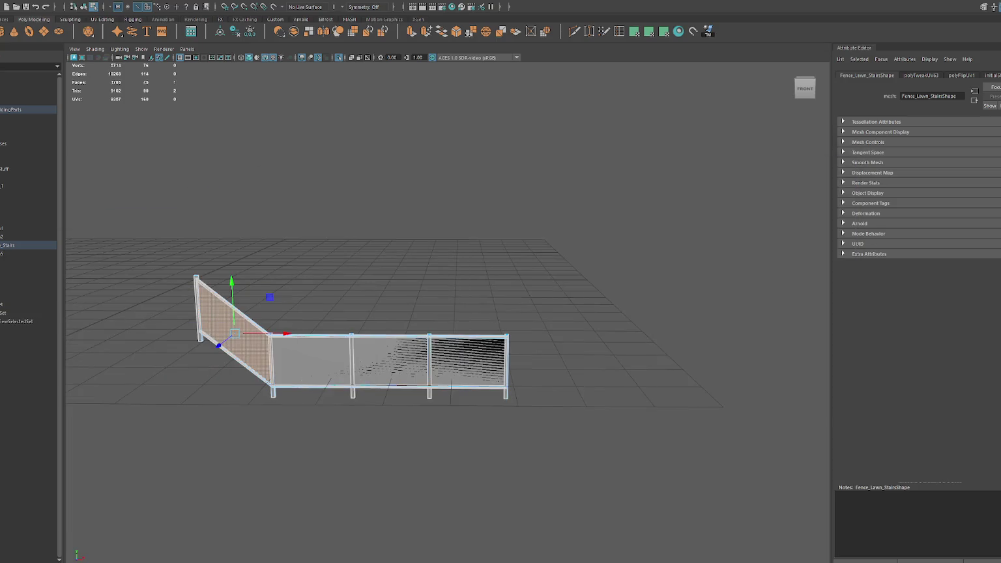
pyautogui.press('Up')
pyautogui.click(456, 195)
pyautogui.click(391, 355)
pyautogui.press('F9')
pyautogui.moveTo(270, 239); pyautogui.dragTo(557, 427)
pyautogui.moveTo(577, 274); pyautogui.dragTo(255, 455)
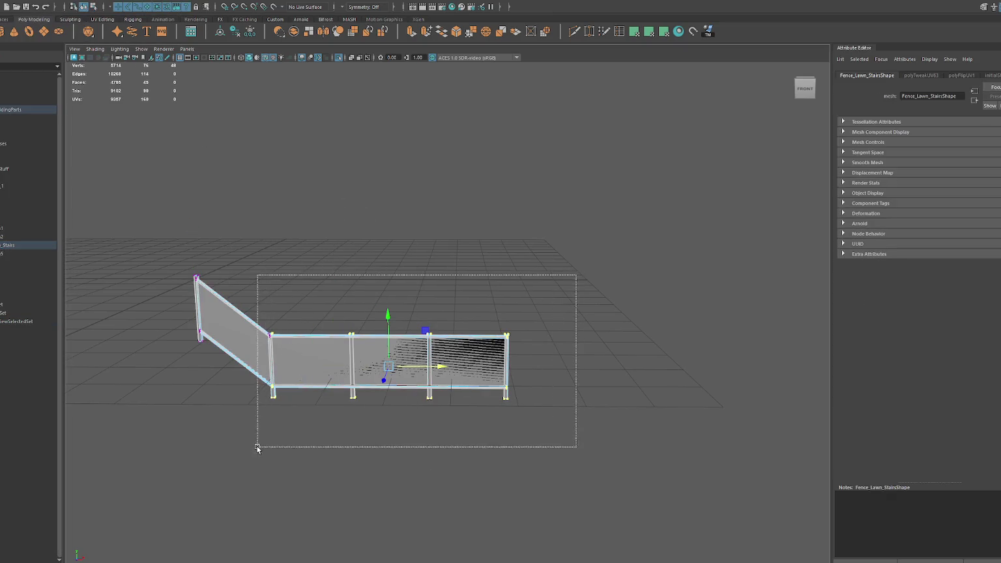
pyautogui.moveTo(387, 313); pyautogui.dragTo(387, 304)
pyautogui.press('F8')
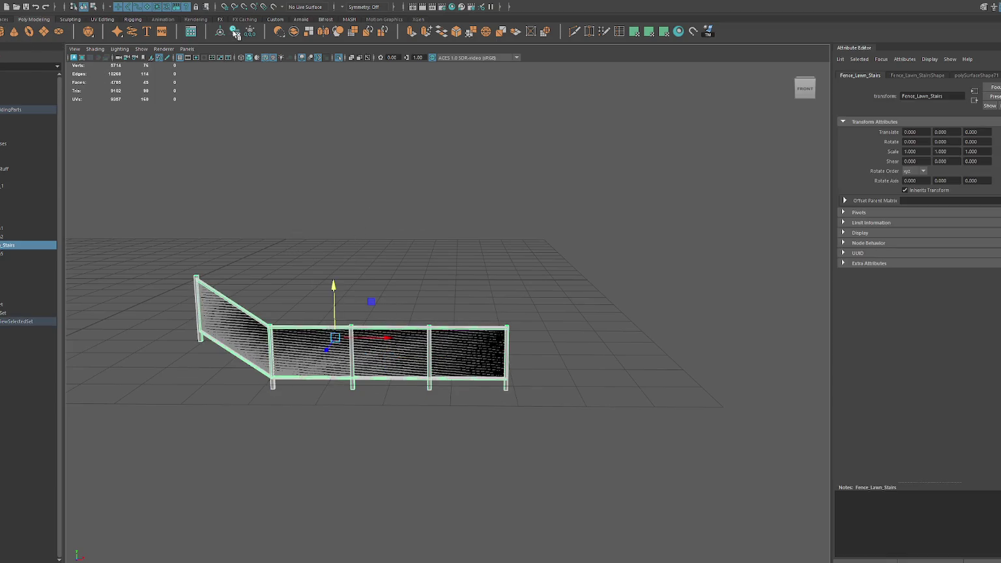
pyautogui.click(6, 109)
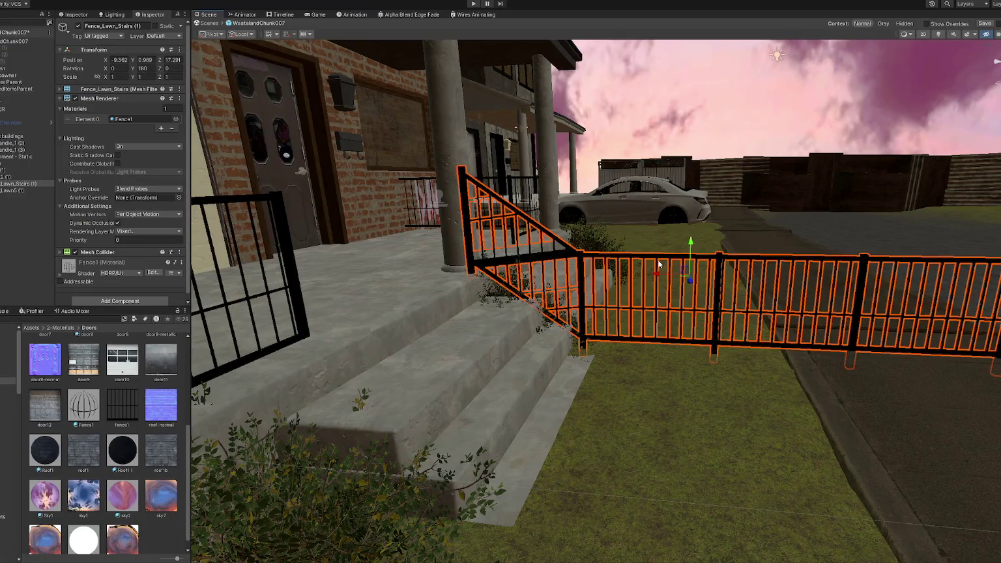
# - Raise the stair fence and Fence_Lawn5 (1) up to ground level
pyautogui.moveTo(690, 242)
pyautogui.mouseDown()
pyautogui.moveTo(691, 279)
pyautogui.moveTo(591, 318)
pyautogui.moveTo(682, 303)
pyautogui.moveTo(413, 312)
pyautogui.moveTo(359, 389)
pyautogui.mouseUp()
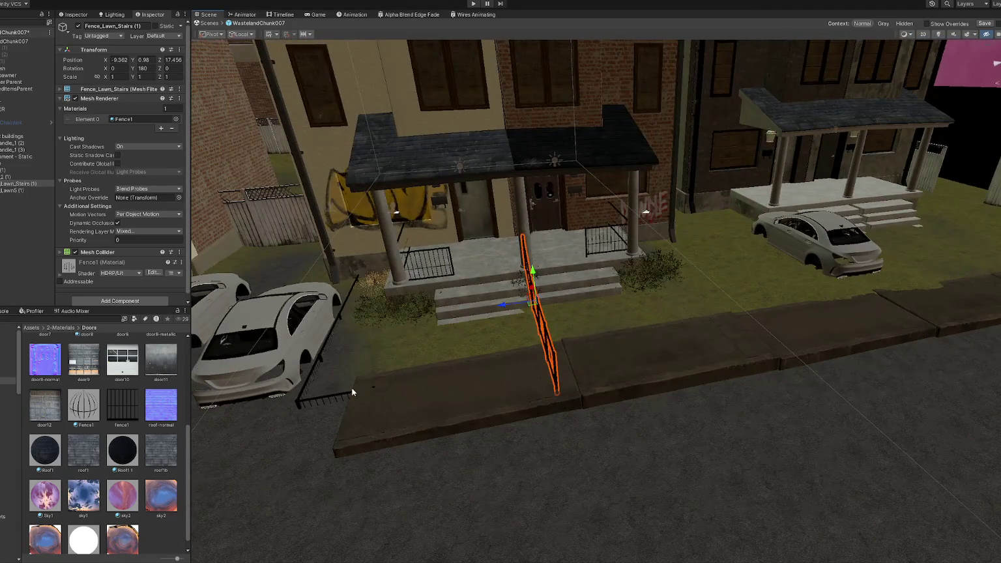
pyautogui.click(336, 399)
pyautogui.moveTo(421, 290)
pyautogui.mouseDown()
pyautogui.moveTo(428, 263)
pyautogui.moveTo(441, 289)
pyautogui.moveTo(374, 297)
pyautogui.moveTo(387, 296)
pyautogui.mouseUp()
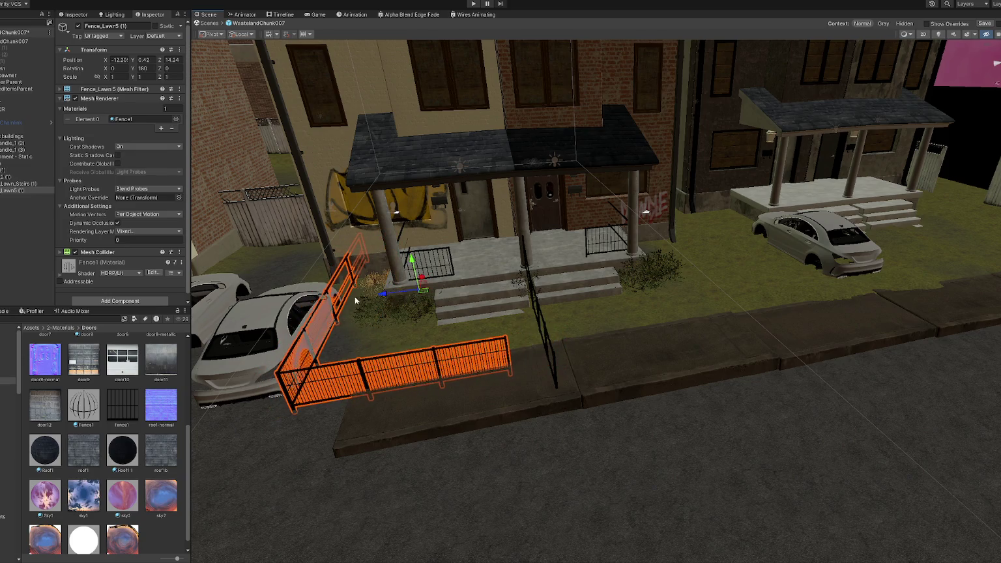
# - Slide the middle car closer to the other parked car
pyautogui.moveTo(387, 296); pyautogui.dragTo(449, 306, button='middle')
pyautogui.click(439, 313)
pyautogui.moveTo(494, 328); pyautogui.dragTo(469, 330)
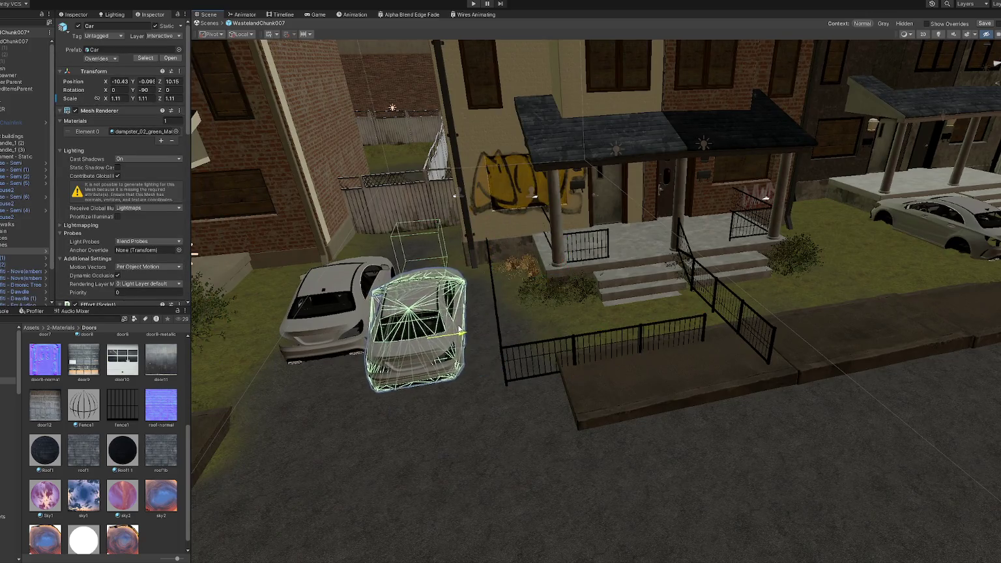
pyautogui.click(512, 348)
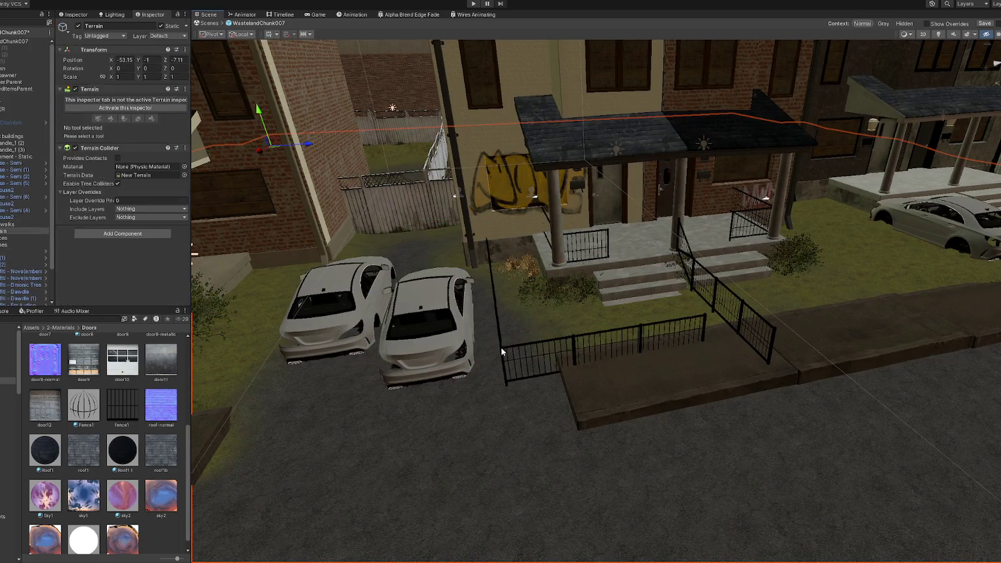
pyautogui.click(513, 348)
pyautogui.moveTo(527, 283)
pyautogui.mouseDown()
pyautogui.moveTo(599, 326)
pyautogui.moveTo(379, 241)
pyautogui.mouseUp()
# - Select the terrain and activate its Set Height sculpting tool
pyautogui.click(598, 326)
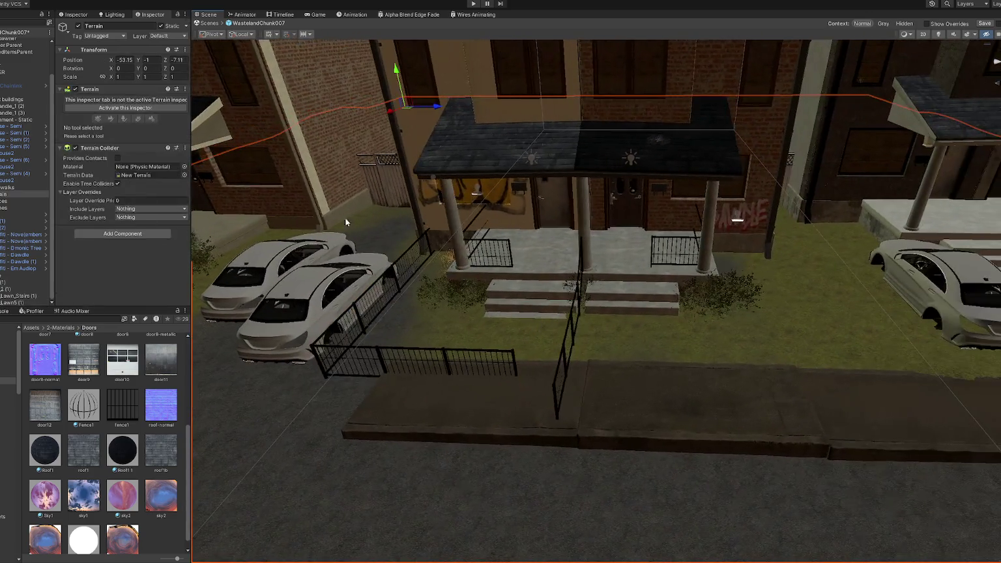
pyautogui.click(114, 109)
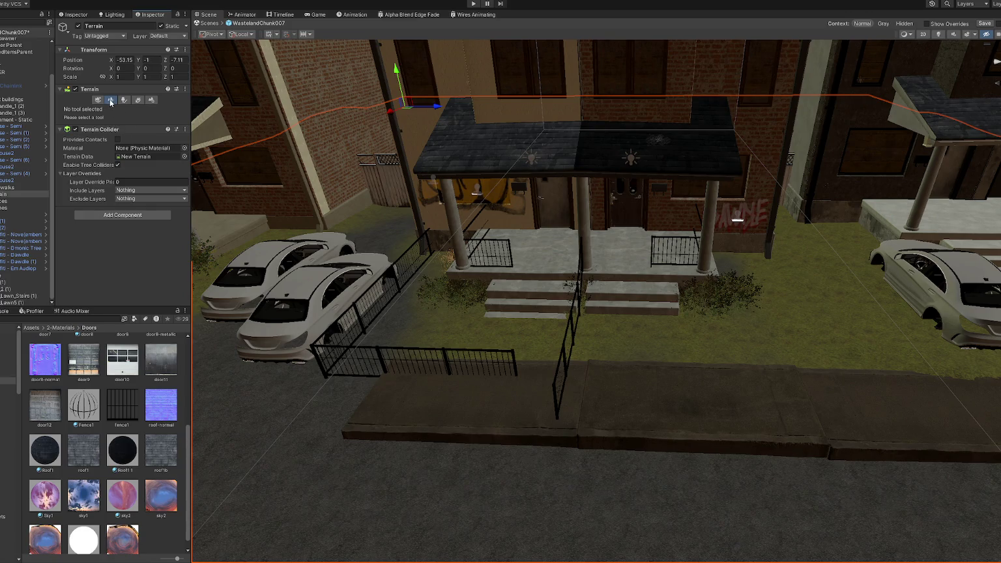
pyautogui.click(111, 102)
pyautogui.click(105, 109)
pyautogui.click(89, 138)
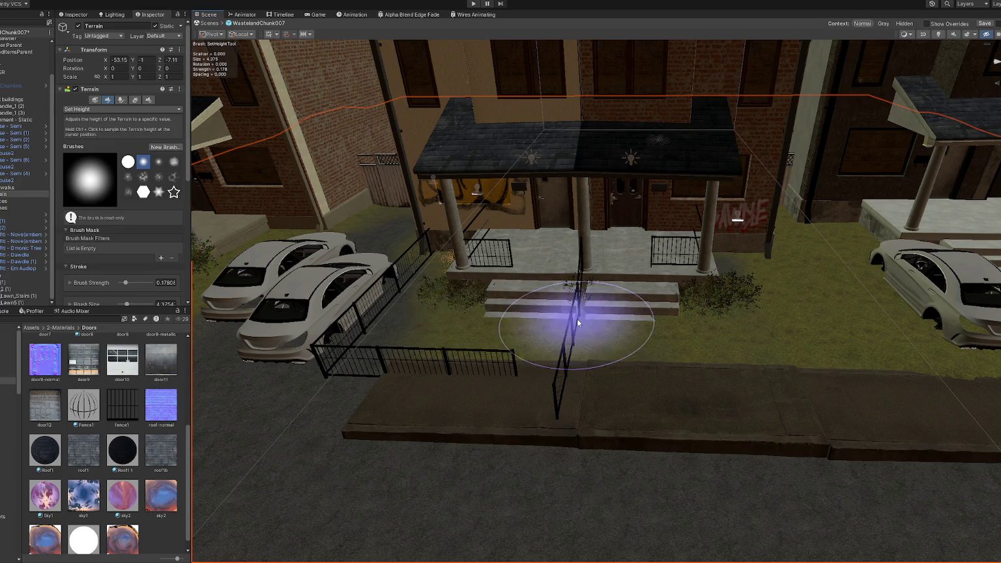
# - Raise the ground around the porch steps with Raise or Lower Terrain
pyautogui.moveTo(817, 287)
pyautogui.mouseDown(button='right')
pyautogui.moveTo(707, 270)
pyautogui.moveTo(439, 331)
pyautogui.mouseUp(button='right')
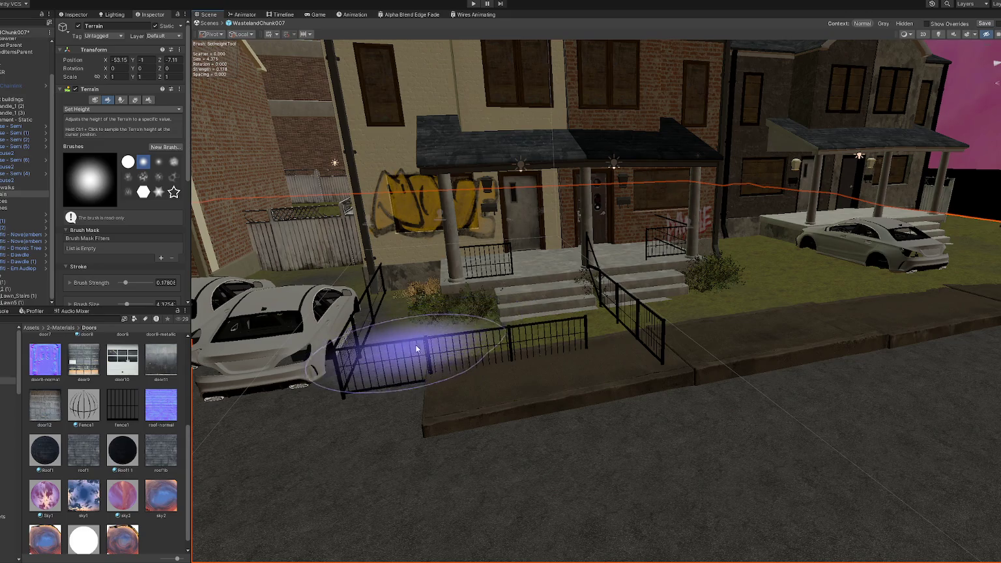
pyautogui.scroll(-2, 854, 267)
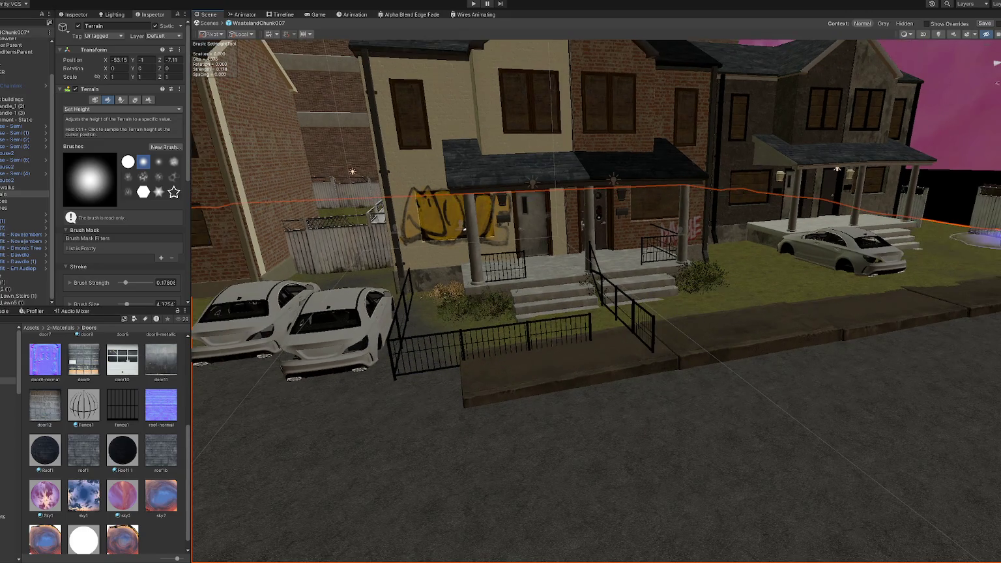
pyautogui.click(121, 108)
pyautogui.click(104, 146)
pyautogui.scroll(3, 311, 267)
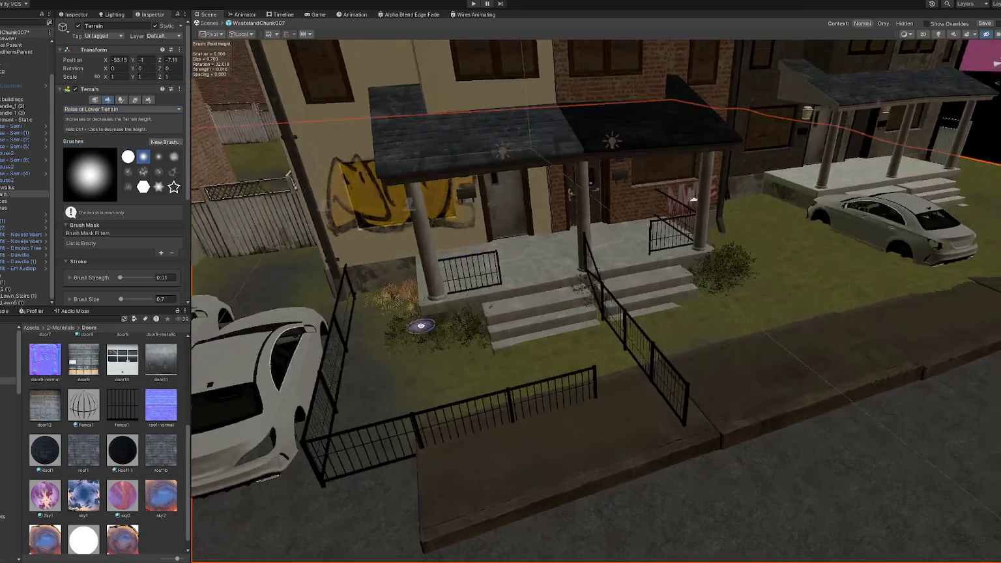
pyautogui.moveTo(120, 299); pyautogui.dragTo(134, 299)
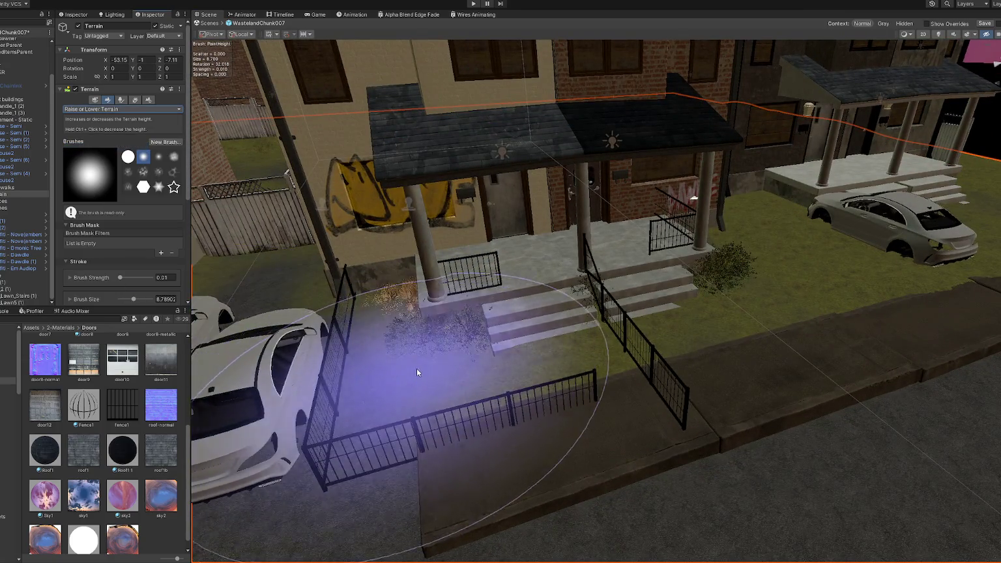
pyautogui.moveTo(414, 369); pyautogui.dragTo(421, 356)
pyautogui.click(128, 299)
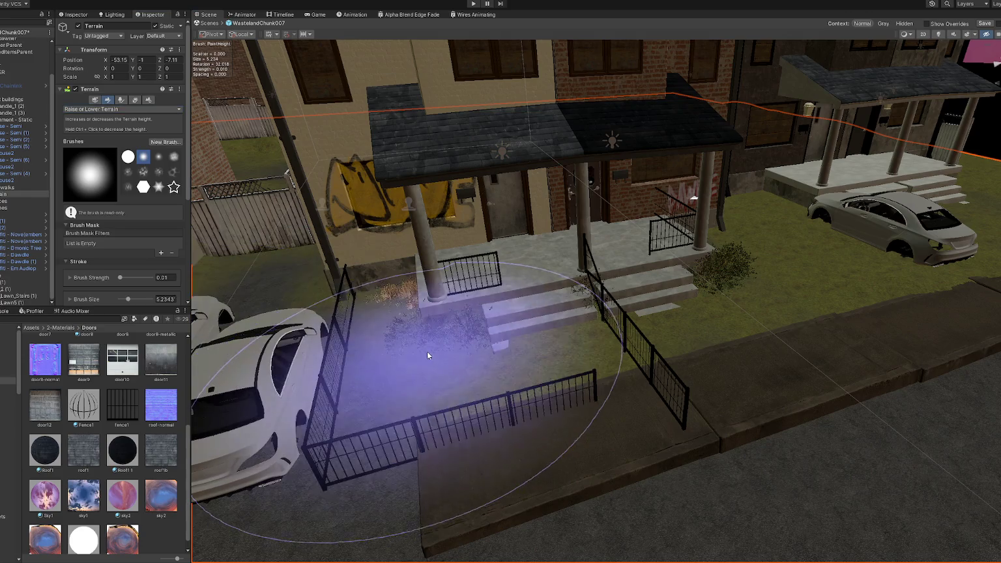
pyautogui.moveTo(488, 374)
pyautogui.mouseDown()
pyautogui.moveTo(401, 324)
pyautogui.moveTo(392, 335)
pyautogui.moveTo(392, 288)
pyautogui.moveTo(428, 333)
pyautogui.moveTo(415, 295)
pyautogui.moveTo(415, 347)
pyautogui.mouseUp()
# - Set the brush size to 0.4 and use Set Height 0.5 at the bottom porch step
pyautogui.click(162, 299)
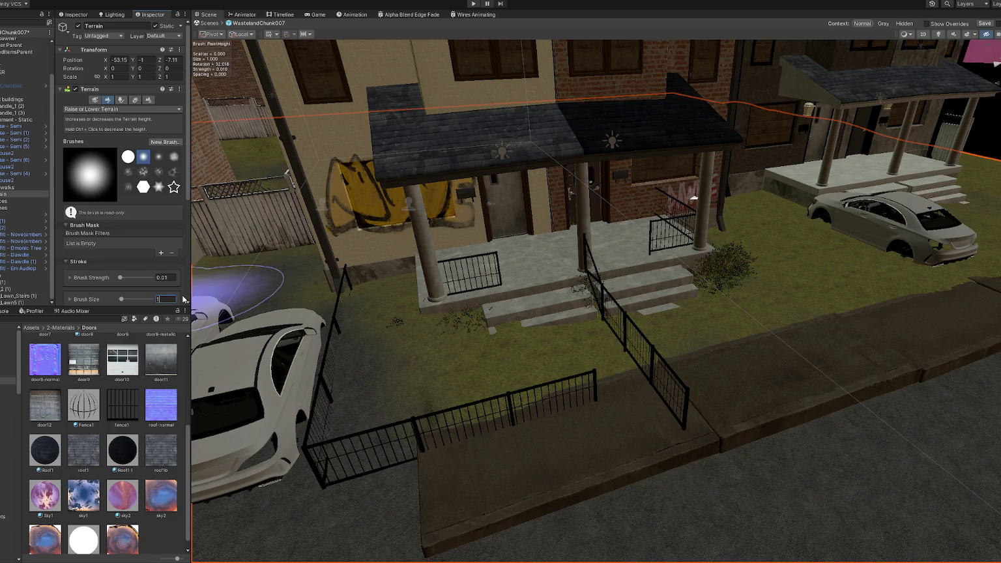
pyautogui.press('Return')
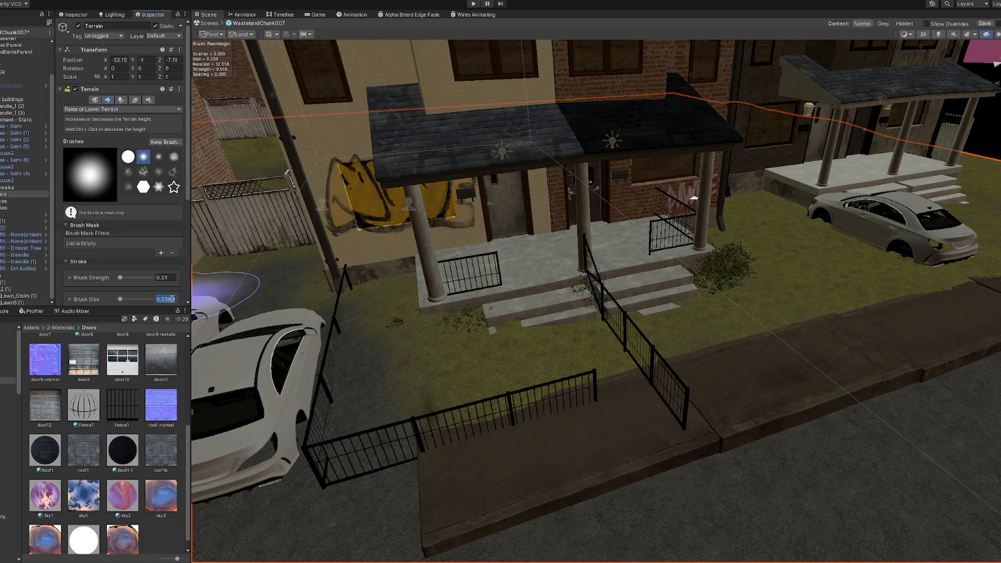
pyautogui.write('0.6')
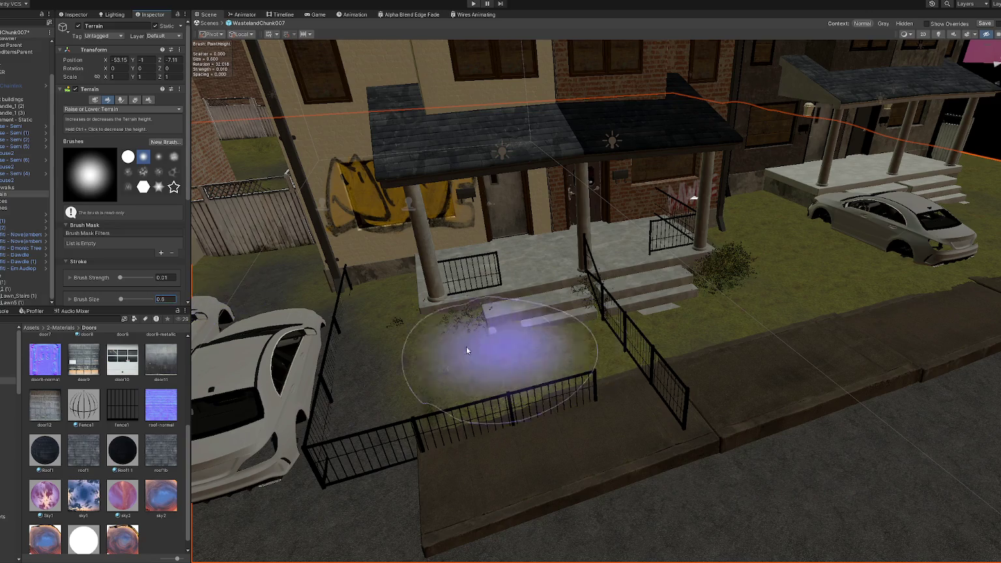
pyautogui.press('BackSpace')
pyautogui.write('4')
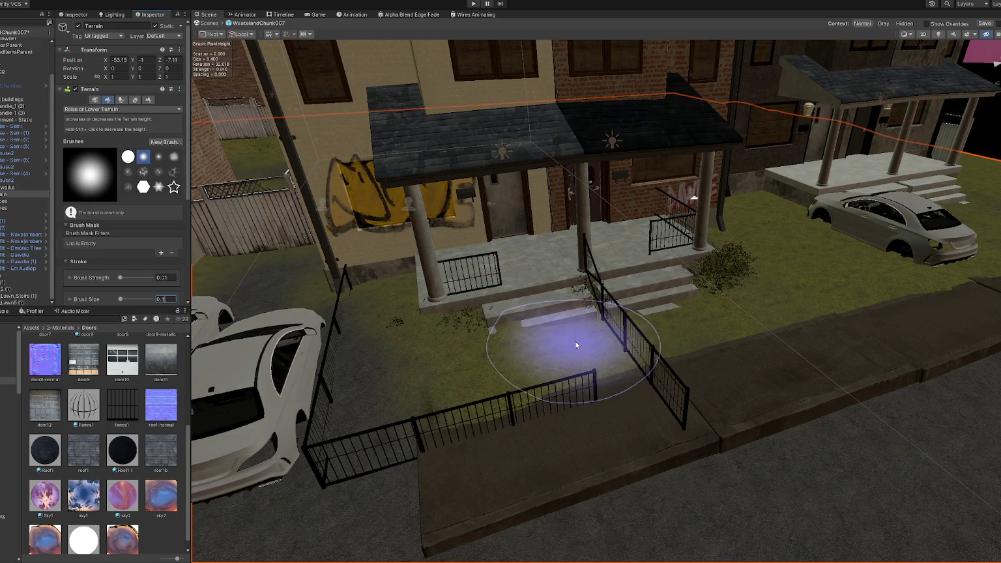
pyautogui.press('Return')
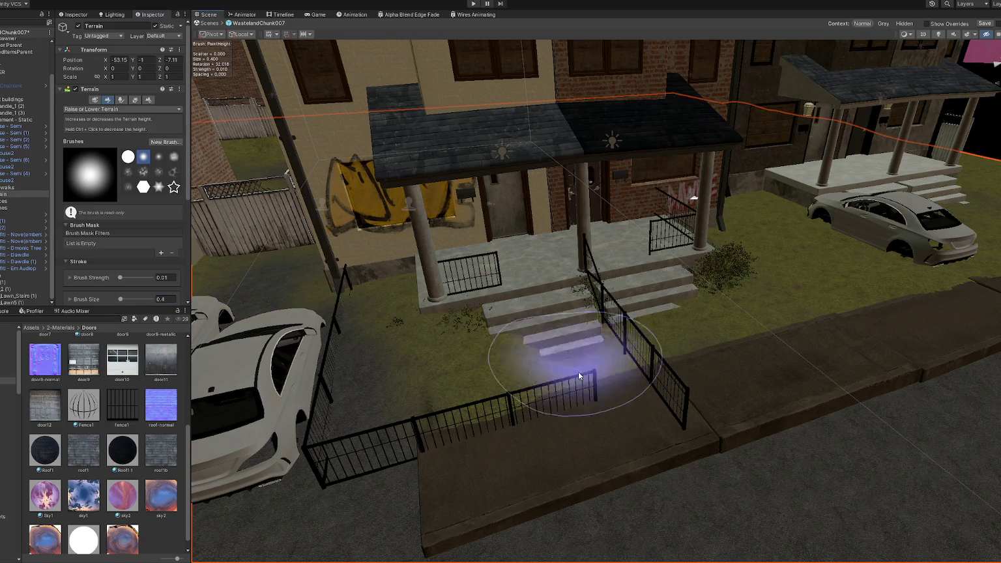
pyautogui.click(75, 109)
pyautogui.click(85, 134)
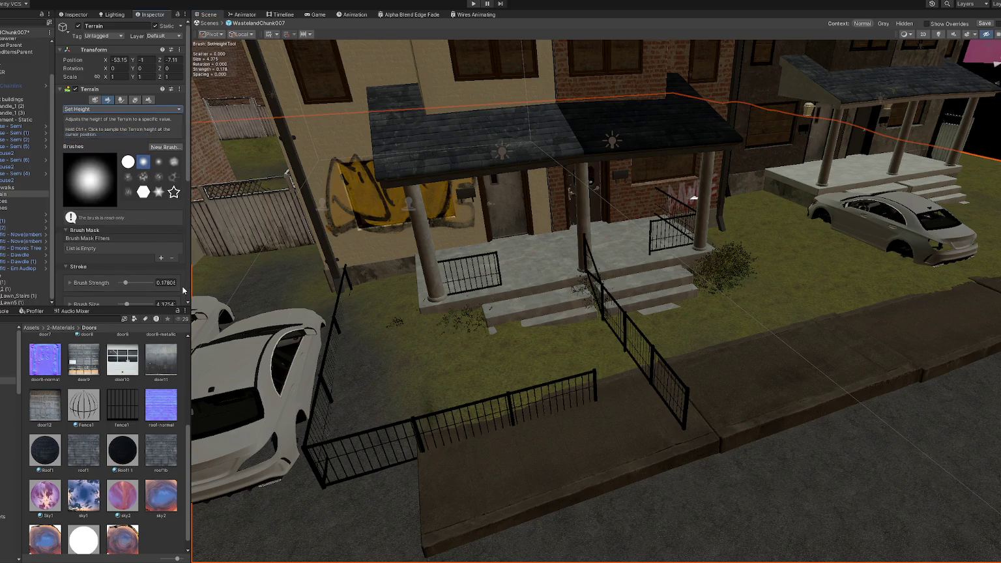
pyautogui.write('0.5')
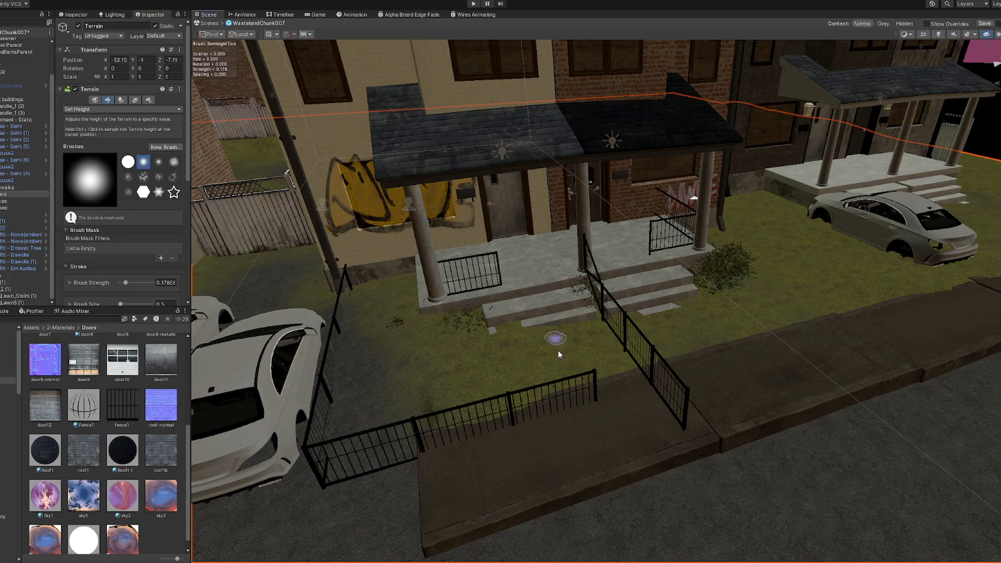
pyautogui.moveTo(508, 330); pyautogui.dragTo(606, 322)
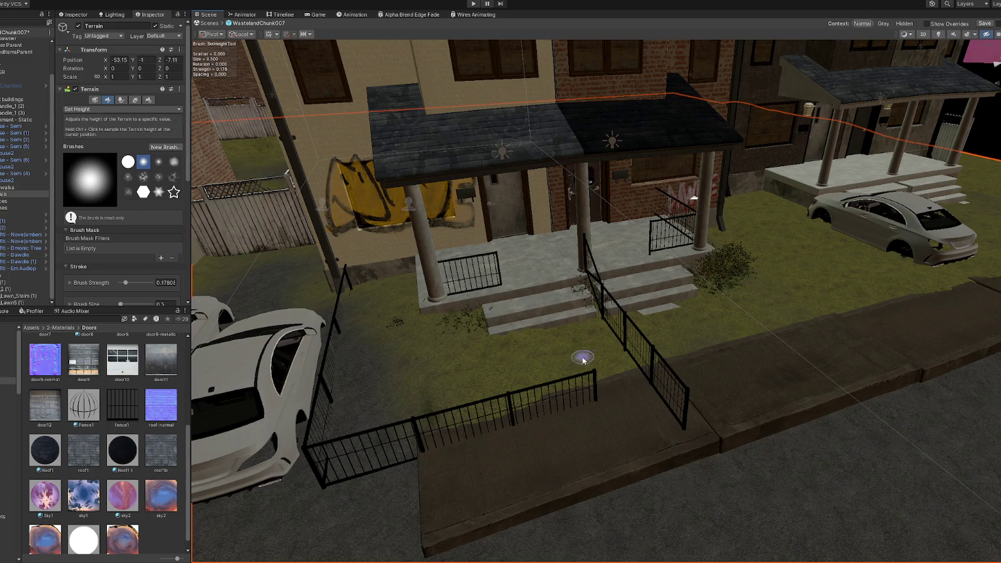
# - Switch to Paint Texture for the grass layer and frame the neighbouring house
pyautogui.click(122, 109)
pyautogui.click(104, 206)
pyautogui.scroll(-5, 118, 162)
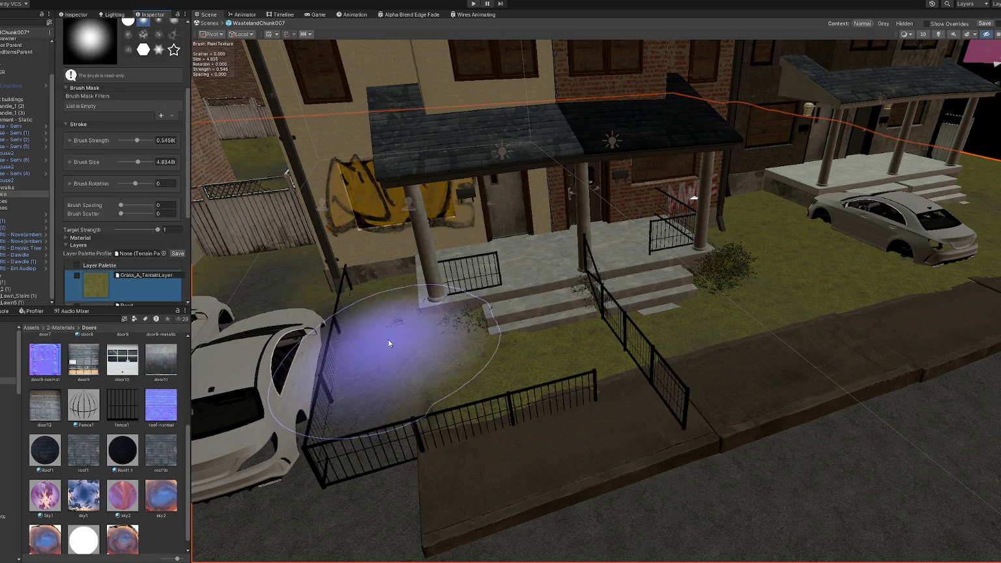
pyautogui.scroll(-3, 531, 297)
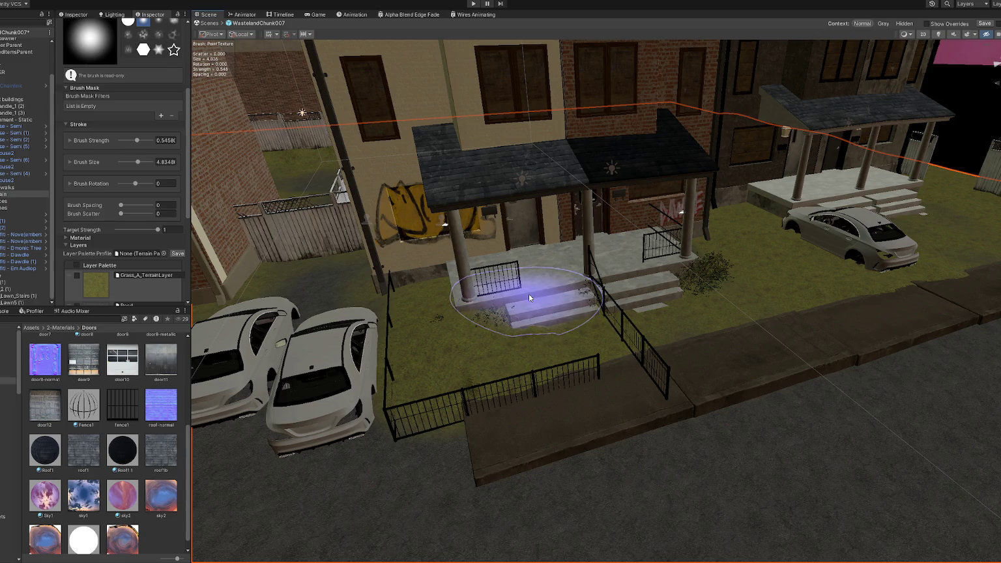
pyautogui.click(529, 293)
pyautogui.press('f')
pyautogui.click(509, 194)
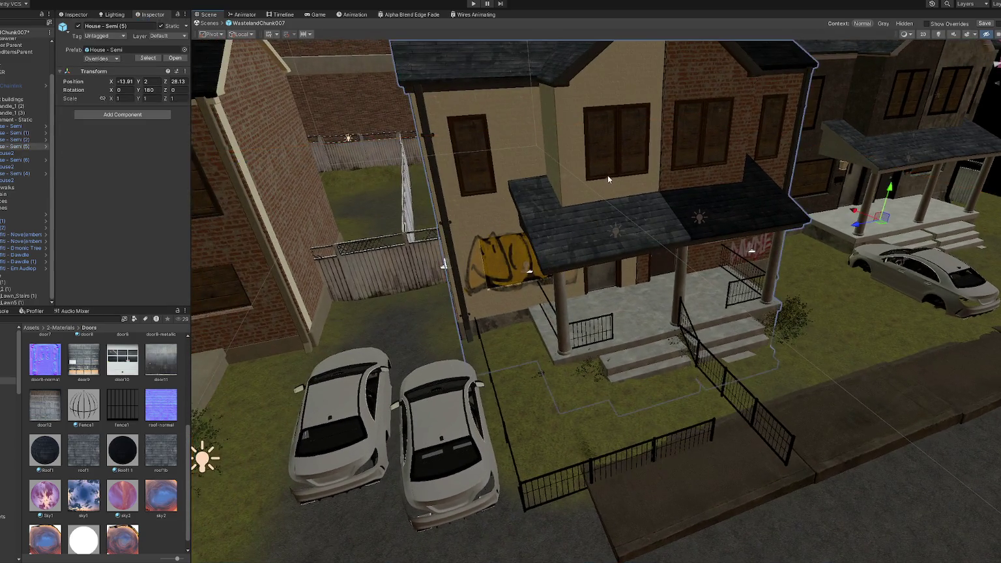
# - Frame the view on the front house and select it, undoing an accidental move
pyautogui.moveTo(611, 179); pyautogui.dragTo(591, 220, button='middle')
pyautogui.doubleClick(8, 148)
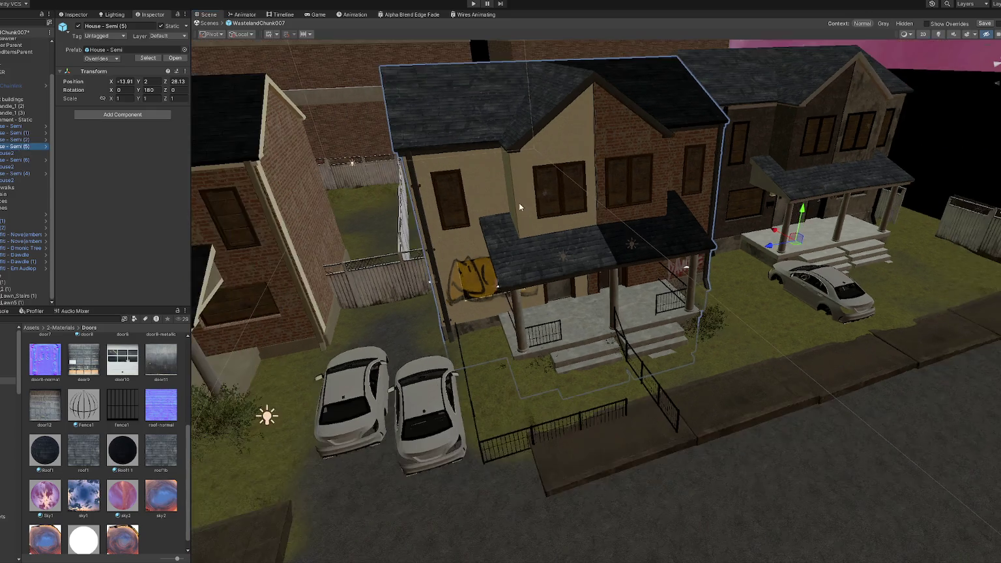
pyautogui.moveTo(774, 231); pyautogui.dragTo(760, 224)
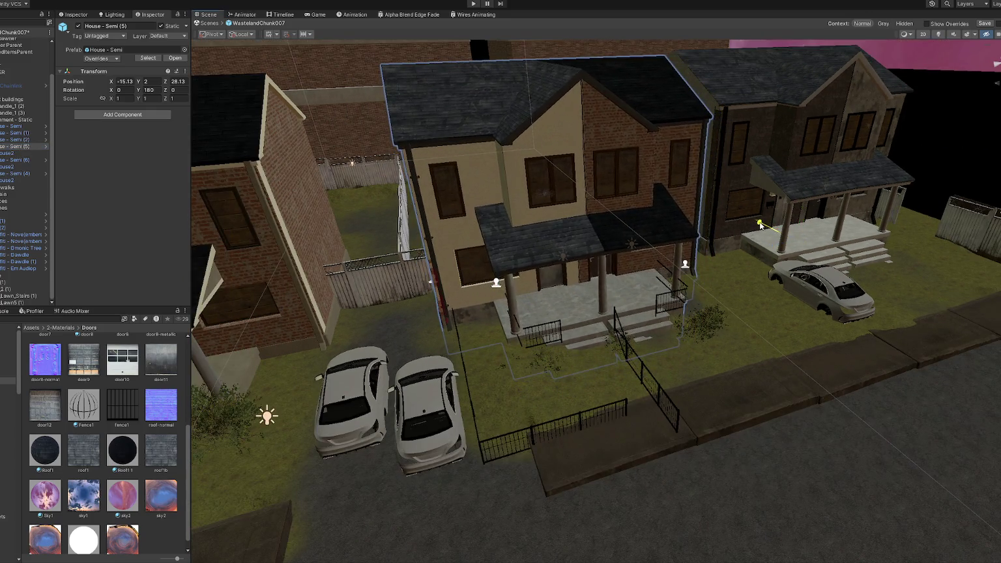
pyautogui.hotkey('ctrl', 'z')
pyautogui.keyDown('shift'); pyautogui.click(671, 295); pyautogui.keyUp('shift')
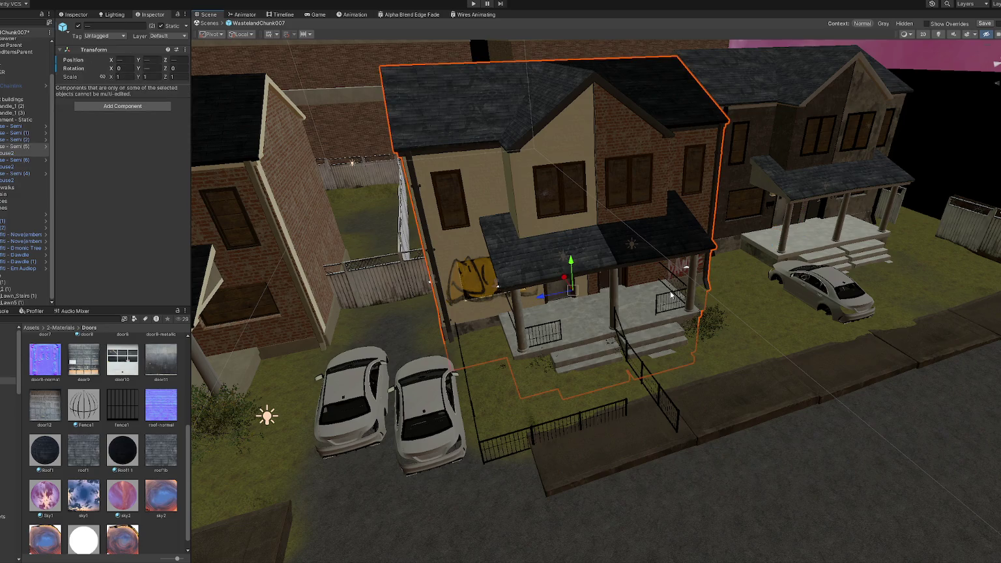
pyautogui.hotkey('ctrl', 'z')
pyautogui.scroll(2, 626, 319)
# - Add the right and left porch railings, the stair railing and the front lawn fence to the selection
pyautogui.keyDown('shift'); pyautogui.click(665, 300); pyautogui.keyUp('shift')
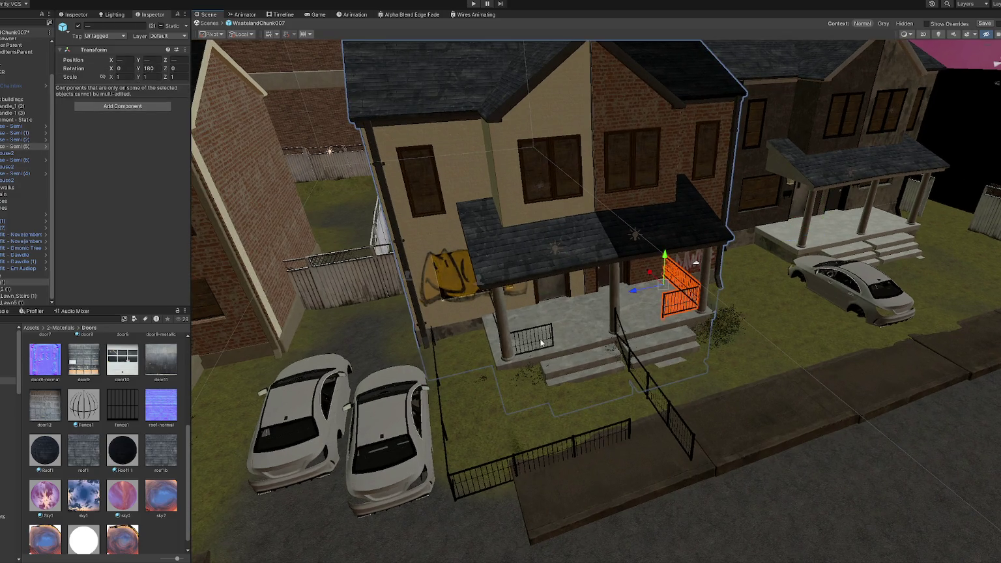
pyautogui.keyDown('shift'); pyautogui.click(550, 329); pyautogui.keyUp('shift')
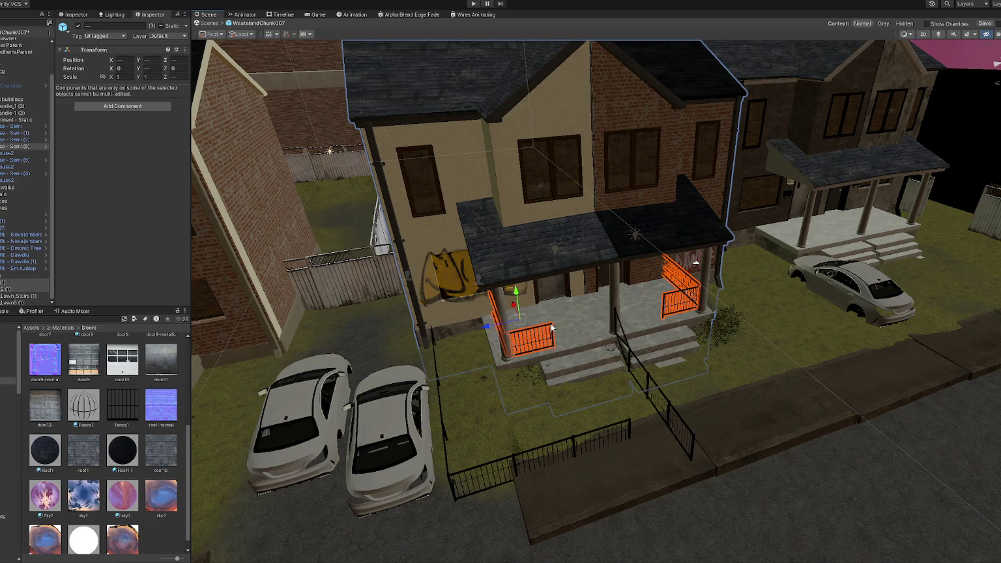
pyautogui.keyDown('shift'); pyautogui.click(630, 352); pyautogui.keyUp('shift')
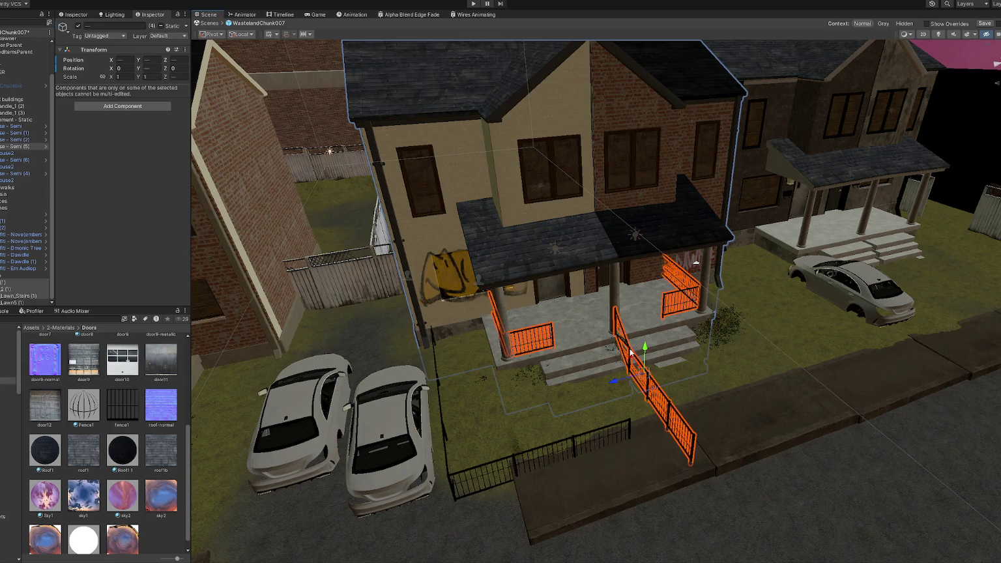
pyautogui.keyDown('shift'); pyautogui.click(450, 480); pyautogui.keyUp('shift')
pyautogui.moveTo(509, 345); pyautogui.dragTo(502, 334)
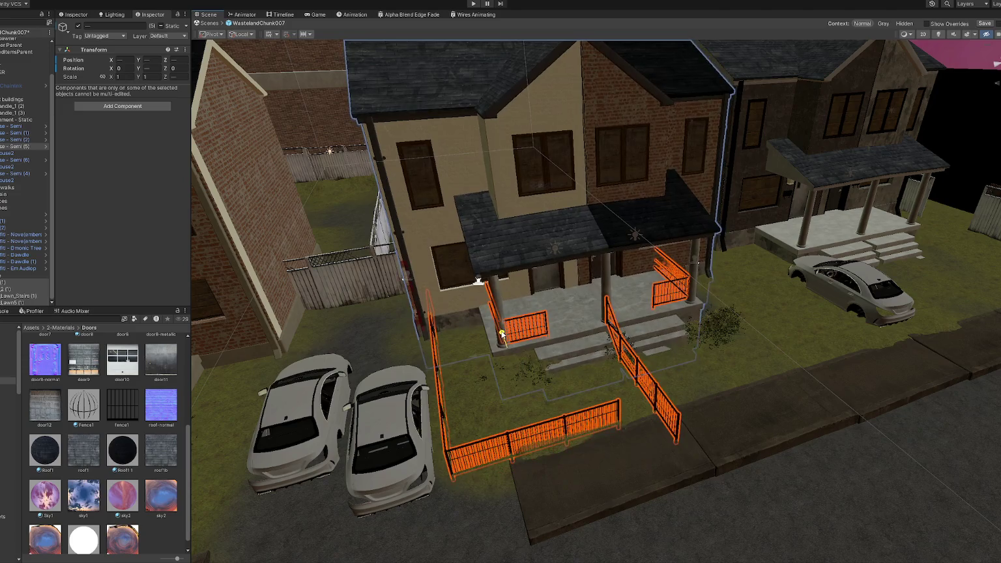
pyautogui.hotkey('ctrl', 'z')
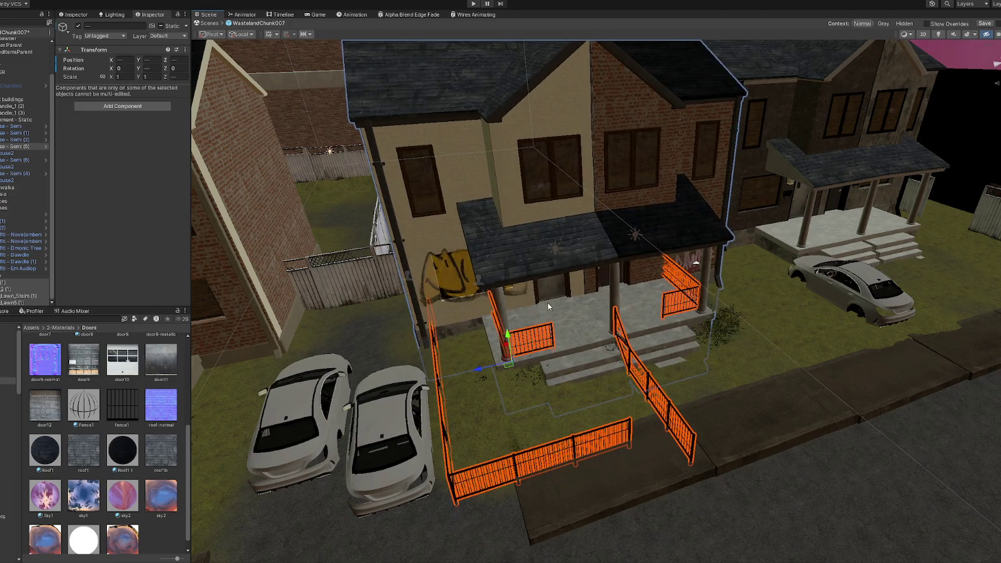
# - Add both graffiti decals and the porch lights to the selection
pyautogui.keyDown('alt'); pyautogui.moveTo(516, 303); pyautogui.dragTo(504, 283); pyautogui.keyUp('alt')
pyautogui.keyDown('shift'); pyautogui.click(483, 277); pyautogui.keyUp('shift')
pyautogui.moveTo(641, 259)
pyautogui.keyDown('alt'); pyautogui.mouseDown()
pyautogui.moveTo(635, 232)
pyautogui.moveTo(529, 268)
pyautogui.moveTo(715, 318)
pyautogui.mouseUp(); pyautogui.keyUp('alt')
pyautogui.keyDown('shift'); pyautogui.click(633, 232); pyautogui.keyUp('shift')
pyautogui.keyDown('shift'); pyautogui.click(740, 301); pyautogui.keyUp('shift')
# - Move the selected objects to the top of the Hierarchy and create a parent object
pyautogui.rightClick(40, 245)
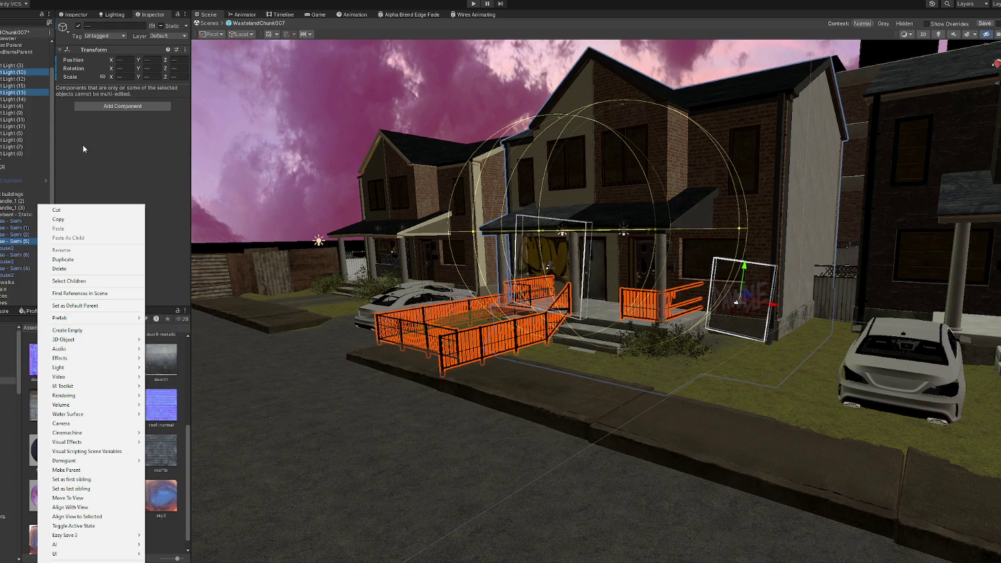
pyautogui.click(26, 97)
pyautogui.moveTo(26, 97); pyautogui.dragTo(26, 58)
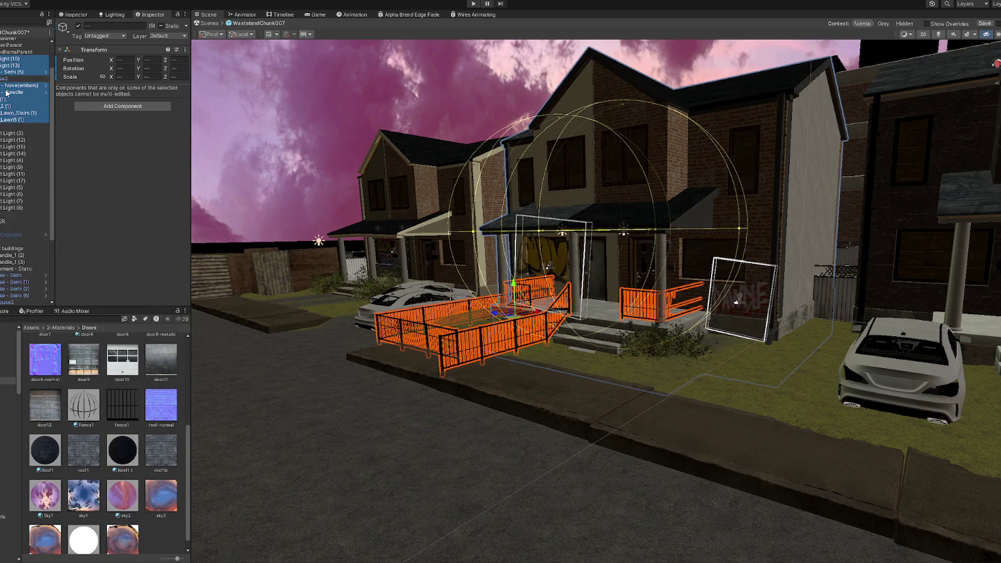
pyautogui.click(8, 59)
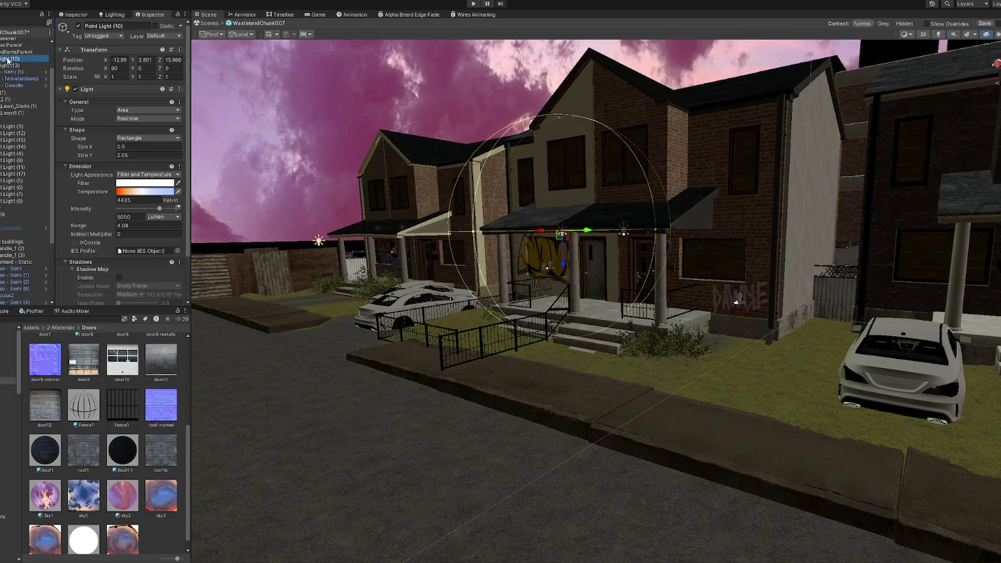
pyautogui.rightClick(8, 59)
pyautogui.click(39, 191)
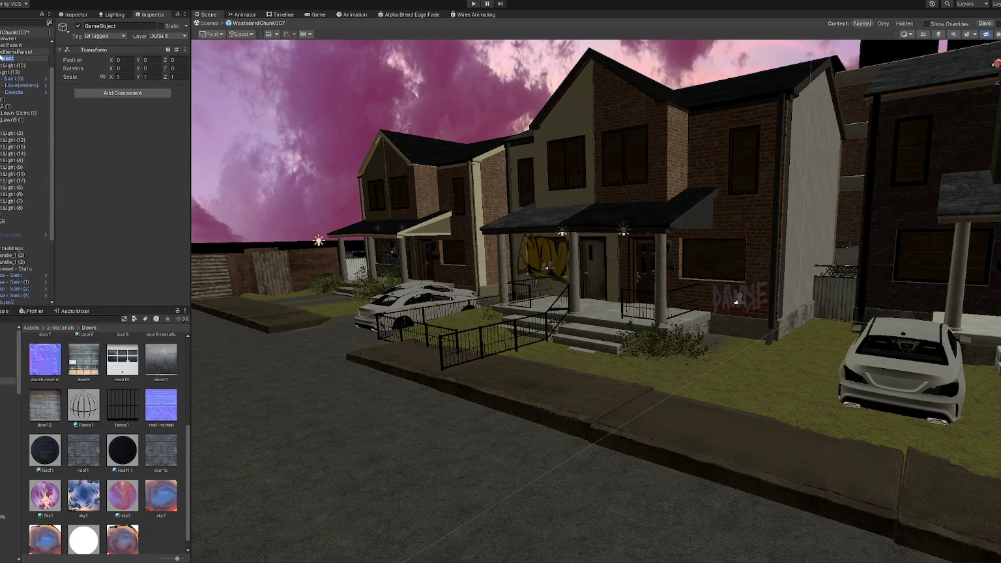
# - Select House - Semi (5), Point Light (10), Graffiti - Dawdle and Fence_Lawn_Stairs (1) in the Hierarchy
pyautogui.click(13, 78)
pyautogui.click(16, 65)
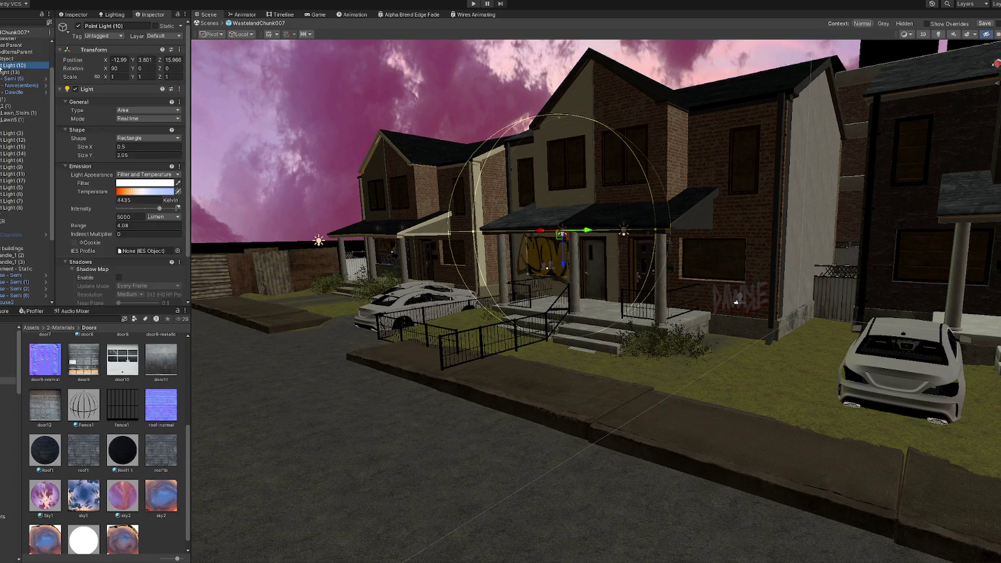
pyautogui.click(11, 85)
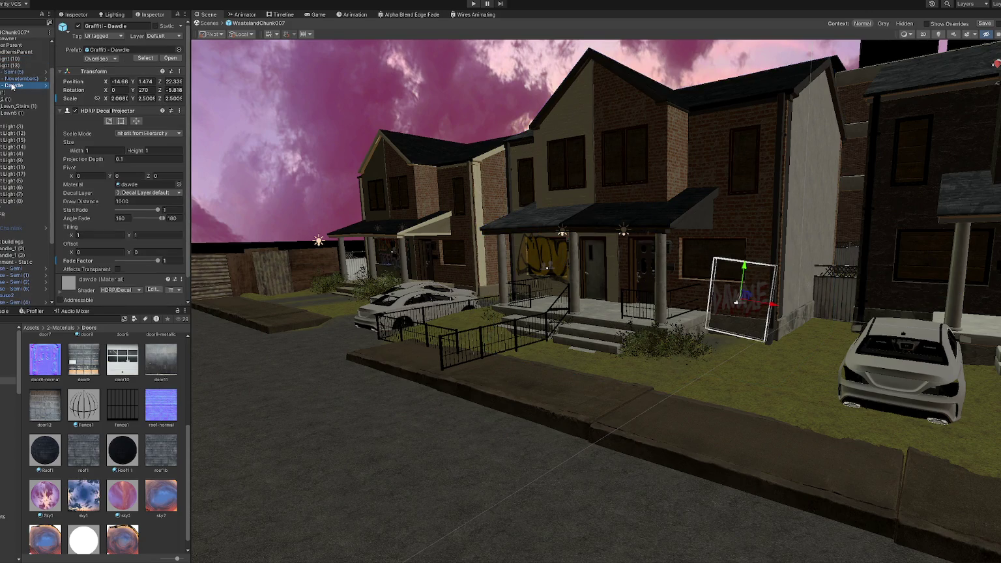
pyautogui.click(10, 107)
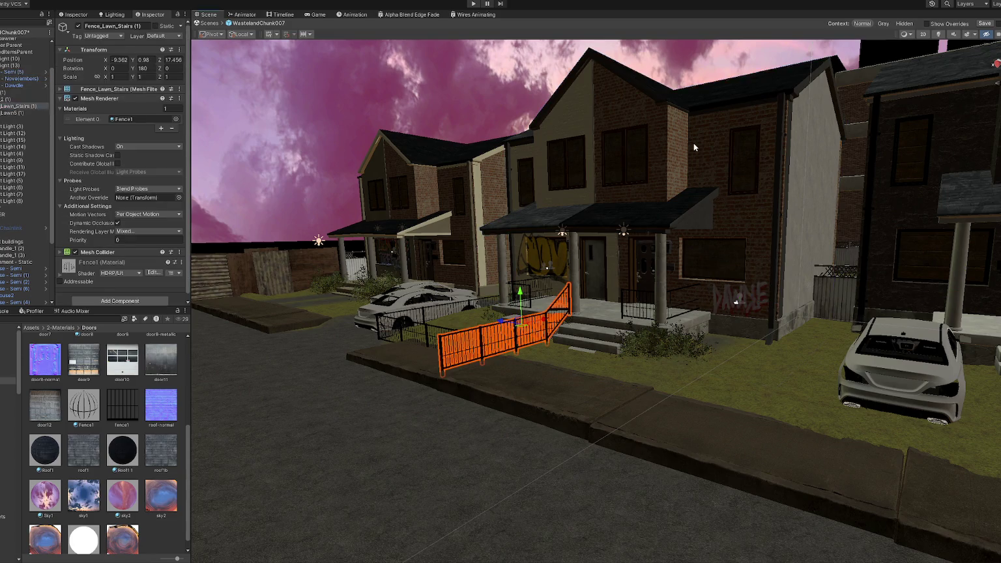
pyautogui.click(694, 147)
pyautogui.click(44, 73)
pyautogui.press('Escape')
# - Create an empty GameObject and slide it forward onto the house
pyautogui.rightClick(30, 78)
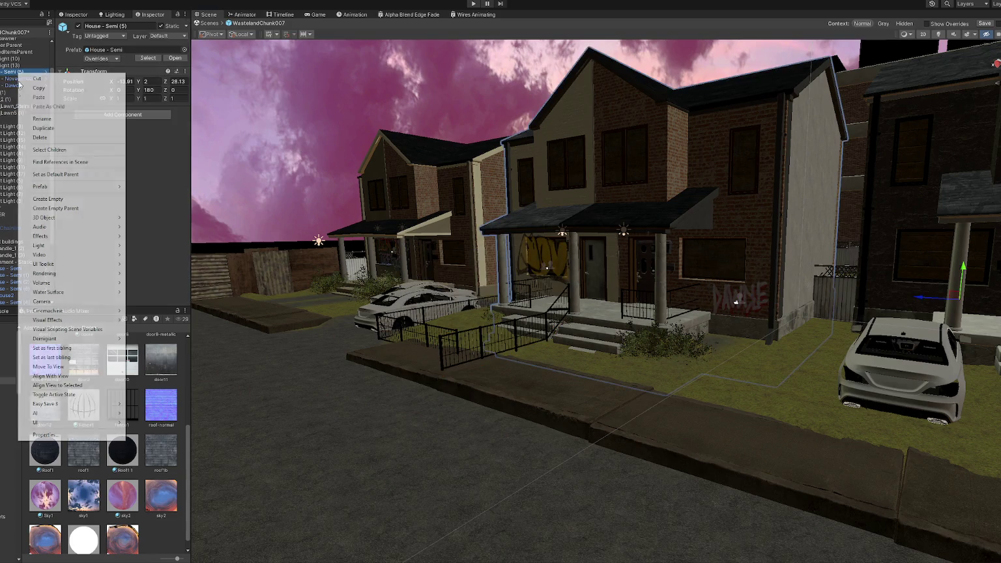
pyautogui.click(52, 198)
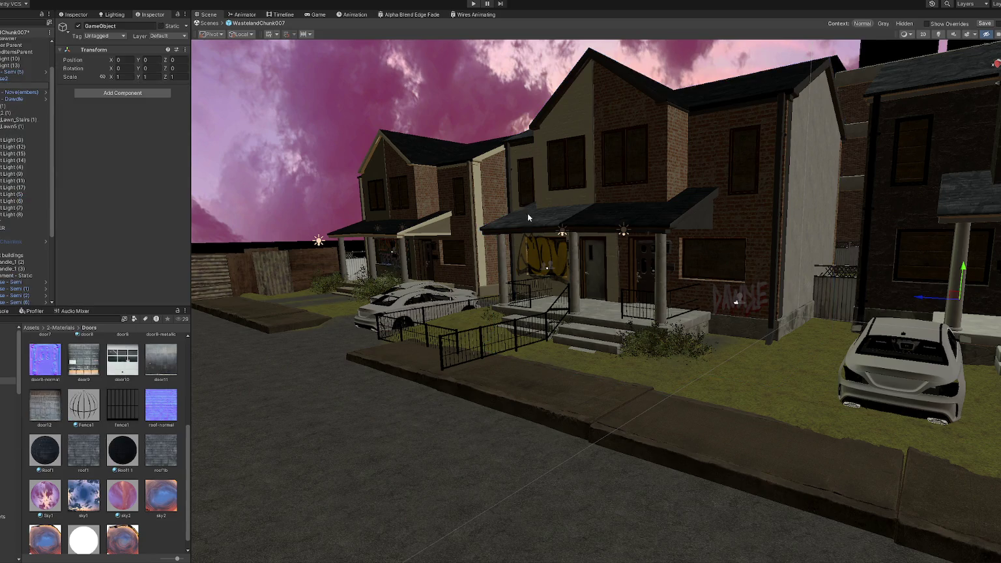
pyautogui.moveTo(526, 218); pyautogui.dragTo(666, 241, button='right')
pyautogui.write('w')
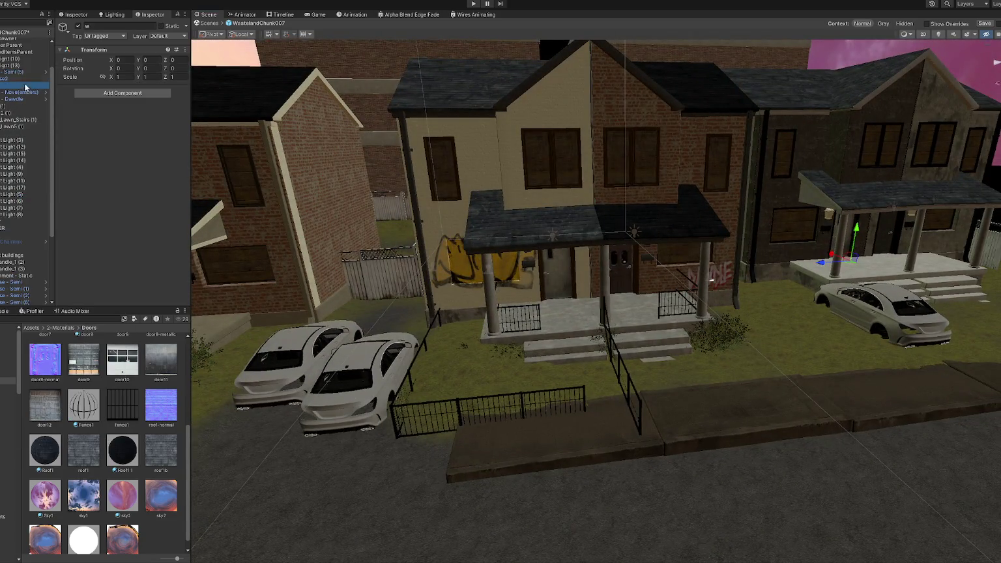
pyautogui.moveTo(19, 74); pyautogui.dragTo(20, 72)
pyautogui.moveTo(820, 267); pyautogui.dragTo(547, 290)
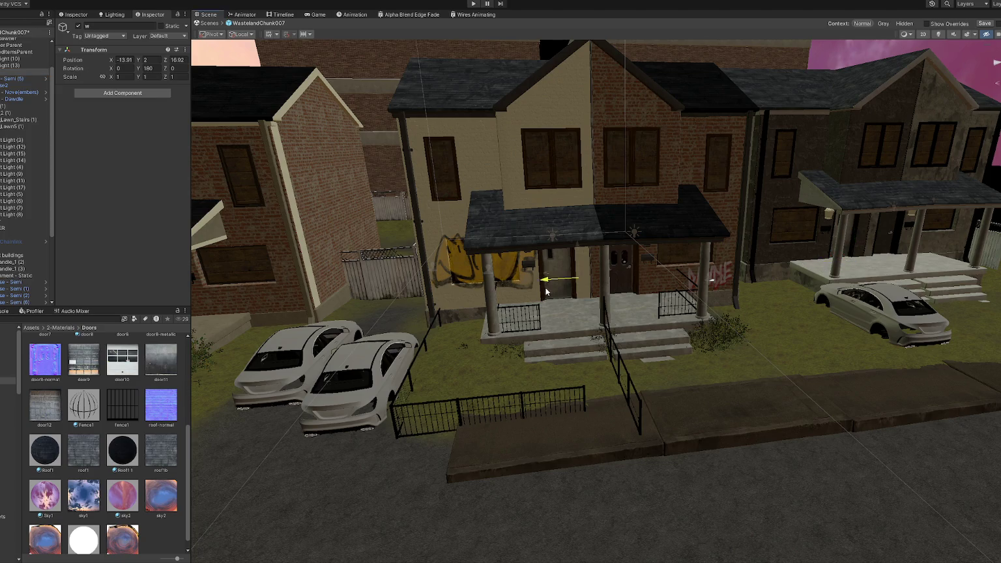
pyautogui.press('f')
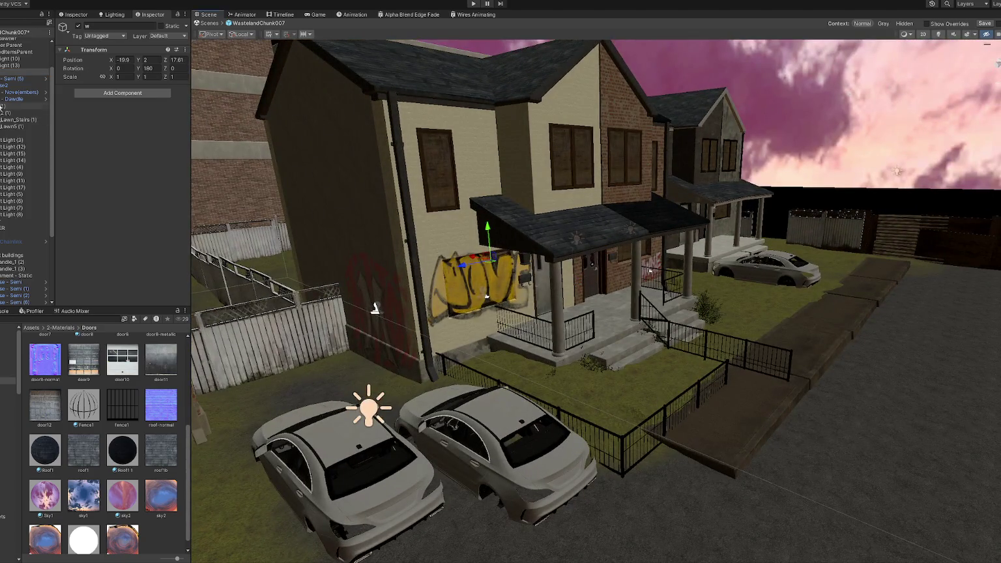
# - Group the house objects through Lawn5 (1) under a new parent named House Middle
pyautogui.click(13, 78)
pyautogui.keyDown('shift'); pyautogui.click(14, 119); pyautogui.keyUp('shift')
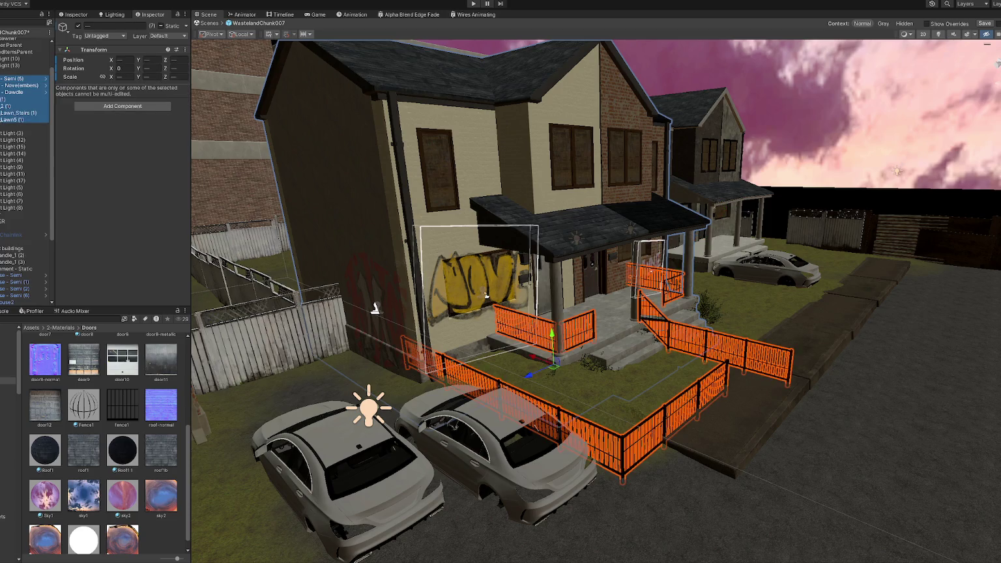
pyautogui.hotkey('ctrl', 'shift', 'g')
pyautogui.click(111, 25)
pyautogui.write('w')
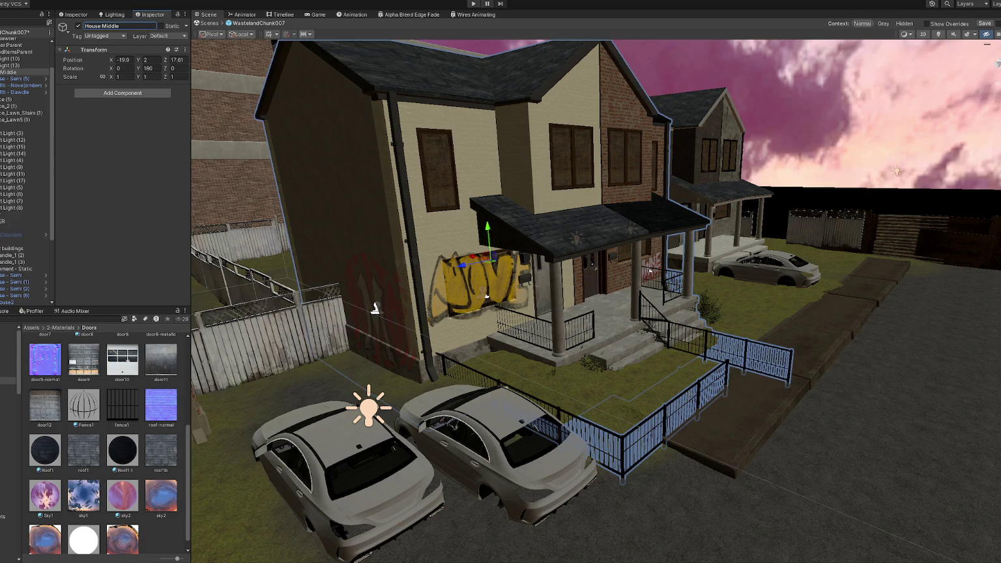
pyautogui.moveTo(345, 190)
pyautogui.keyDown('alt'); pyautogui.mouseDown()
pyautogui.moveTo(370, 204)
pyautogui.moveTo(472, 197)
pyautogui.mouseUp(); pyautogui.keyUp('alt')
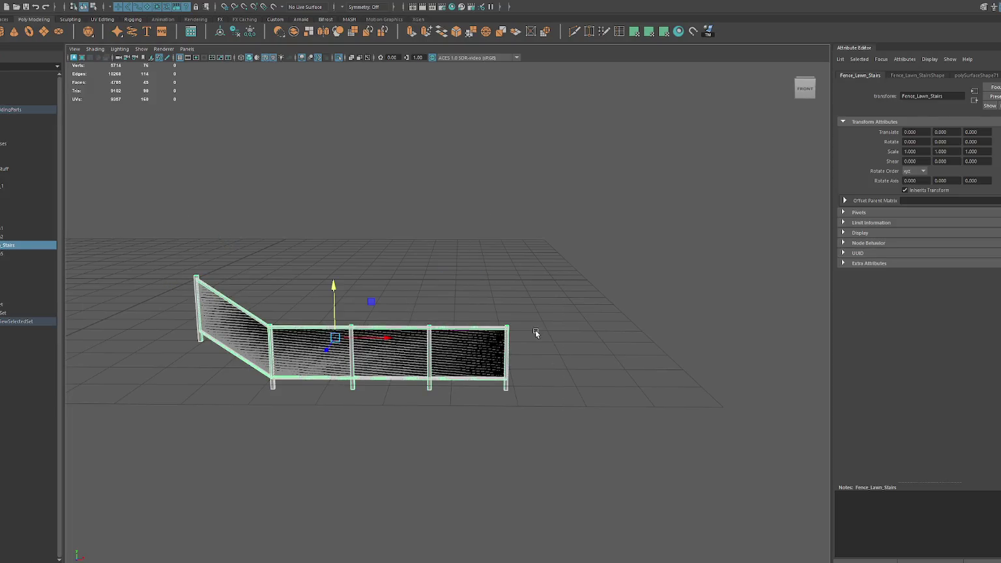
# - Delete the fence's rightmost post and pull the right-end vertices inward
pyautogui.moveTo(619, 277); pyautogui.dragTo(475, 413)
pyautogui.moveTo(486, 277); pyautogui.dragTo(474, 409)
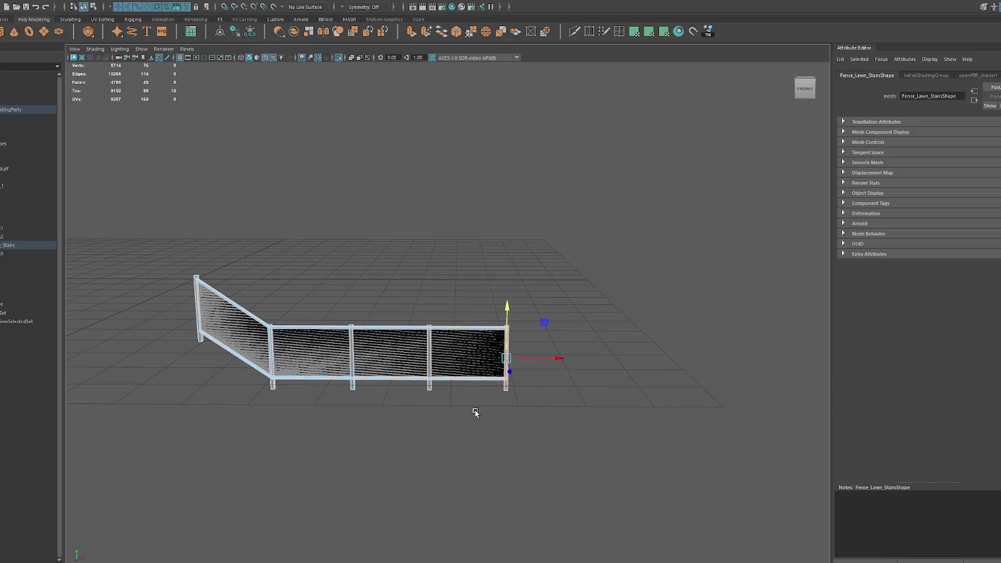
pyautogui.press('Delete')
pyautogui.moveTo(478, 233); pyautogui.dragTo(547, 479)
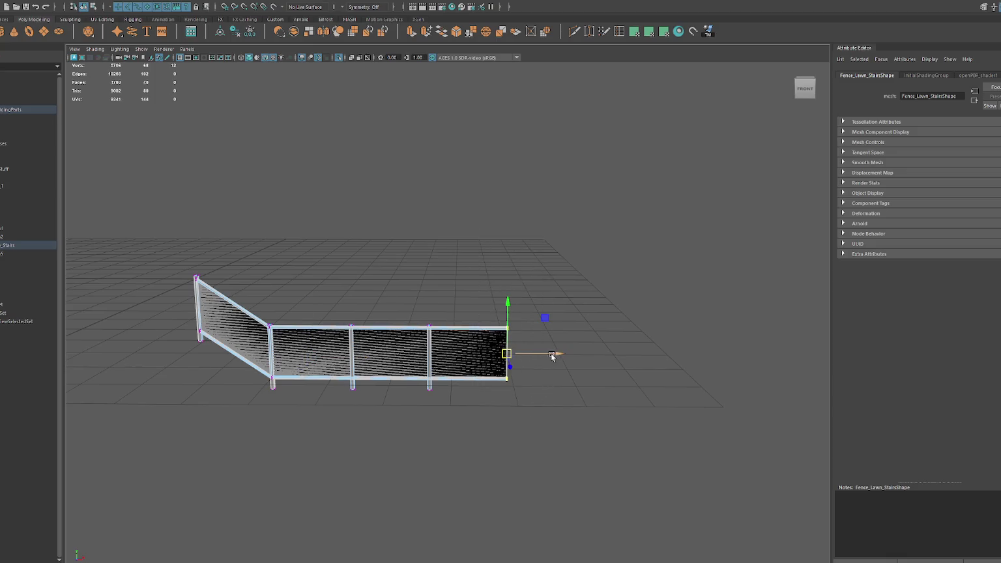
pyautogui.moveTo(555, 354); pyautogui.dragTo(491, 357)
# - Unfold, orient and snap the fence's UV shell in the UV Editor
pyautogui.moveTo(482, 354); pyautogui.dragTo(424, 225, button='right')
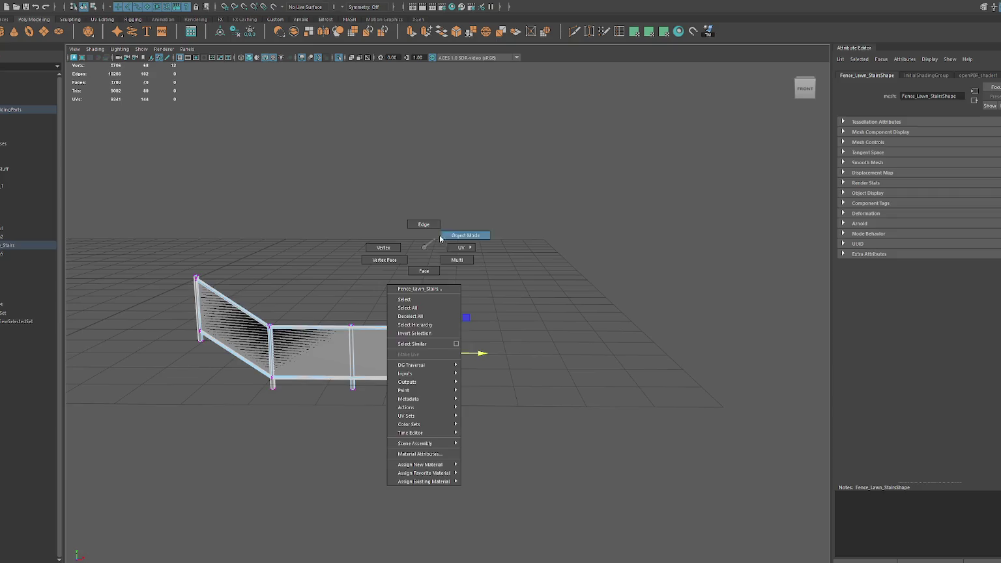
pyautogui.click(171, 429)
pyautogui.press('F8')
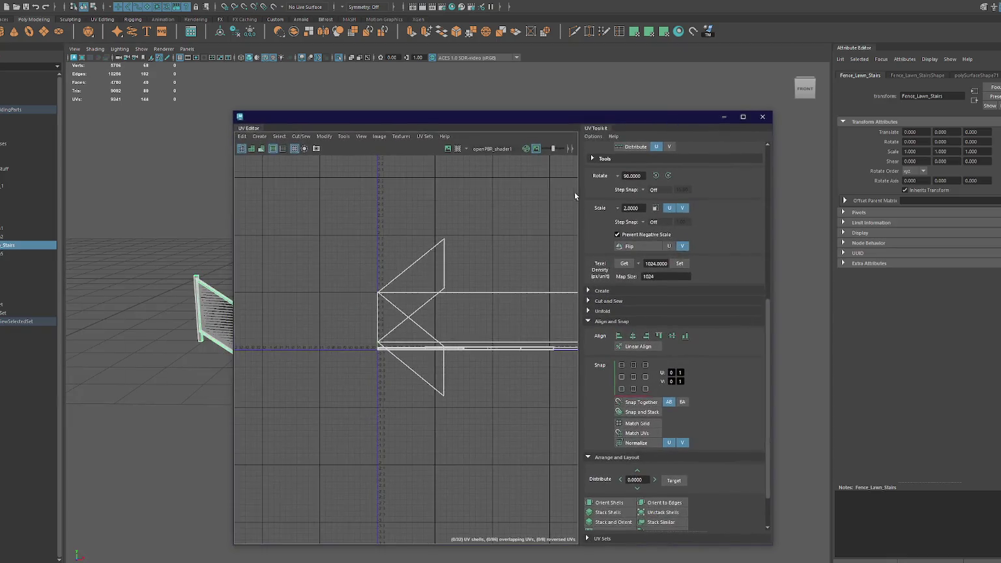
pyautogui.moveTo(486, 221); pyautogui.dragTo(333, 243, button='right')
pyautogui.keyDown('shift'); pyautogui.moveTo(474, 244); pyautogui.dragTo(362, 244, button='right'); pyautogui.keyUp('shift')
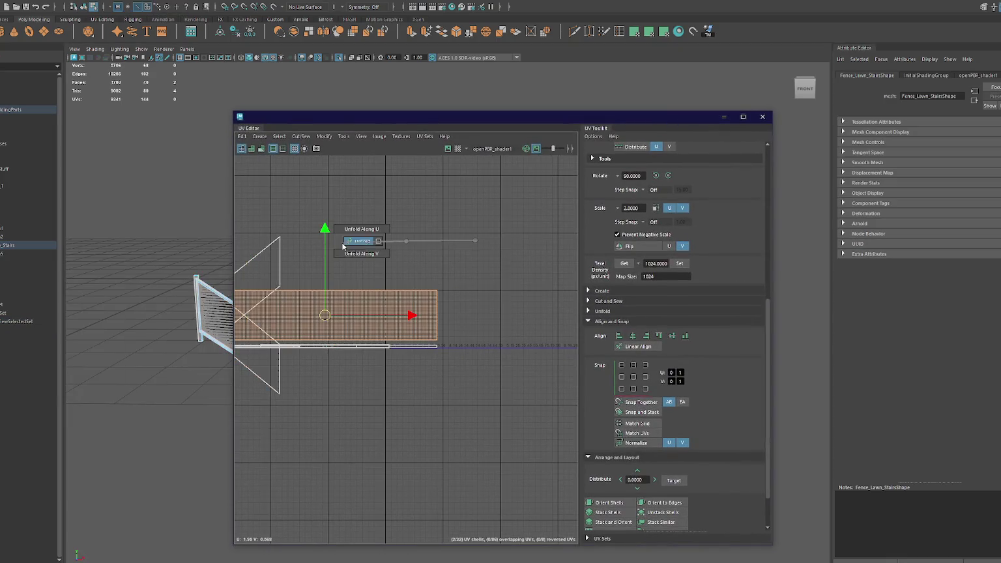
pyautogui.click(622, 499)
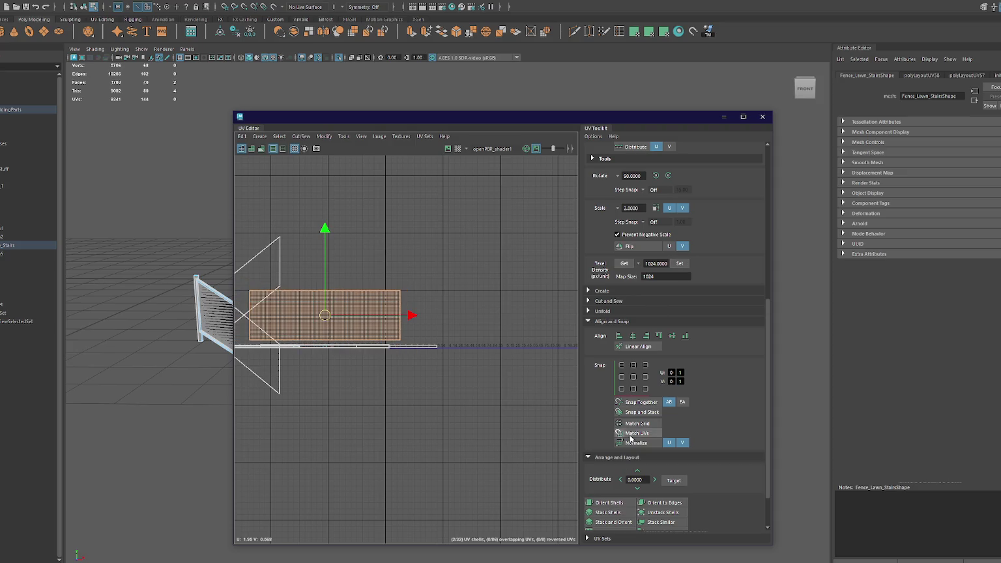
pyautogui.click(622, 370)
pyautogui.click(762, 117)
pyautogui.moveTo(333, 190); pyautogui.dragTo(372, 178, button='right')
# - Clear leftover outliner nodes and export the WastelandBuildingParts group to Unity
pyautogui.click(26, 111)
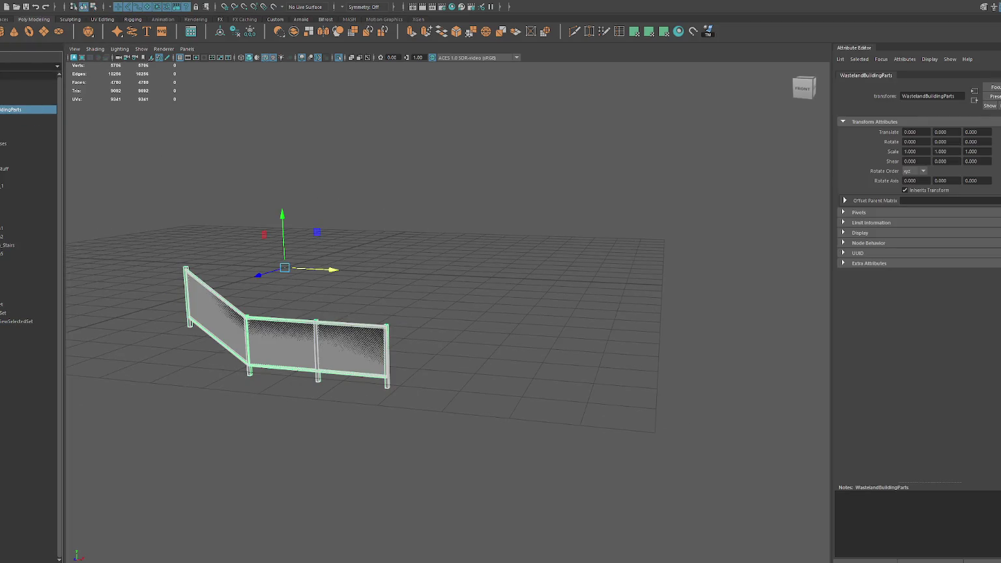
pyautogui.click(10, 232)
pyautogui.press('Delete')
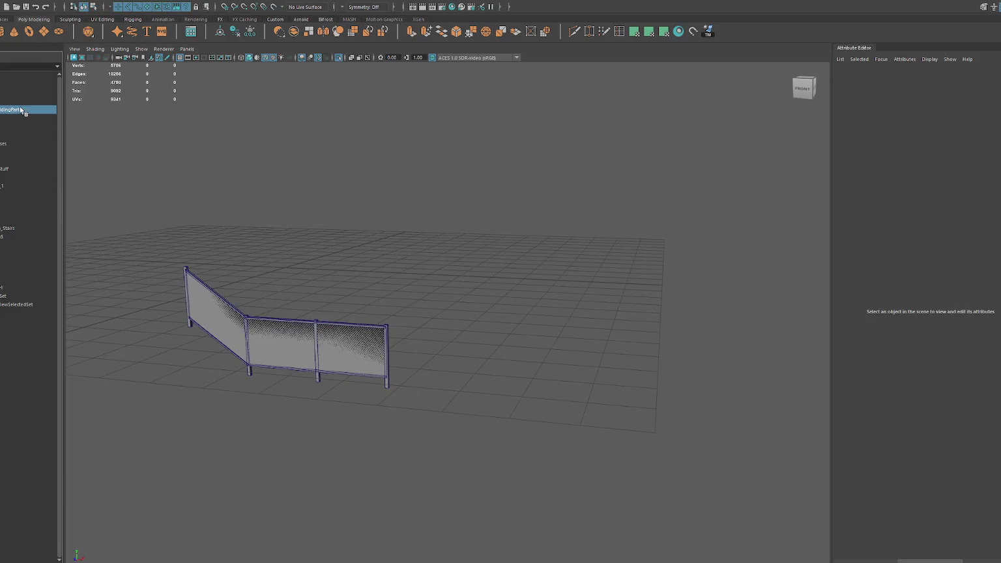
pyautogui.click(21, 111)
pyautogui.press('Escape')
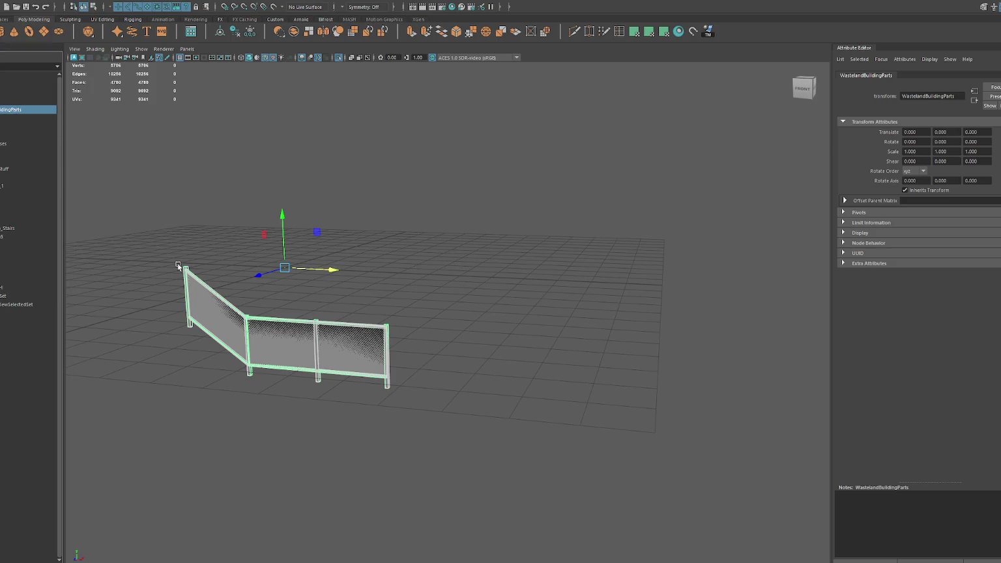
pyautogui.hotkey('alt', 'Tab')
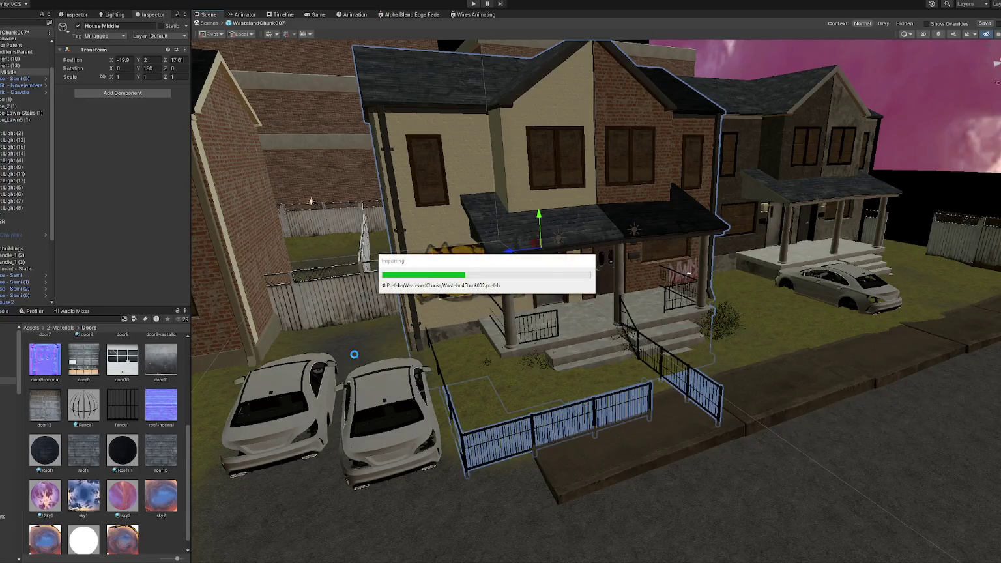
# - Nudge House Middle, select four bushes by the porch and reposition them in the Hierarchy
pyautogui.keyDown('alt'); pyautogui.moveTo(354, 358); pyautogui.dragTo(430, 365); pyautogui.keyUp('alt')
pyautogui.moveTo(742, 228)
pyautogui.mouseDown()
pyautogui.moveTo(748, 247)
pyautogui.moveTo(733, 245)
pyautogui.mouseUp()
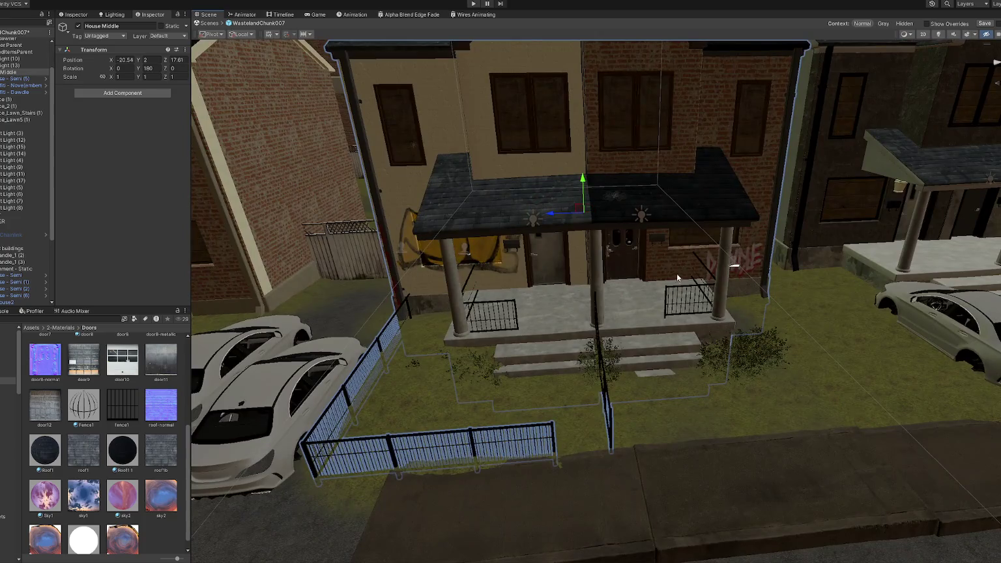
pyautogui.scroll(-3, 682, 276)
pyautogui.moveTo(682, 276)
pyautogui.keyDown('alt'); pyautogui.mouseDown()
pyautogui.moveTo(750, 300)
pyautogui.moveTo(781, 357)
pyautogui.mouseUp(); pyautogui.keyUp('alt')
pyautogui.scroll(3, 781, 357)
pyautogui.click(738, 352)
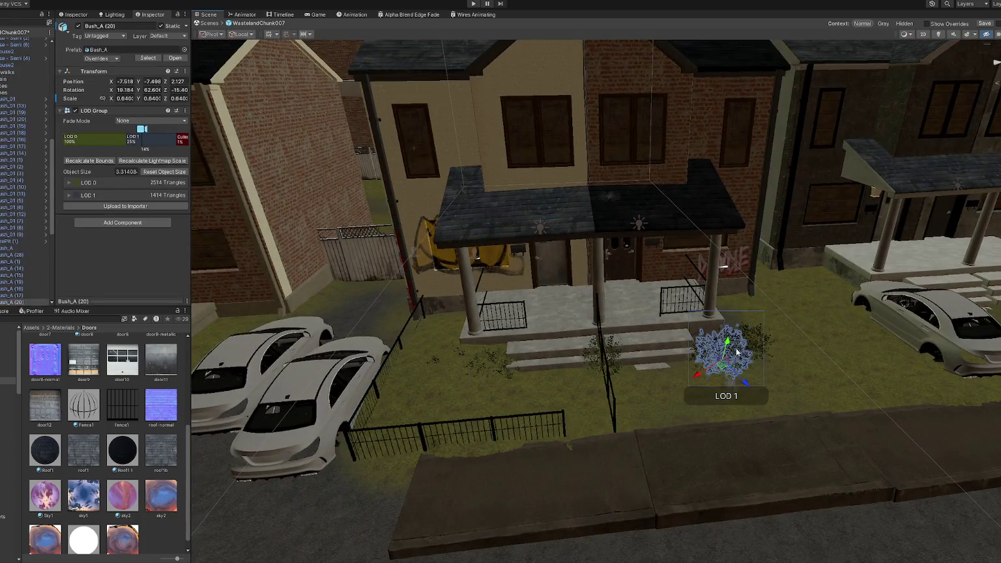
pyautogui.keyDown('shift'); pyautogui.click(753, 348); pyautogui.keyUp('shift')
pyautogui.keyDown('shift'); pyautogui.click(761, 341); pyautogui.keyUp('shift')
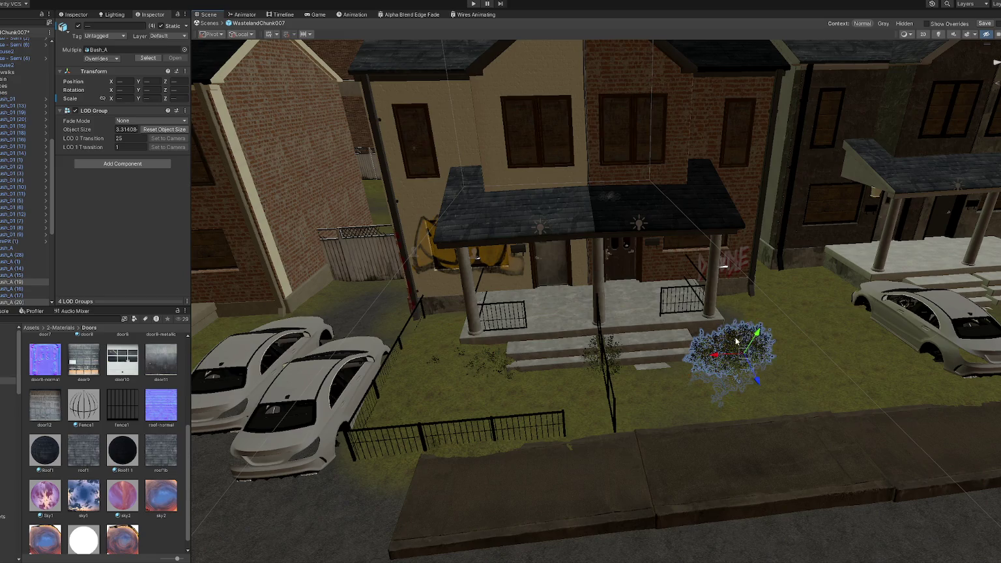
pyautogui.moveTo(27, 60)
pyautogui.mouseDown()
pyautogui.moveTo(20, 10)
pyautogui.moveTo(26, 83)
pyautogui.moveTo(26, 47)
pyautogui.mouseUp()
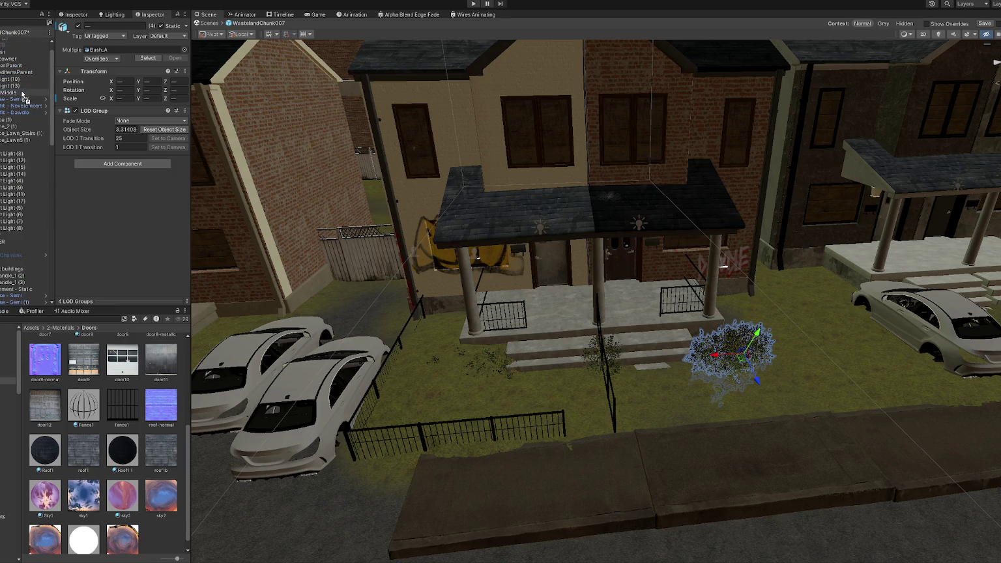
pyautogui.moveTo(24, 97); pyautogui.dragTo(51, 98)
# - Move bushes against the porch railing and duplicate one onto the porch steps
pyautogui.click(491, 363)
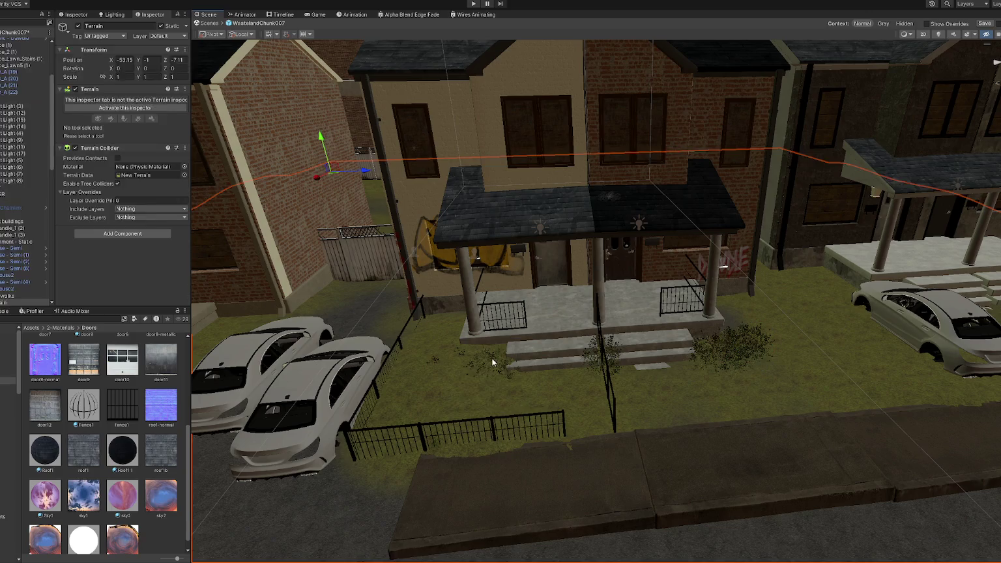
pyautogui.click(490, 362)
pyautogui.moveTo(497, 393); pyautogui.dragTo(475, 373)
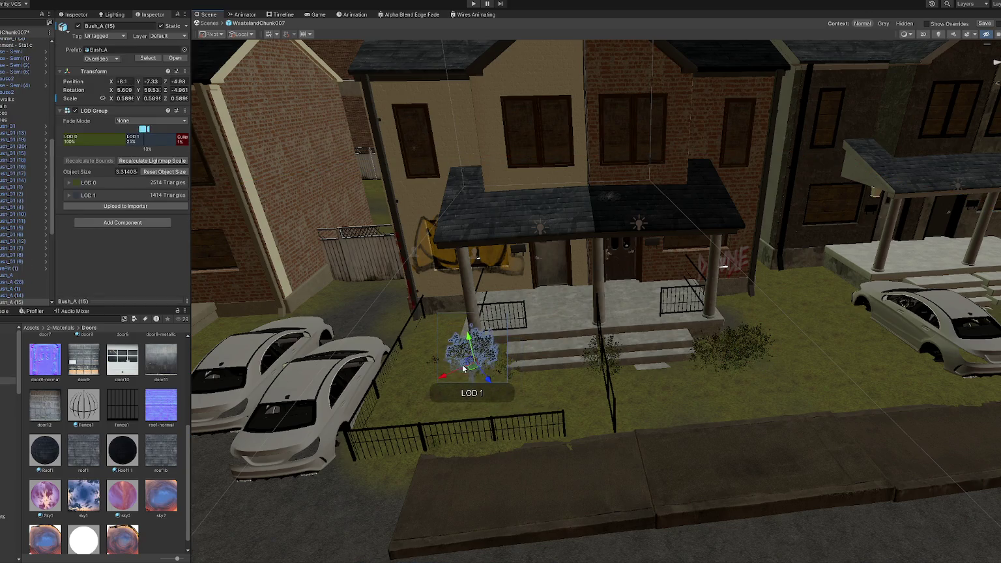
pyautogui.hotkey('ctrl', 'z')
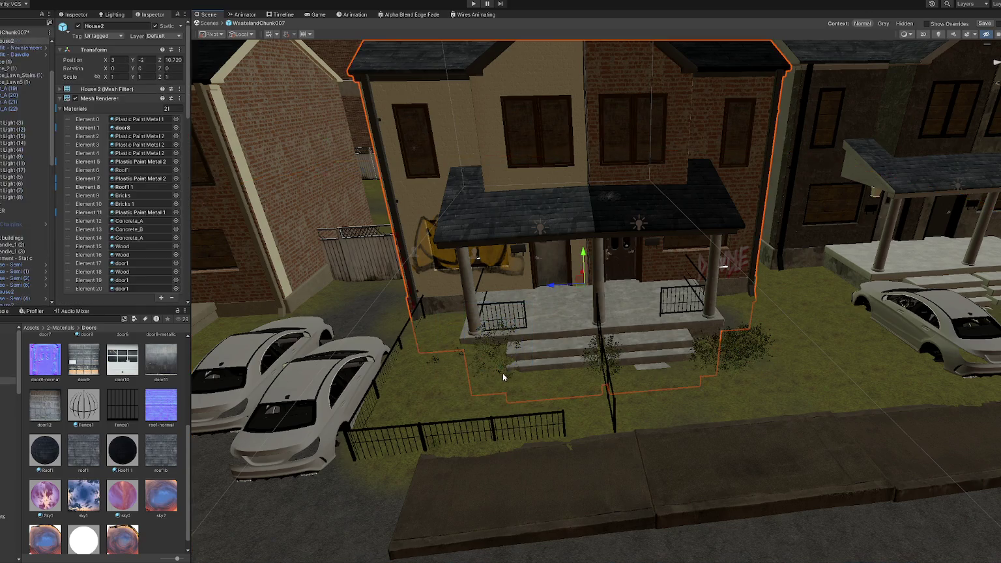
pyautogui.click(498, 370)
pyautogui.moveTo(487, 349)
pyautogui.mouseDown()
pyautogui.moveTo(475, 331)
pyautogui.moveTo(487, 334)
pyautogui.mouseUp()
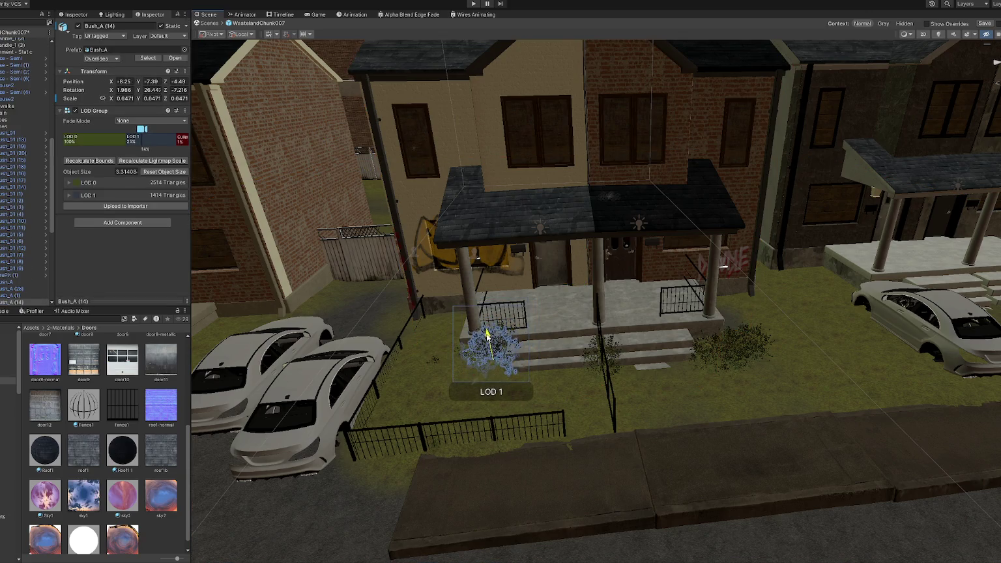
pyautogui.hotkey('ctrl', 'd')
pyautogui.moveTo(456, 378)
pyautogui.mouseDown()
pyautogui.moveTo(487, 353)
pyautogui.moveTo(466, 353)
pyautogui.mouseUp()
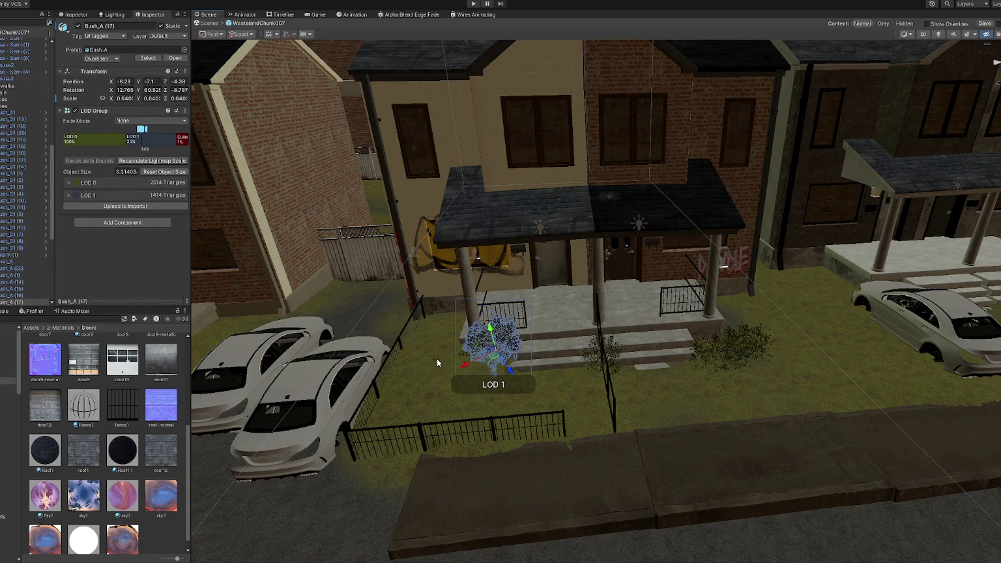
pyautogui.click(437, 362)
pyautogui.click(433, 383)
pyautogui.moveTo(432, 387)
pyautogui.mouseDown()
pyautogui.moveTo(460, 378)
pyautogui.moveTo(492, 382)
pyautogui.moveTo(493, 391)
pyautogui.mouseUp()
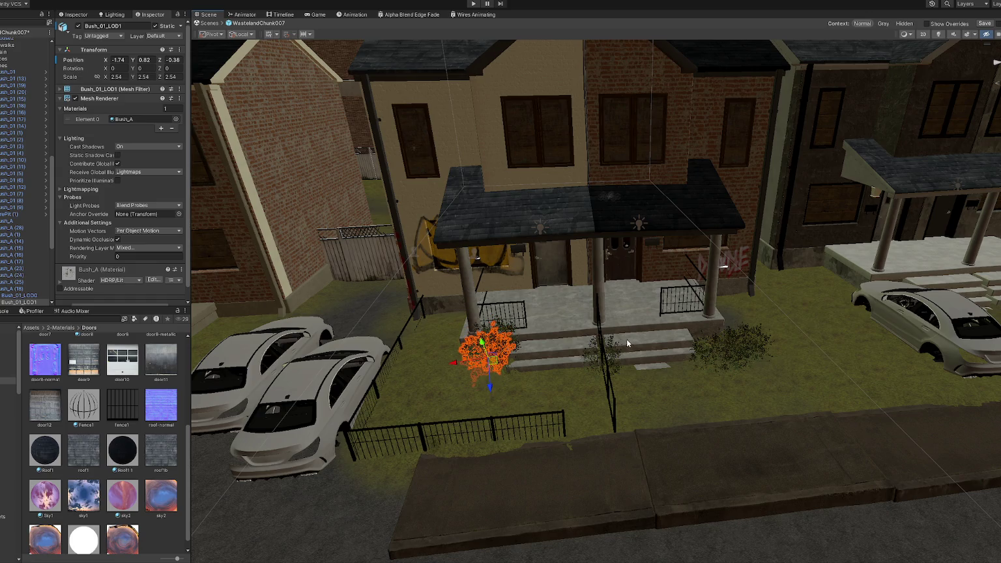
# - Slide the bush right of the steps leftward and adjust the bushes by the right railing
pyautogui.click(721, 355)
pyautogui.moveTo(772, 368); pyautogui.dragTo(684, 358)
pyautogui.click(764, 353)
pyautogui.click(769, 360)
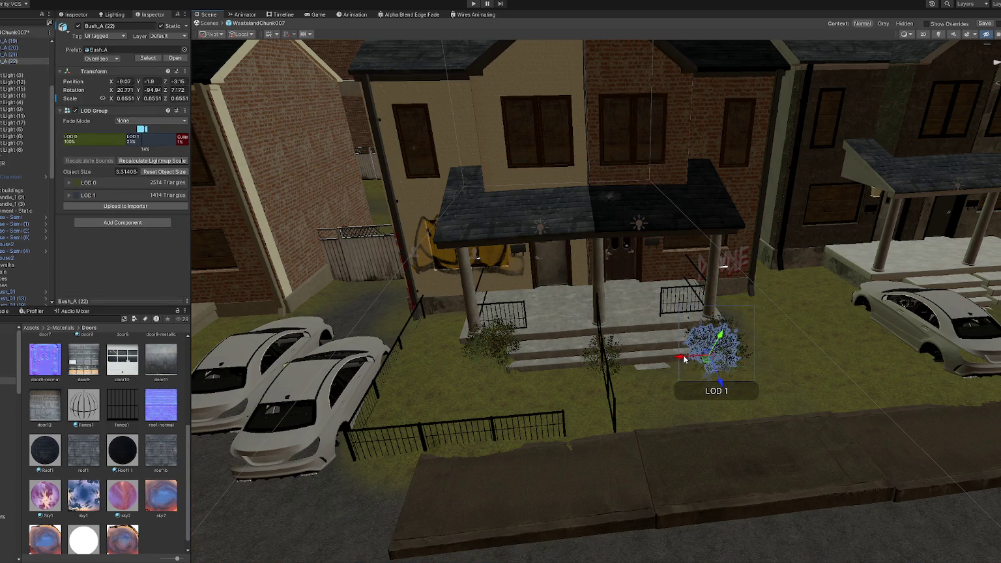
pyautogui.click(722, 364)
pyautogui.click(722, 365)
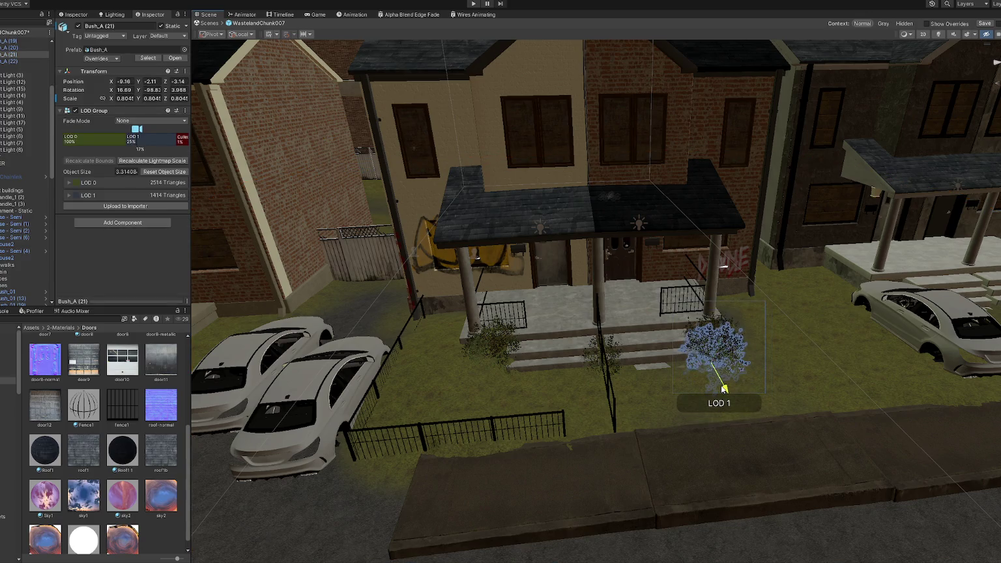
# - Frame the house, orbit around it and select the front lawn fence
pyautogui.click(659, 330)
pyautogui.press('f')
pyautogui.moveTo(659, 331)
pyautogui.keyDown('alt'); pyautogui.mouseDown()
pyautogui.moveTo(573, 306)
pyautogui.moveTo(484, 350)
pyautogui.mouseUp(); pyautogui.keyUp('alt')
pyautogui.click(479, 353)
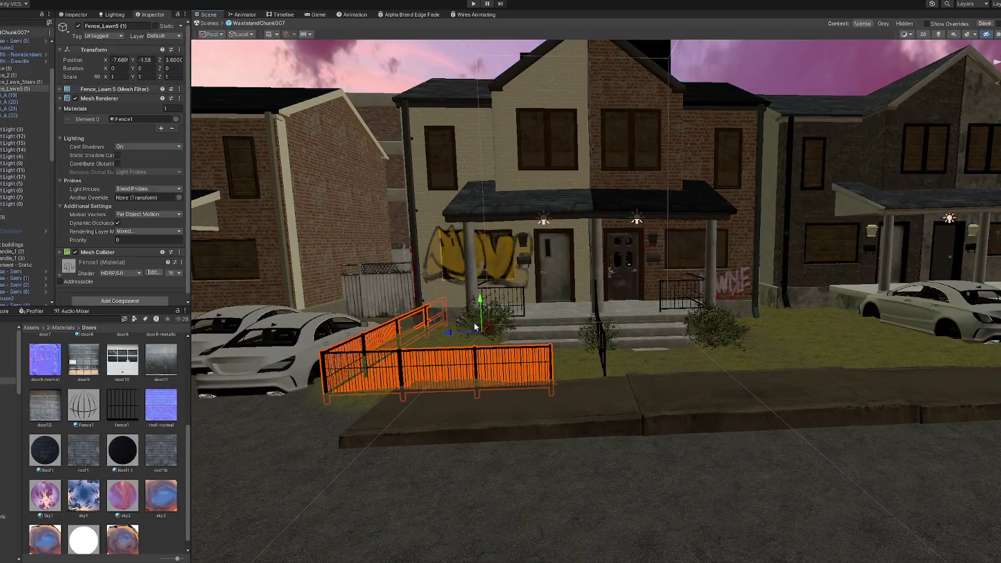
# - Raise the lawn fence slightly and switch the Terrain to the Set Height paint tool
pyautogui.moveTo(481, 301)
pyautogui.mouseDown()
pyautogui.moveTo(481, 292)
pyautogui.moveTo(450, 362)
pyautogui.moveTo(376, 347)
pyautogui.mouseUp()
pyautogui.click(450, 362)
pyautogui.scroll(2, 377, 347)
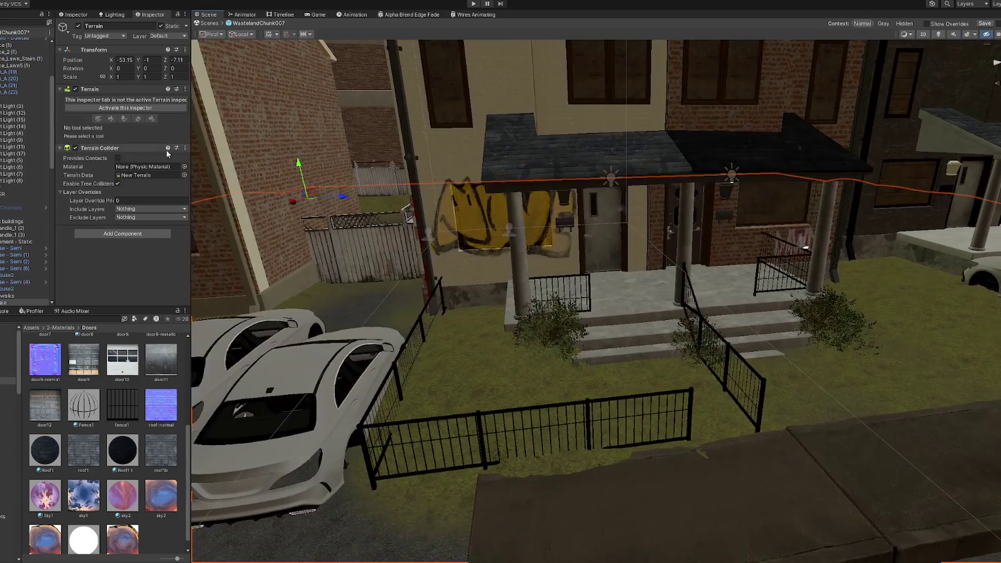
pyautogui.click(109, 108)
pyautogui.click(109, 100)
pyautogui.click(111, 109)
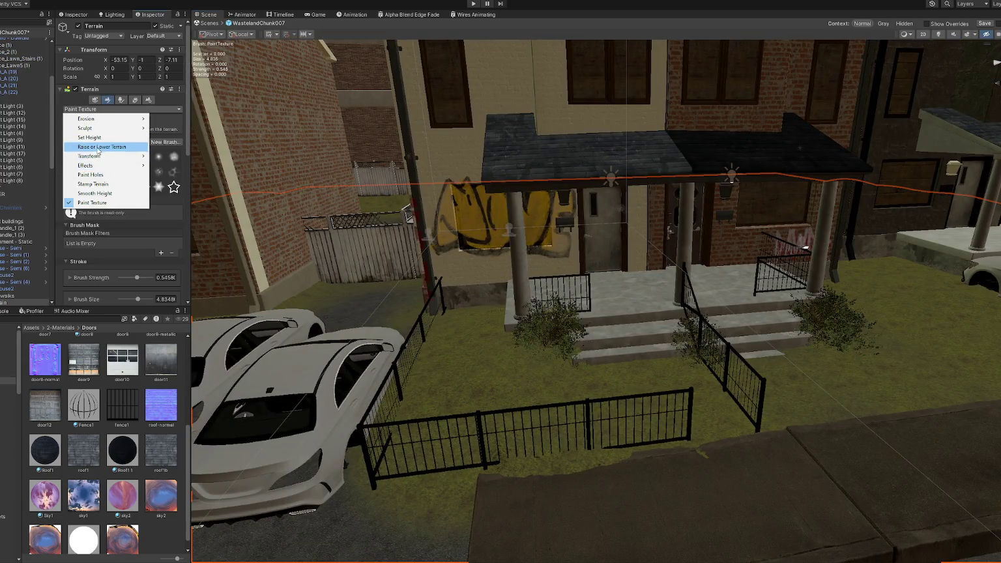
pyautogui.click(92, 137)
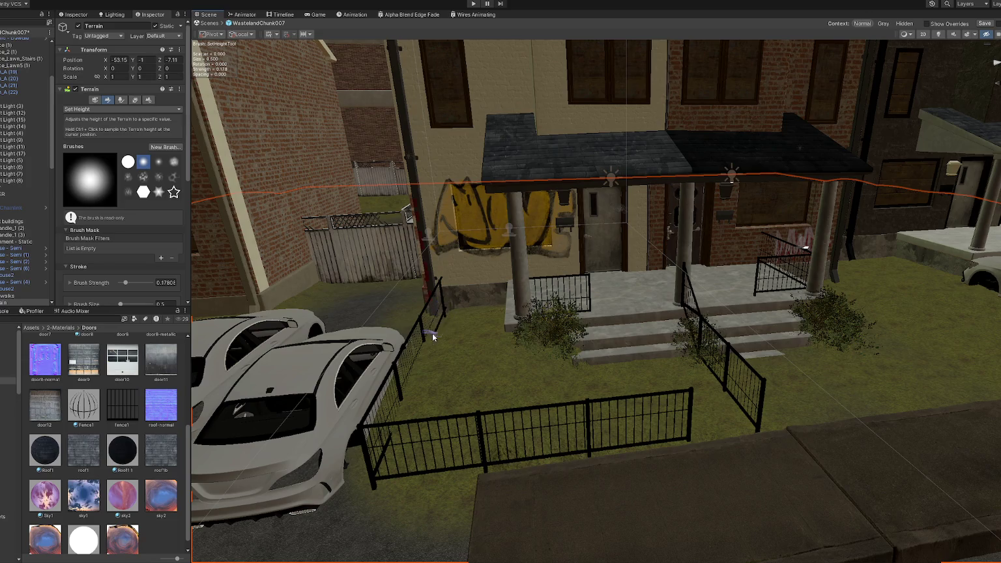
# - Level the front lawn, then smooth it with Smooth Height at strength 0.12367, size 1.95522
pyautogui.moveTo(389, 451); pyautogui.dragTo(174, 162, button='right')
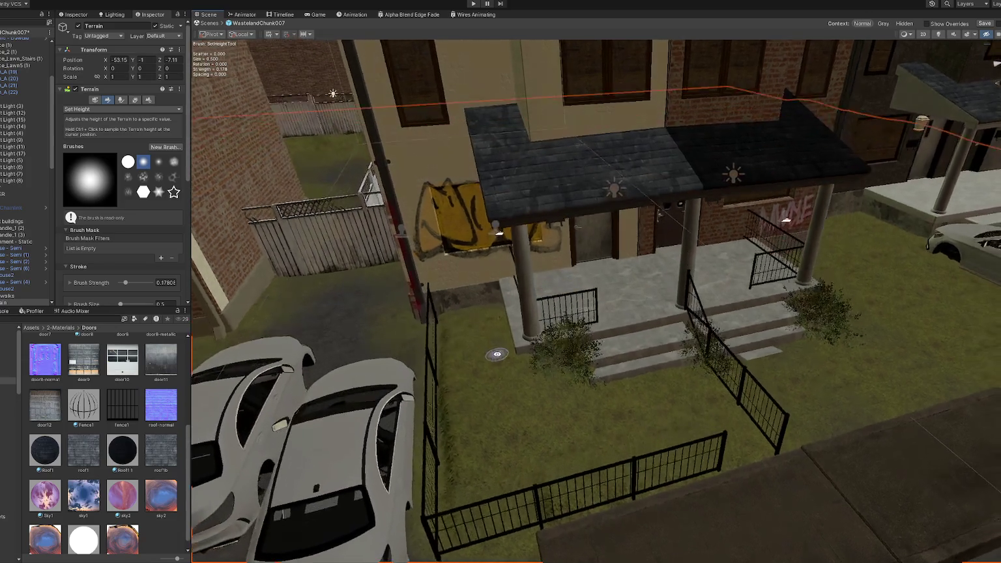
pyautogui.scroll(-3, 124, 248)
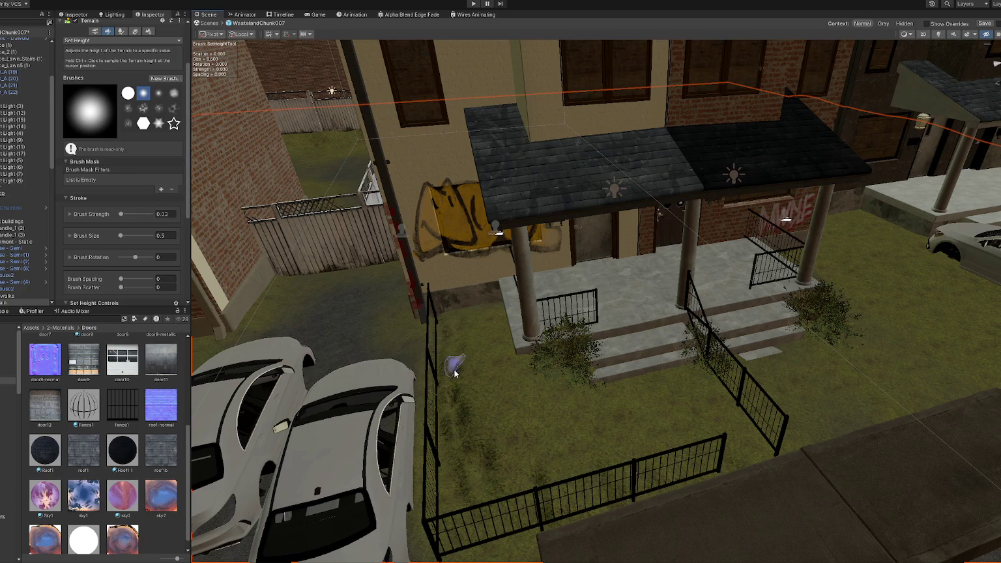
pyautogui.click(98, 40)
pyautogui.click(96, 126)
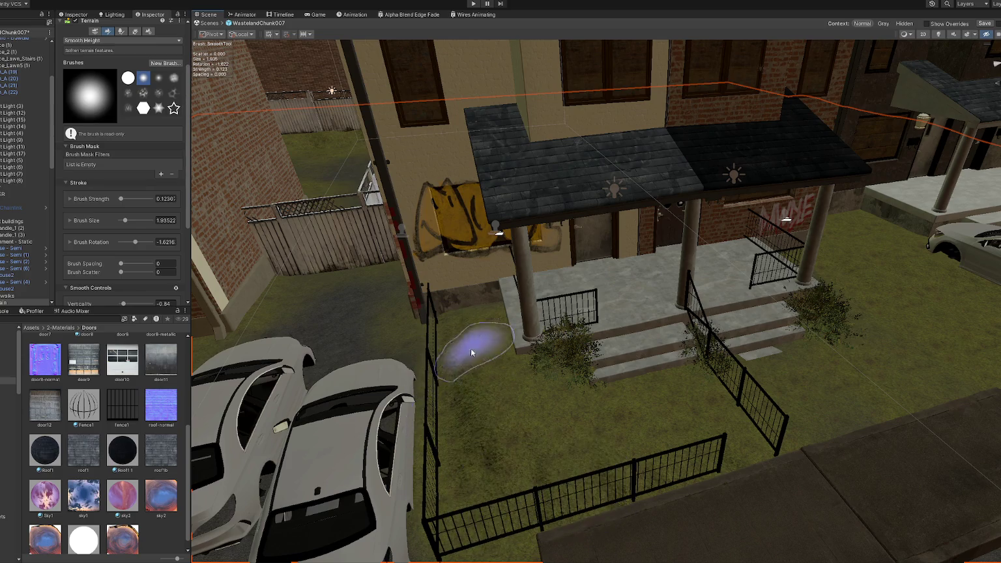
pyautogui.scroll(-3, 641, 402)
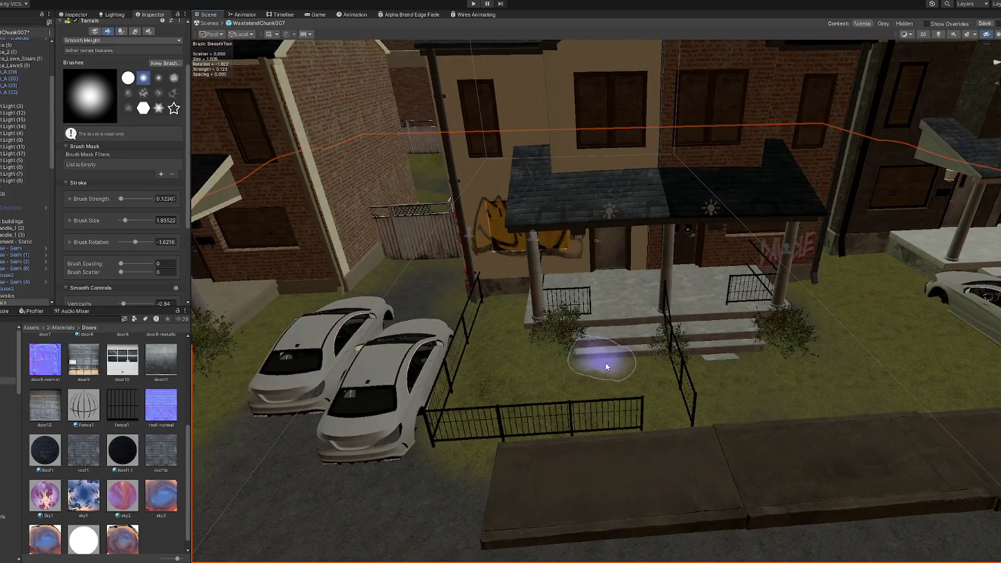
pyautogui.keyDown('alt'); pyautogui.moveTo(507, 346); pyautogui.dragTo(429, 282); pyautogui.keyUp('alt')
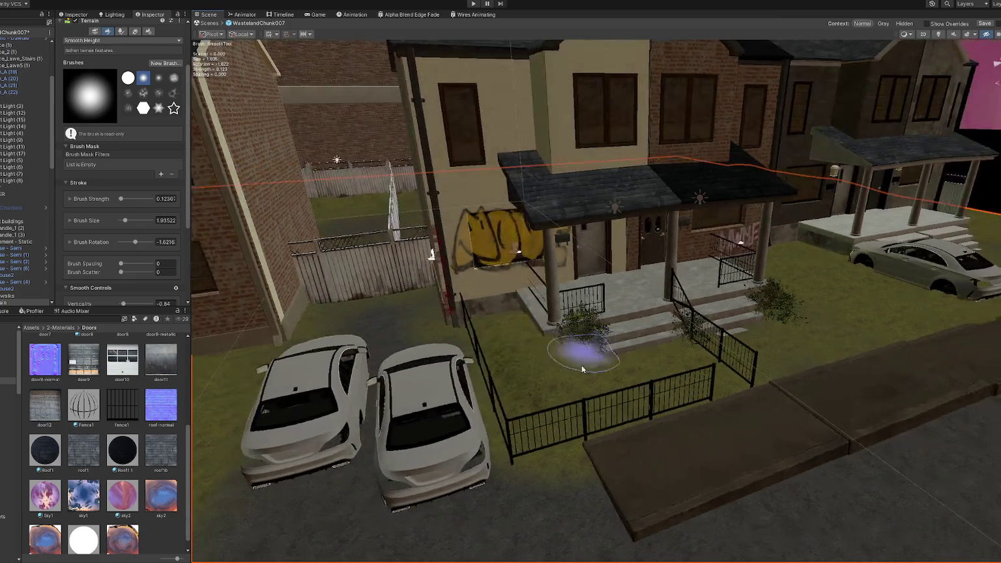
pyautogui.moveTo(577, 303)
pyautogui.keyDown('alt'); pyautogui.mouseDown()
pyautogui.moveTo(532, 265)
pyautogui.moveTo(578, 259)
pyautogui.mouseUp(); pyautogui.keyUp('alt')
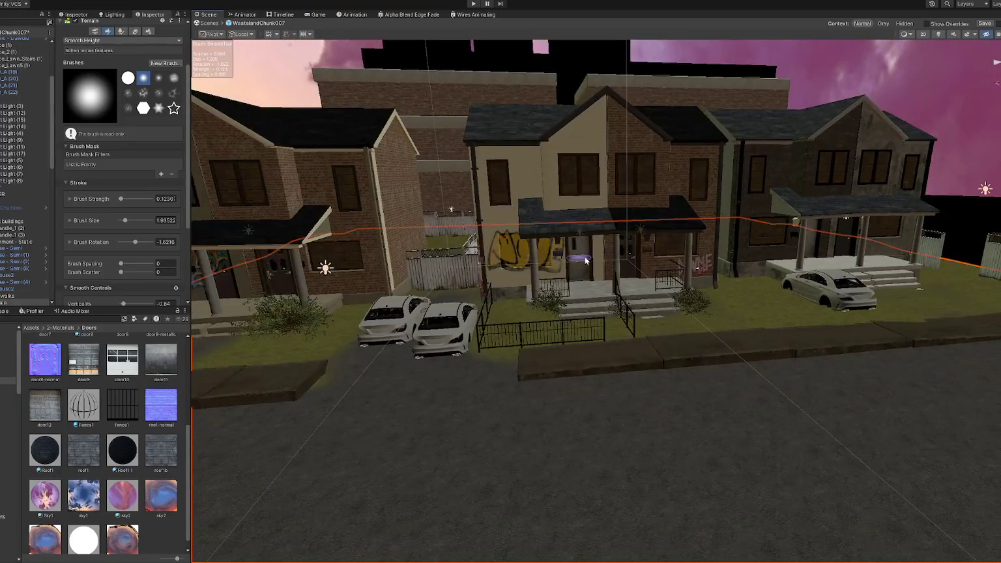
pyautogui.scroll(-3, 618, 265)
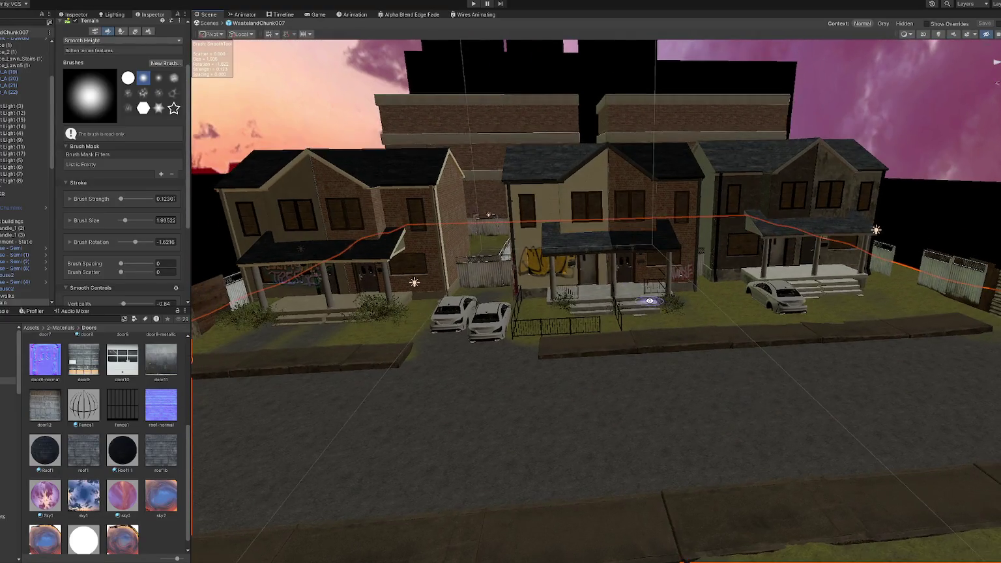
# - Nudge the selected sidewalk segments sideways and rotate one piece to straighten it
pyautogui.press('w')
pyautogui.click(596, 349)
pyautogui.keyDown('shift'); pyautogui.click(820, 333); pyautogui.keyUp('shift')
pyautogui.scroll(-2, 36, 233)
pyautogui.keyDown('shift'); pyautogui.click(907, 327); pyautogui.keyUp('shift')
pyautogui.moveTo(893, 330)
pyautogui.mouseDown()
pyautogui.moveTo(609, 382)
pyautogui.moveTo(677, 380)
pyautogui.moveTo(701, 349)
pyautogui.mouseUp()
pyautogui.click(610, 382)
pyautogui.press('w')
pyautogui.press('e')
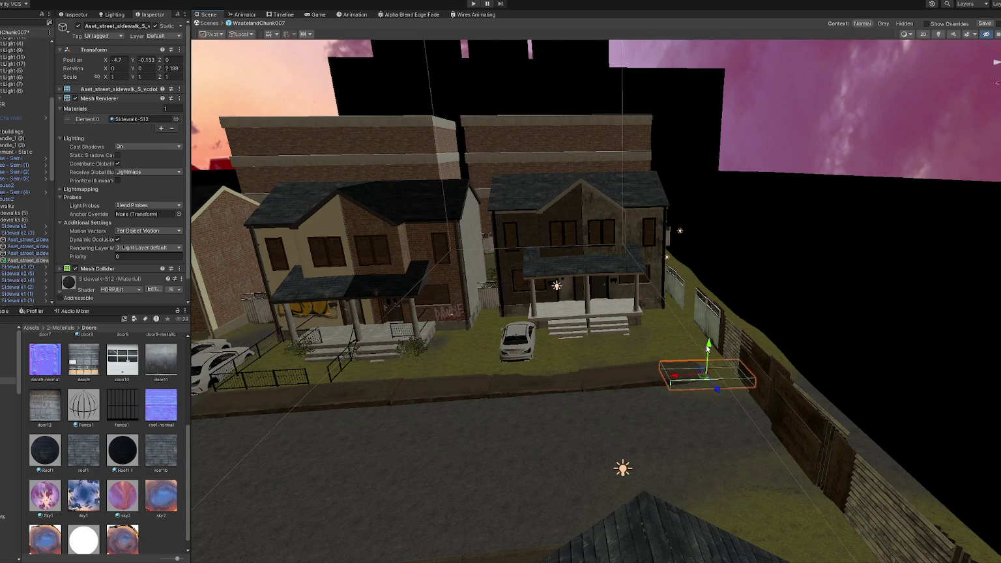
pyautogui.click(769, 306)
# - Move the lawn fence copy into the left house's yard and mirror it with Scale Z -1
pyautogui.moveTo(769, 306)
pyautogui.keyDown('alt'); pyautogui.mouseDown()
pyautogui.moveTo(620, 297)
pyautogui.moveTo(532, 377)
pyautogui.mouseUp(); pyautogui.keyUp('alt')
pyautogui.scroll(-3, 619, 297)
pyautogui.scroll(5, 532, 377)
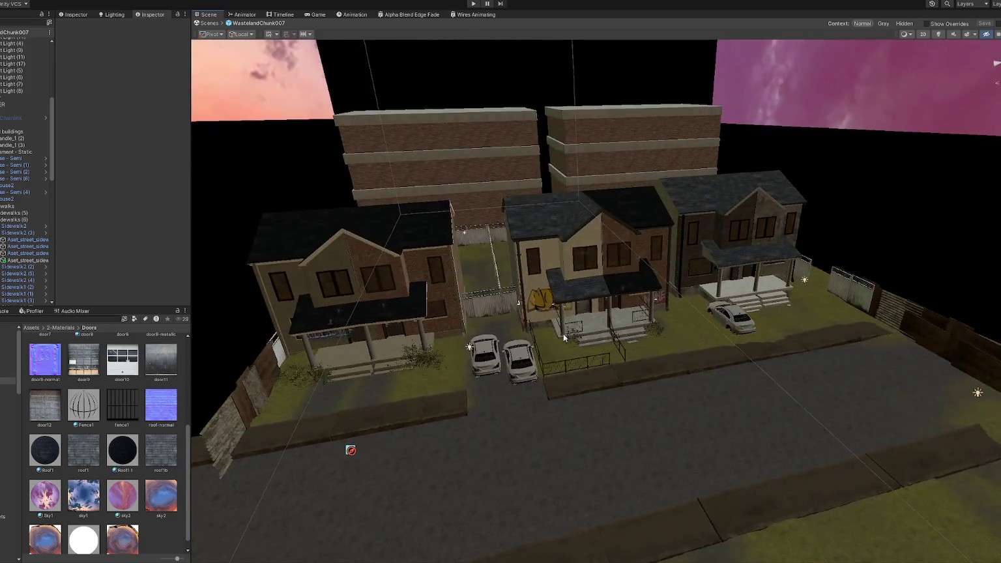
pyautogui.click(529, 377)
pyautogui.click(529, 376)
pyautogui.moveTo(544, 342); pyautogui.dragTo(376, 367)
pyautogui.write('-1')
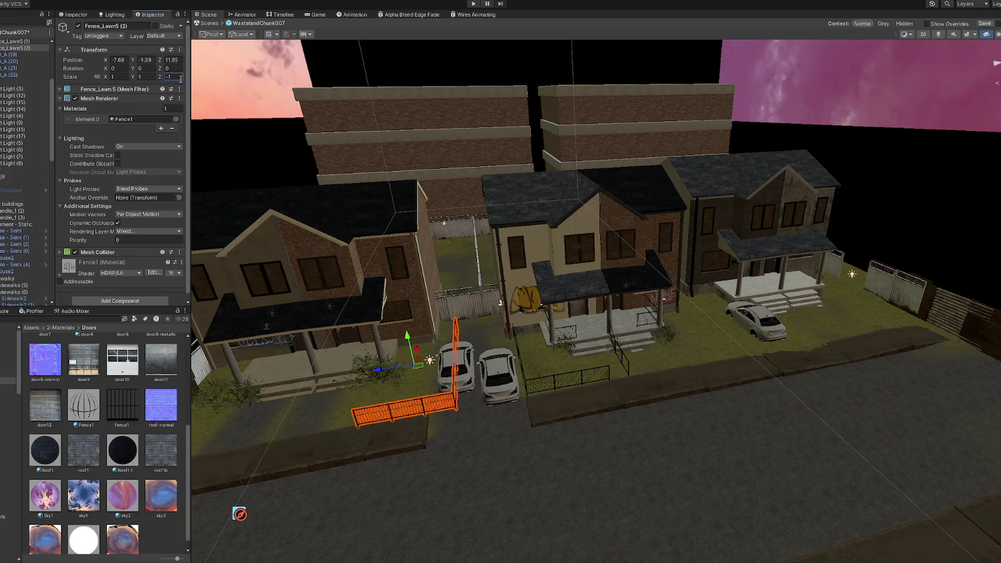
pyautogui.moveTo(376, 369)
pyautogui.mouseDown()
pyautogui.moveTo(349, 376)
pyautogui.moveTo(421, 417)
pyautogui.mouseUp()
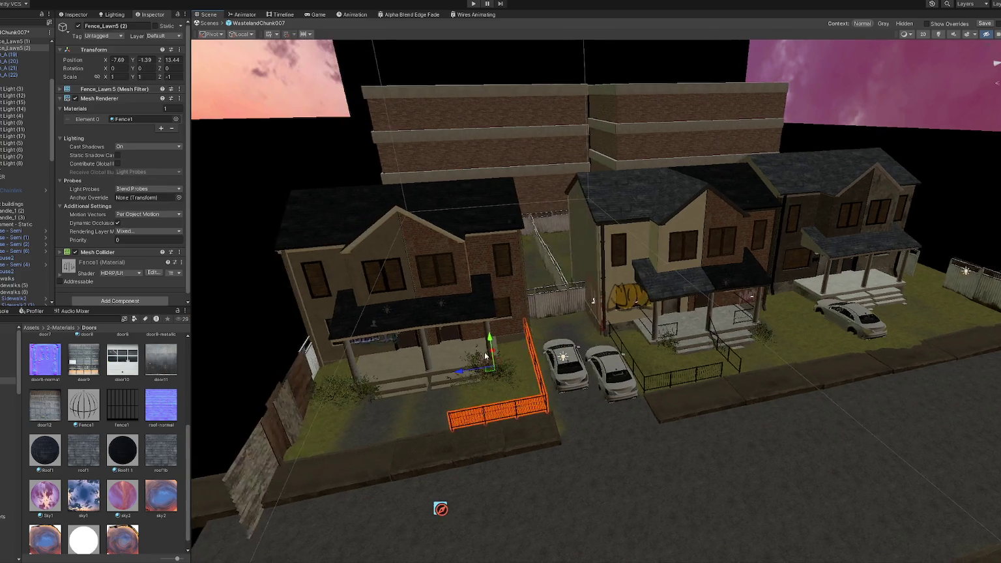
# - Duplicate the stair fence and place the copy on the left house's porch steps
pyautogui.keyDown('alt'); pyautogui.moveTo(495, 424); pyautogui.dragTo(514, 414); pyautogui.keyUp('alt')
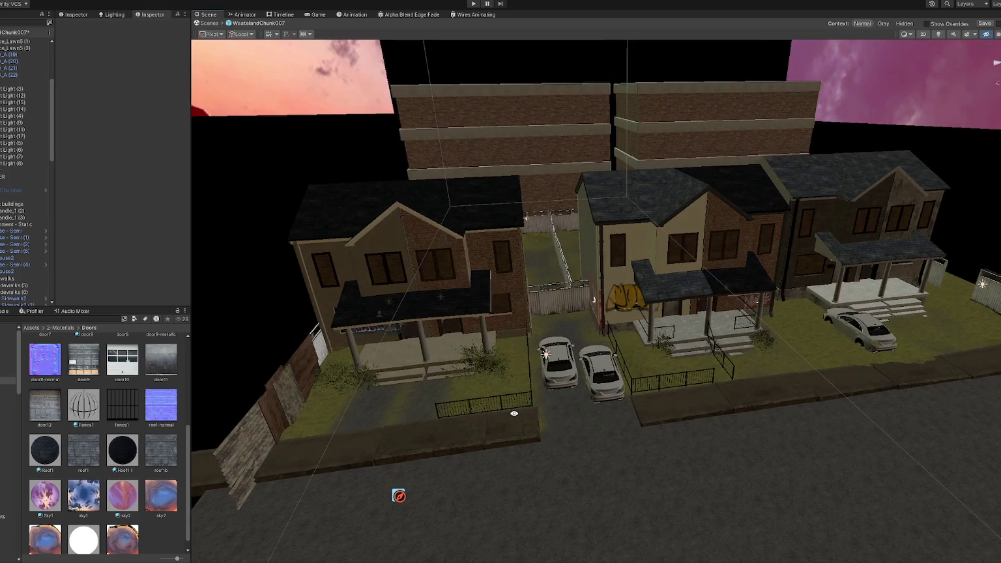
pyautogui.click(722, 354)
pyautogui.click(719, 352)
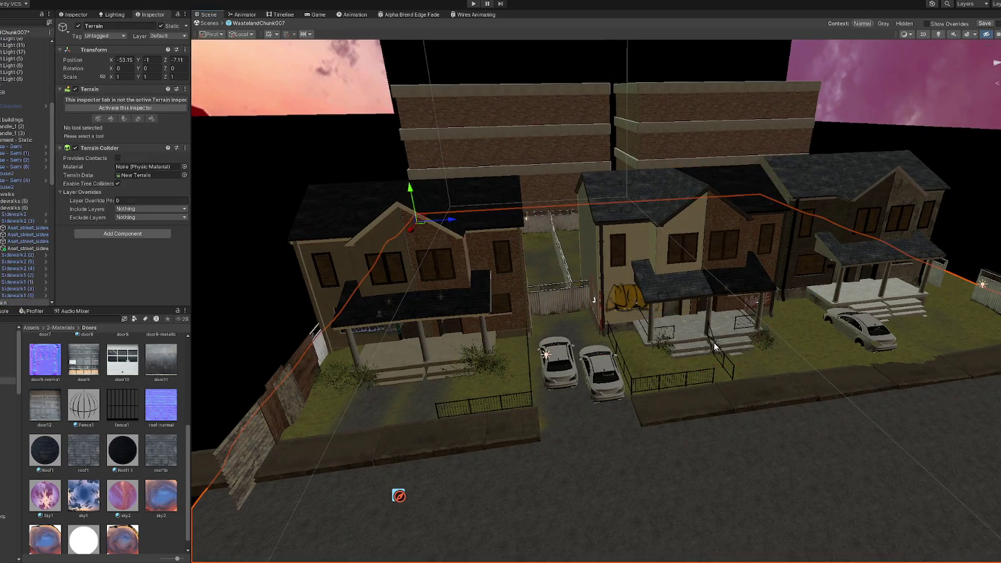
pyautogui.click(716, 348)
pyautogui.hotkey('ctrl', 'd')
pyautogui.moveTo(696, 359); pyautogui.dragTo(385, 385)
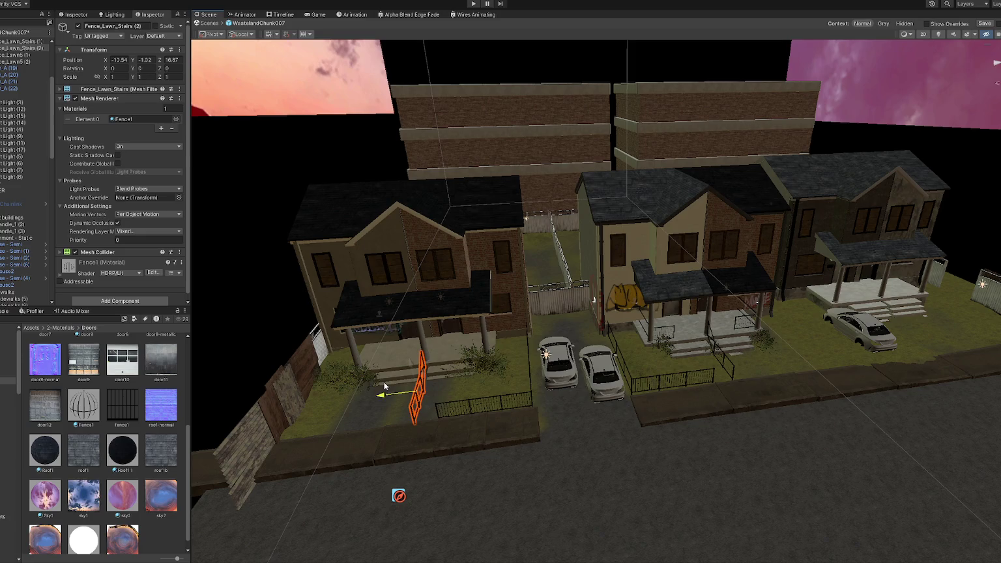
pyautogui.click(424, 163)
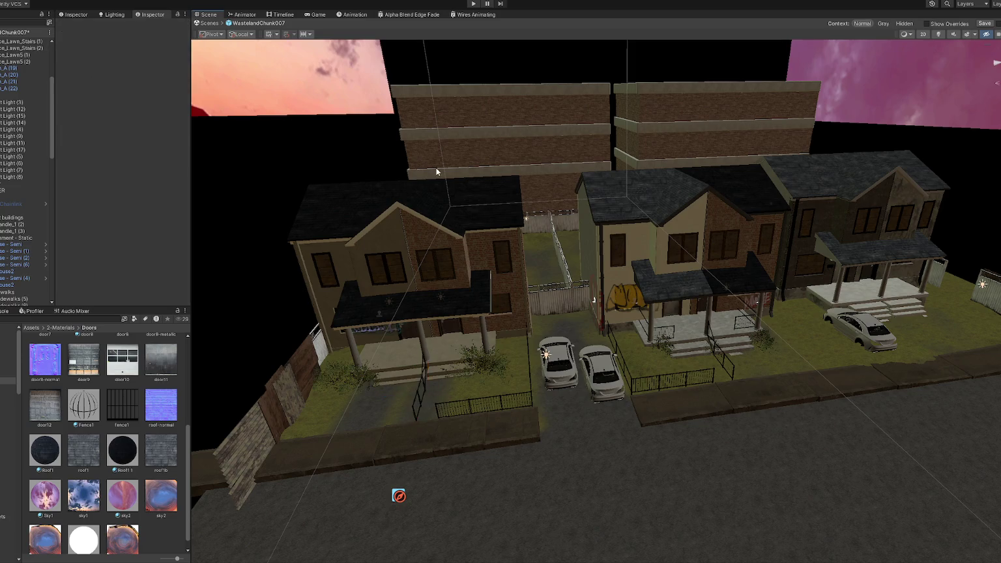
pyautogui.moveTo(425, 163); pyautogui.dragTo(421, 162, button='right')
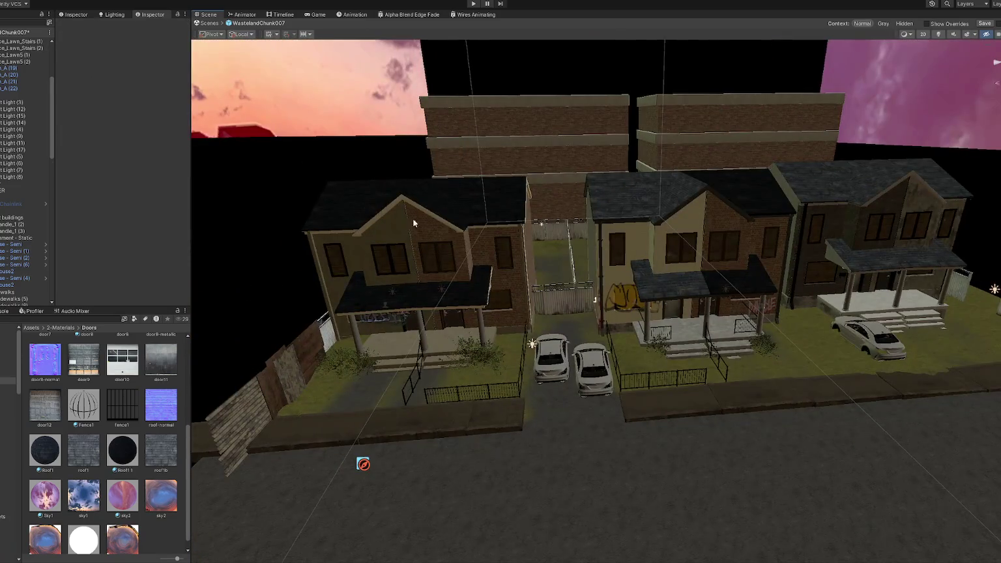